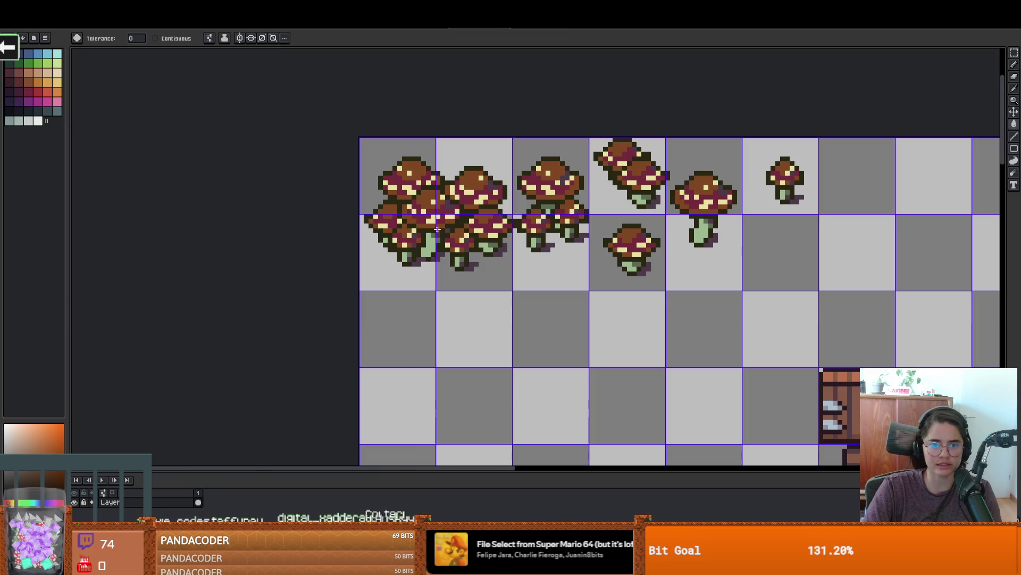
Step: Undo the gold recolour of the mushroom caps
key("ctrl+z")
scroll(425, 240, "down", 1)
scroll(432, 250, "up", 1)
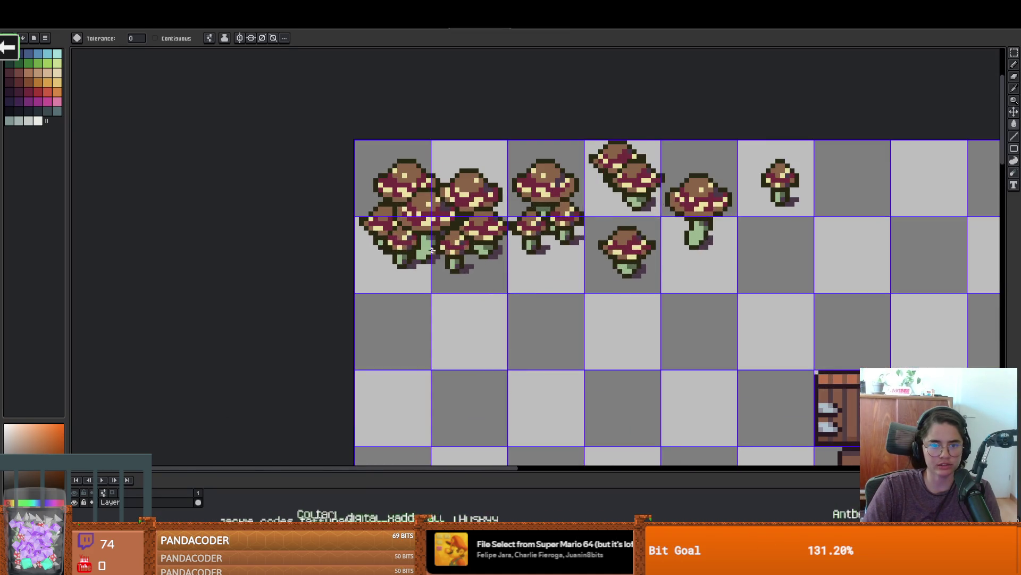
scroll(432, 250, "down", 1)
scroll(432, 247, "up", 2)
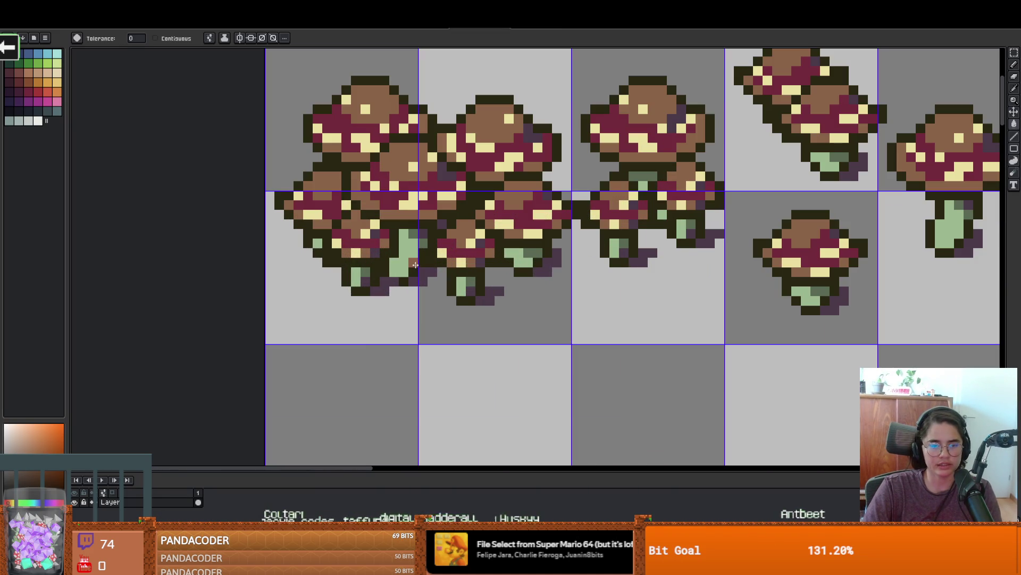
Step: Recolour the pale-green stems bright green, then revert them to pale green
left_click(409, 250, "alt")
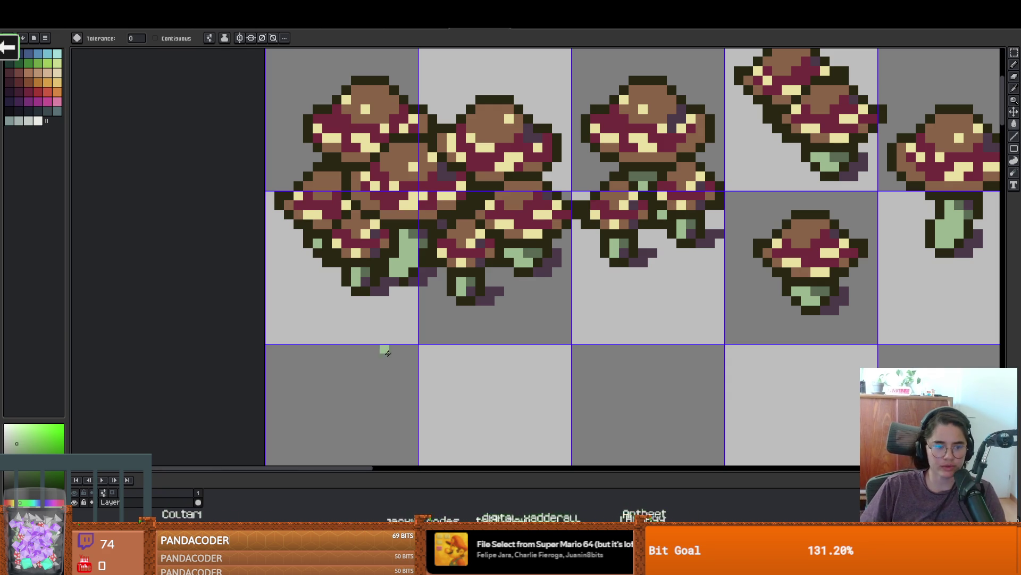
scroll(404, 333, "down", 1)
scroll(393, 330, "up", 1)
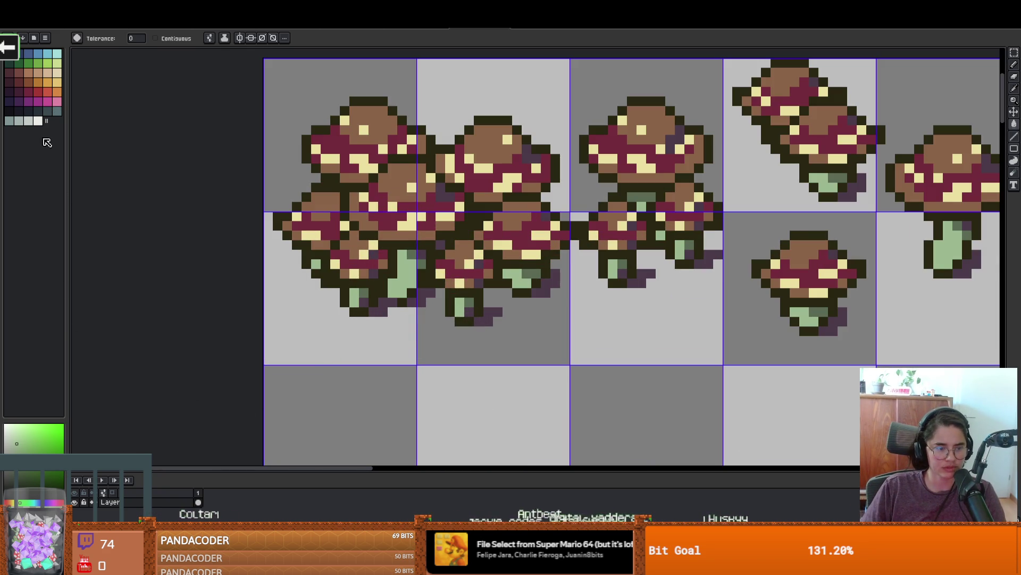
left_click(452, 307)
scroll(449, 307, "down", 1)
scroll(449, 307, "up", 1)
key("i")
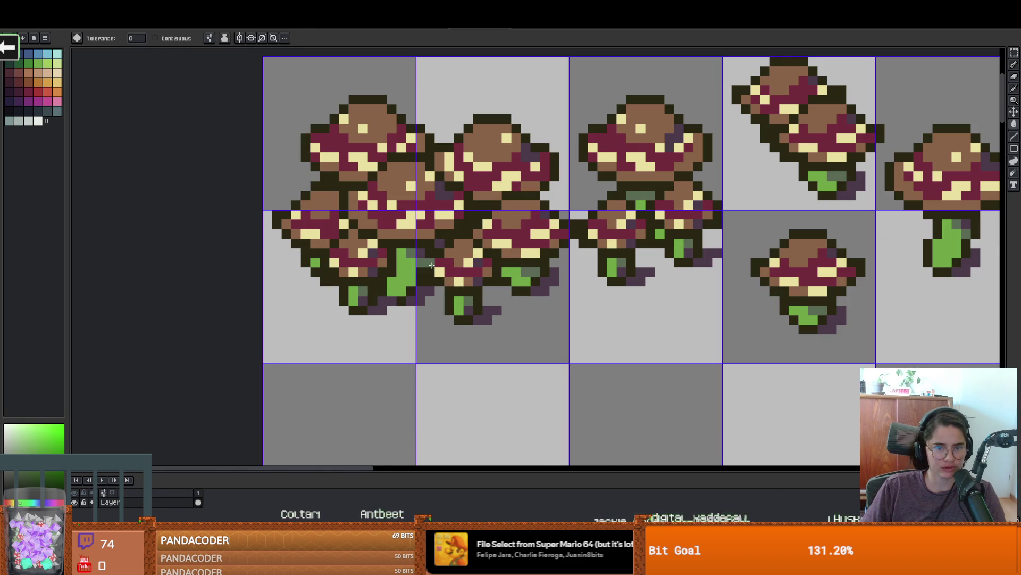
key("g")
scroll(513, 350, "down", 4)
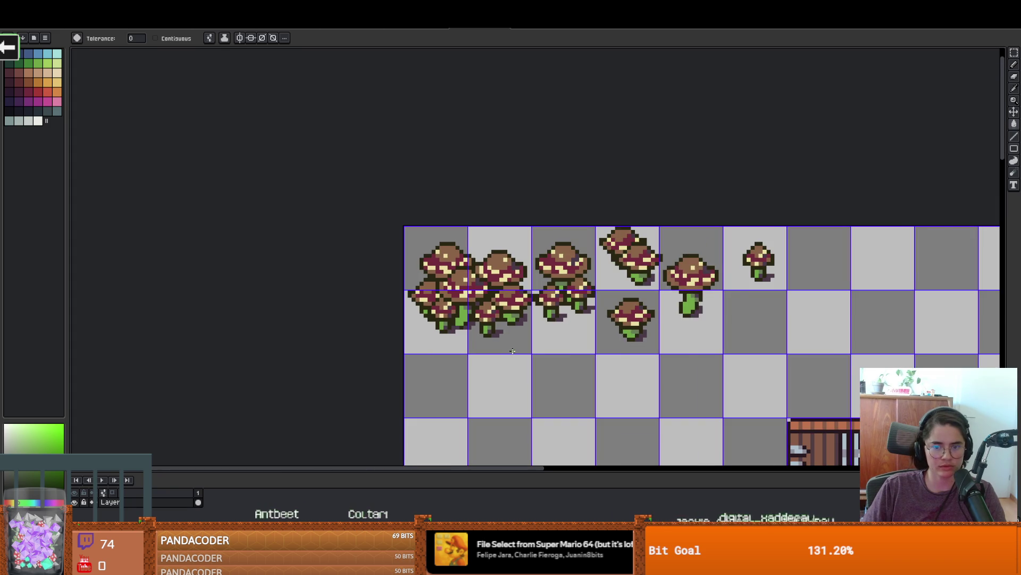
scroll(513, 350, "up", 2)
left_click(797, 274)
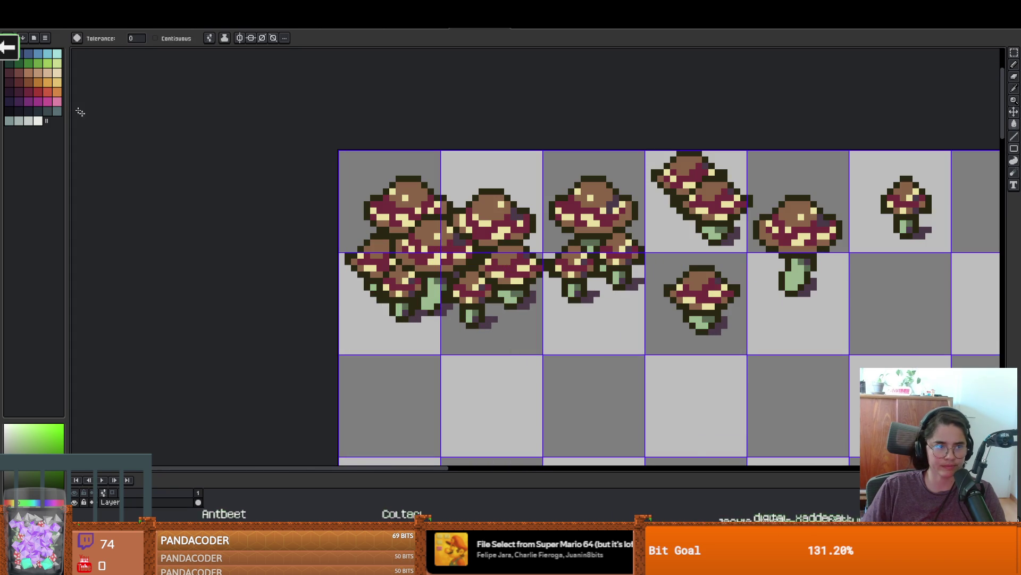
Step: Adjust the shade of a darker palette green, then select the light green palette colour
left_click(28, 64)
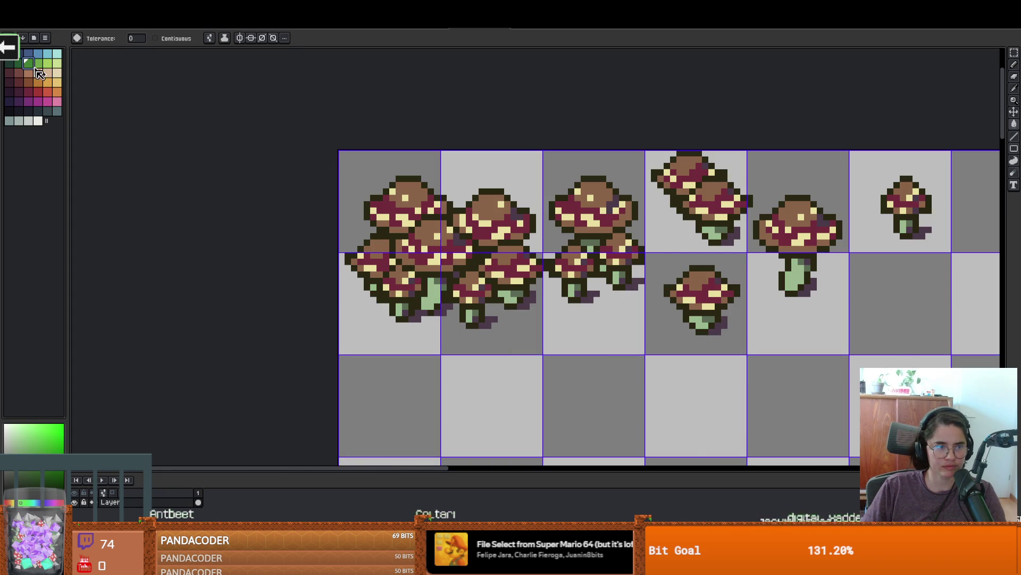
left_click(16, 444)
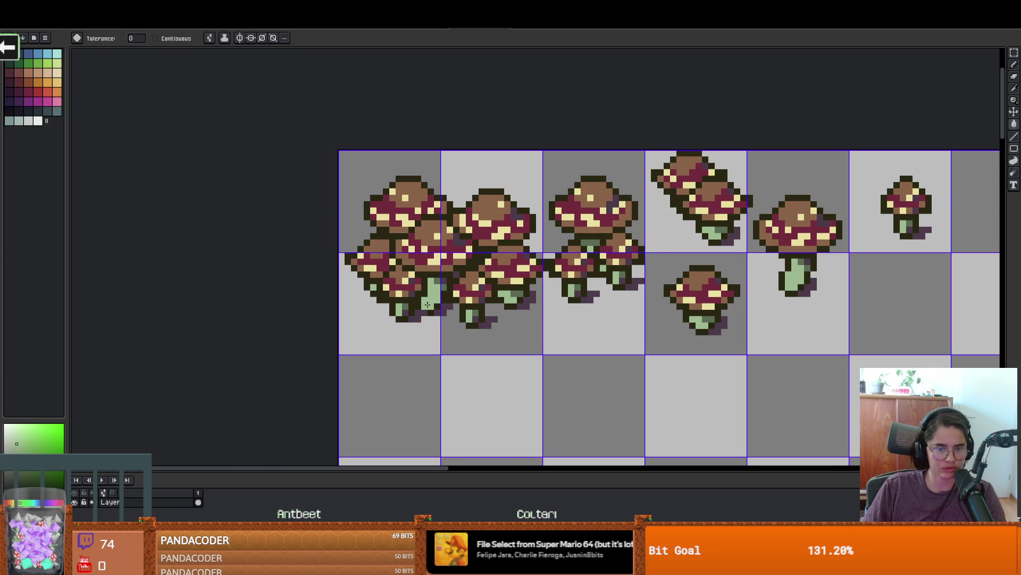
scroll(427, 305, "down", 1)
scroll(407, 290, "up", 2)
left_click(49, 63)
Step: Toggle between the Move and Magic Wand tools while panning the sprite sheet
key("v")
scroll(510, 344, "down", 3)
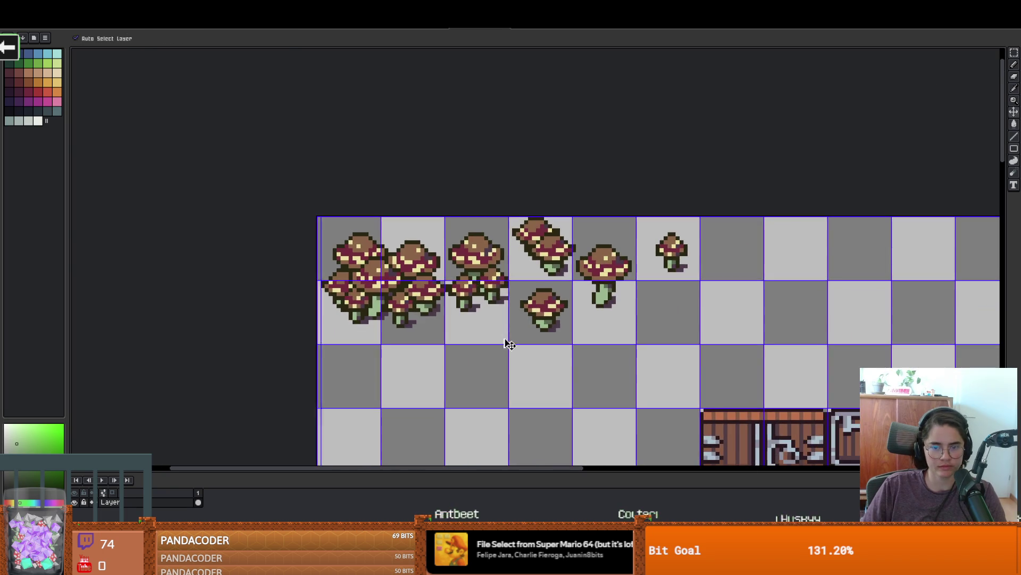
key("w")
scroll(509, 344, "down", 2)
scroll(503, 319, "up", 1)
scroll(500, 309, "down", 1)
scroll(500, 304, "up", 1)
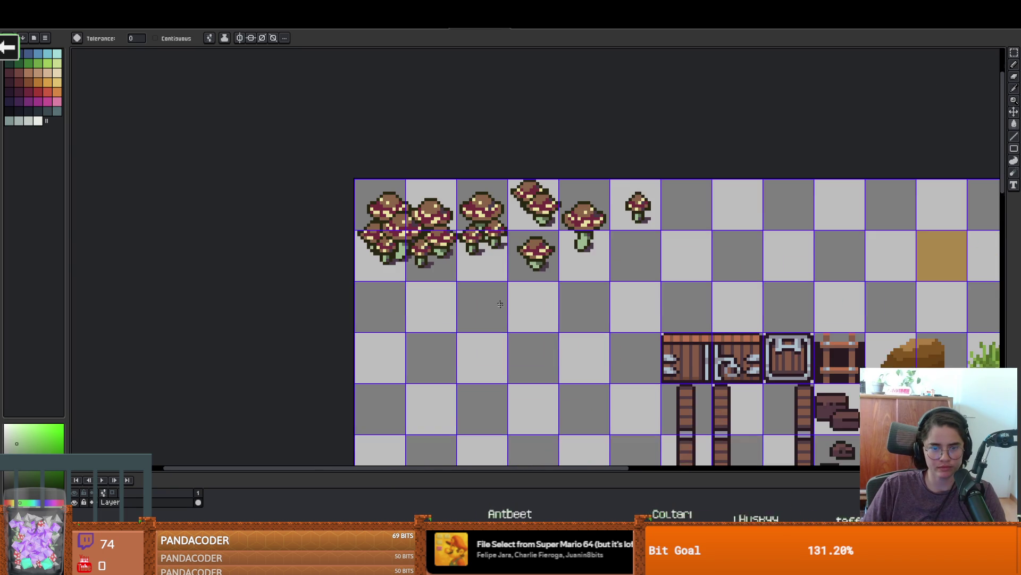
left_click_drag(500, 304, 497, 324)
key("v")
key("w")
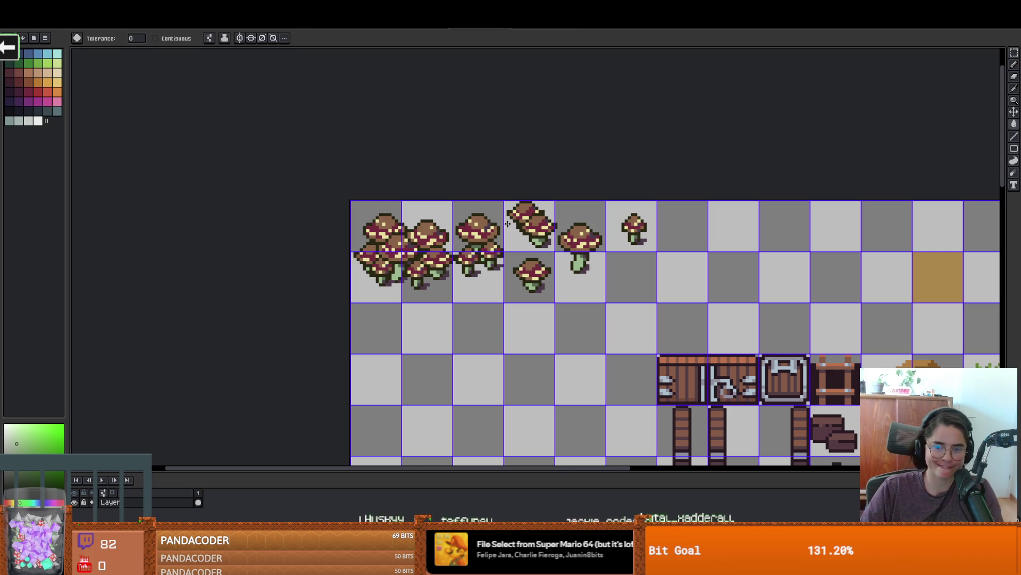
scroll(524, 276, "up", 1)
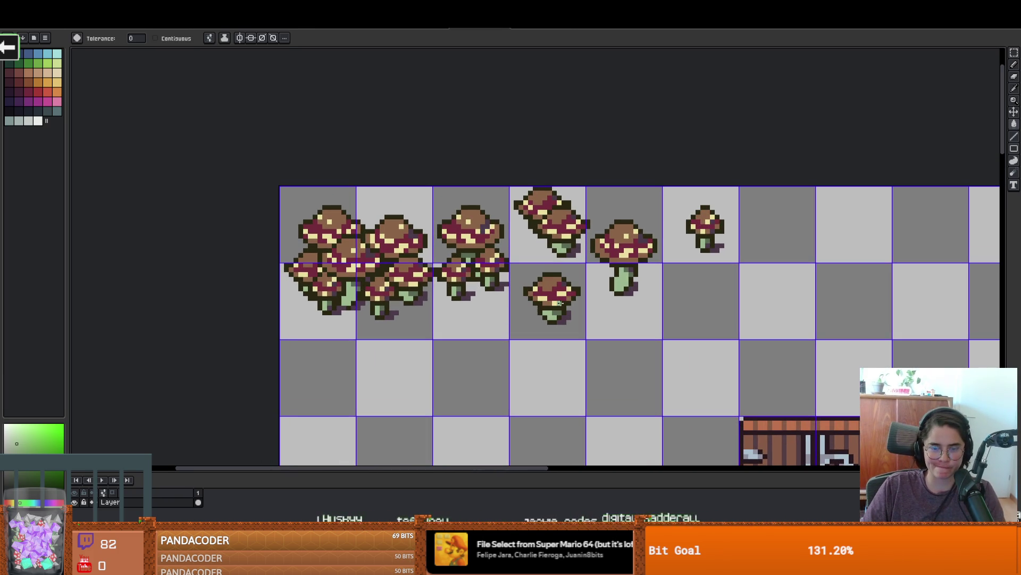
scroll(560, 230, "up", 1)
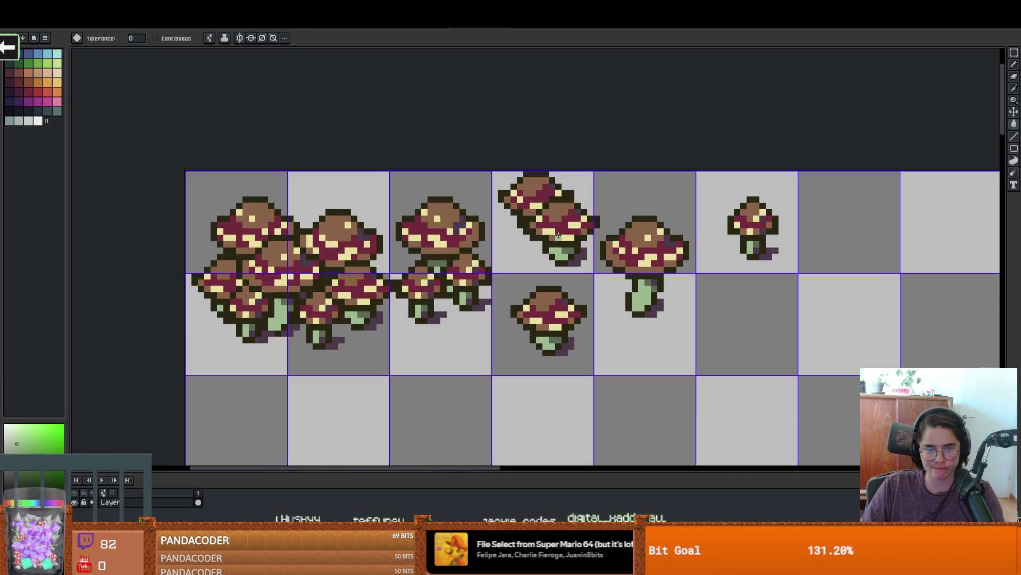
Step: Shift the tilted twin mushroom slightly left within its tile and commit the move
key("m")
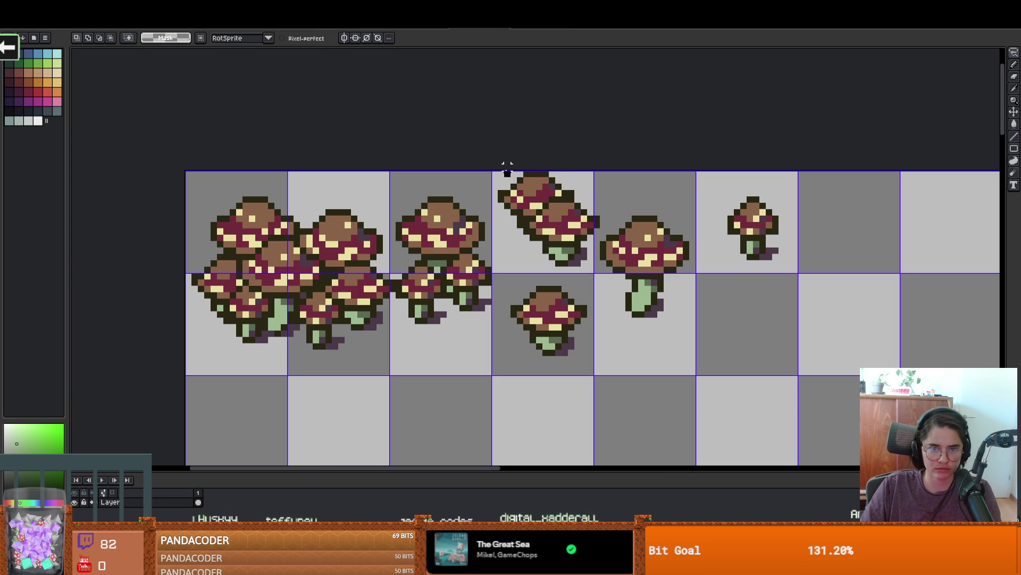
left_click_drag(591, 230, 546, 159)
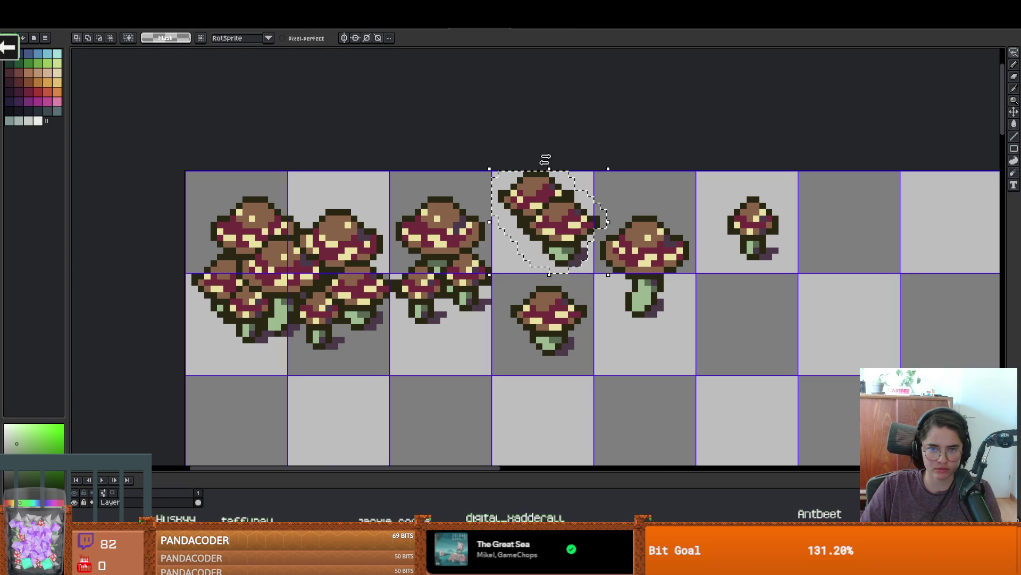
key("Left")
key("Left")
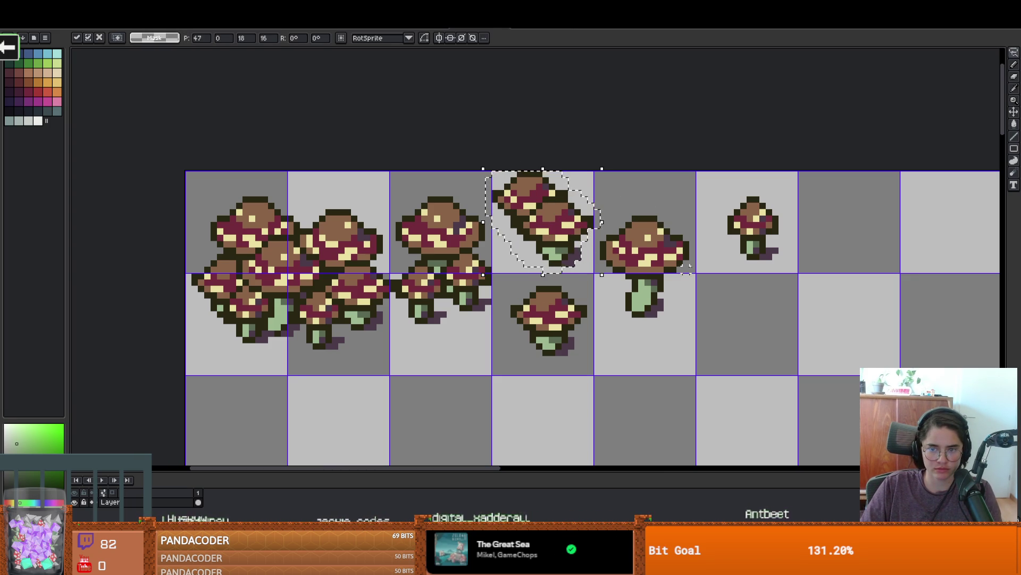
left_click(673, 270)
key("m")
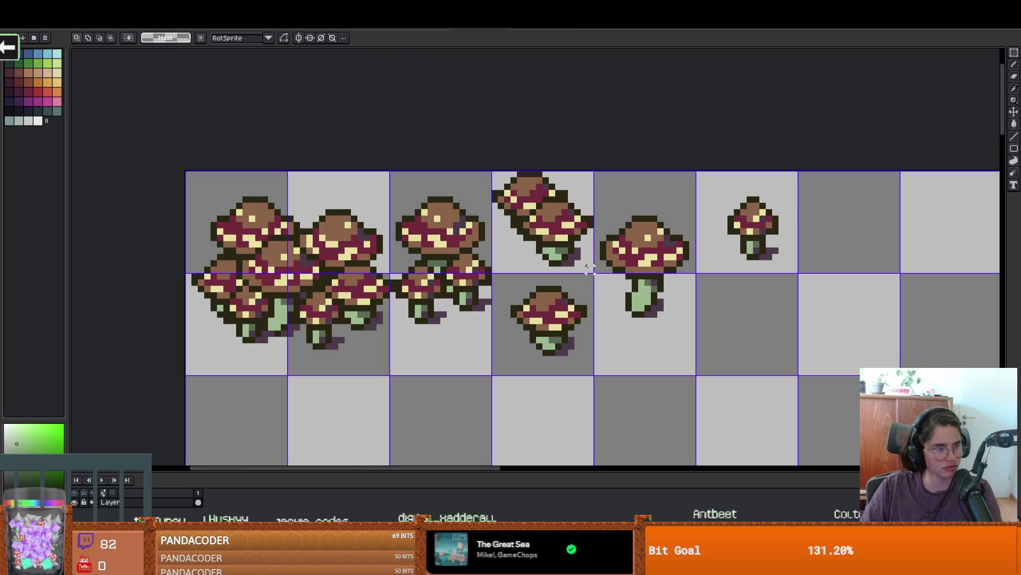
Step: Bring the Godot editor to the front showing the DungeonFloorLayer tileset
scroll(553, 301, "down", 1)
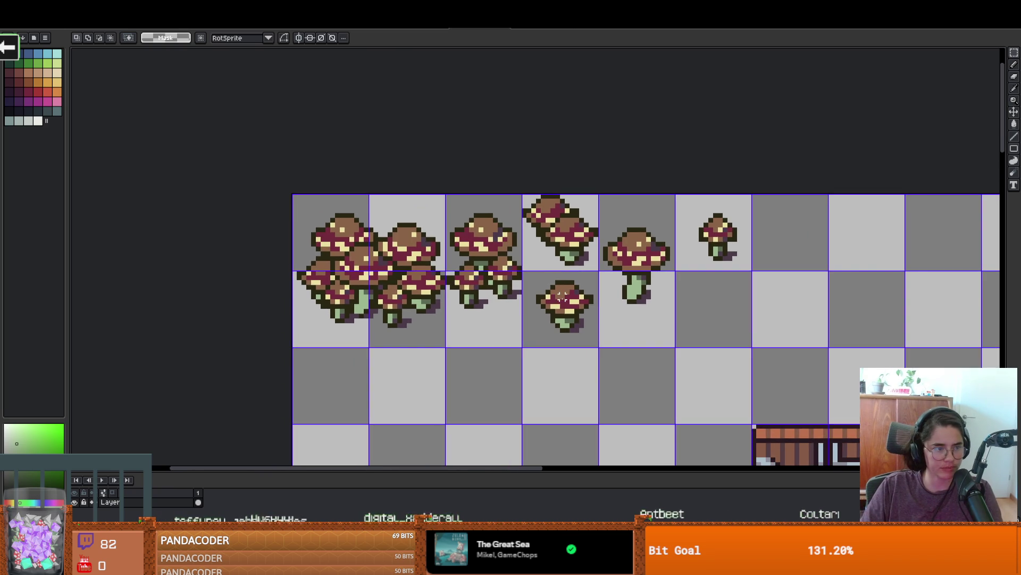
scroll(572, 231, "down", 1)
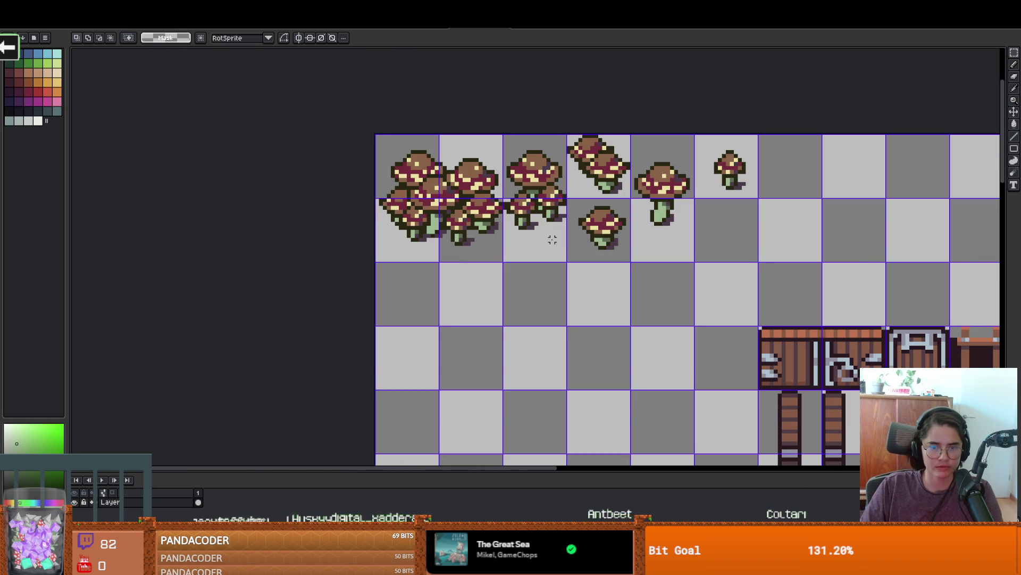
scroll(552, 240, "down", 2)
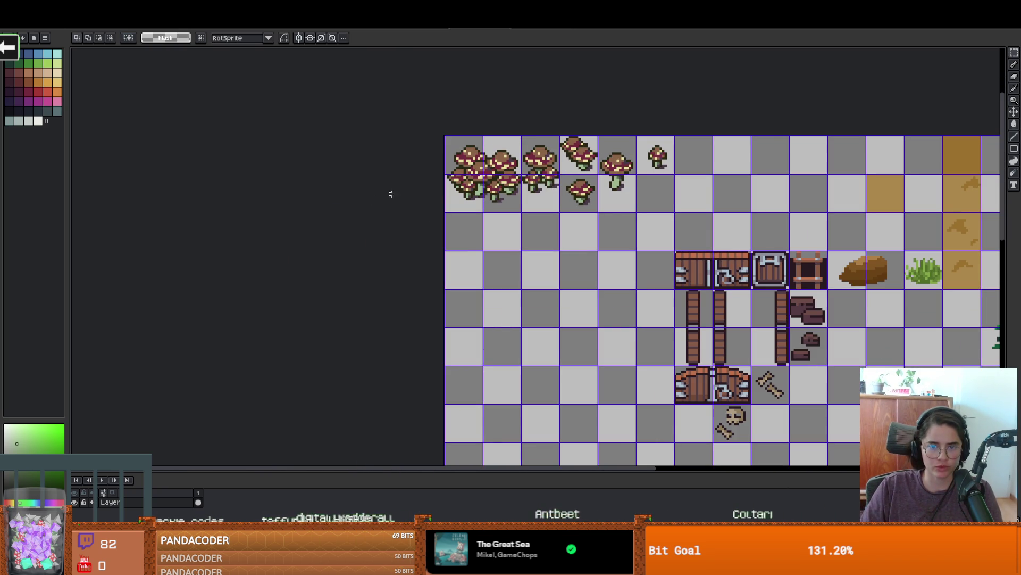
key("alt+Tab")
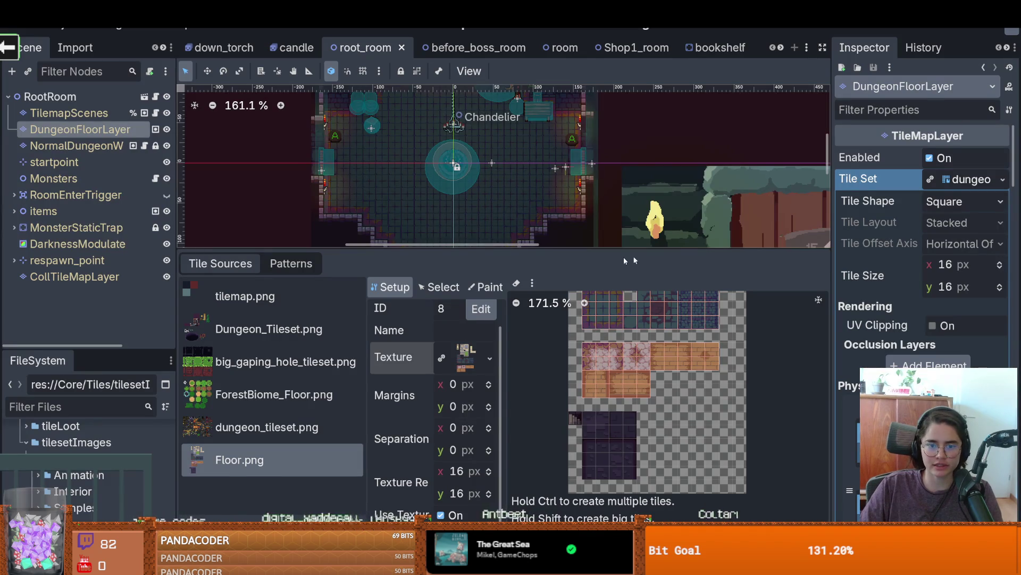
Step: Select the Dungeon_Tileset.png tile source and the TilemapScenes layer
left_click(256, 329)
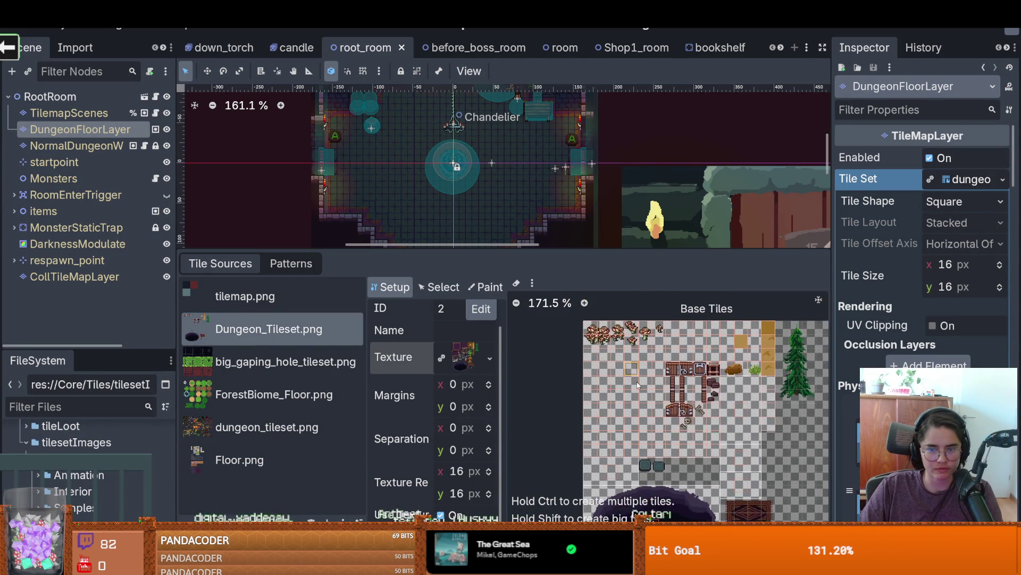
scroll(632, 374, "up", 2)
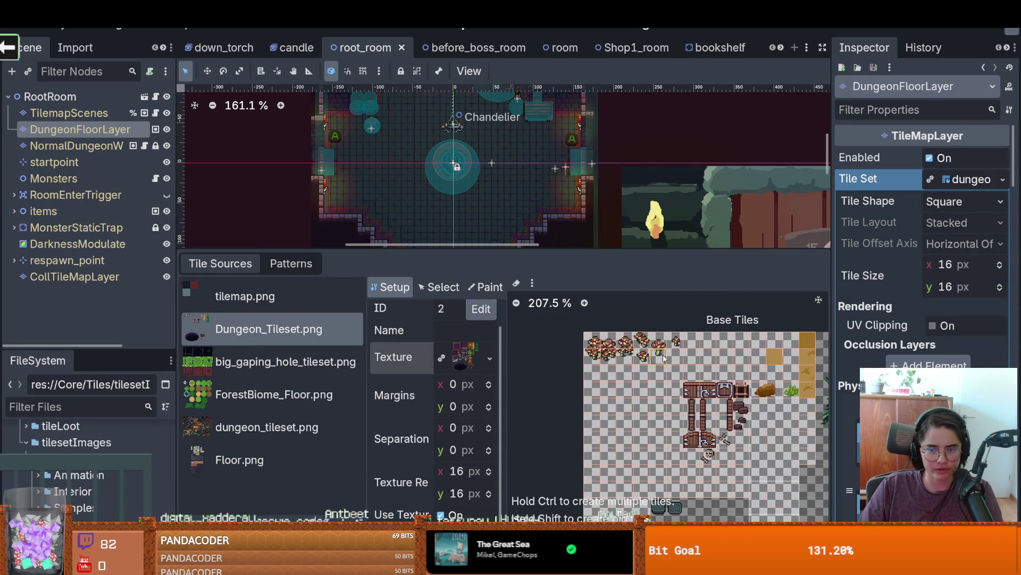
scroll(616, 353, "up", 5)
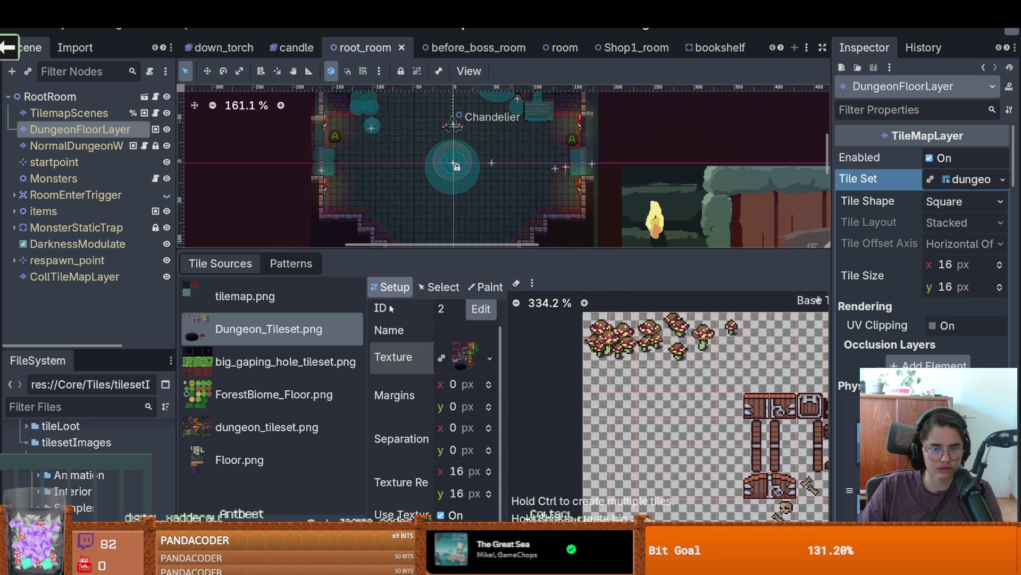
left_click(100, 115)
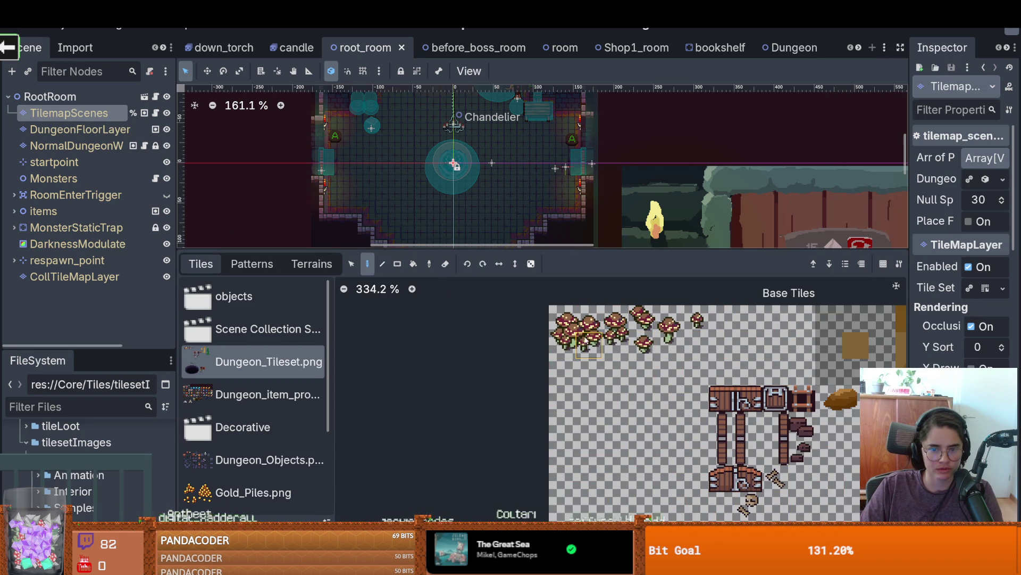
Step: Paint the 2x2 mushroom cluster into root_room and launch the game with F5
left_click(554, 312)
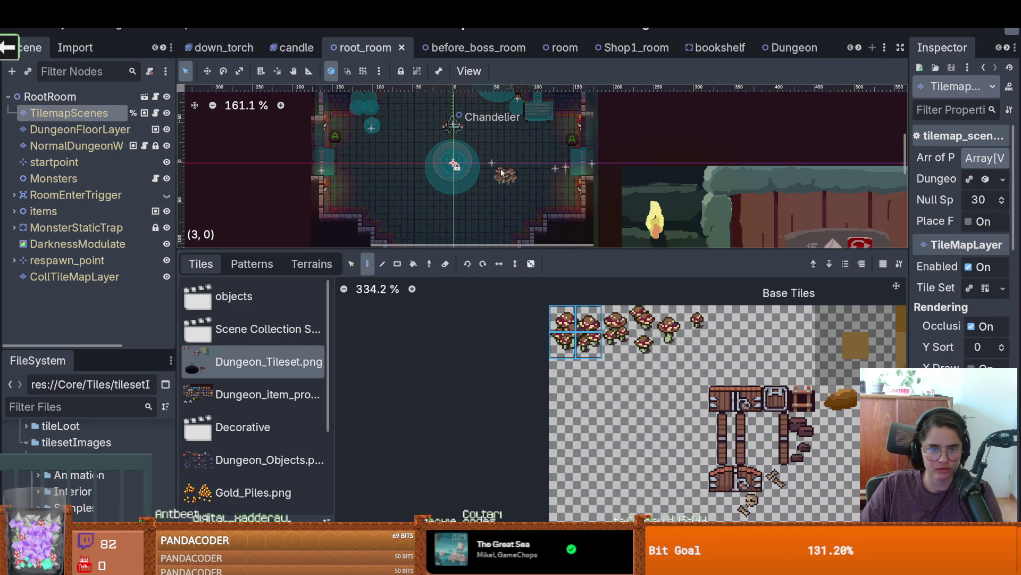
left_click(505, 179)
scroll(485, 195, "up", 4)
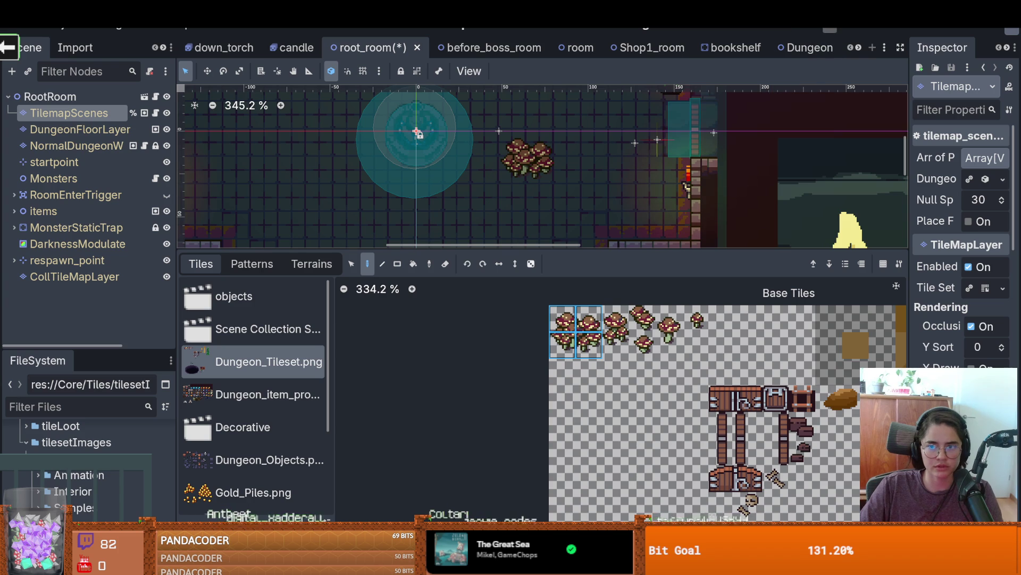
key("F5")
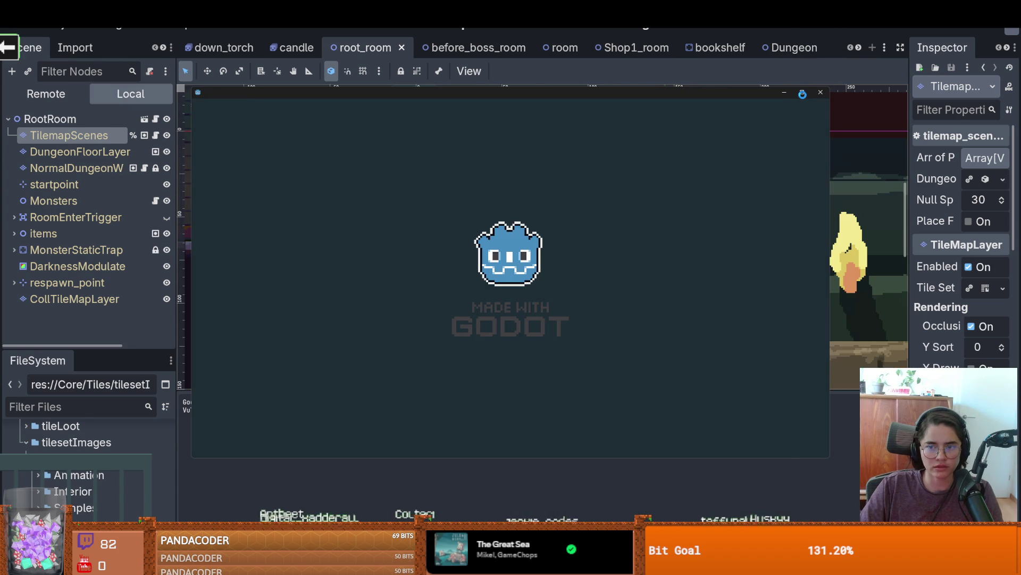
Step: Maximize the game, walk the knight beside the mushroom cluster, then return to Aseprite
left_click(803, 92)
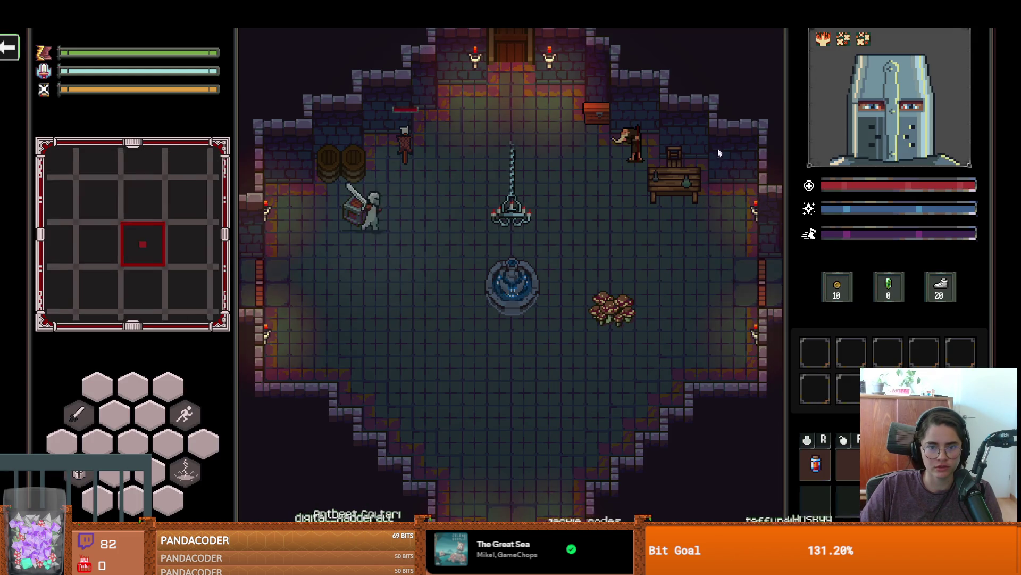
key("s")
key("d")
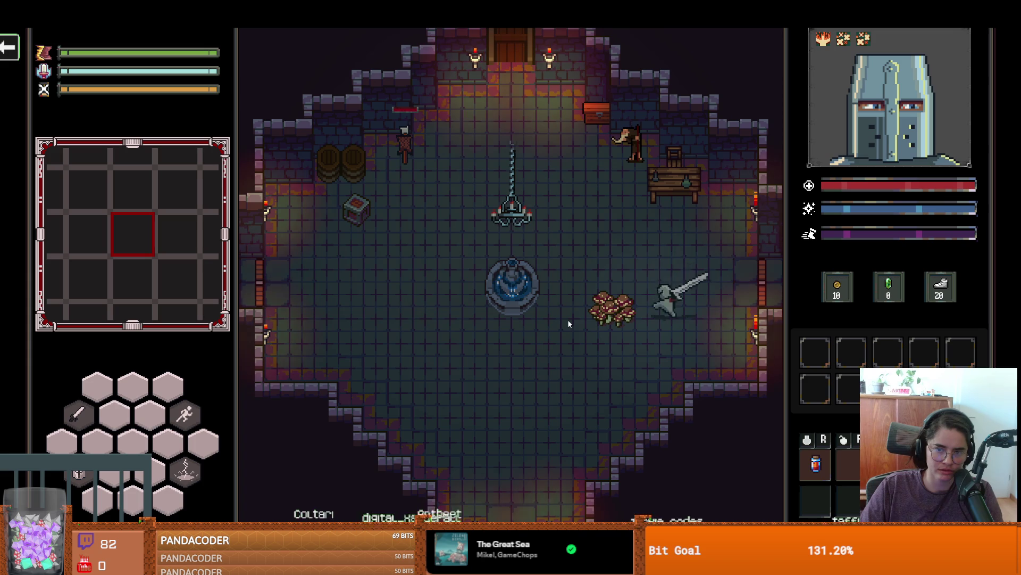
key("w")
key("a")
key("alt+Tab")
scroll(469, 190, "up", 5)
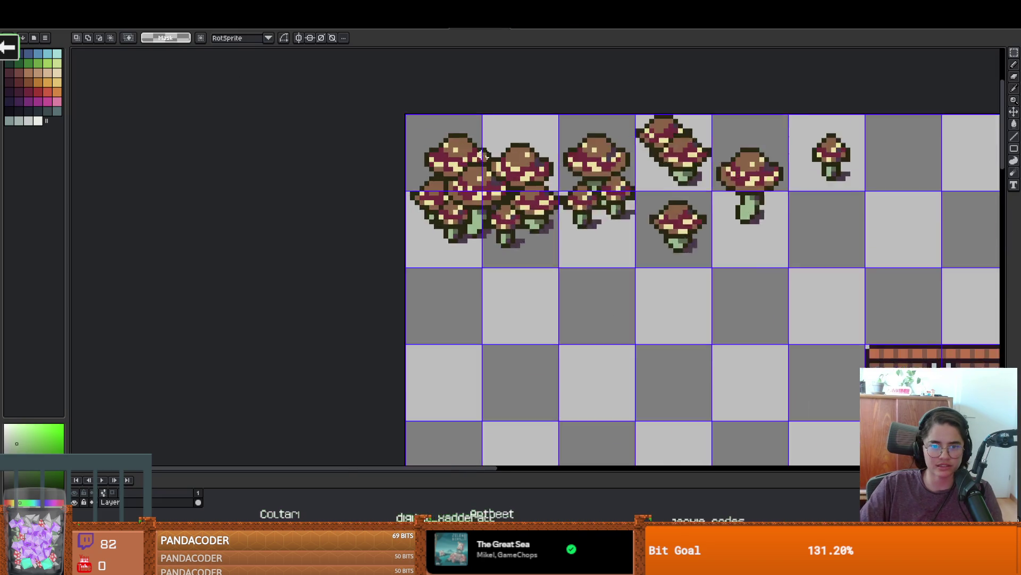
Step: Sample the crimson, pale yellow and brown colours from the mushroom caps up close
left_click(468, 194, "alt")
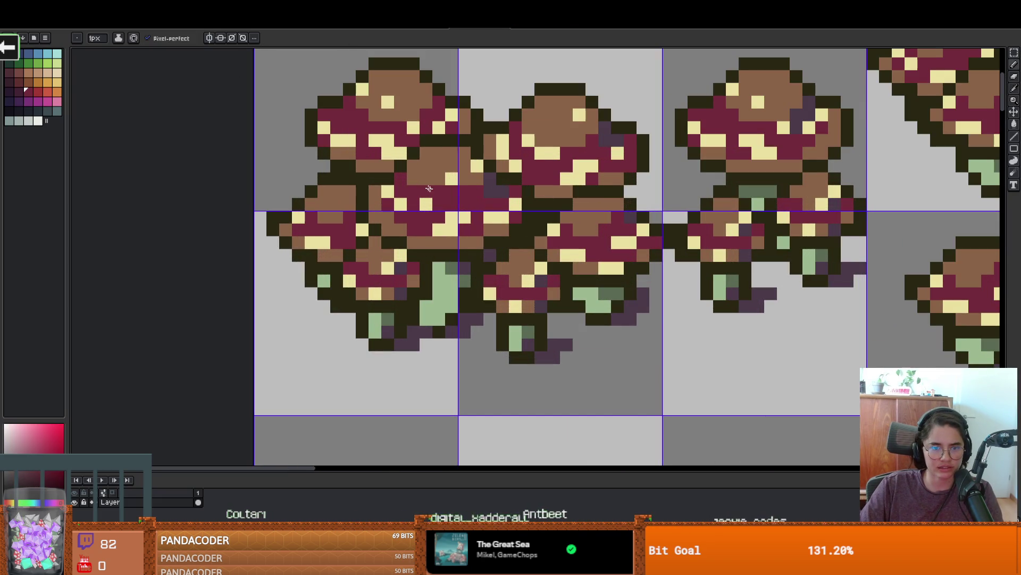
scroll(468, 196, "down", 1)
scroll(469, 196, "up", 1)
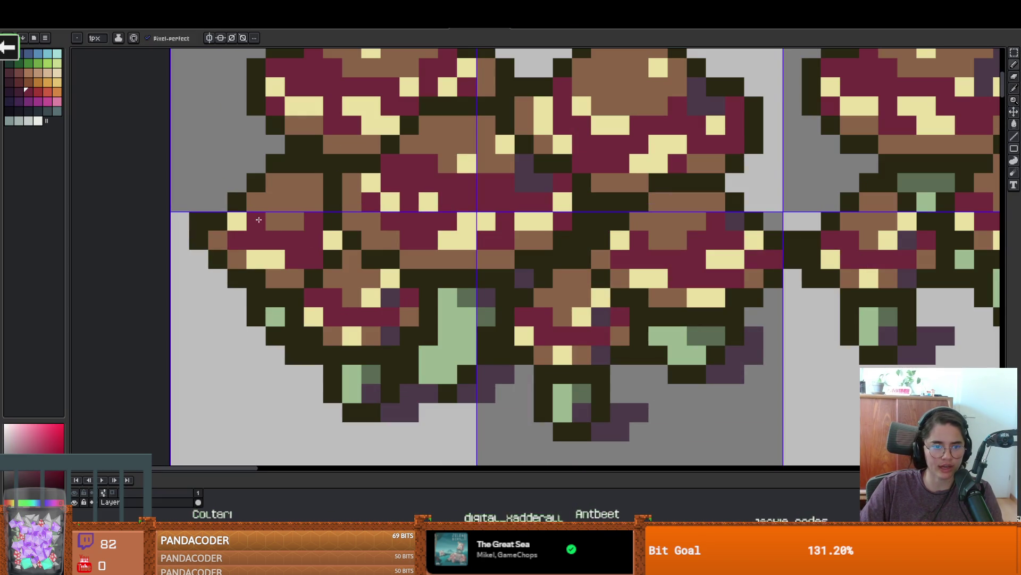
left_click(237, 220, "alt")
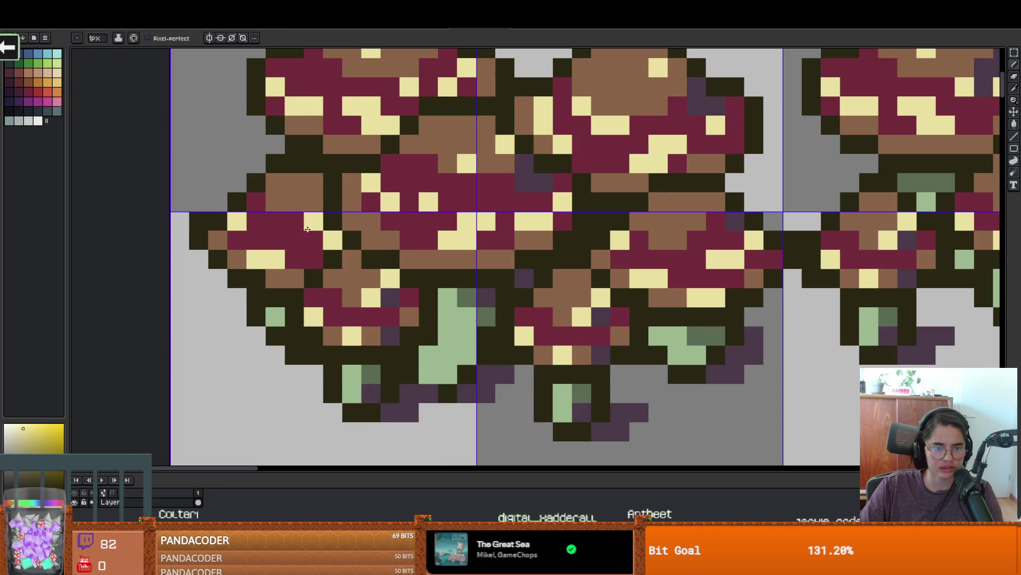
scroll(316, 223, "down", 1)
scroll(319, 230, "up", 1)
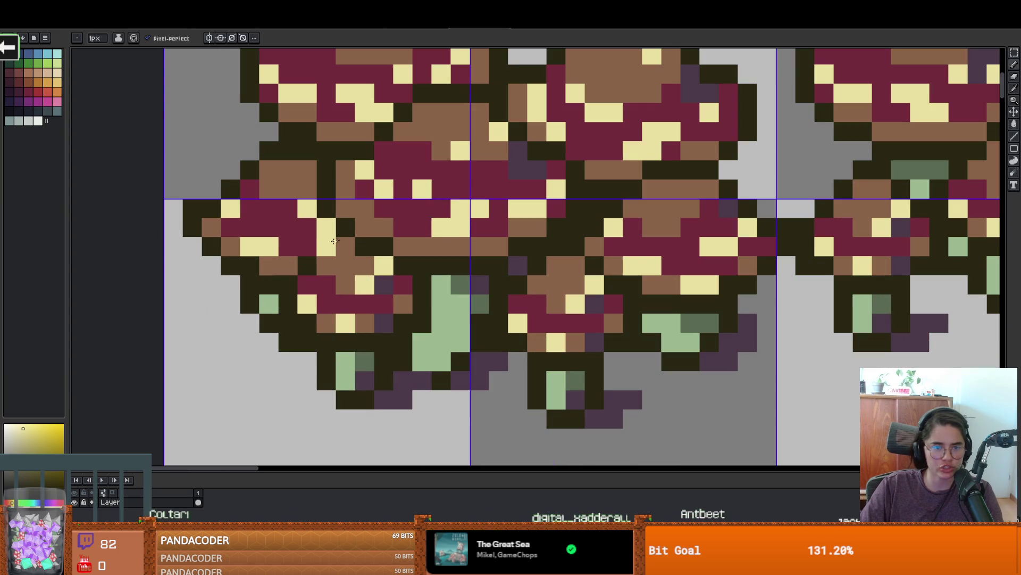
left_click(401, 132, "alt")
scroll(402, 134, "down", 3)
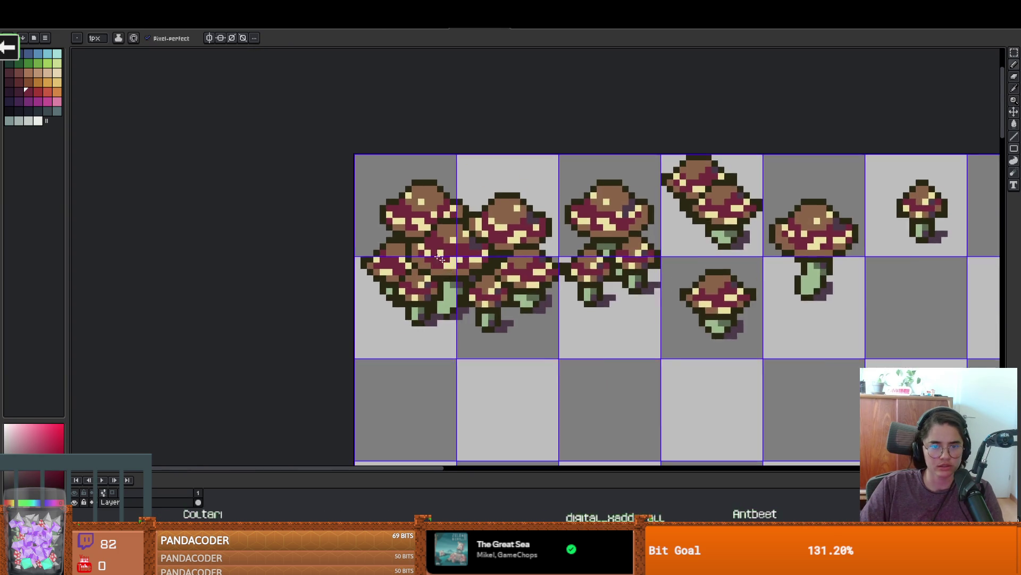
scroll(420, 196, "up", 1)
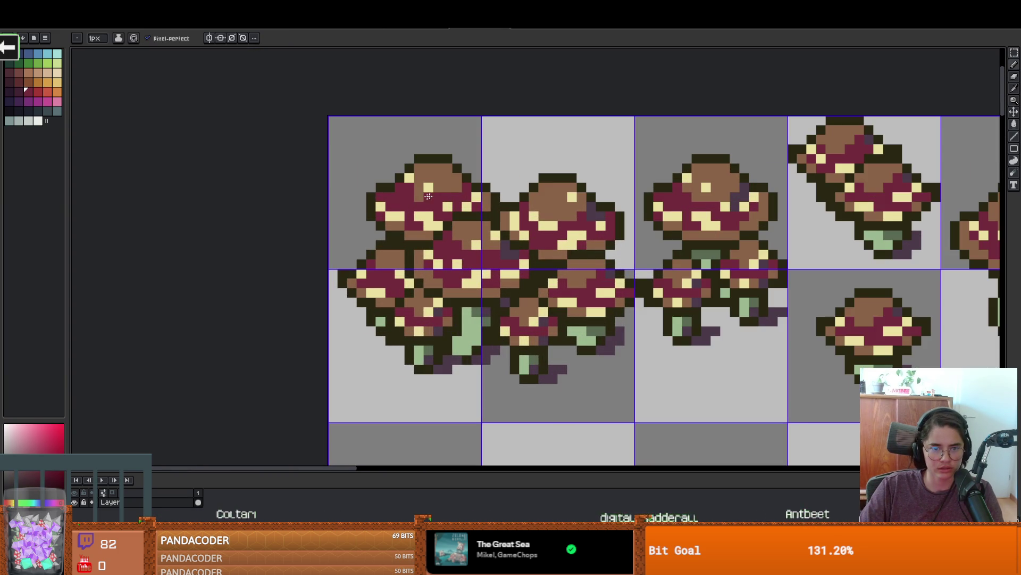
scroll(457, 184, "down", 2)
scroll(545, 232, "up", 3)
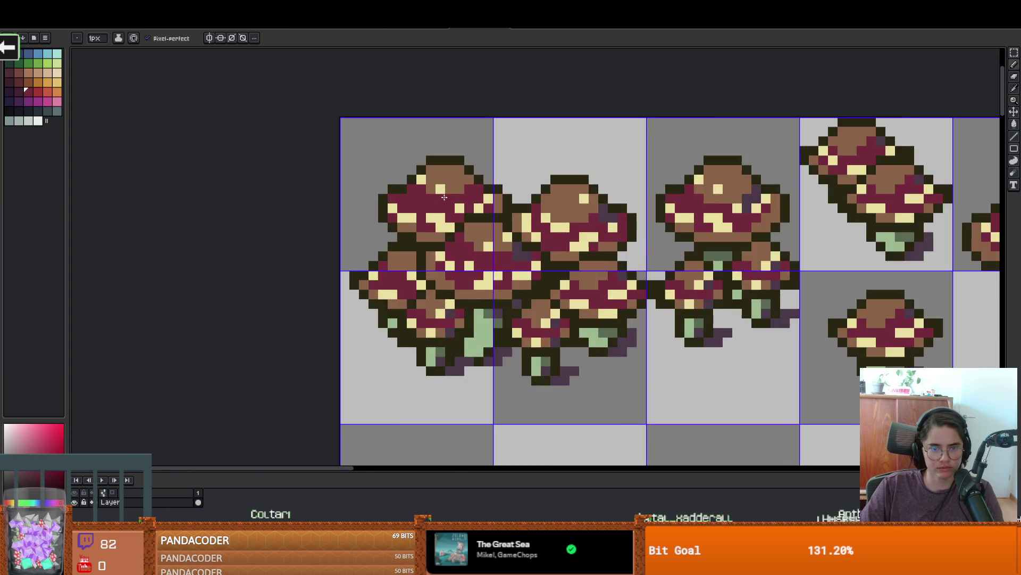
scroll(553, 233, "down", 1)
scroll(577, 234, "up", 1)
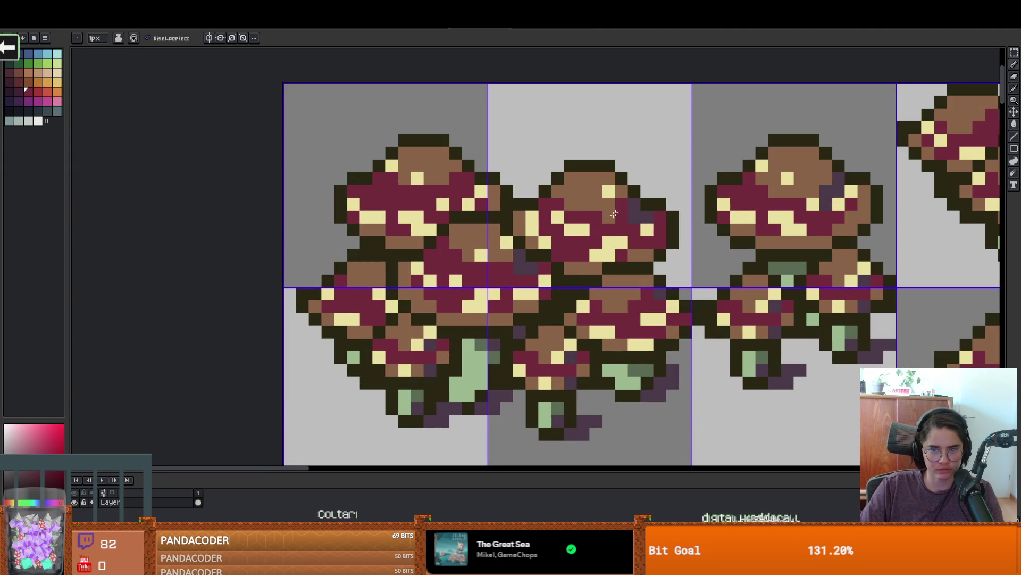
scroll(614, 213, "down", 2)
scroll(615, 213, "up", 2)
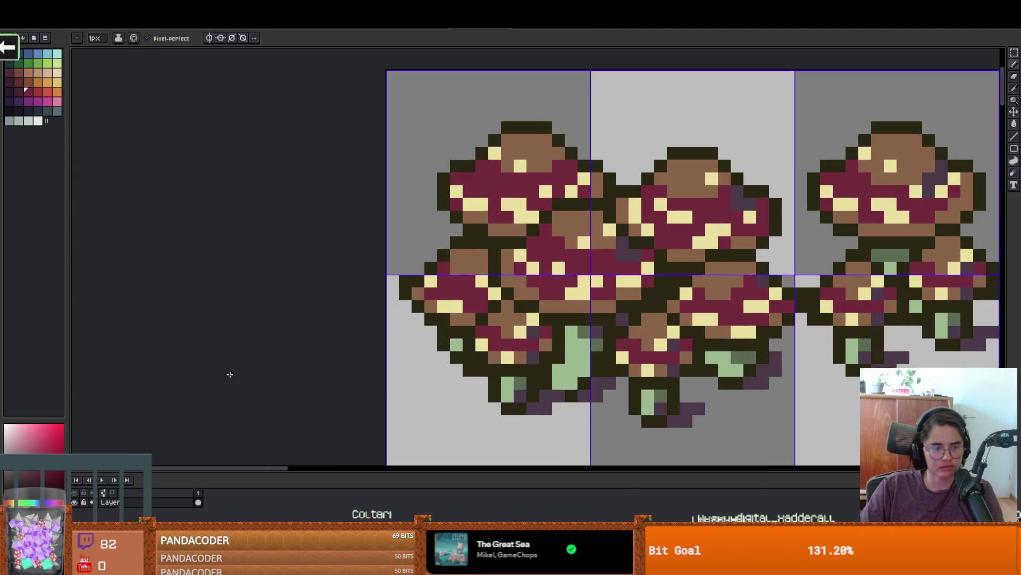
left_click(535, 143, "alt")
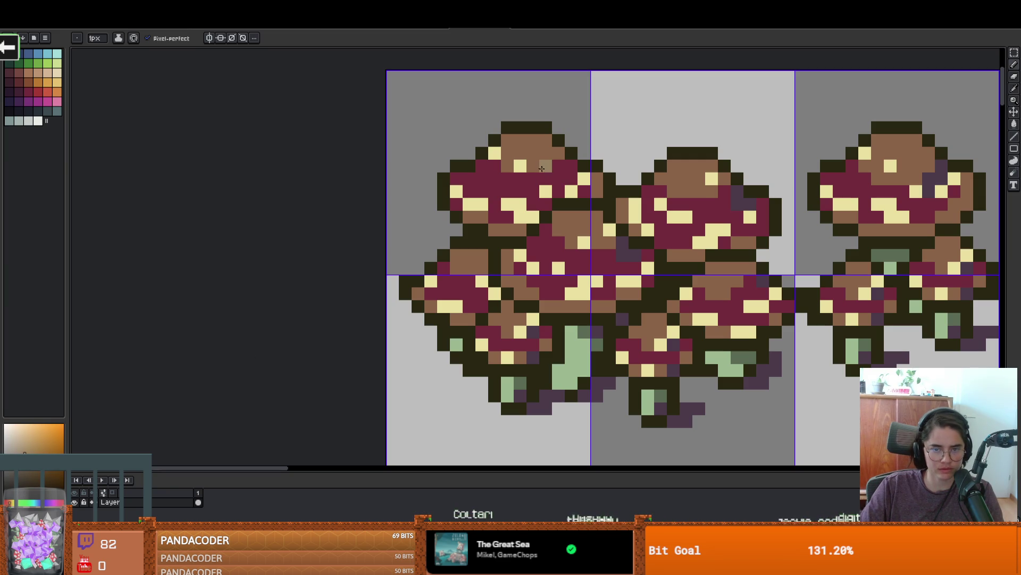
Step: Sample the crimson cap and dark purple shading colours, then return to the running game
key("g")
scroll(622, 278, "down", 3)
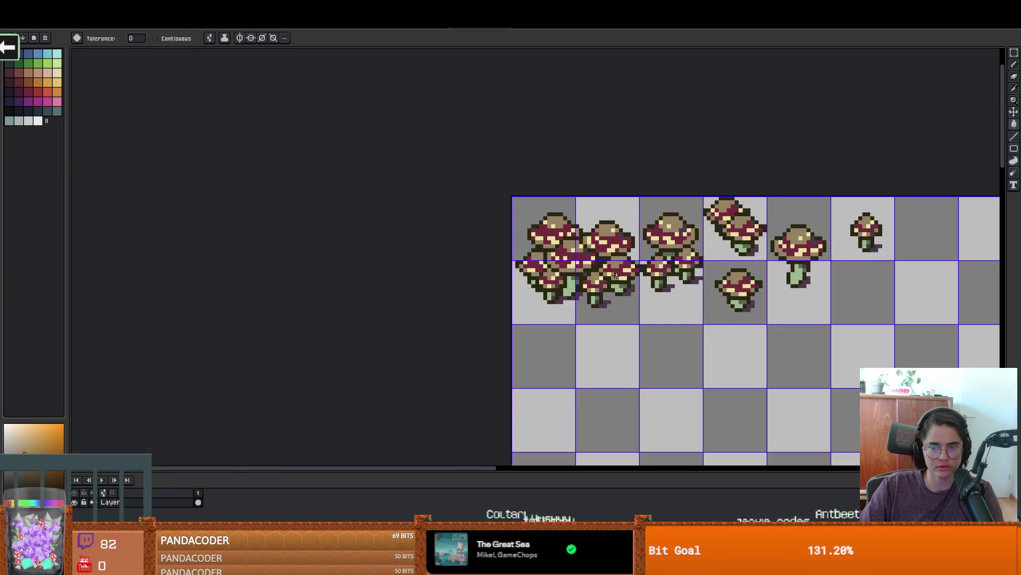
scroll(621, 278, "up", 1)
scroll(661, 248, "up", 2)
key("i")
left_click(661, 249, "alt")
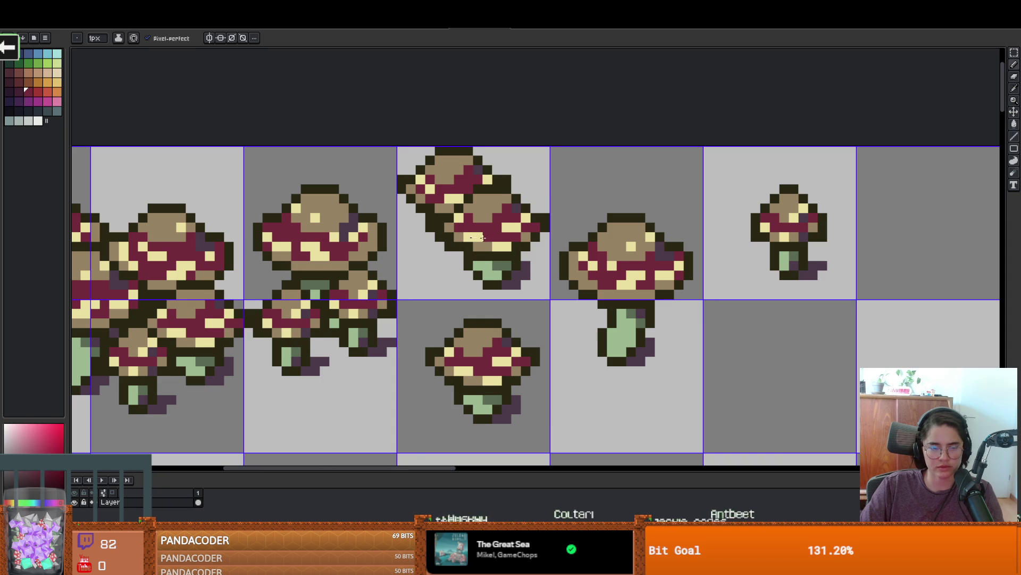
scroll(477, 237, "up", 2)
key("alt")
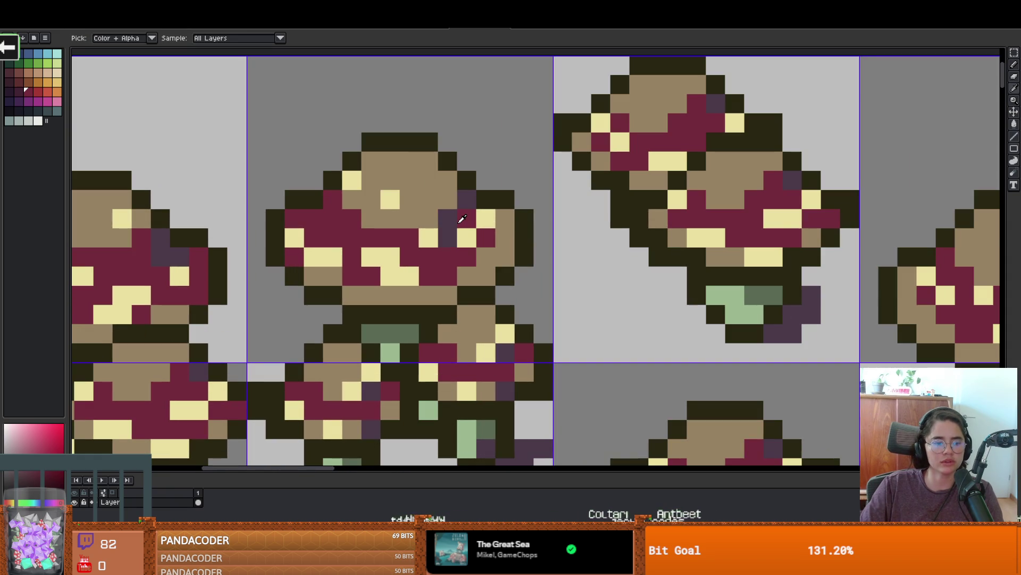
left_click(450, 222, "alt")
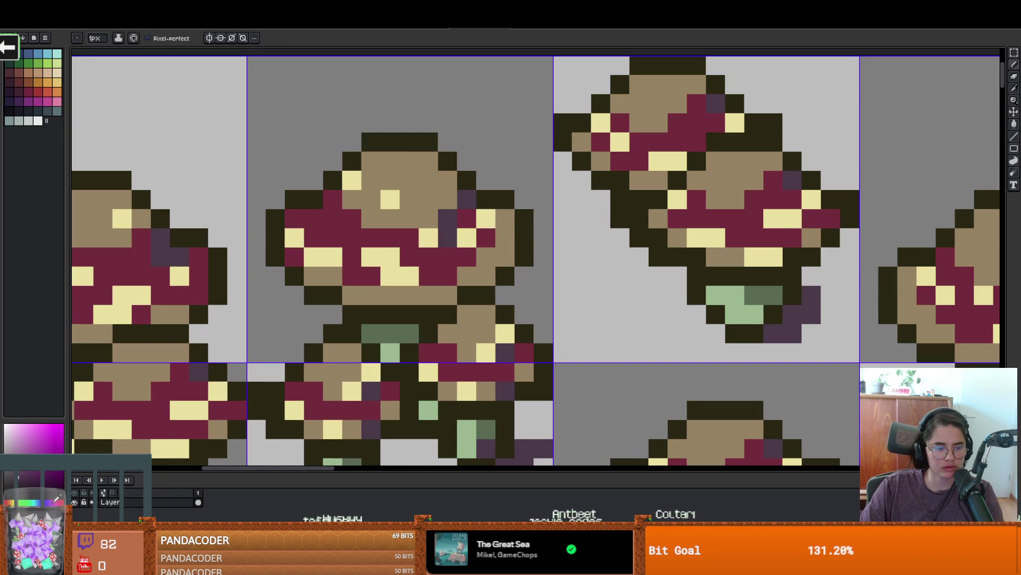
key("g")
scroll(493, 341, "down", 2)
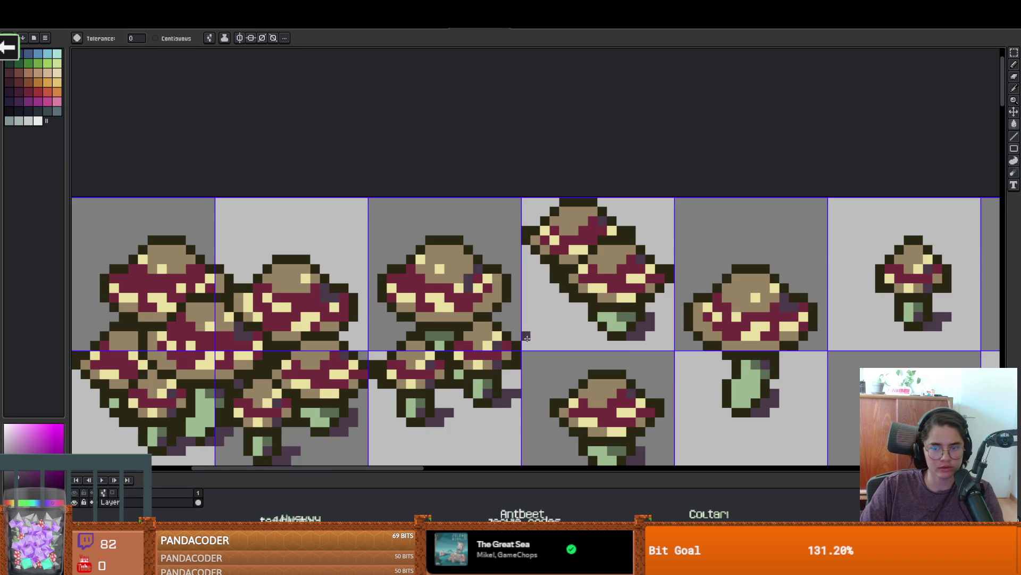
scroll(492, 341, "down", 2)
scroll(438, 278, "up", 1)
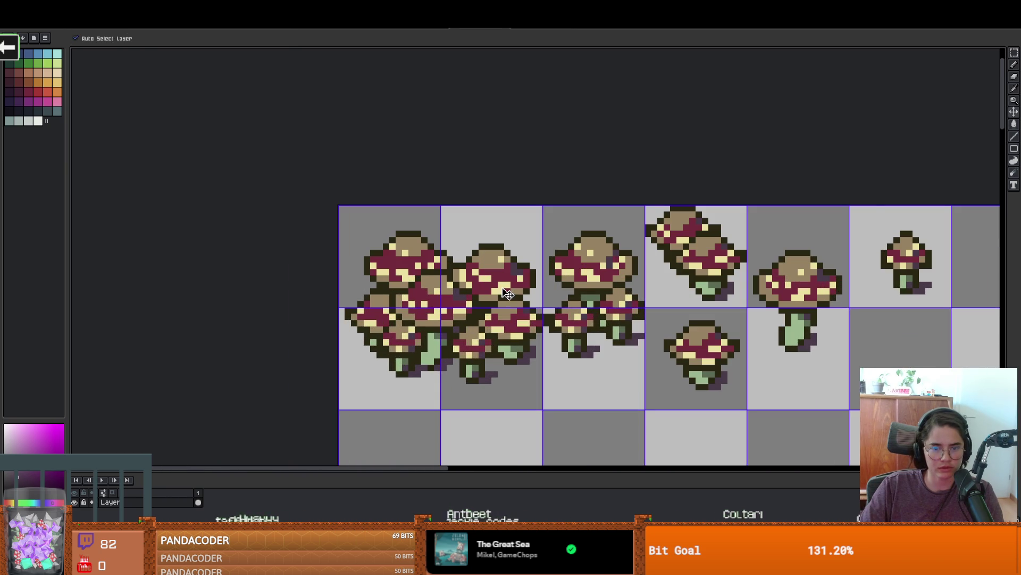
key("alt+Tab")
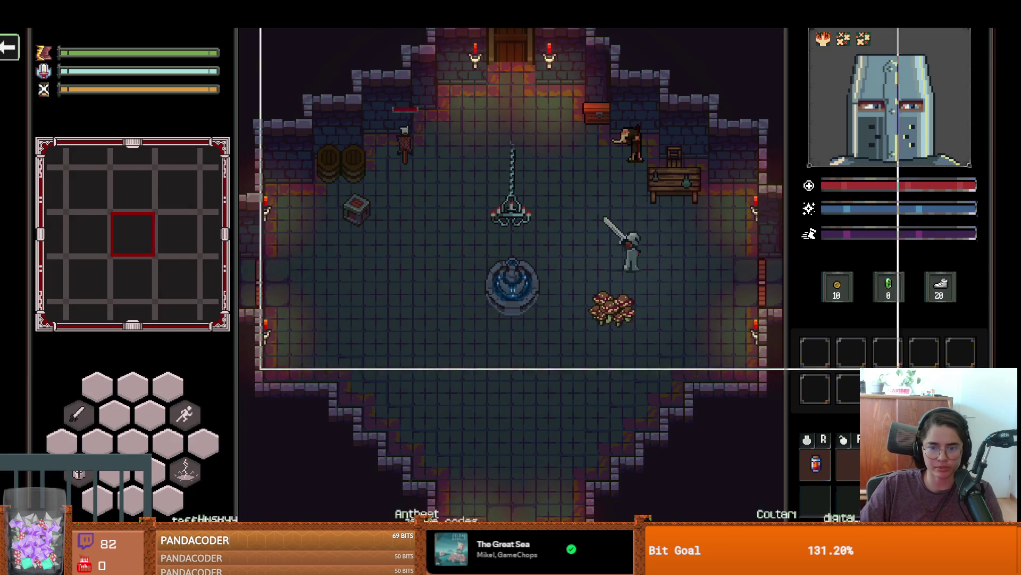
Step: Stop and relaunch the game, then maximize its window
key("F8")
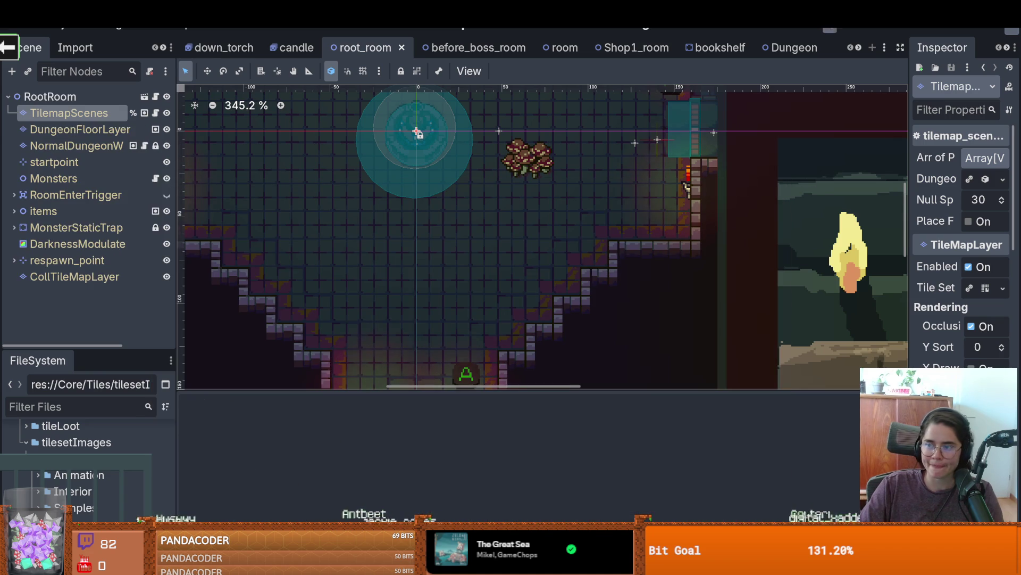
key("F5")
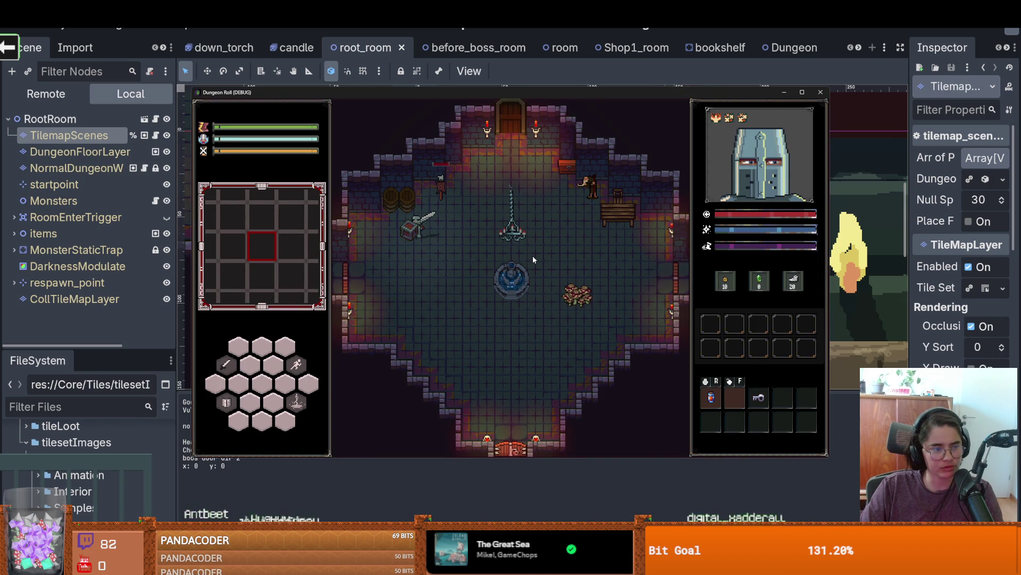
key("d")
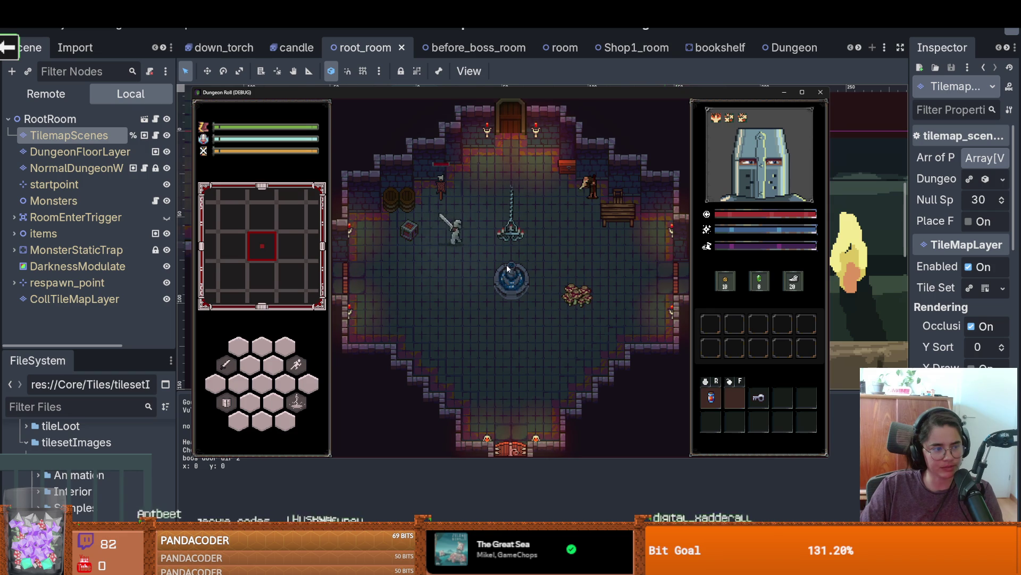
left_click(804, 93)
Step: Walk the knight around and over the mushroom patch, then stop the game with F8
key("d")
key("s")
key("s")
key("d")
key("w")
key("s")
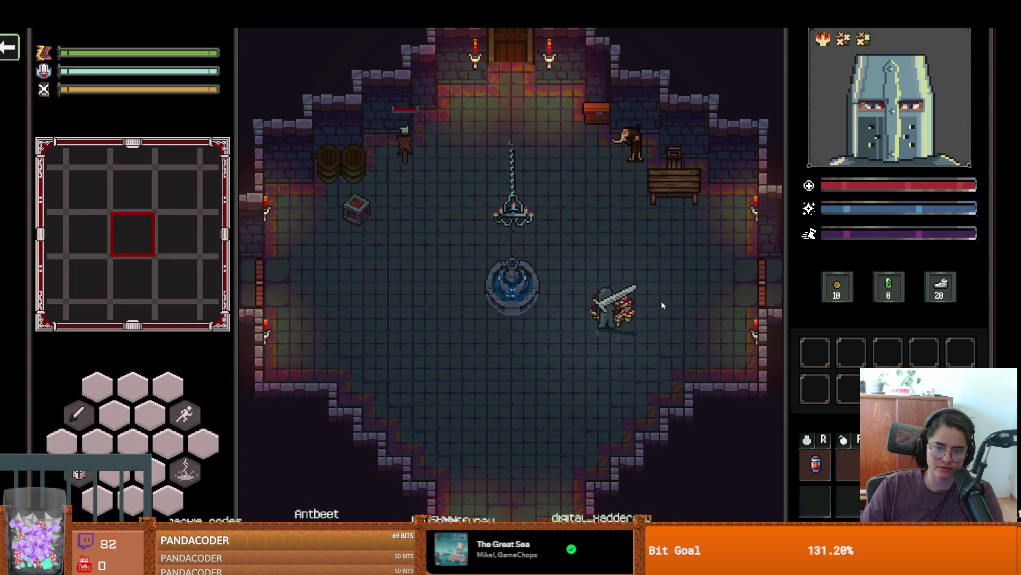
key("a")
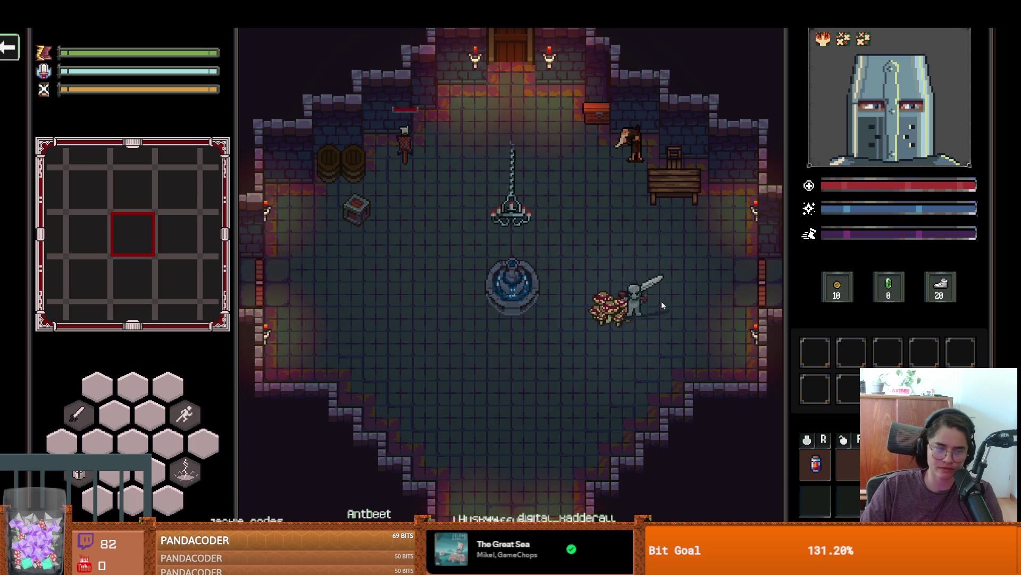
key("d")
key("w")
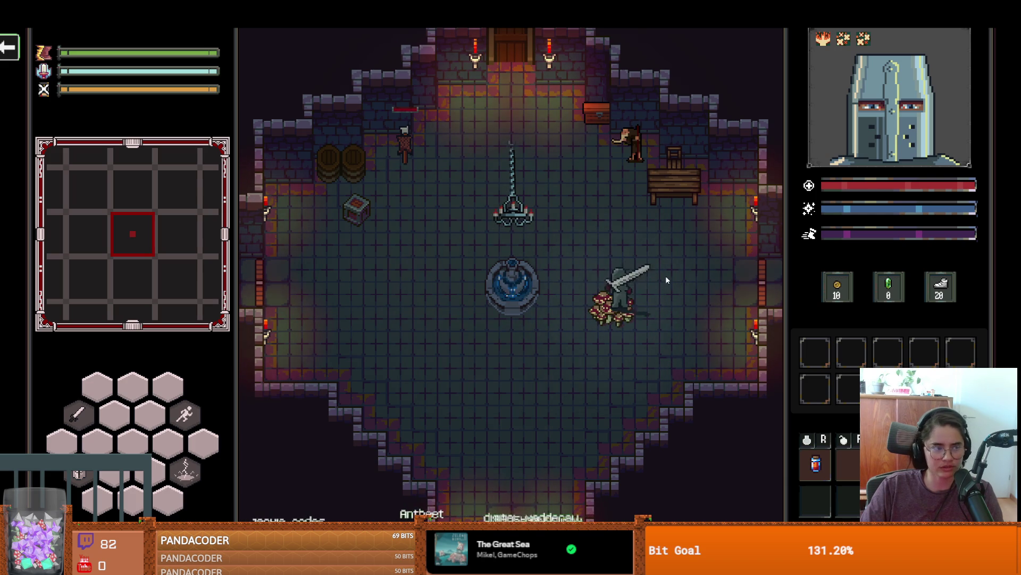
key("a")
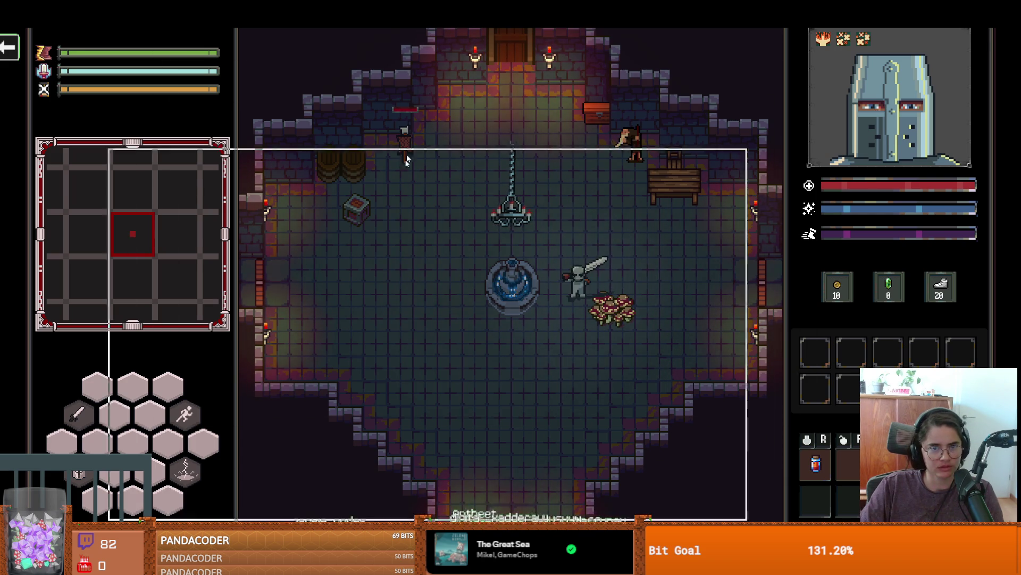
key("F8")
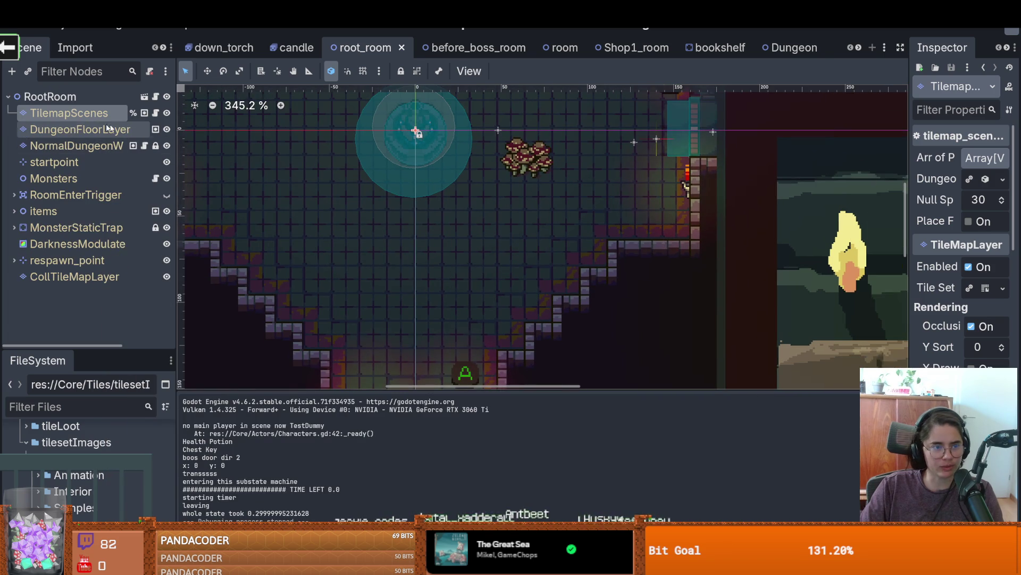
Step: Erase the 2x2 mushroom tiles from the room using rectangle mode and save the scene
left_click(397, 263)
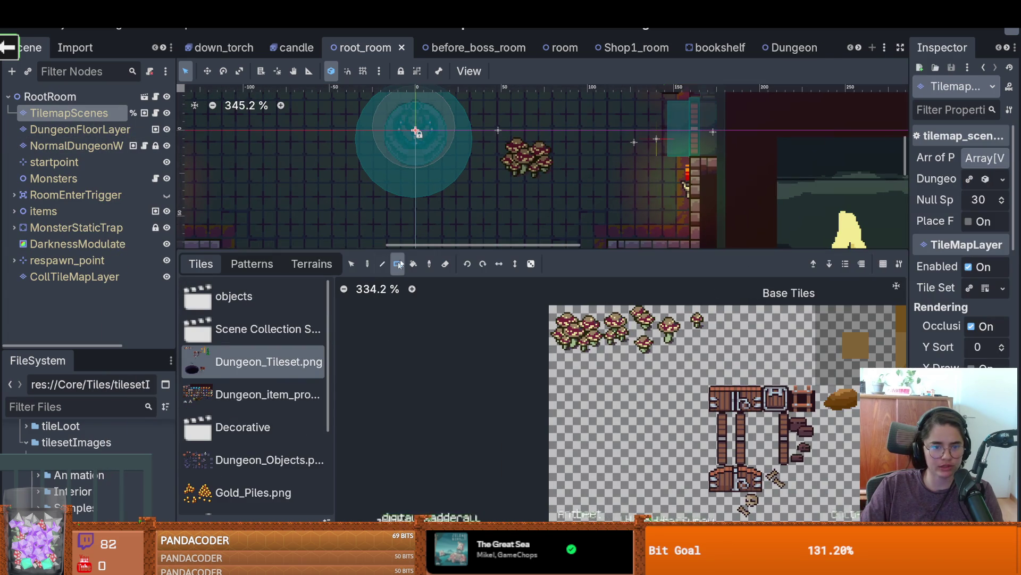
left_click_drag(503, 137, 551, 178)
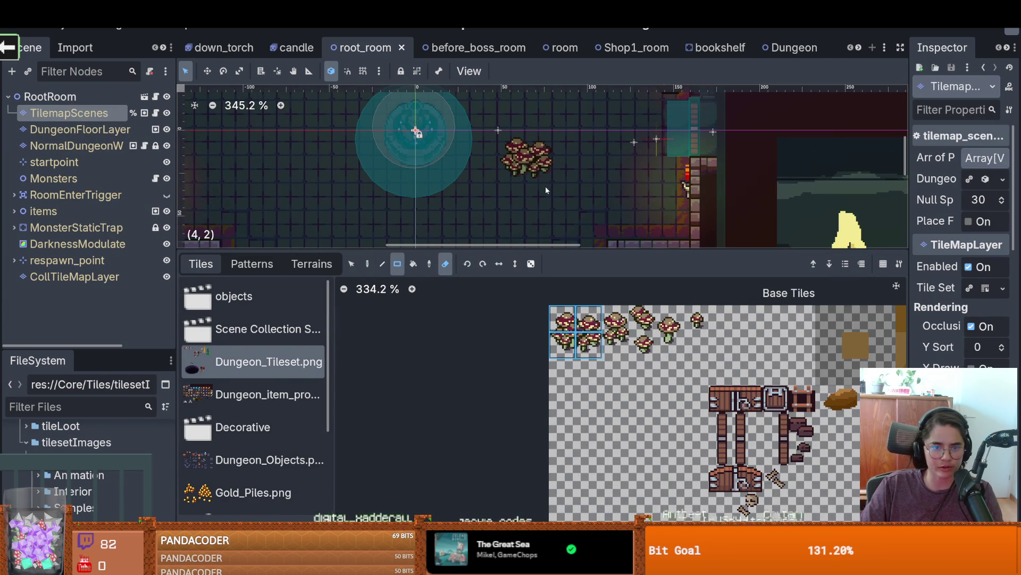
left_click_drag(506, 141, 532, 155)
scroll(534, 213, "down", 1)
key("ctrl+s")
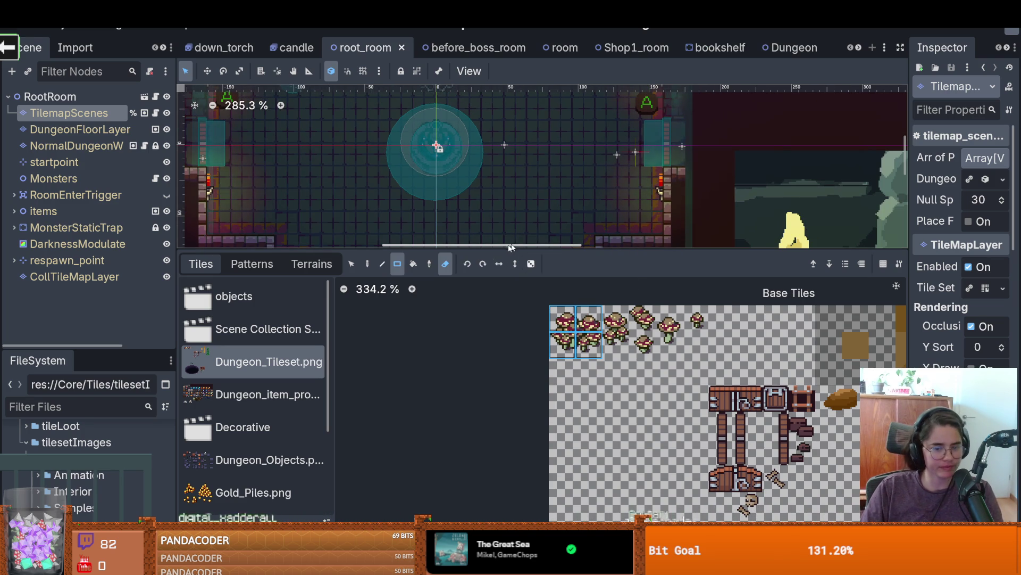
Step: Enlarge the room view and project files list, saving the scene again
left_click_drag(505, 246, 506, 428)
scroll(438, 337, "down", 3)
key("ctrl+s")
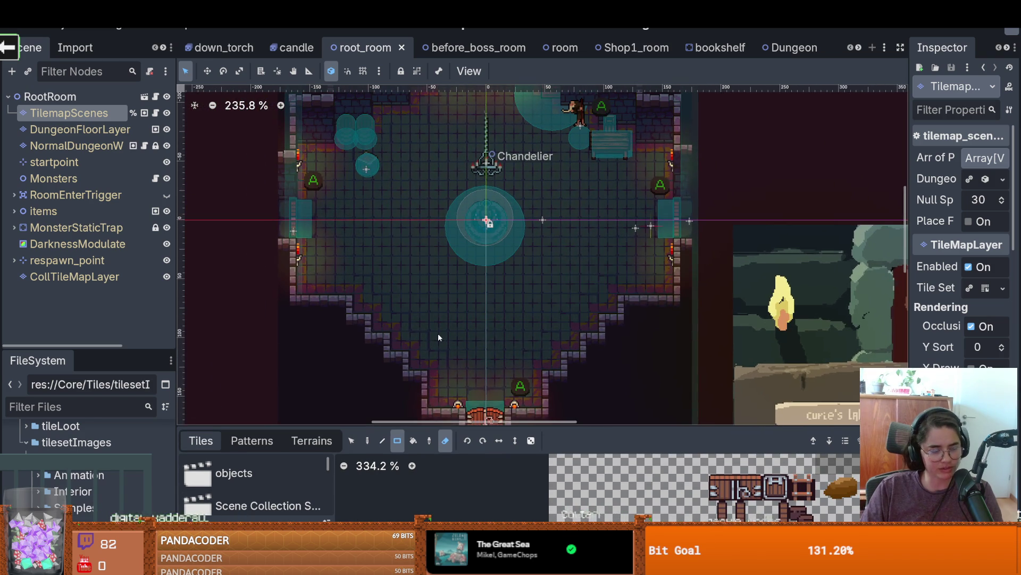
scroll(442, 332, "down", 2)
key("ctrl+s")
left_click_drag(109, 350, 109, 279)
scroll(121, 415, "down", 3)
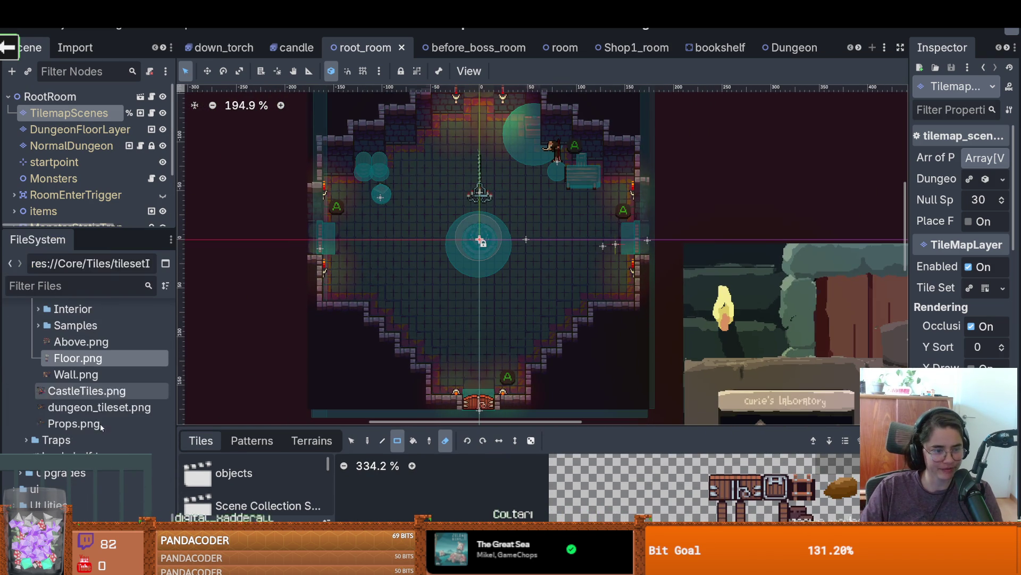
left_click(101, 358)
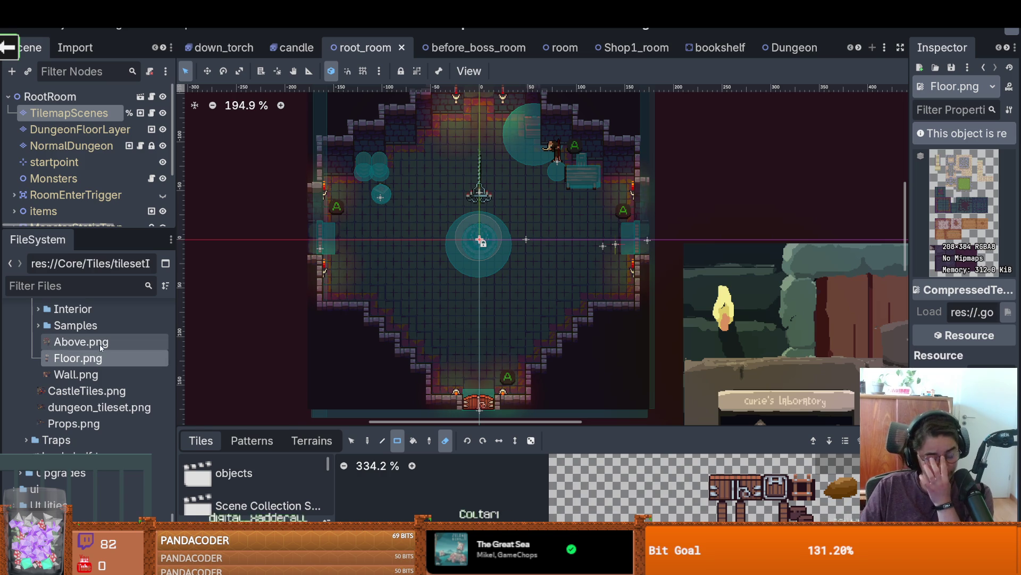
mouse_move(101, 348)
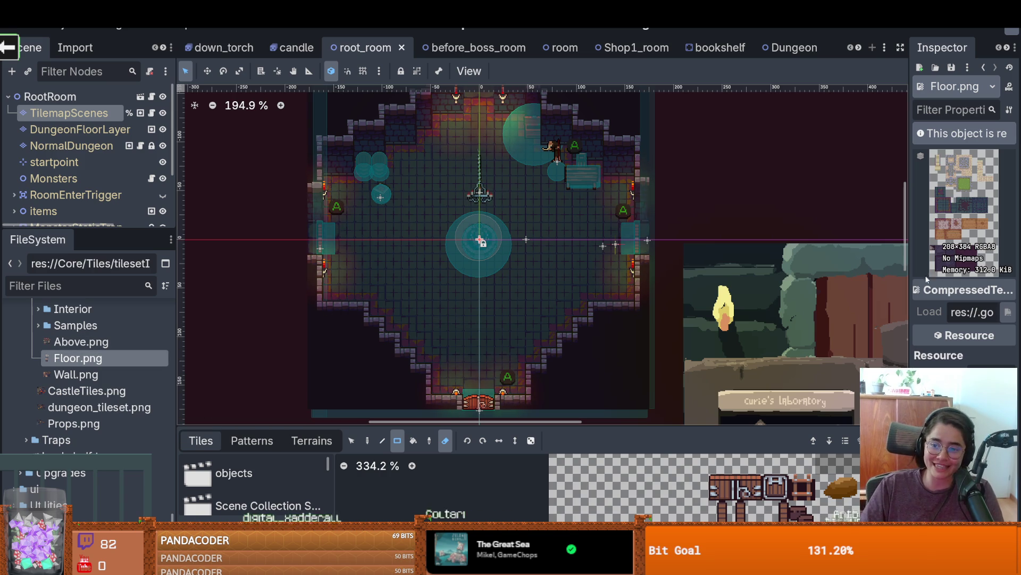
left_click_drag(911, 288, 893, 288)
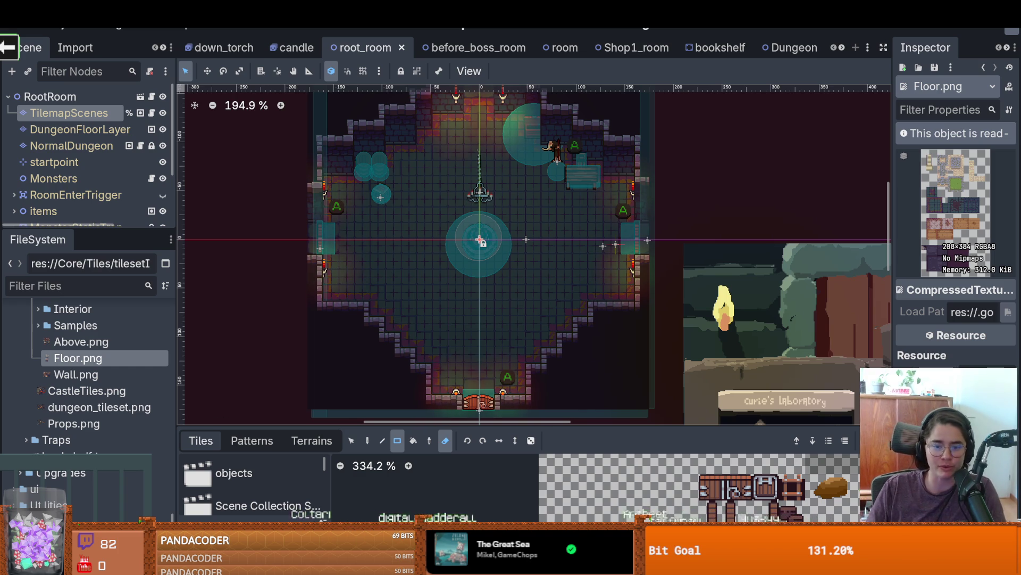
scroll(420, 352, "down", 3)
scroll(410, 357, "down", 1, "ctrl")
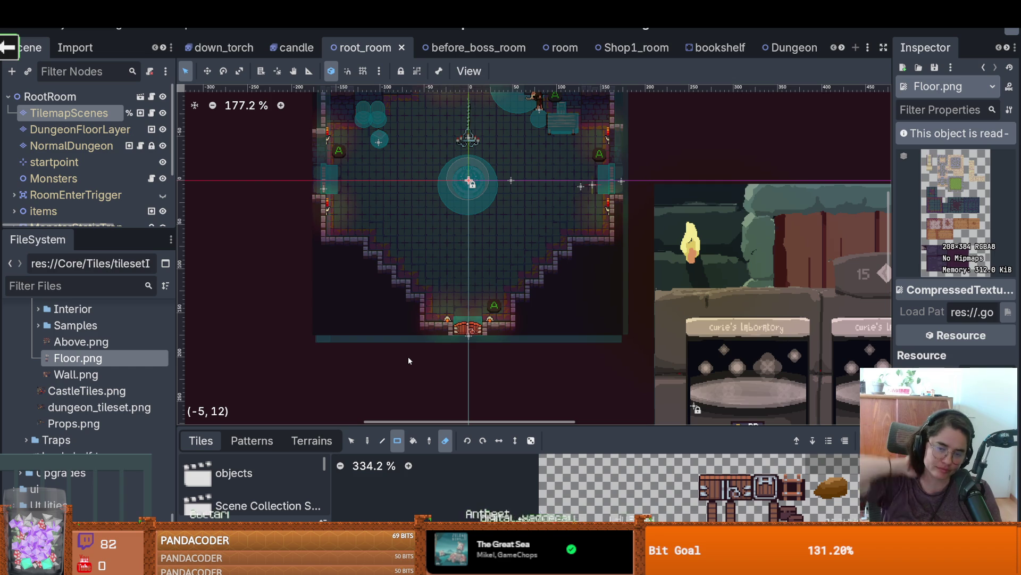
mouse_move(103, 228)
left_mouse_down()
mouse_move(186, 332)
mouse_move(146, 328)
mouse_move(160, 330)
left_mouse_up()
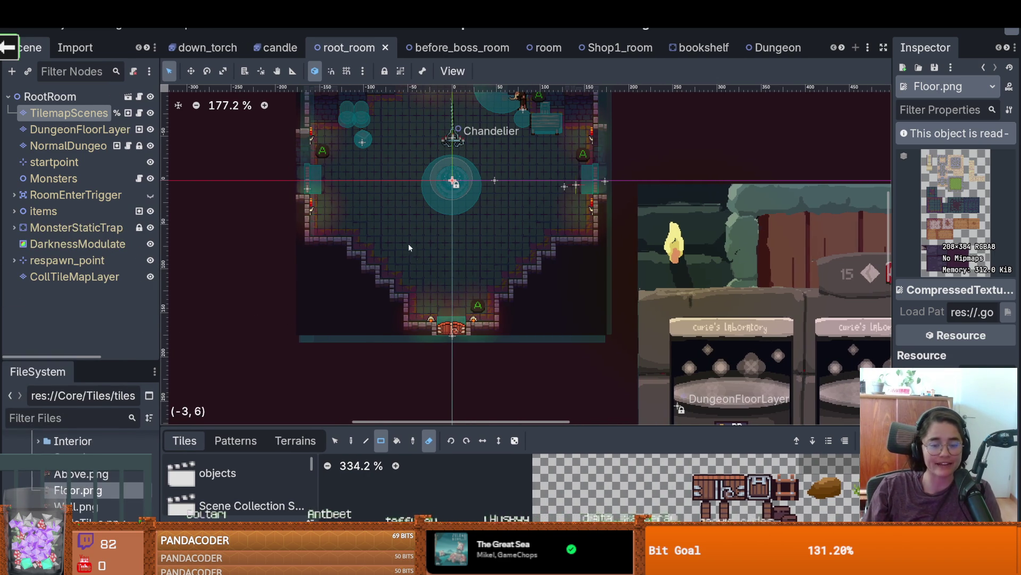
scroll(415, 287, "up", 2)
key("ctrl+s")
scroll(448, 332, "up", 1)
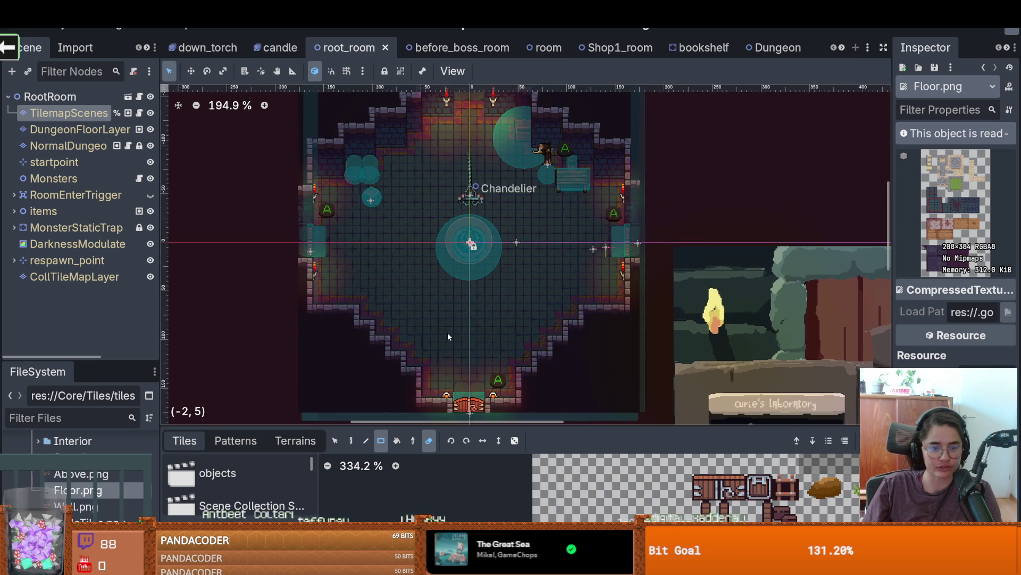
scroll(475, 317, "down", 1)
left_click_drag(484, 253, 480, 286)
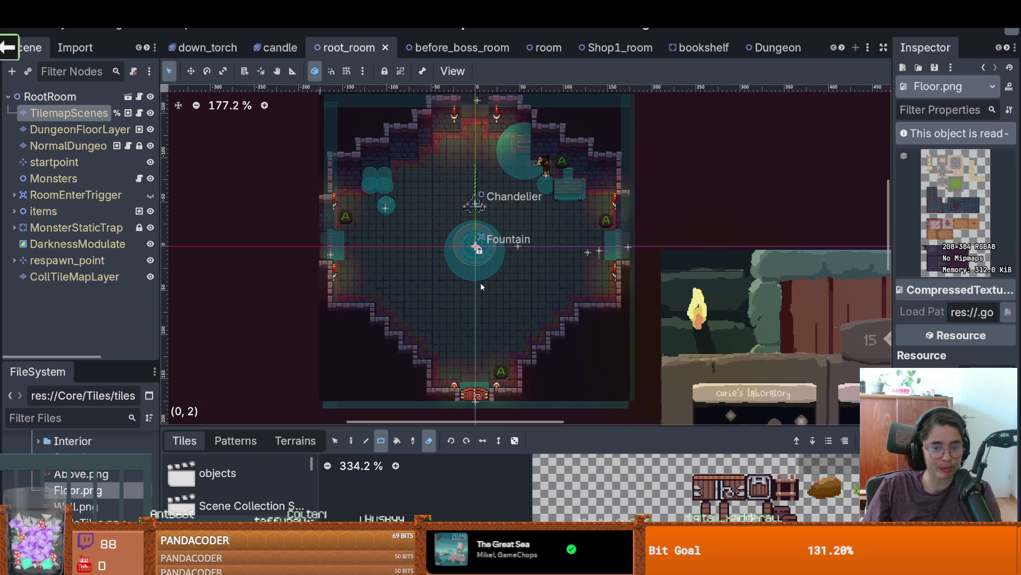
scroll(480, 286, "up", 1)
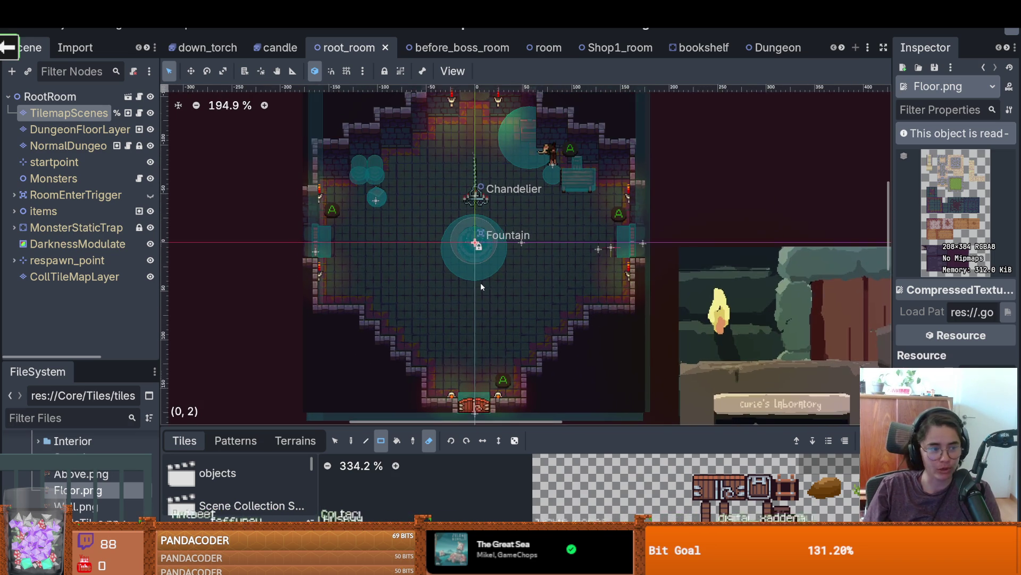
scroll(516, 282, "down", 1)
scroll(585, 372, "down", 1)
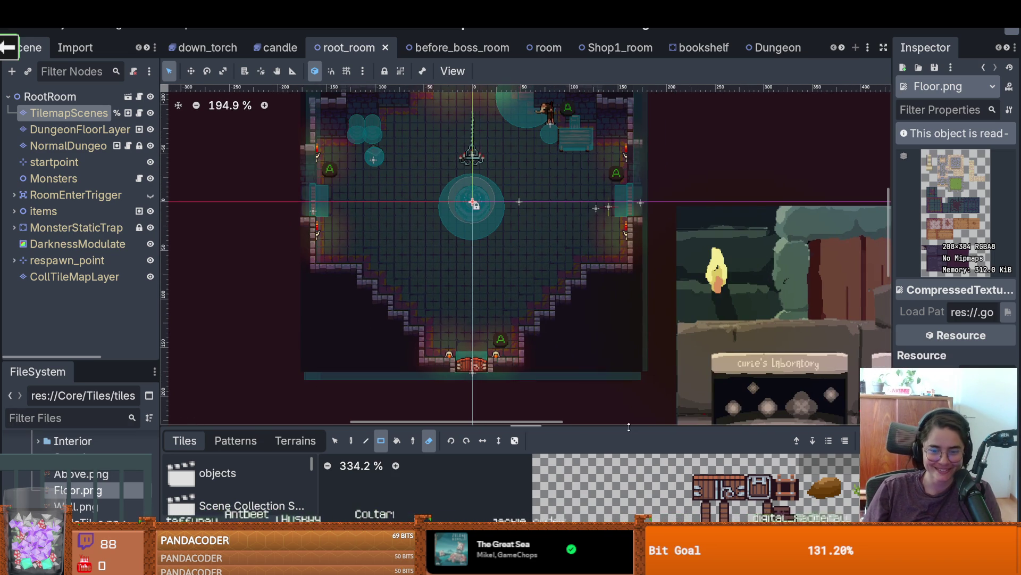
left_click_drag(629, 427, 612, 212)
scroll(579, 272, "down", 1)
scroll(578, 272, "up", 3)
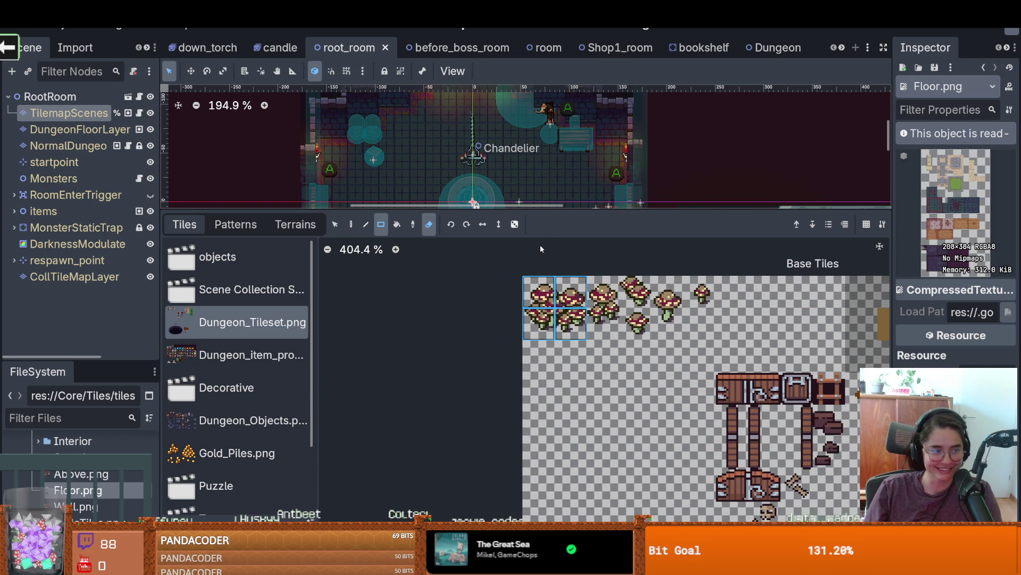
left_click_drag(527, 211, 552, 384)
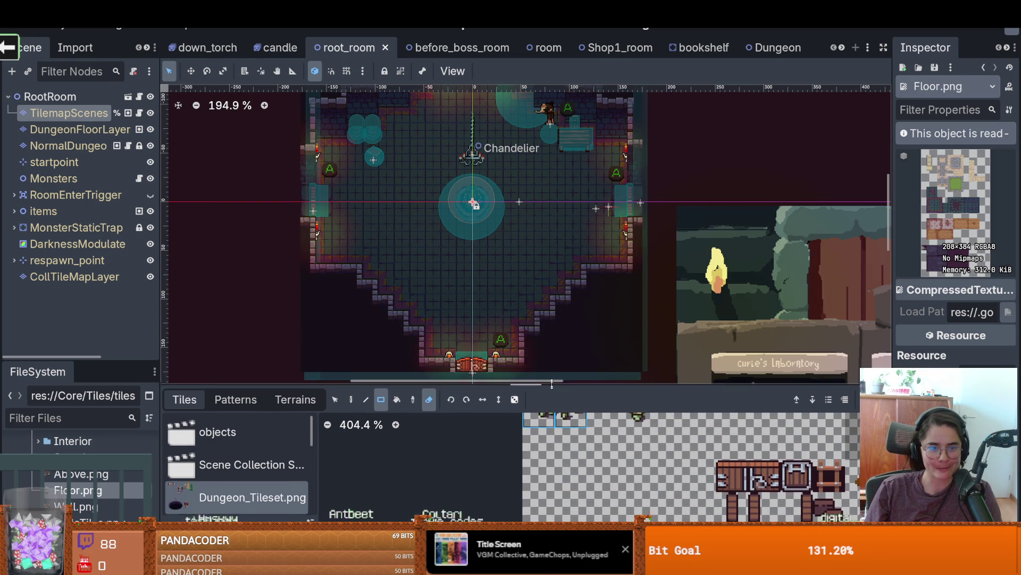
left_click_drag(679, 385, 670, 284)
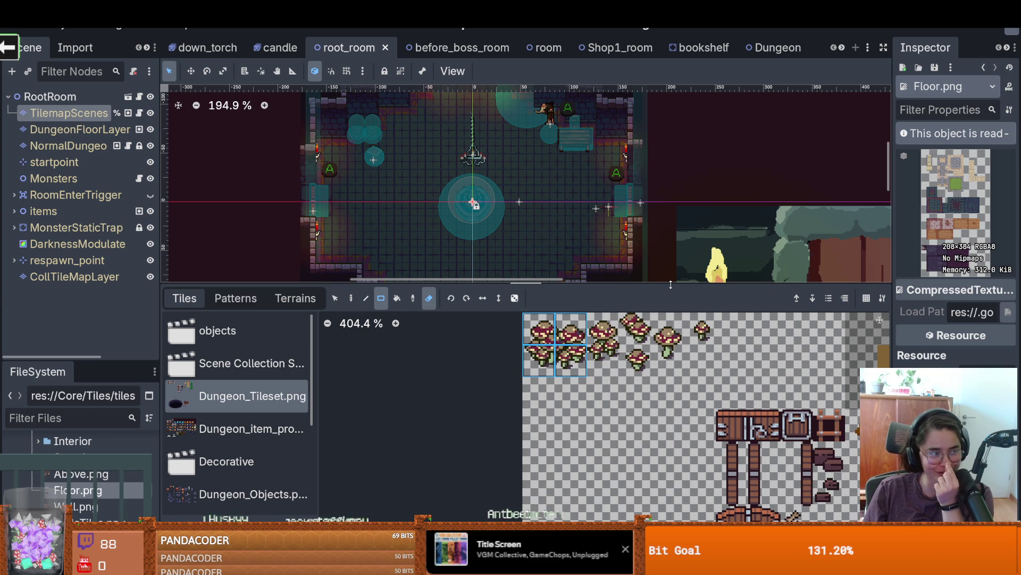
mouse_move(671, 285)
left_mouse_down()
mouse_move(656, 285)
mouse_move(659, 336)
left_mouse_up()
scroll(470, 255, "down", 2)
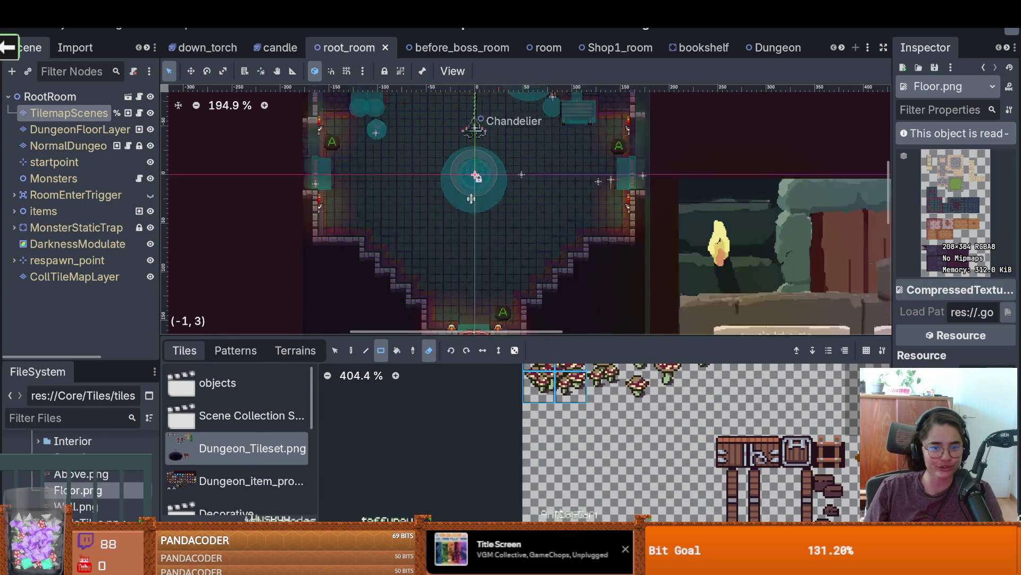
scroll(470, 254, "up", 1)
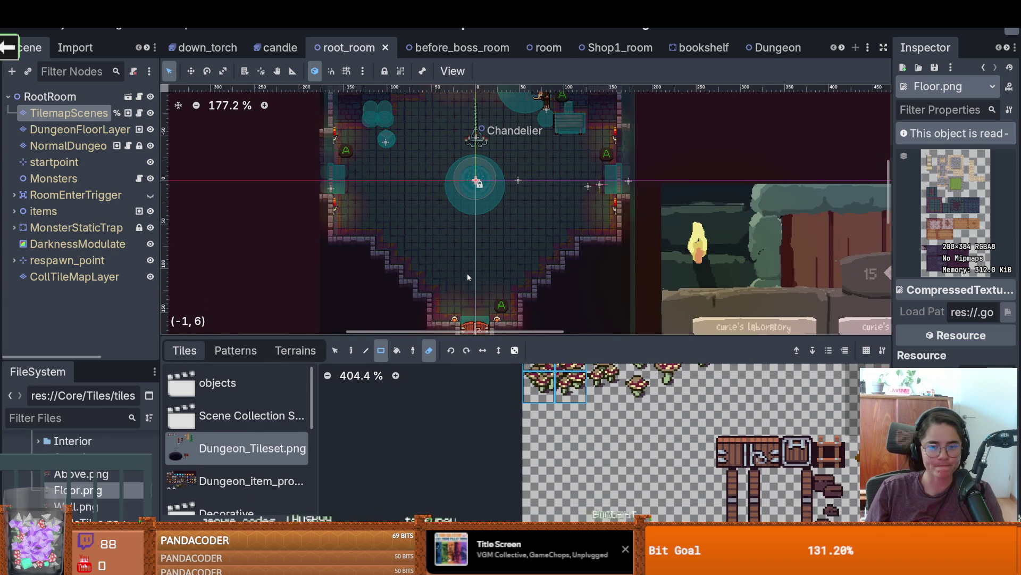
mouse_move(607, 335)
left_mouse_down()
mouse_move(598, 138)
mouse_move(597, 149)
left_mouse_up()
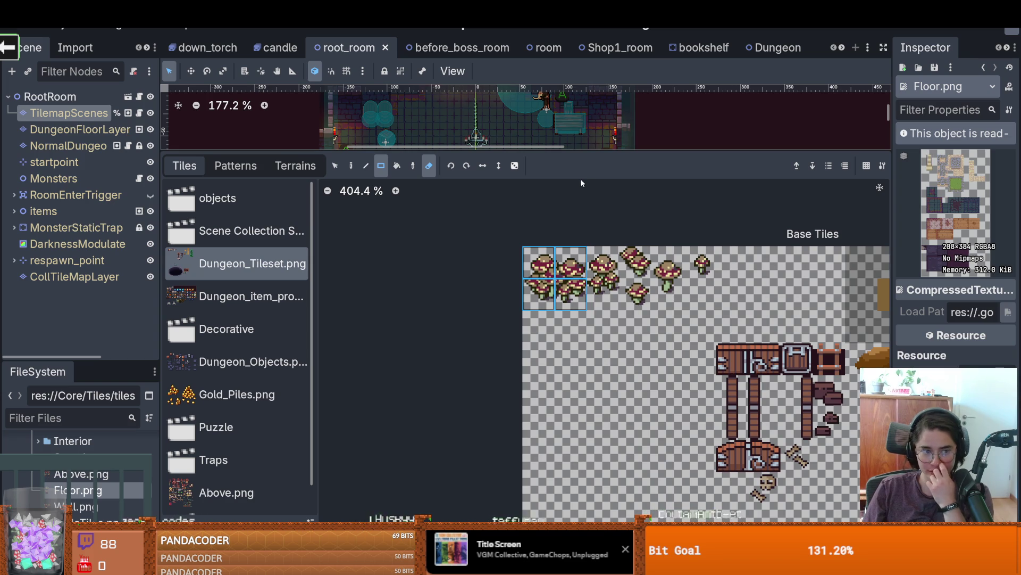
scroll(618, 317, "down", 3)
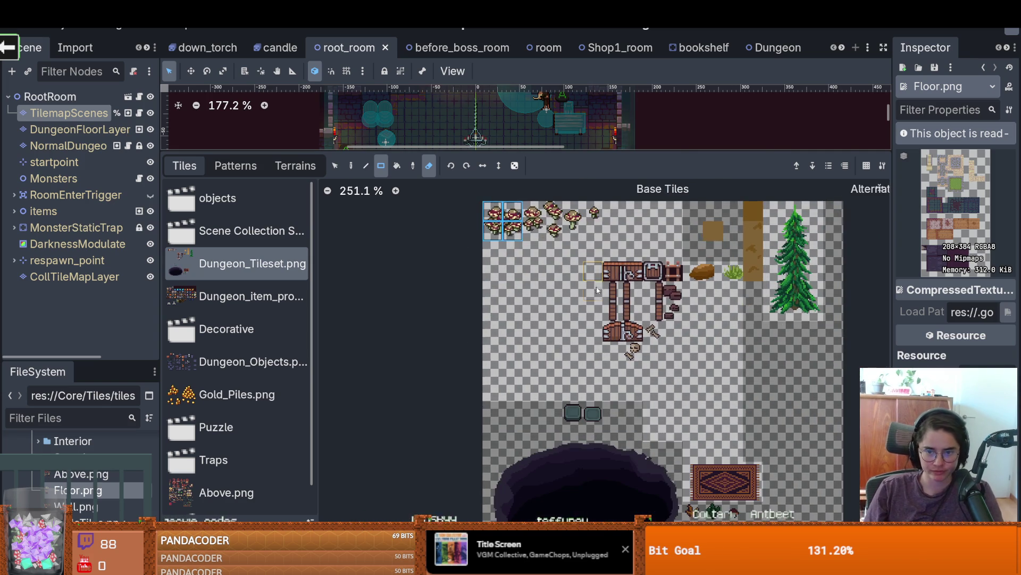
left_click_drag(531, 155, 527, 426)
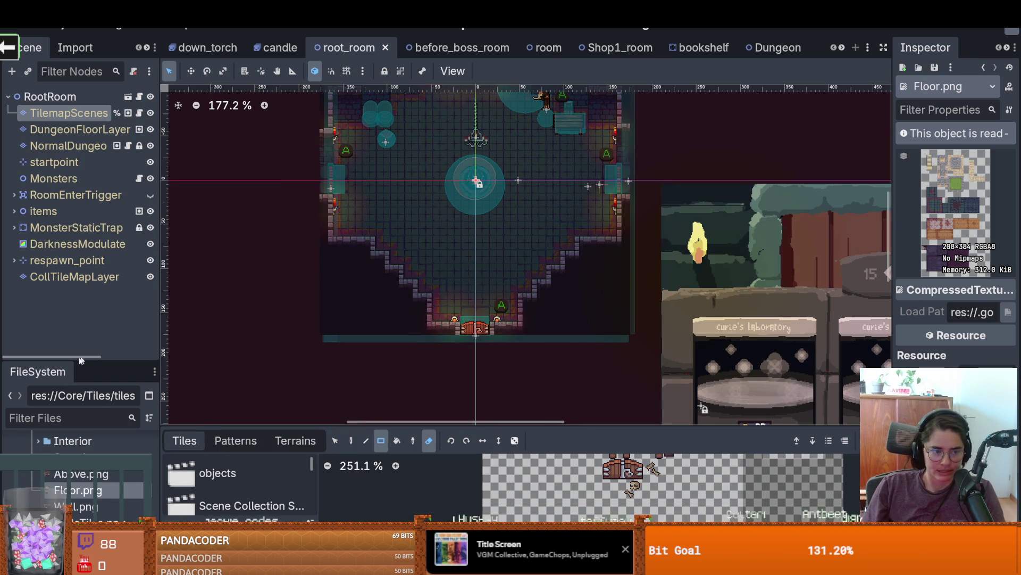
left_click_drag(78, 361, 74, 162)
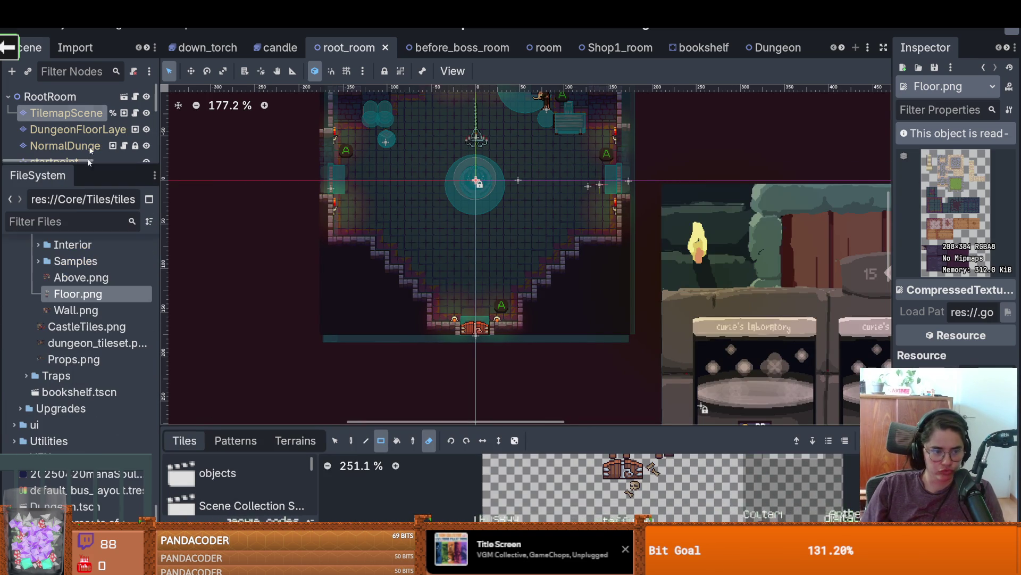
Step: Search the files for 'mushro', open mushroom_1 and select its Sprite2D node
left_click(70, 220)
type("mushro")
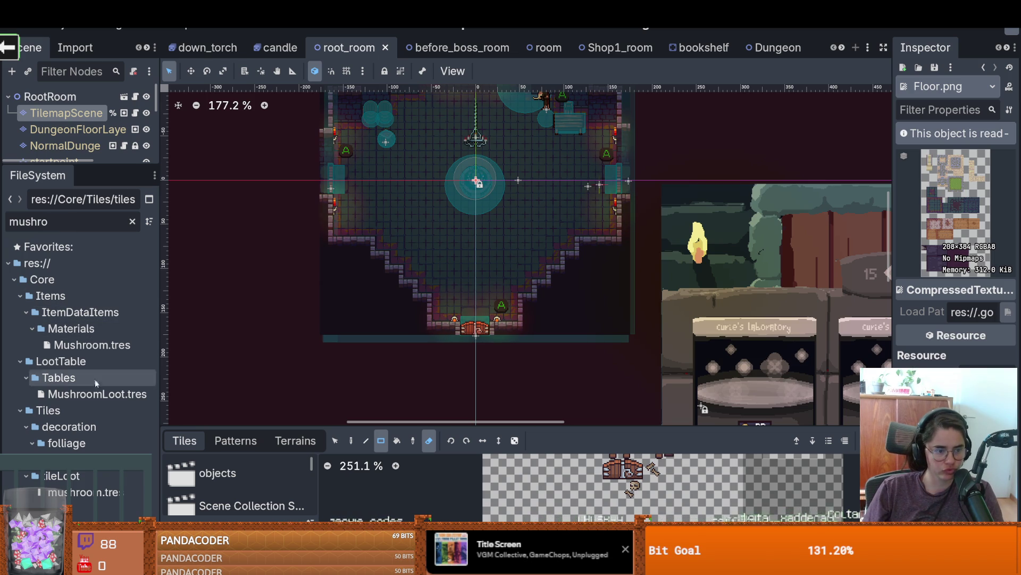
double_click(96, 459)
left_click_drag(289, 174, 456, 238)
scroll(458, 237, "up", 5)
scroll(404, 251, "up", 7)
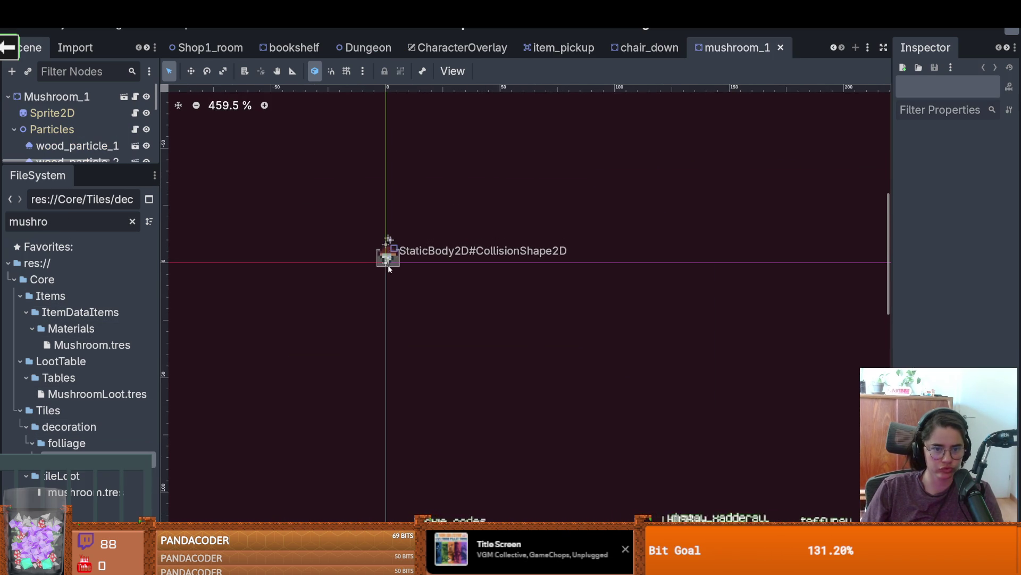
left_click_drag(91, 161, 91, 317)
left_click(75, 113)
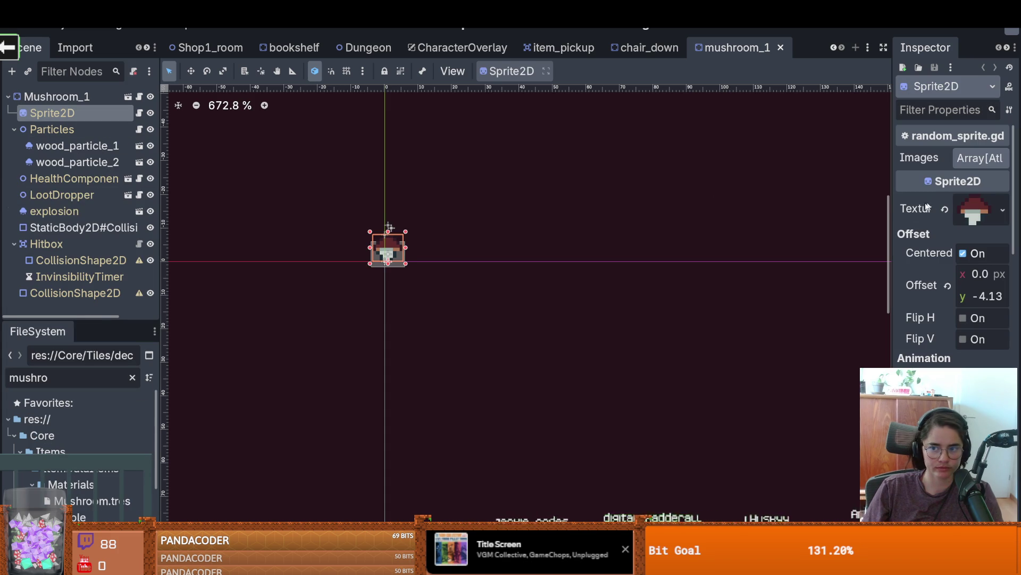
Step: Widen the inspector and examine the sprite texture's atlas region details
mouse_move(891, 212)
left_mouse_down()
mouse_move(620, 181)
mouse_move(672, 176)
left_mouse_up()
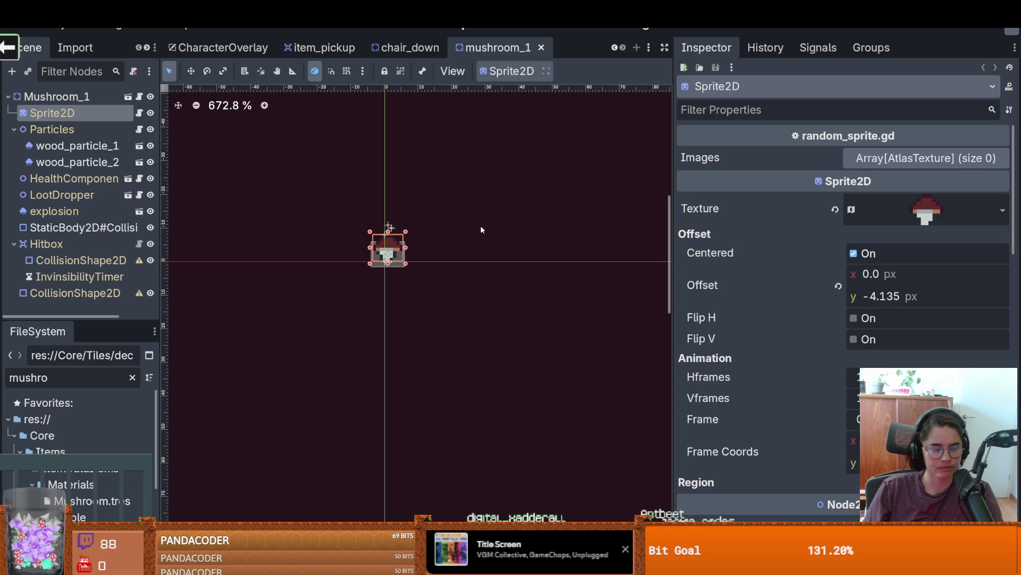
left_click(943, 212)
left_click(943, 212)
left_click(943, 212)
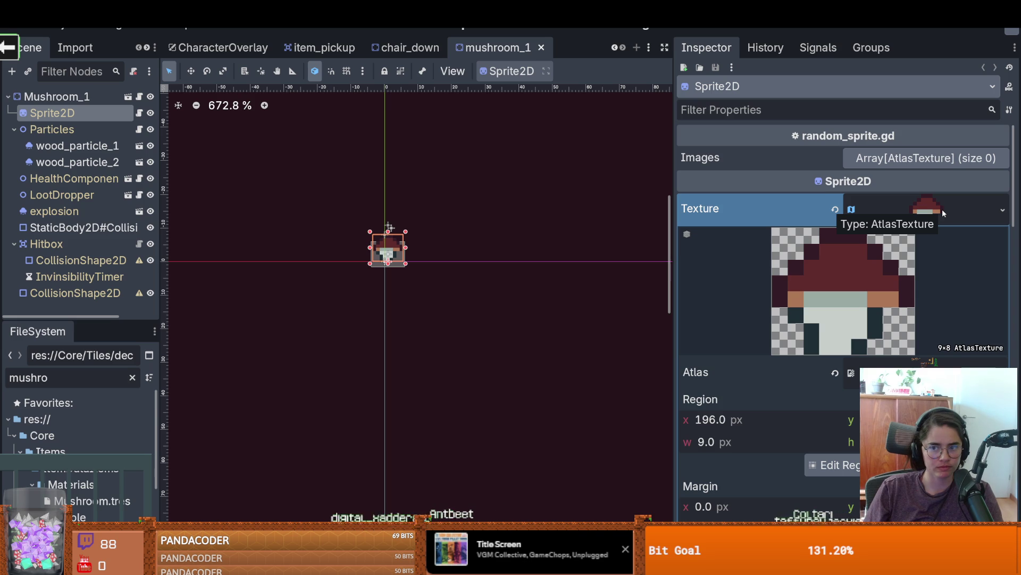
left_click(942, 209)
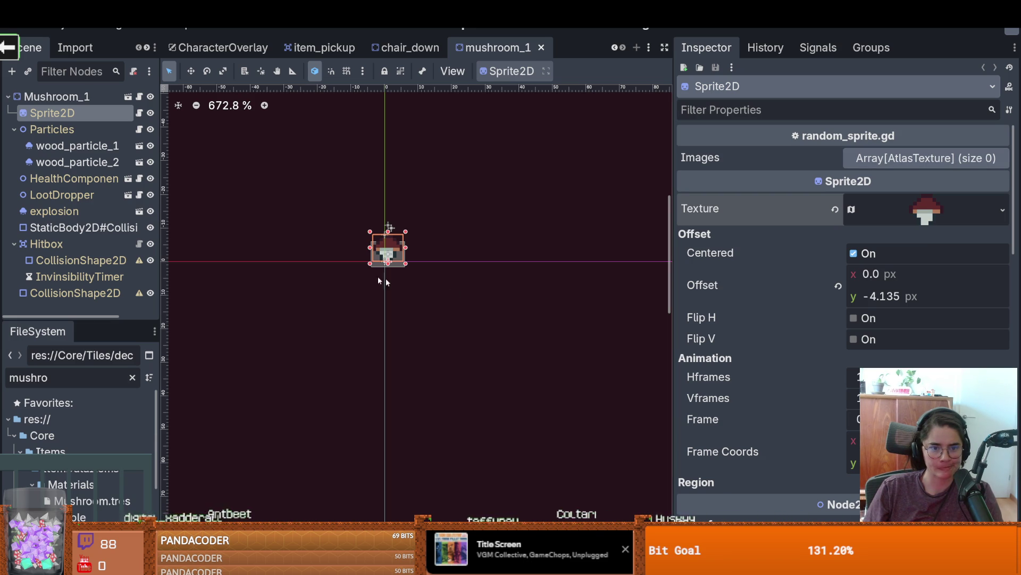
Step: Inspect the empty Images array, collapse Particles in the node tree, and save mushroom_1
scroll(349, 266, "up", 3)
scroll(373, 268, "up", 1)
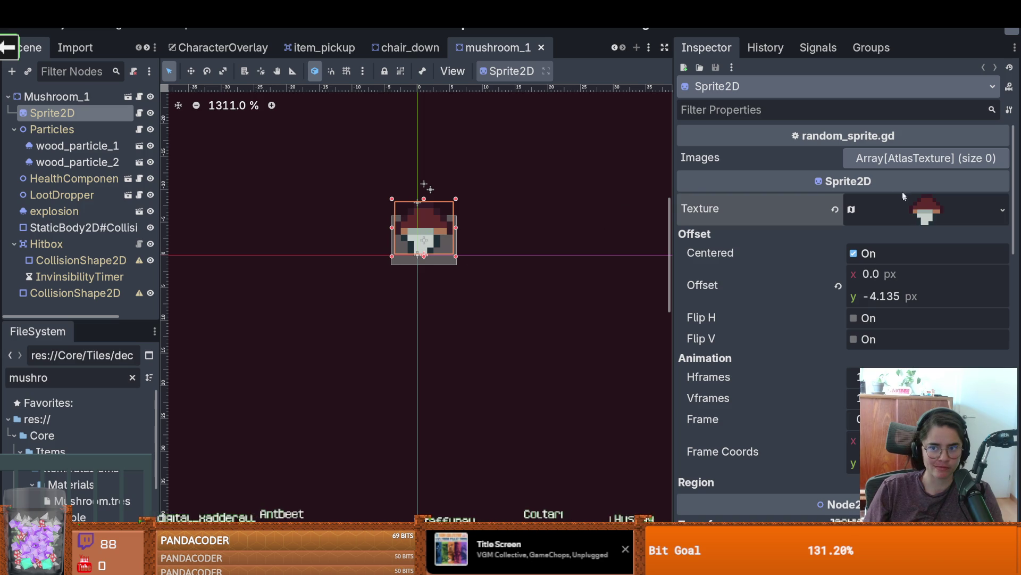
left_click(908, 160)
left_click(908, 159)
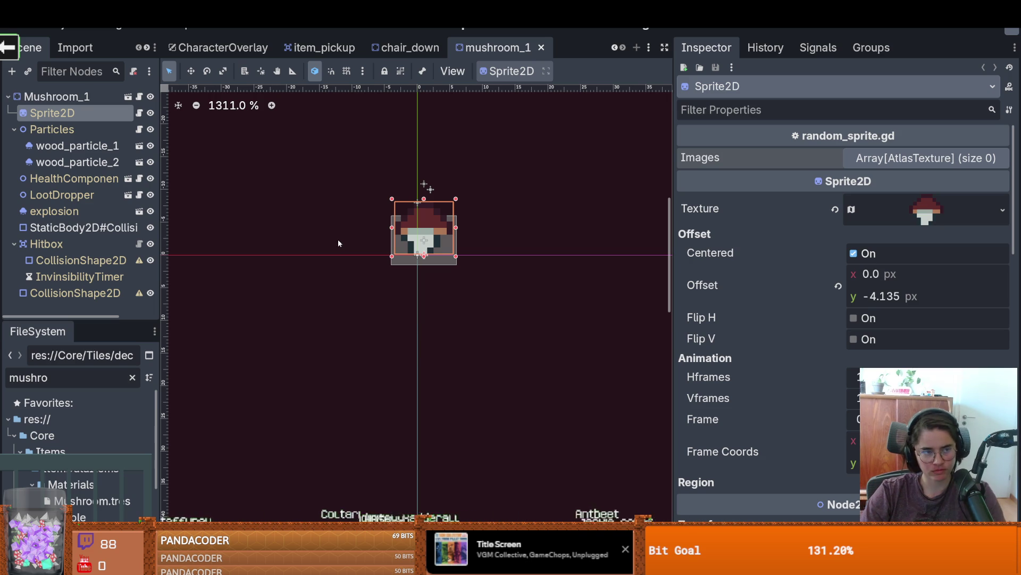
left_click(14, 130)
key("ctrl+s")
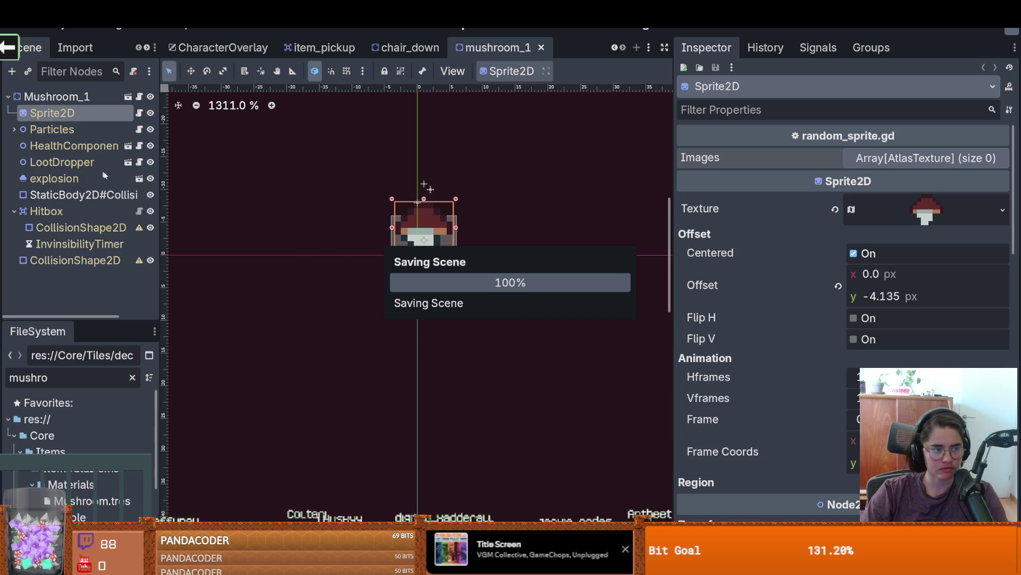
Step: Widen the node tree, narrow the property panel, and save the mushroom scene
left_click_drag(160, 214, 228, 218)
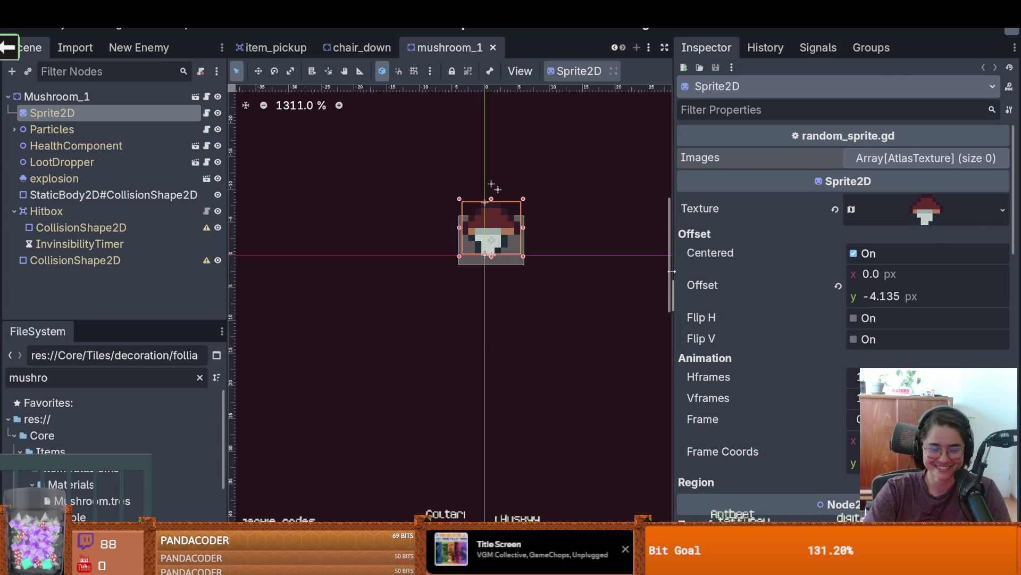
left_click_drag(672, 270, 804, 269)
key("ctrl+s")
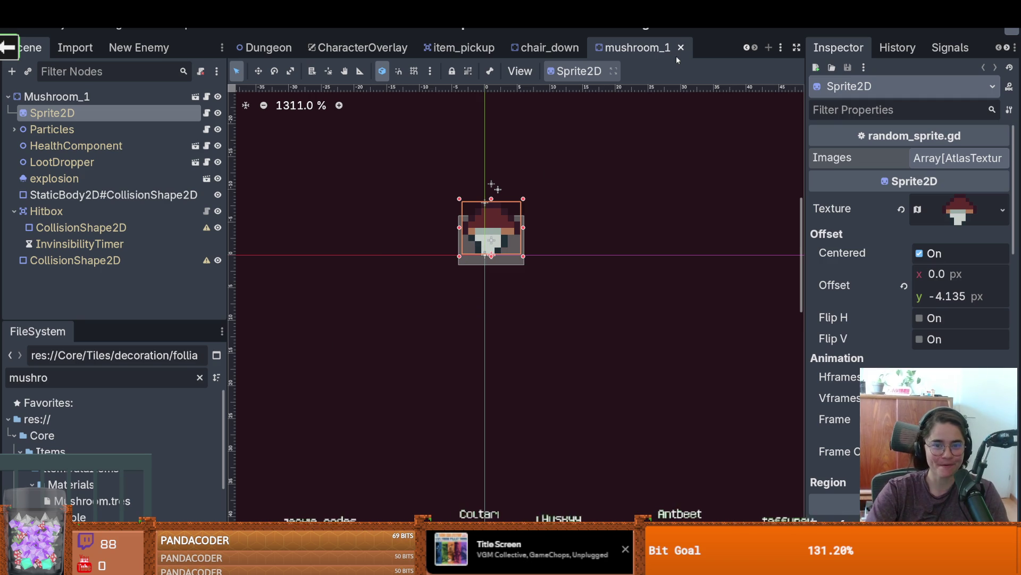
Step: Adjust the Scene/FileSystem split height and widen the left dock
left_click_drag(153, 321, 153, 277)
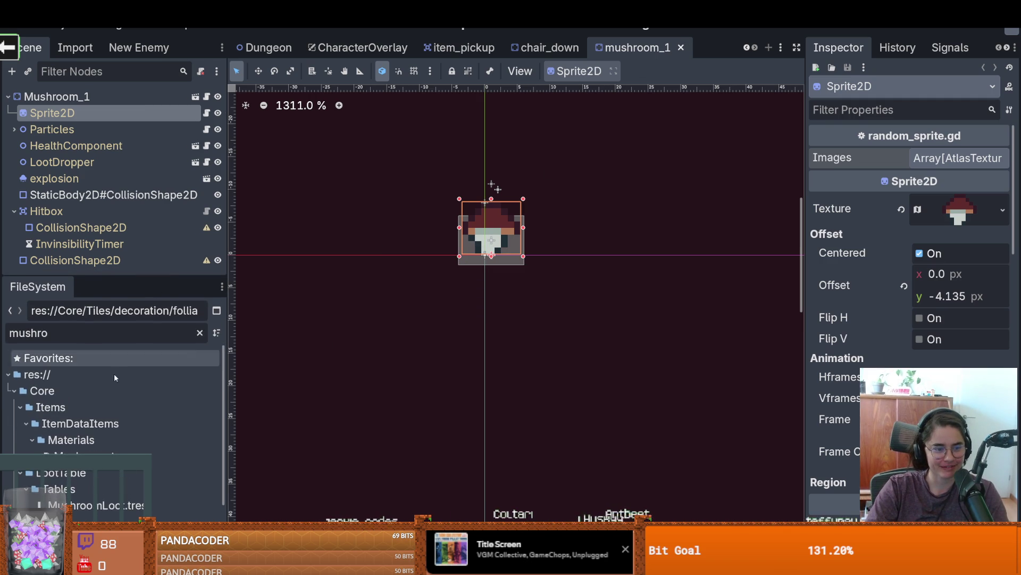
scroll(125, 416, "down", 3)
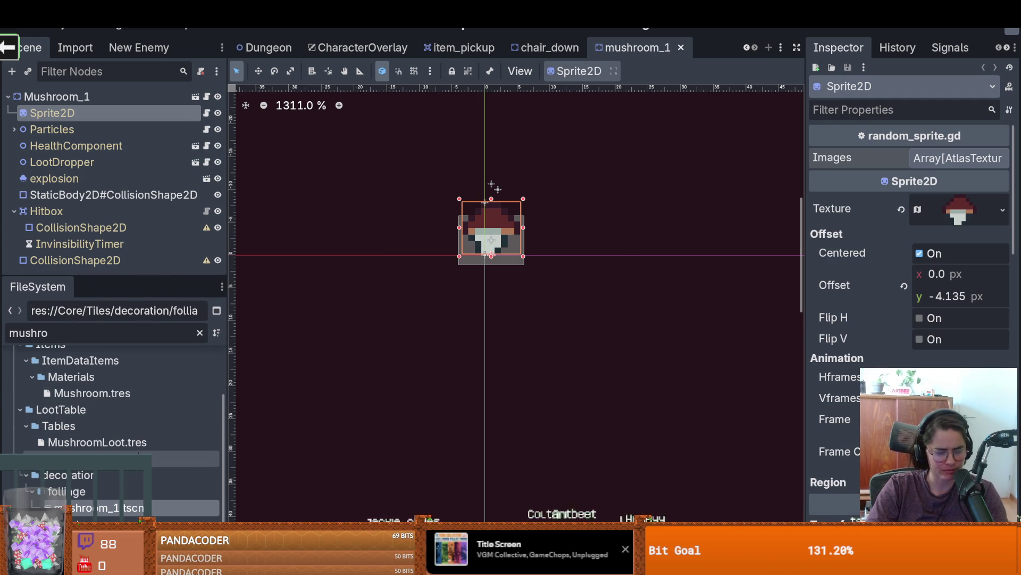
left_click_drag(143, 278, 143, 386)
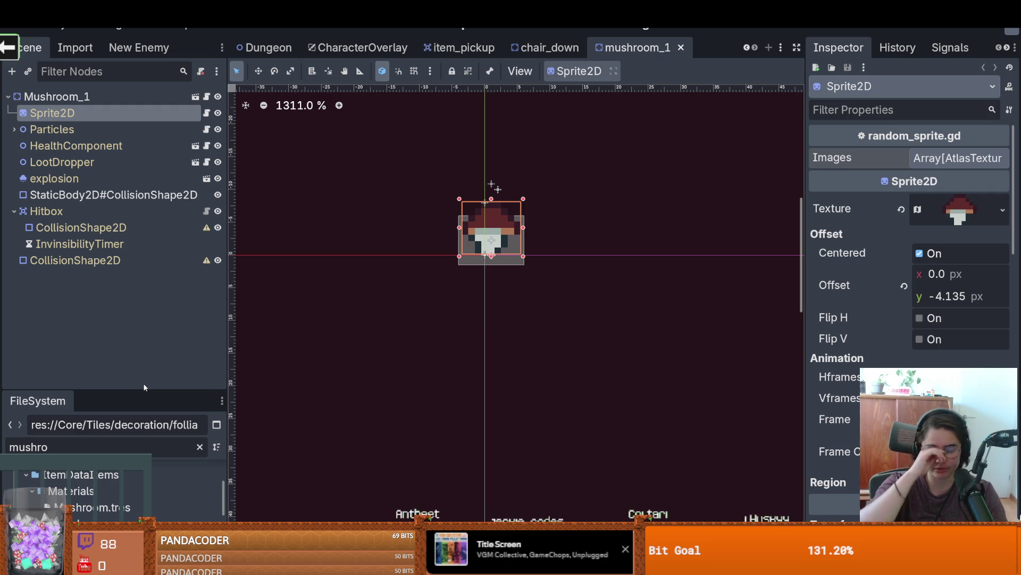
left_click_drag(155, 390, 161, 341)
left_click_drag(228, 375, 286, 351)
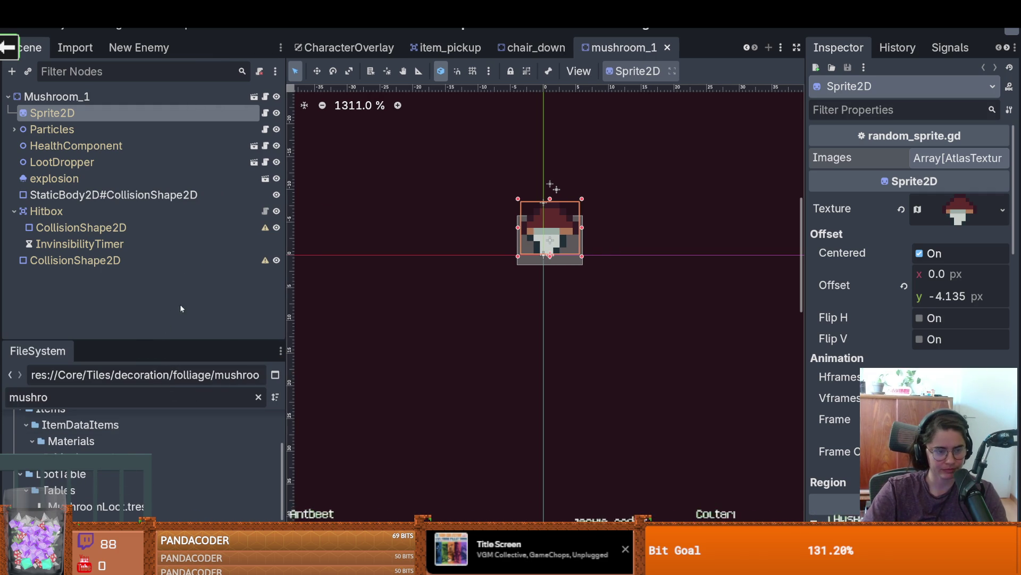
Step: Close the mushroom_1, chair_down, item_pickup and CharacterOverlay scene tabs
left_click(666, 48)
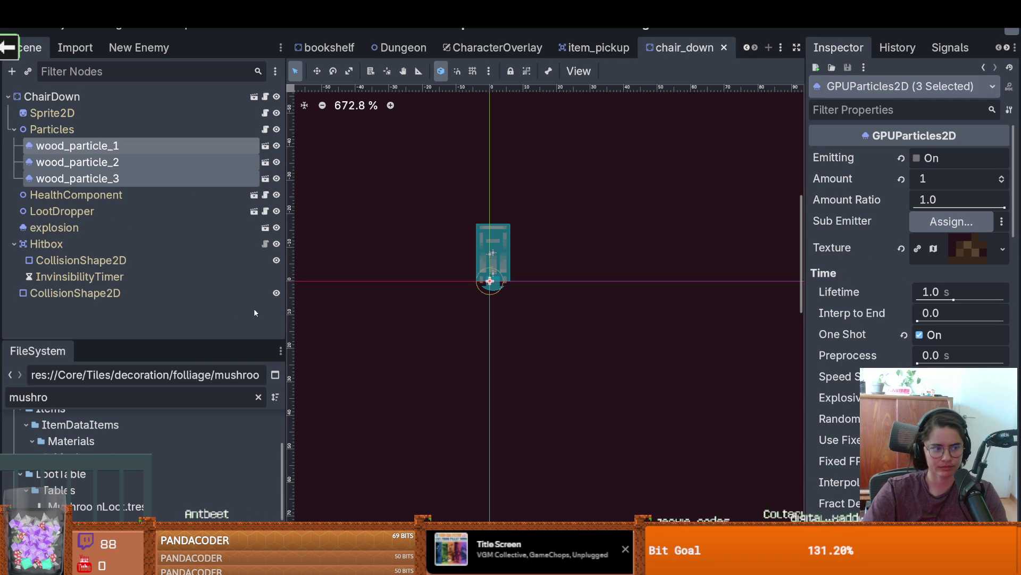
left_click_drag(218, 340, 218, 325)
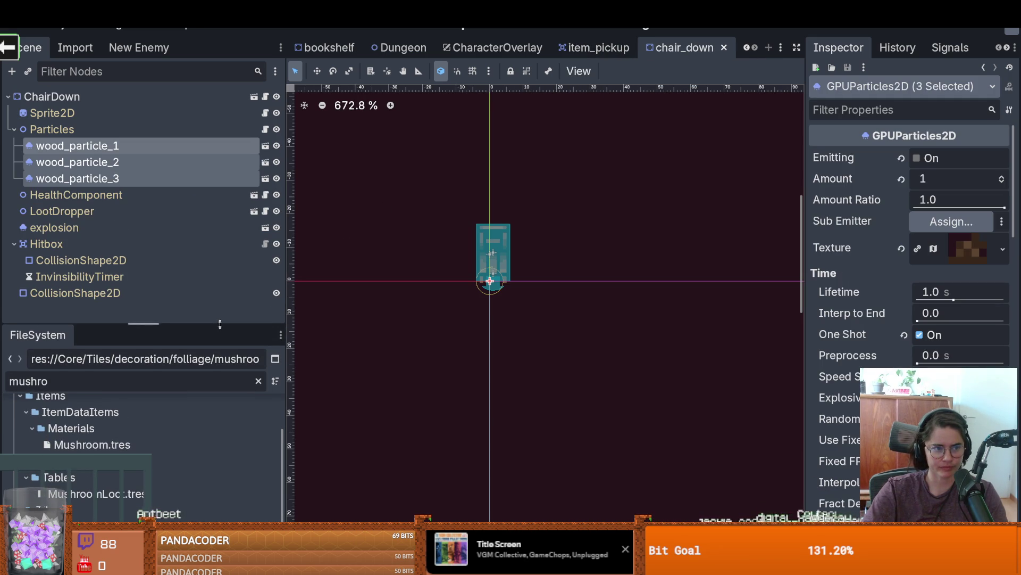
left_click(14, 129)
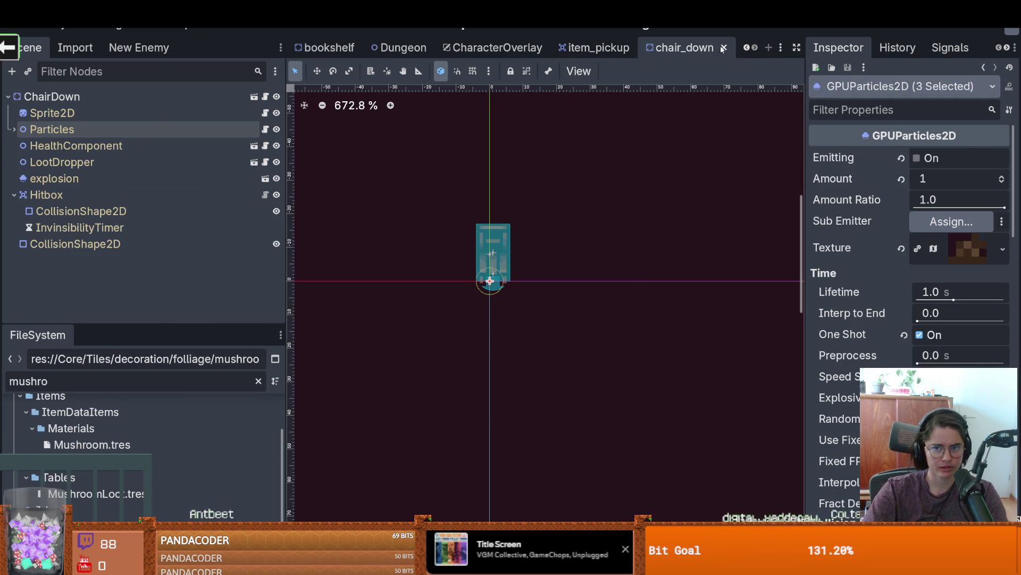
left_click(723, 48)
left_click(616, 48)
left_click(613, 47)
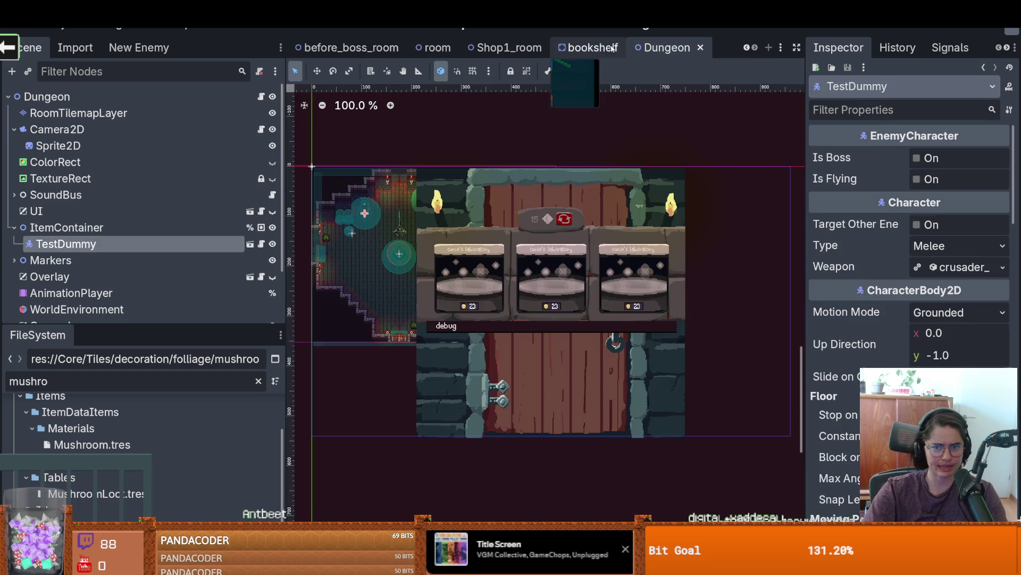
Step: Close the Dungeon, bookshelf, Shop1_room, room and before_boss_room scenes, then bring Aseprite forward
left_click(701, 47)
left_click(692, 48)
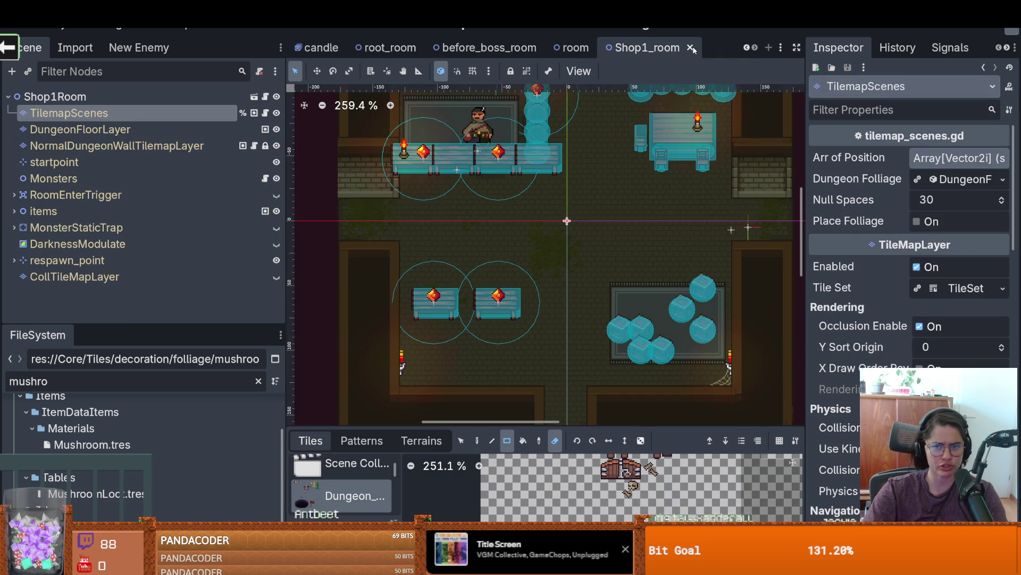
left_click(692, 48)
left_click(682, 48)
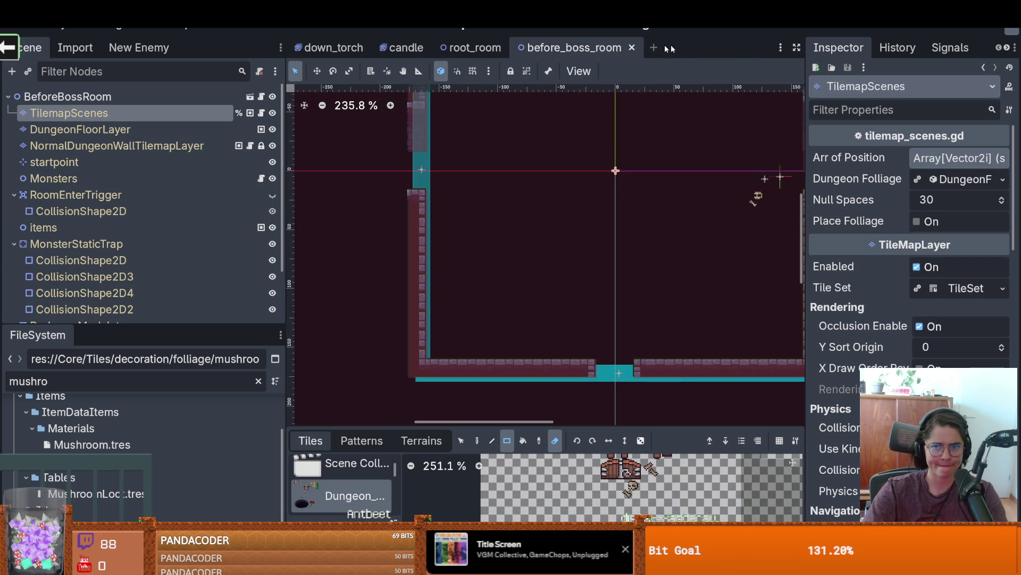
left_click(682, 48)
key("alt+Tab")
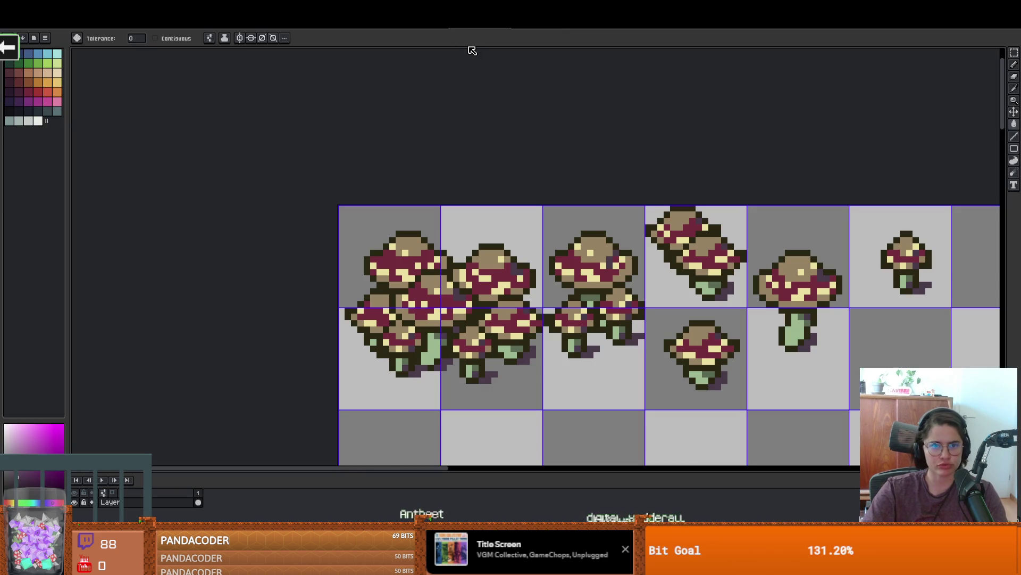
Step: Switch to the large dungeon tileset document in Aseprite and look around the sheet
left_click(114, 35)
scroll(594, 283, "down", 3)
scroll(559, 276, "up", 2)
scroll(528, 274, "down", 1)
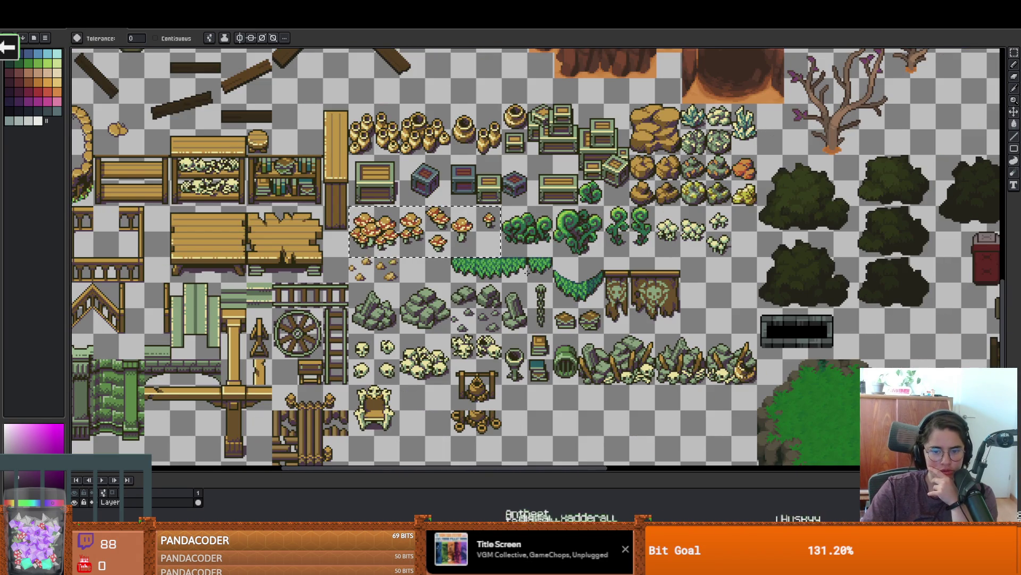
scroll(526, 273, "down", 2)
scroll(522, 297, "up", 1)
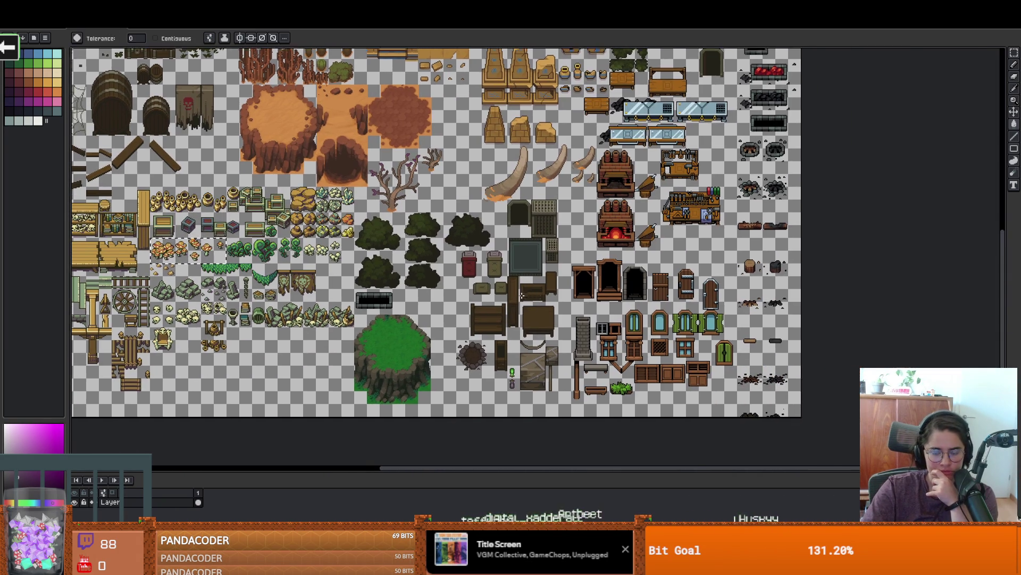
scroll(532, 288, "up", 3)
scroll(532, 288, "right", 1)
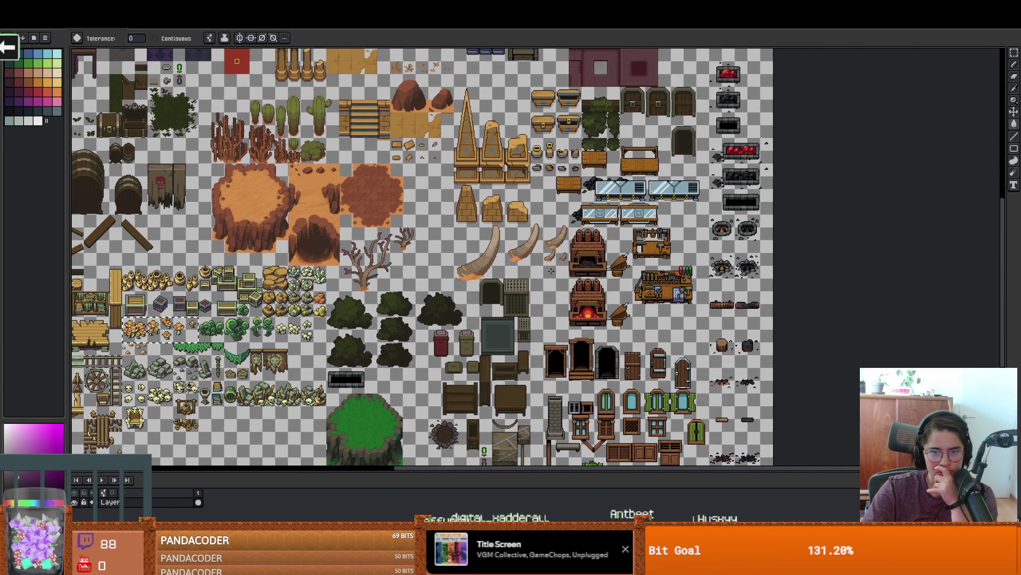
scroll(537, 268, "up", 2)
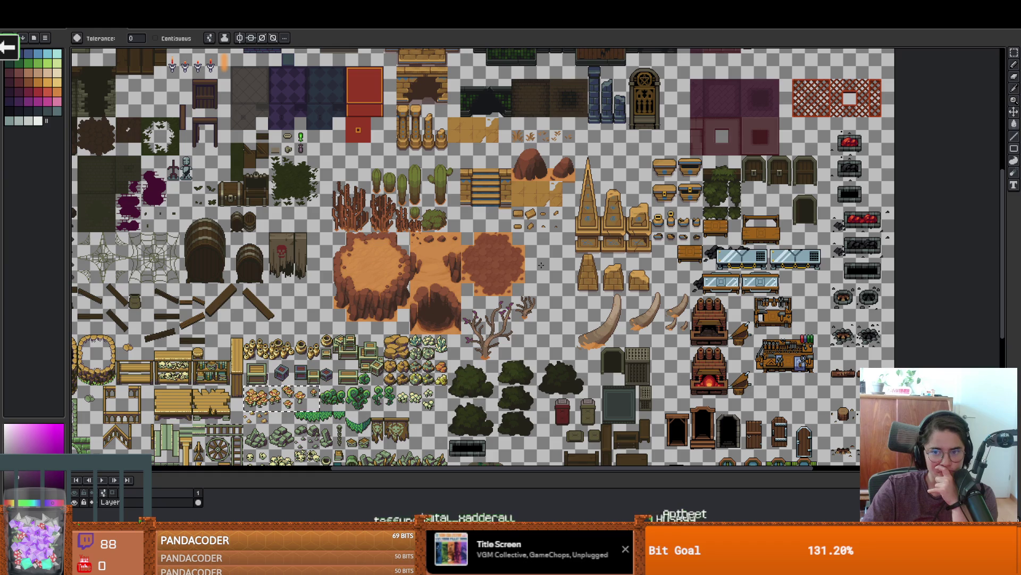
scroll(541, 264, "down", 1)
scroll(634, 212, "up", 5)
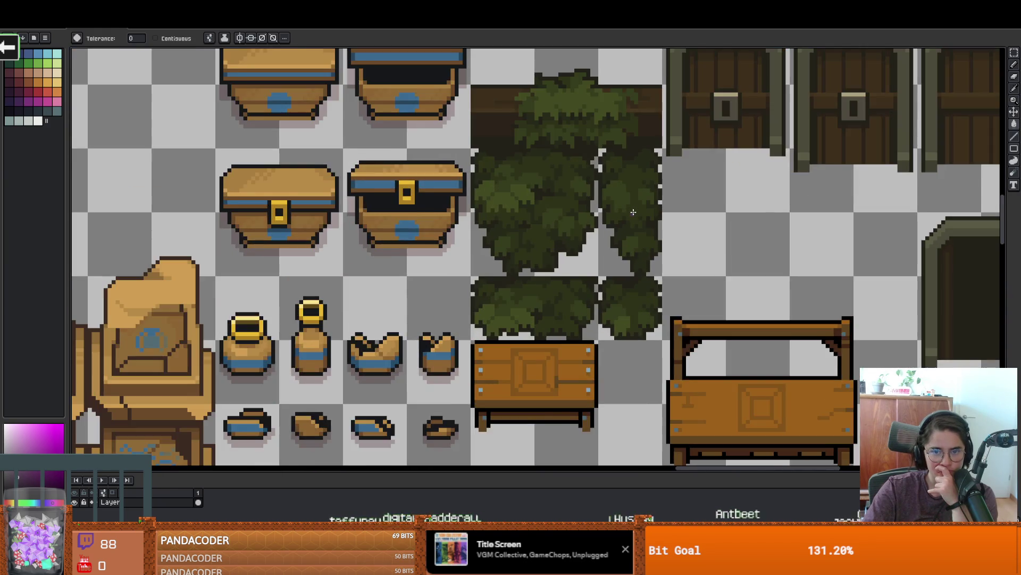
scroll(633, 212, "down", 4)
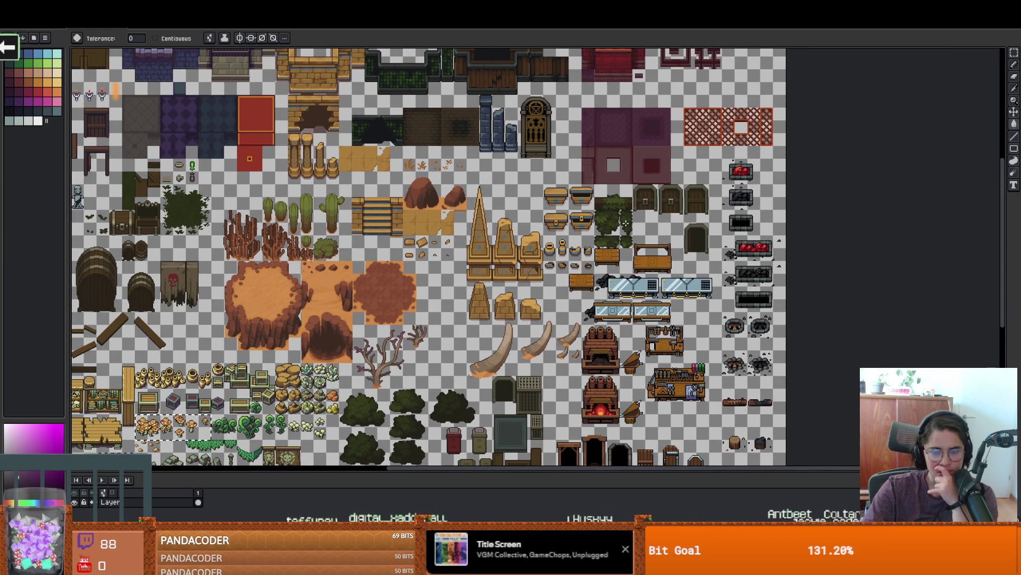
scroll(580, 251, "up", 2)
scroll(580, 251, "left", 2)
scroll(580, 251, "left", 5)
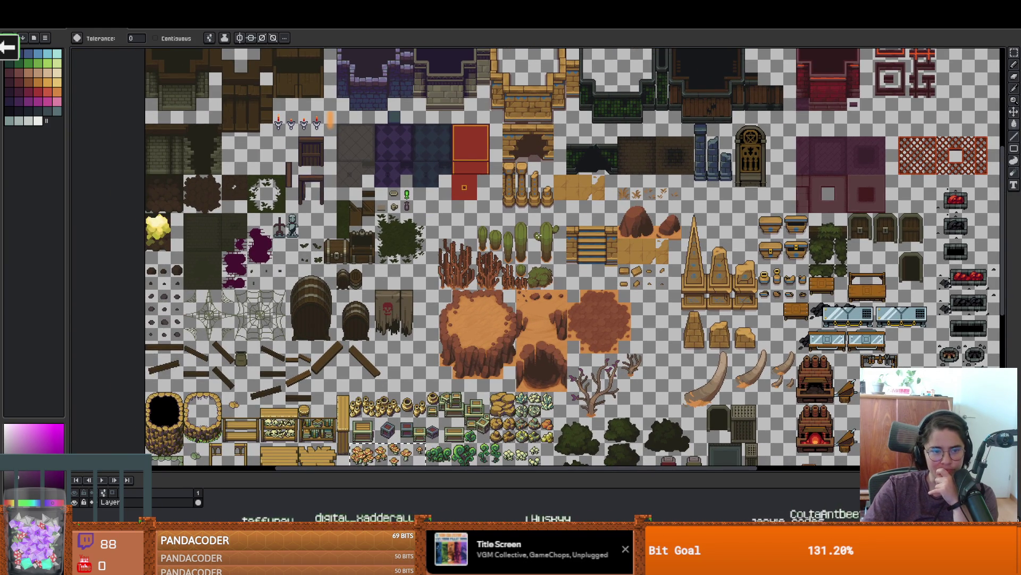
scroll(538, 236, "down", 2)
scroll(539, 236, "left", 1)
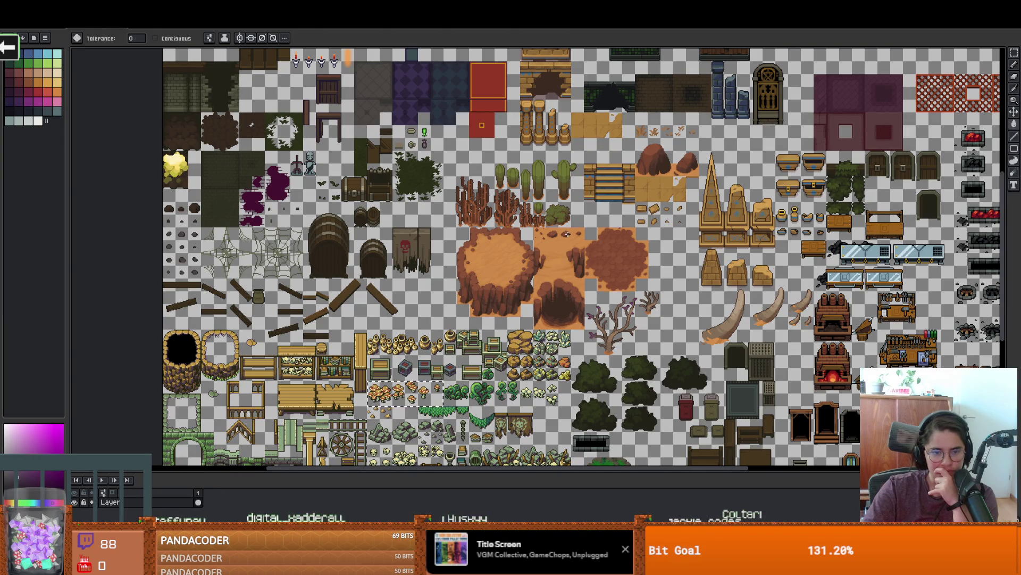
Step: Erase the selected mushroom tiles from the tileset sheet and return to Godot
left_click_drag(405, 230, 474, 230)
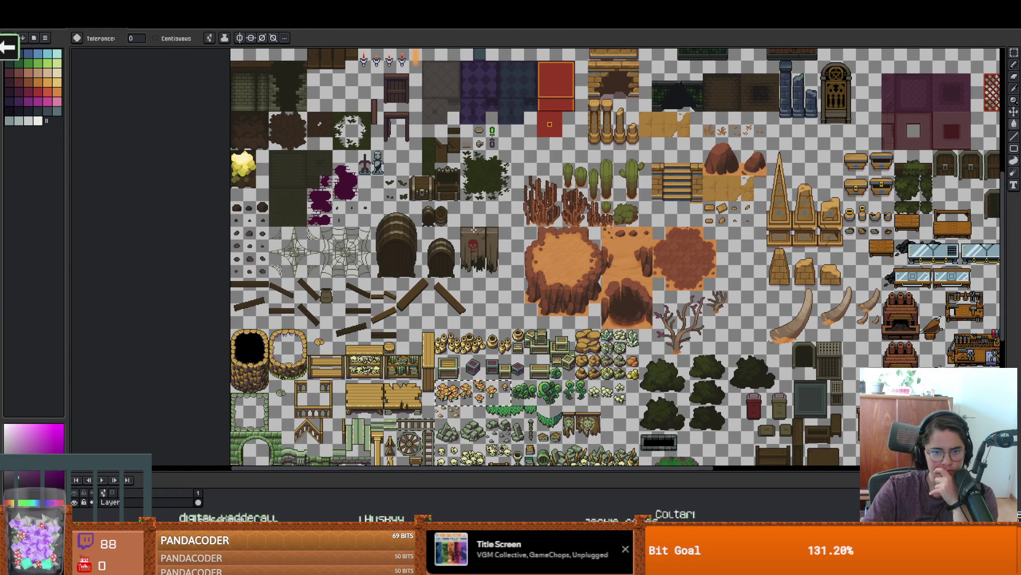
scroll(481, 245, "up", 3)
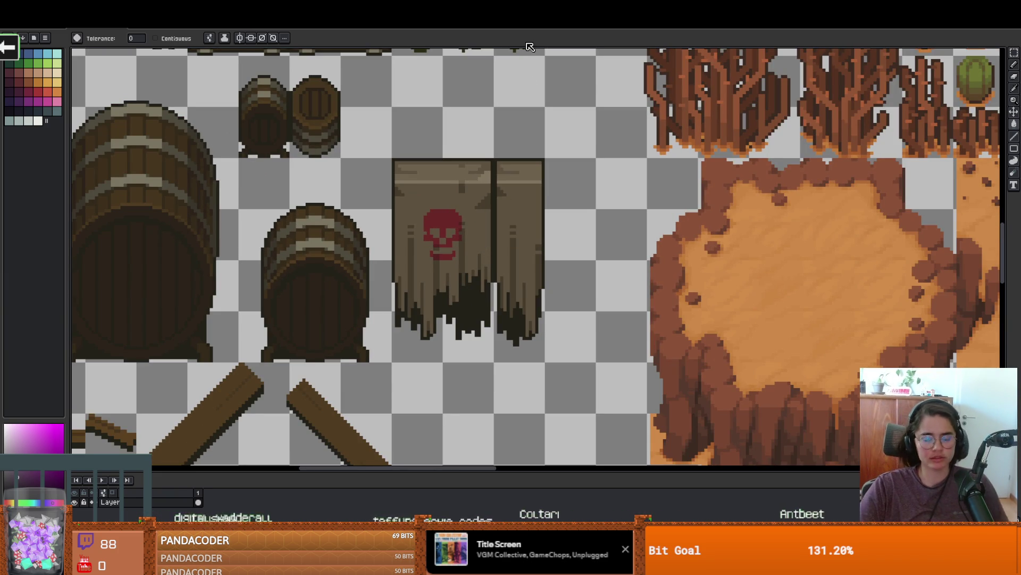
scroll(545, 241, "down", 3)
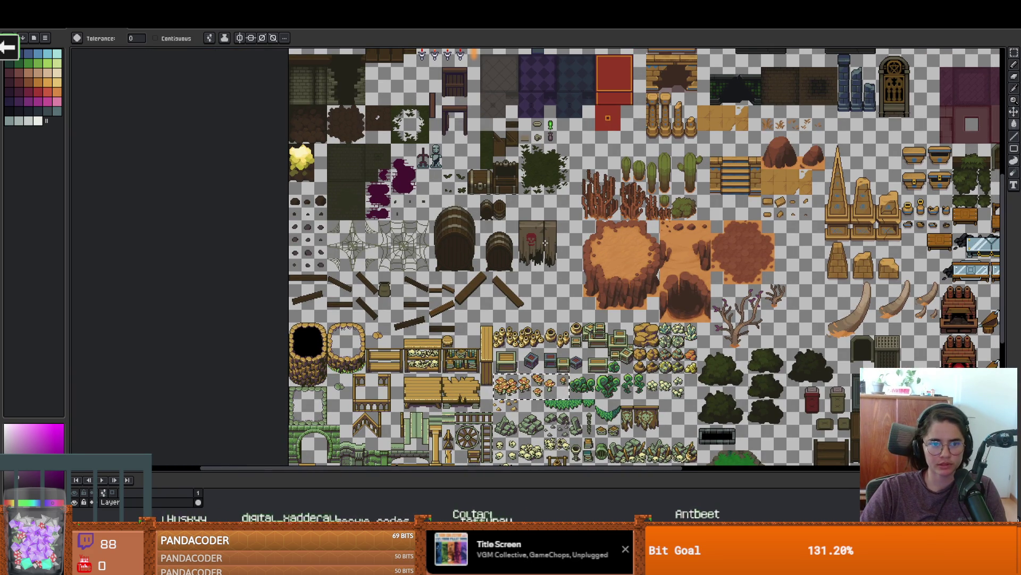
scroll(558, 196, "down", 3)
left_click_drag(559, 196, 554, 191)
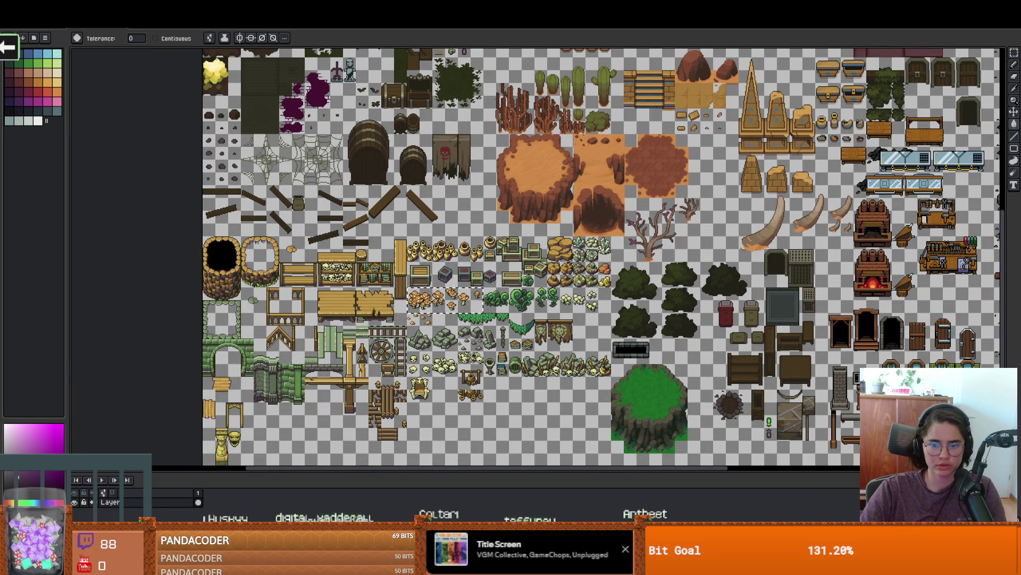
scroll(471, 365, "up", 2)
left_click_drag(471, 364, 501, 320)
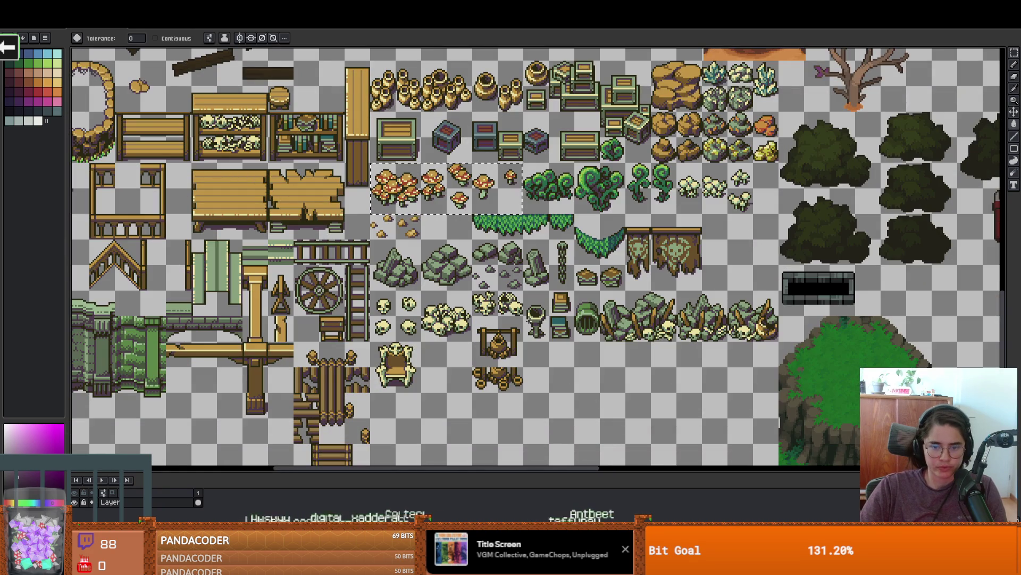
mouse_move(458, 193)
left_mouse_down()
mouse_move(476, 222)
mouse_move(531, 239)
left_mouse_up()
key("Delete")
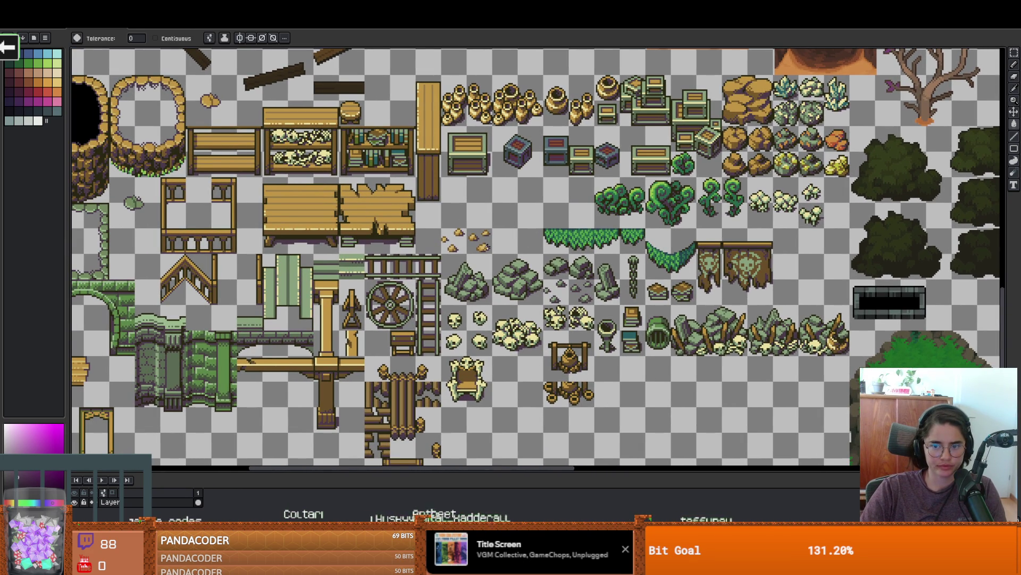
key("alt+Tab")
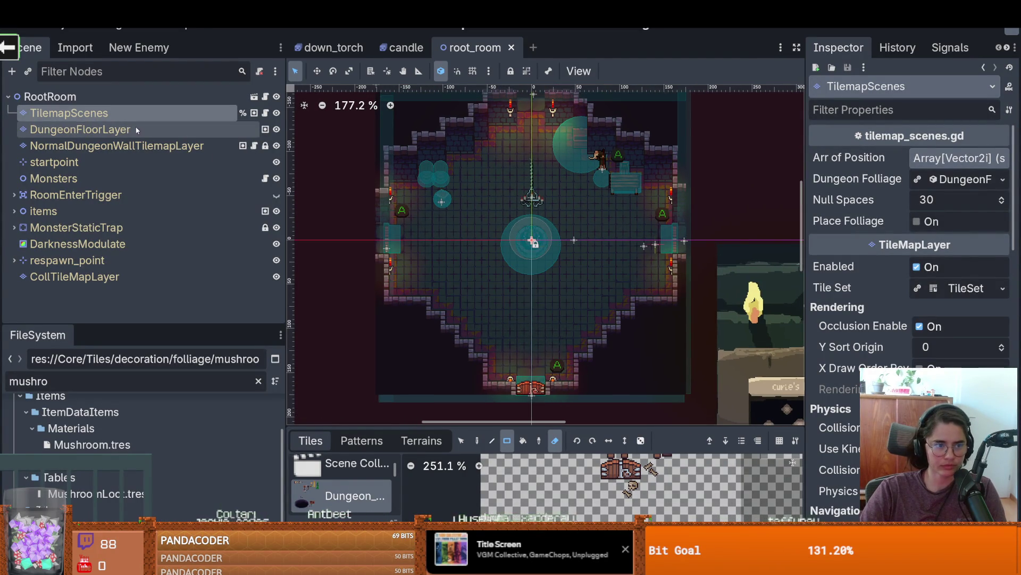
Step: Look through the Dungeon Folliage Loot Table's Rds Contents, then save the scene
left_click_drag(804, 209, 605, 209)
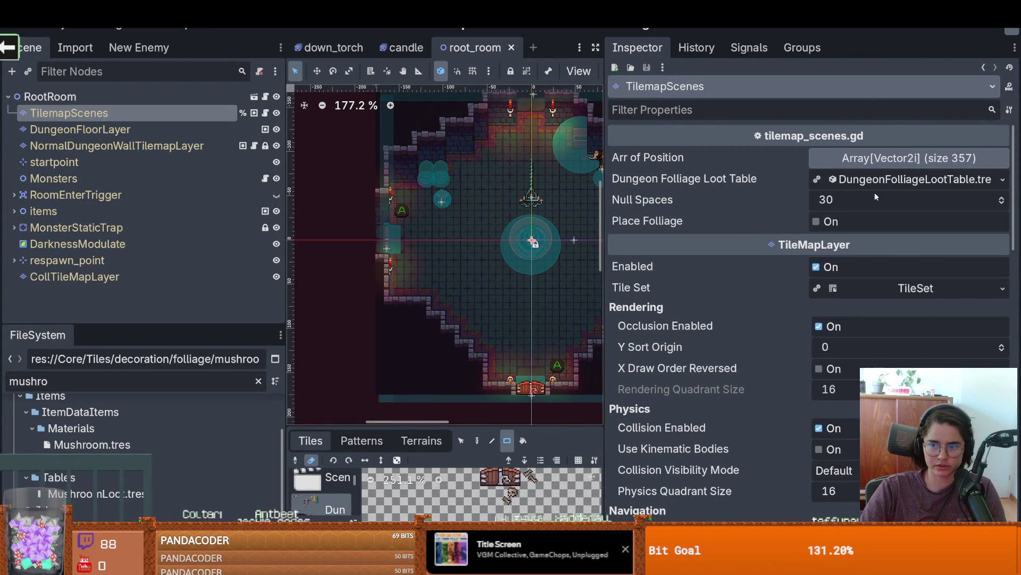
left_click(866, 183)
left_click(866, 182)
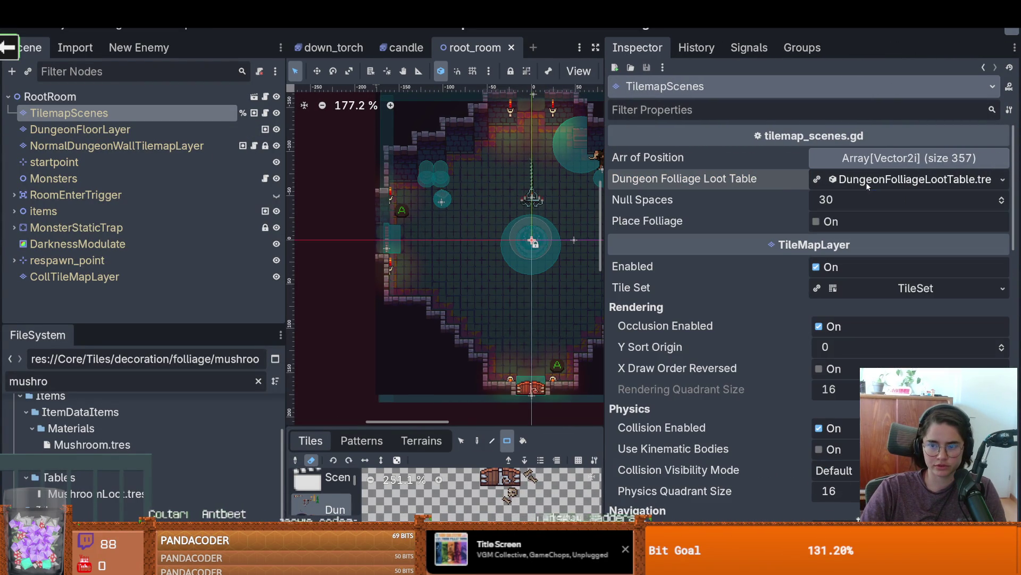
left_click(866, 182)
left_click(888, 229)
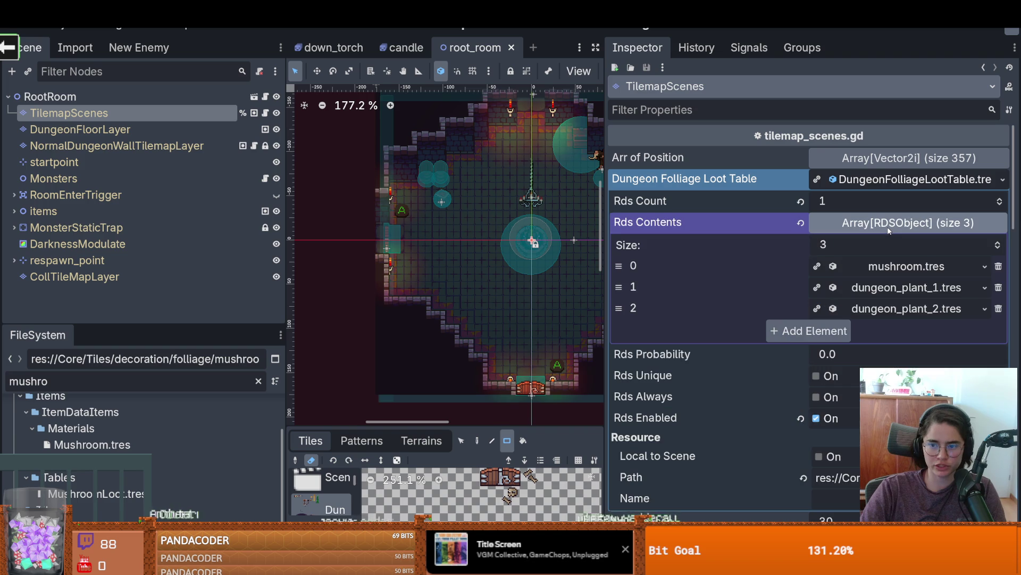
left_click(889, 228)
left_click(867, 182)
key("ctrl+s")
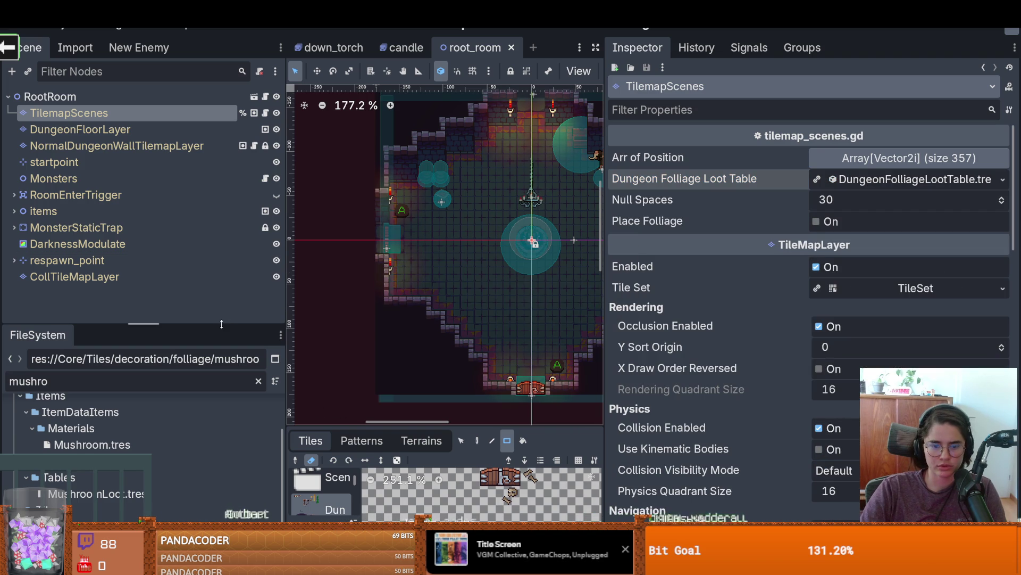
Step: Resize the panels and expand the loot table's Rds Contents to inspect the mushroom.tres entry
left_click_drag(221, 324, 222, 313)
left_click_drag(604, 224, 787, 201)
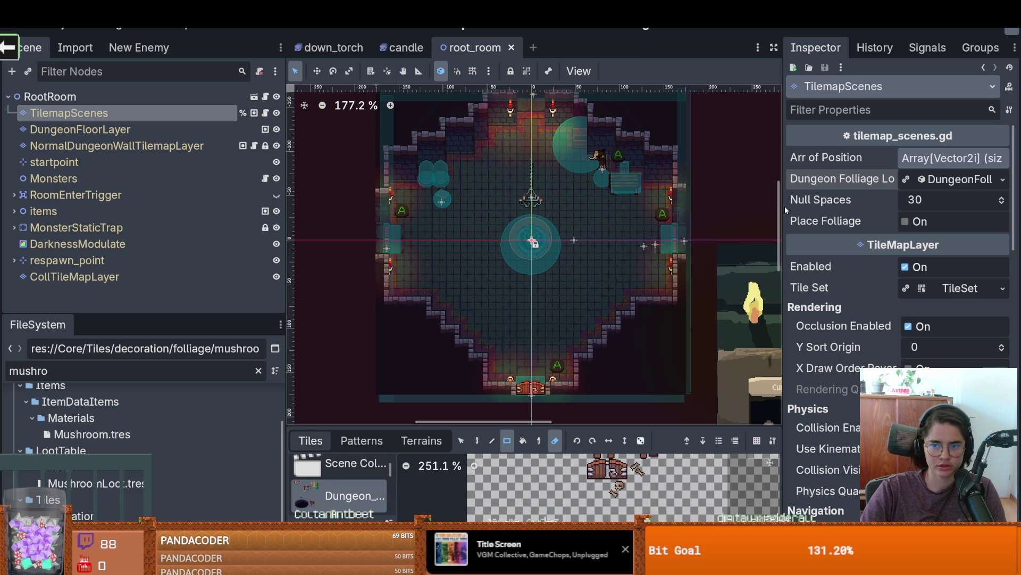
left_click_drag(786, 209, 632, 209)
left_click(909, 179)
left_click(902, 222)
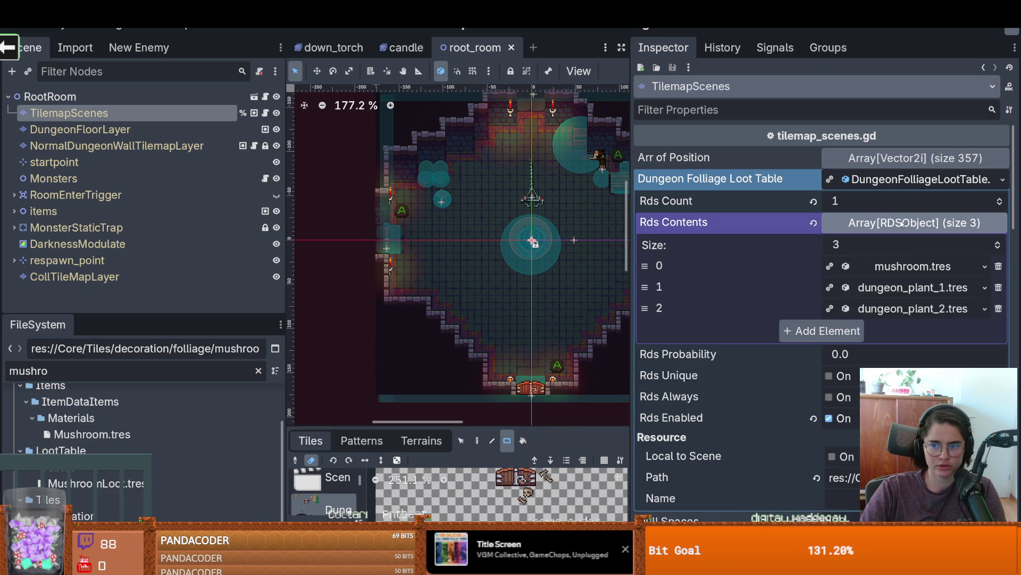
left_click(903, 222)
left_click(903, 223)
left_click(913, 266)
Step: Locate mushroom.tres in the FileSystem via Show in FileSystem
scroll(893, 286, "down", 2)
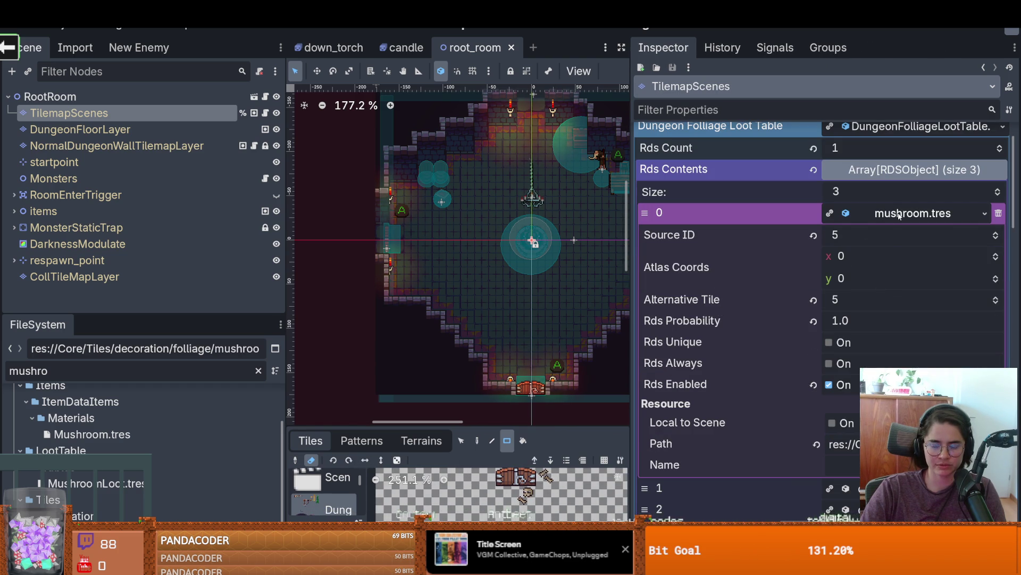
left_click(985, 213)
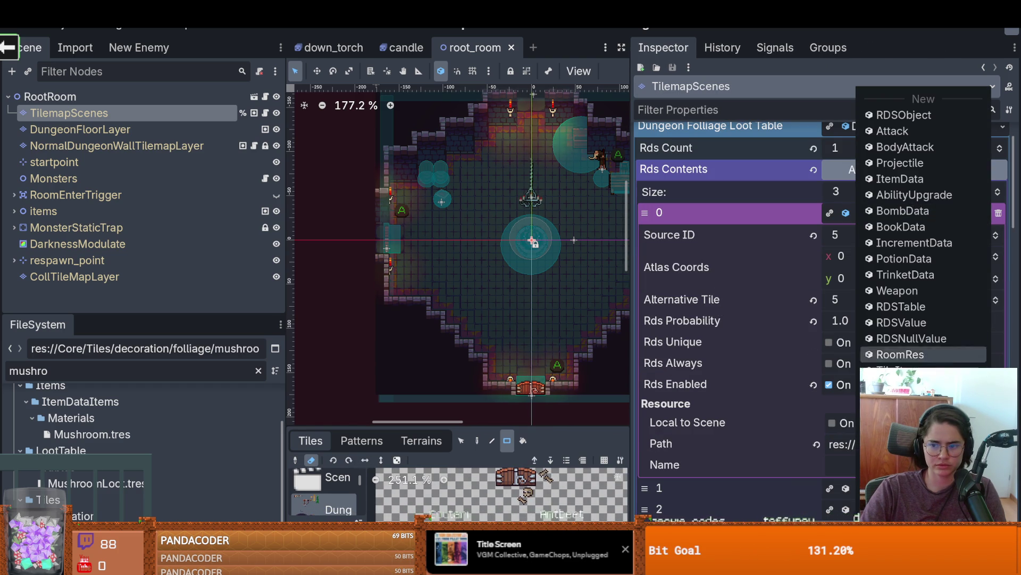
left_click(923, 511)
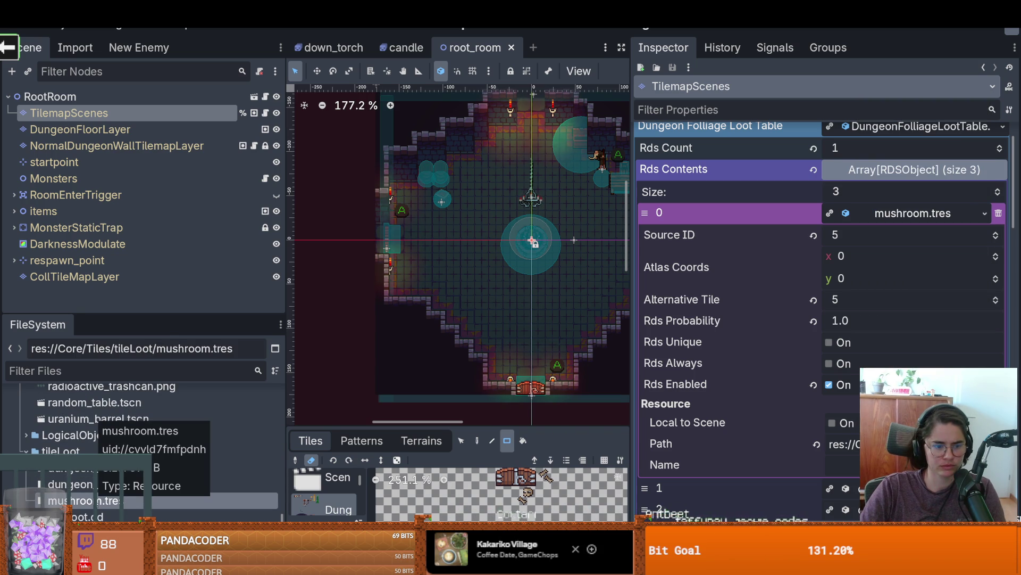
Step: Inspect mushroom.tres, then show the TileSet's Decorative scene collection containing mushroom_1
right_click(96, 500)
left_click(128, 298)
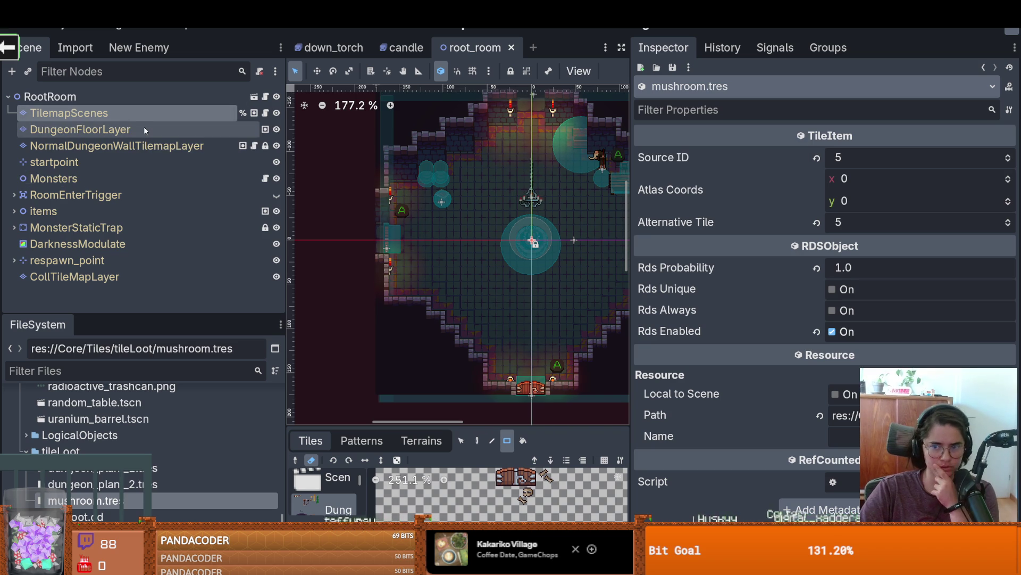
left_click(133, 113)
left_click_drag(350, 436, 432, 124)
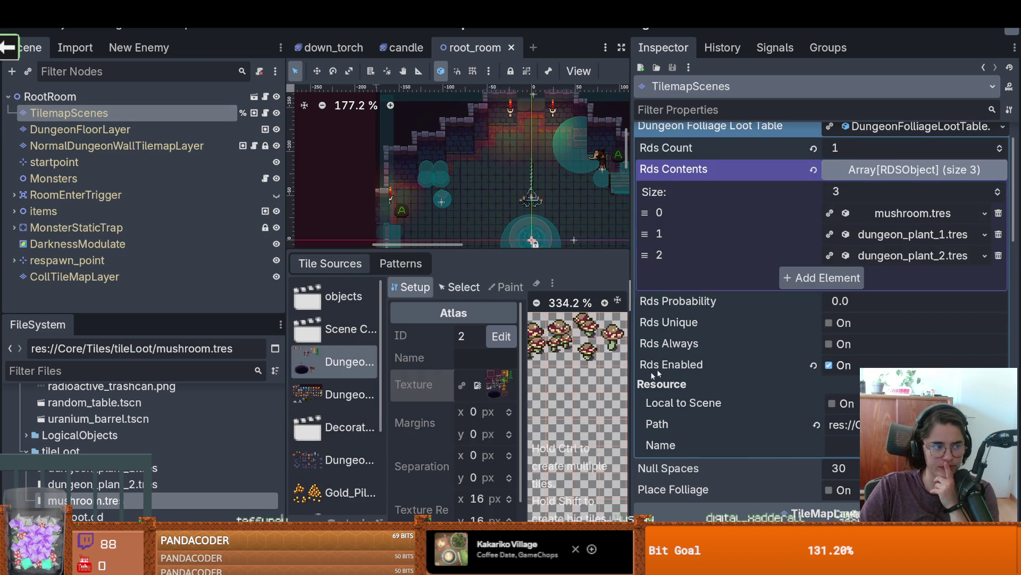
left_click_drag(632, 344, 937, 325)
scroll(383, 372, "down", 2)
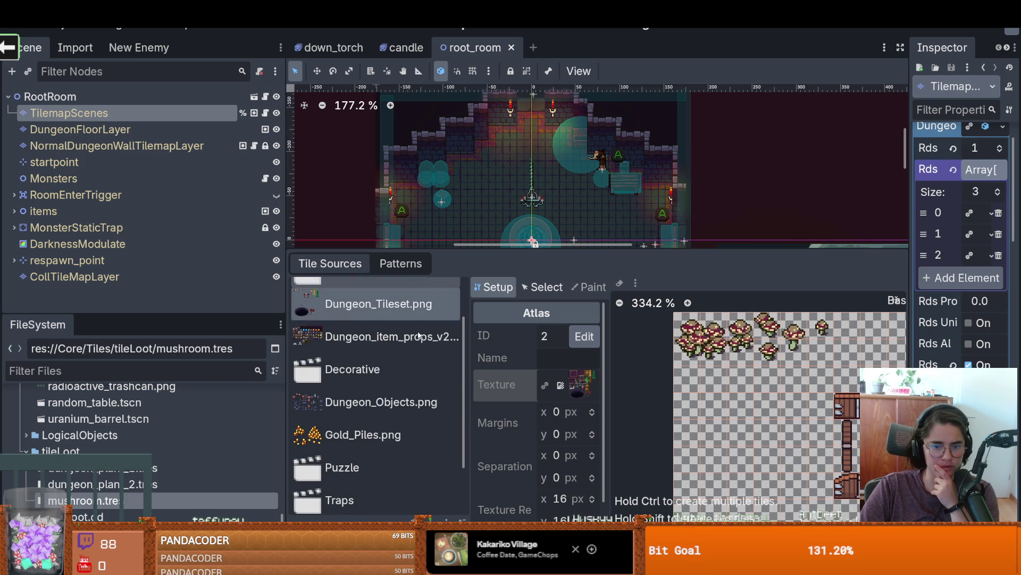
left_click(397, 371)
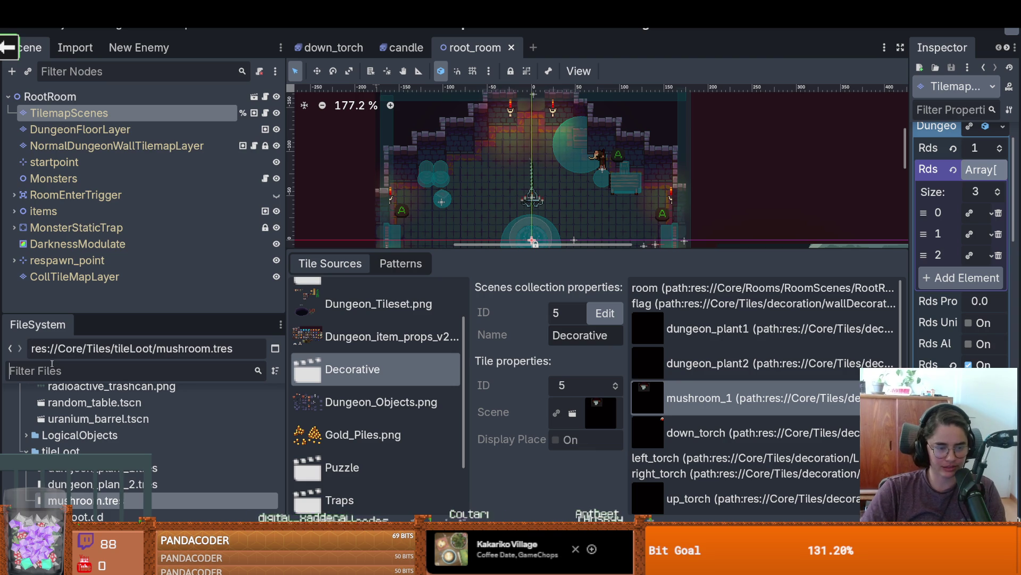
Step: Filter the FileSystem for 'tileit' and 'tile' files, then clear the filter
type("tileit")
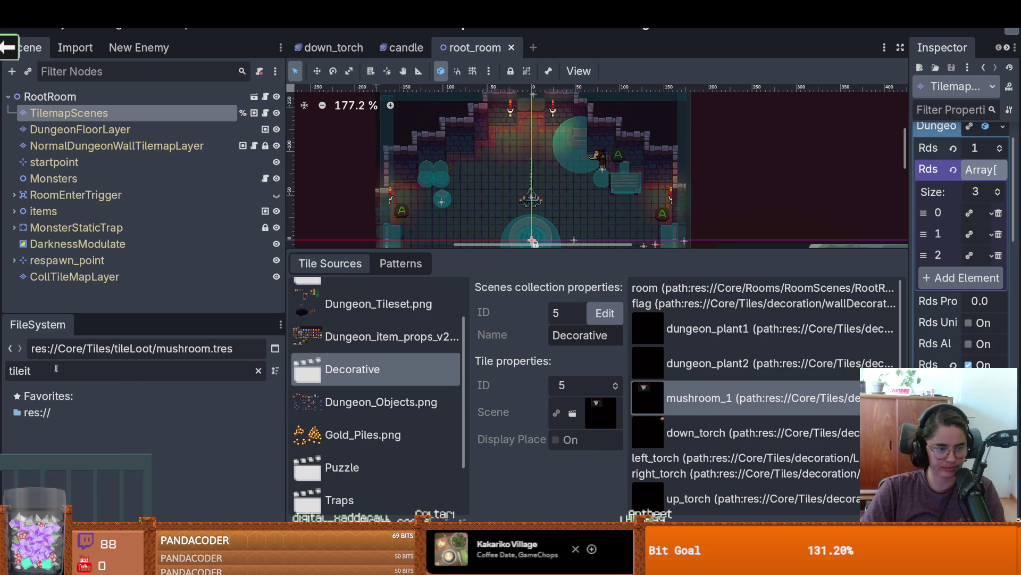
key("BackSpace")
key("BackSpace")
type("_")
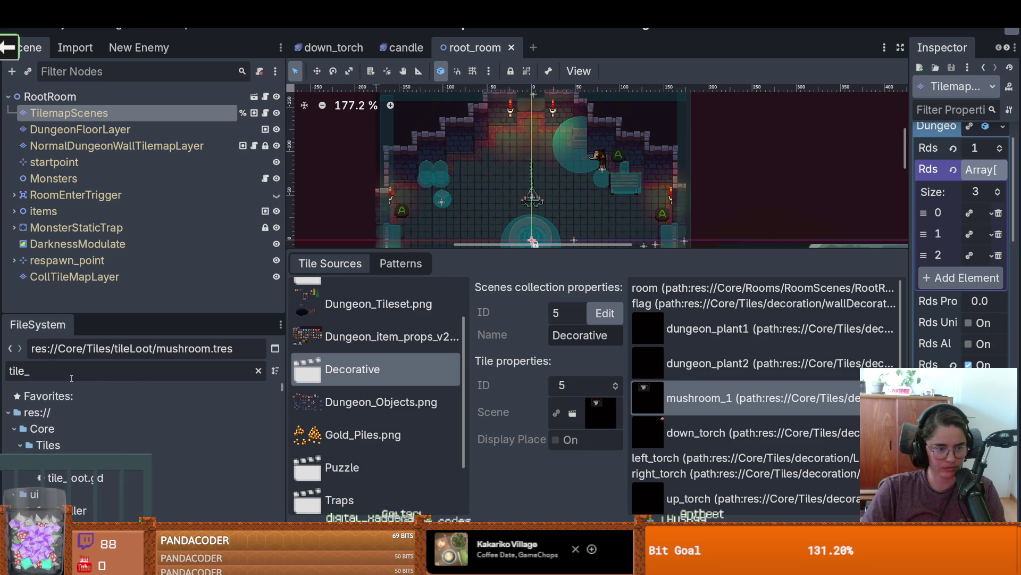
type("it")
key("ctrl+a")
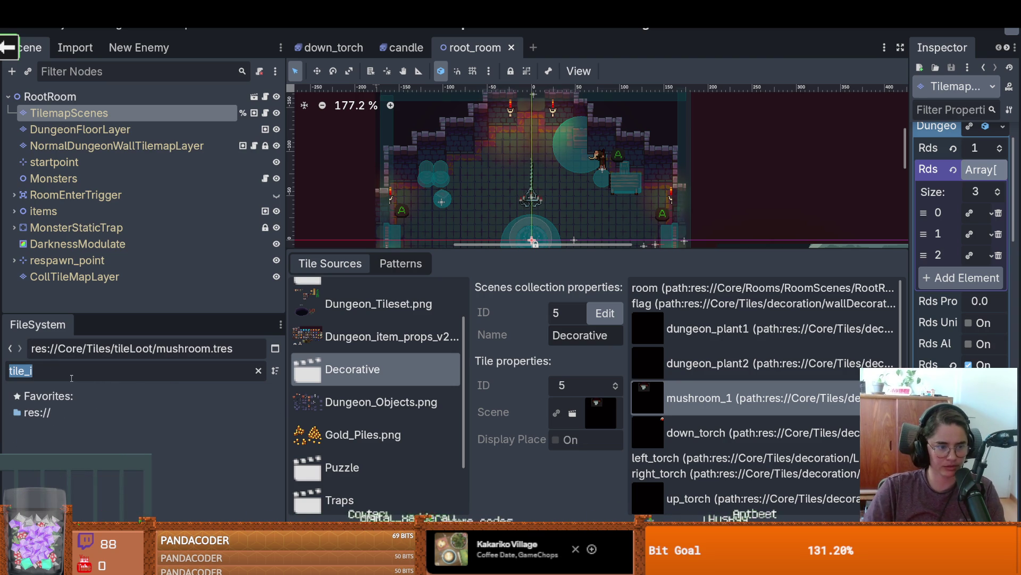
type("tile")
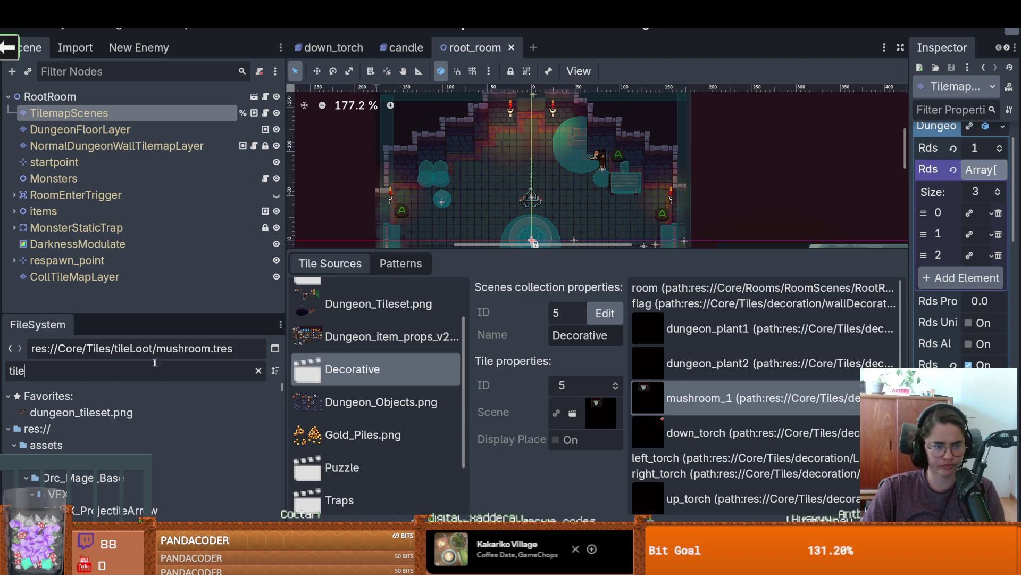
left_click_drag(287, 312, 326, 312)
left_click_drag(193, 313, 193, 127)
scroll(168, 424, "down", 10)
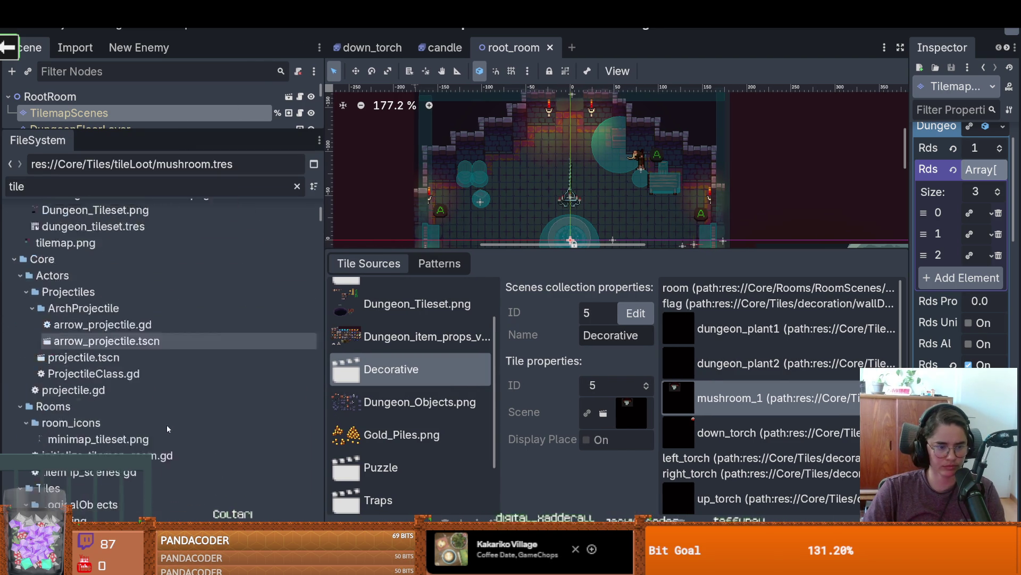
scroll(169, 422, "down", 10)
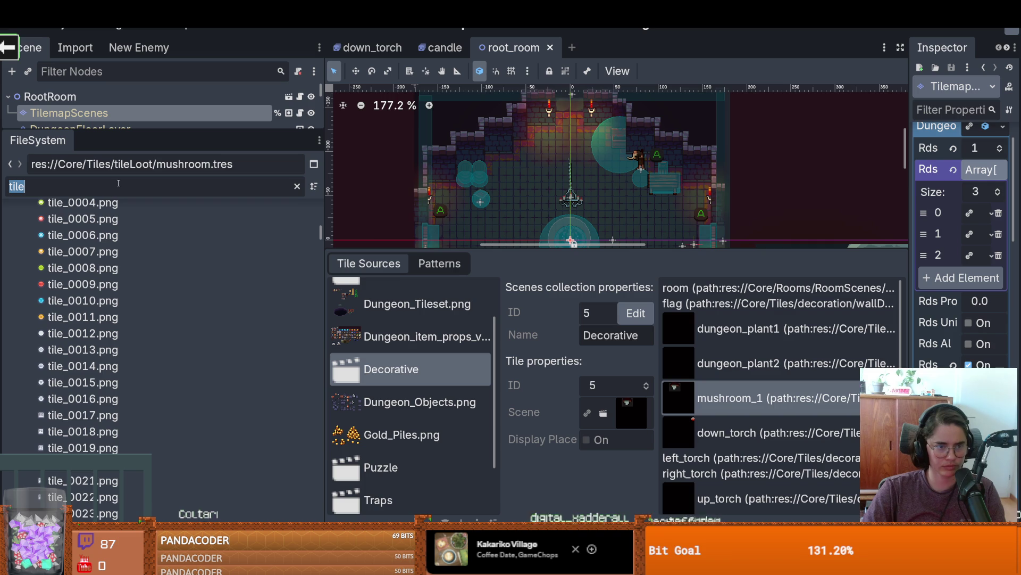
key("BackSpace")
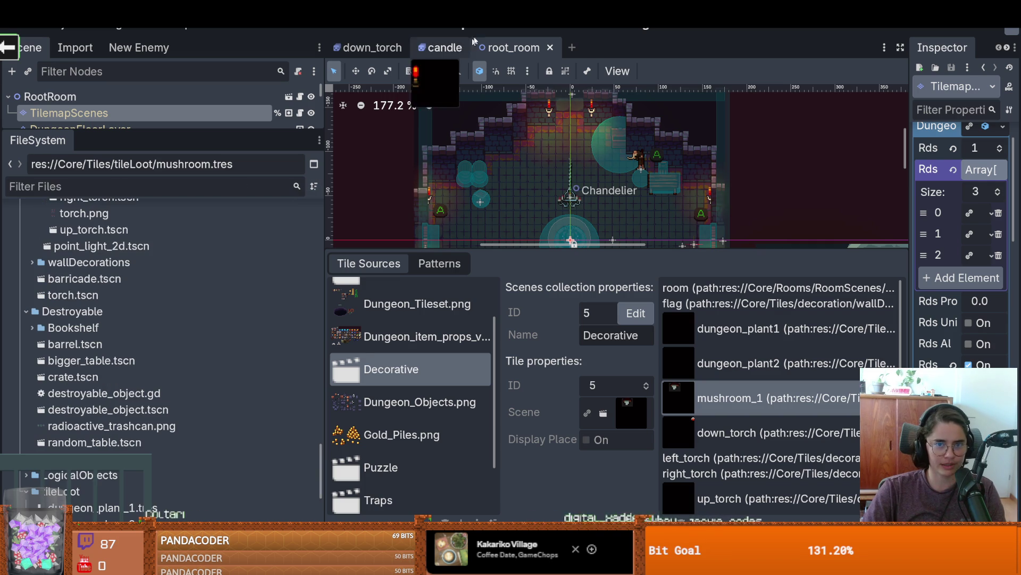
Step: Run a Find in Files search across the project for 'tileitem'
key("ctrl+F3")
left_click(400, 70)
left_click(421, 155)
type("tileitem")
key("Return")
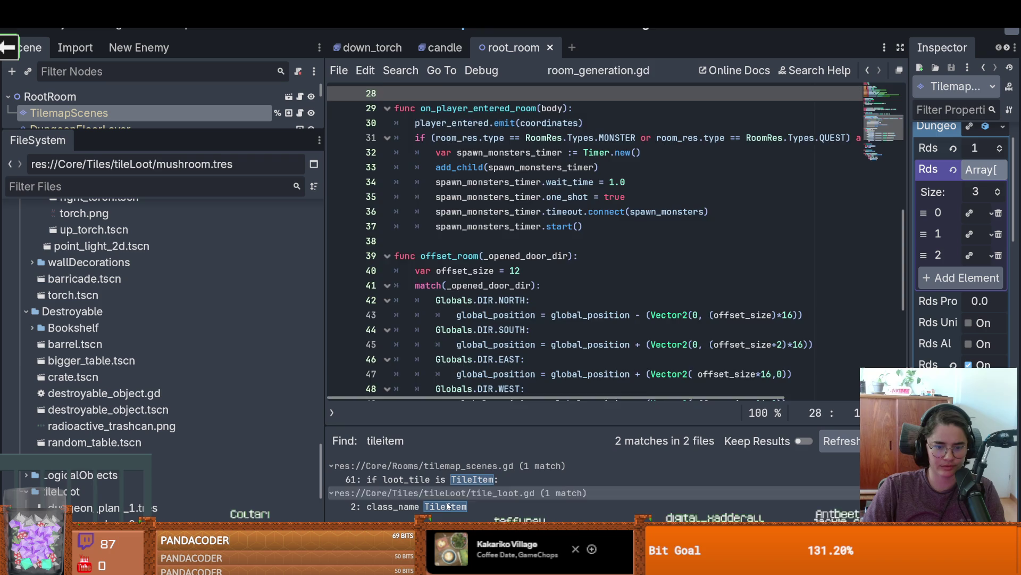
Step: Open the TileItem class definition in tile_loot.gd and check its RDSObject base class
left_click(446, 506)
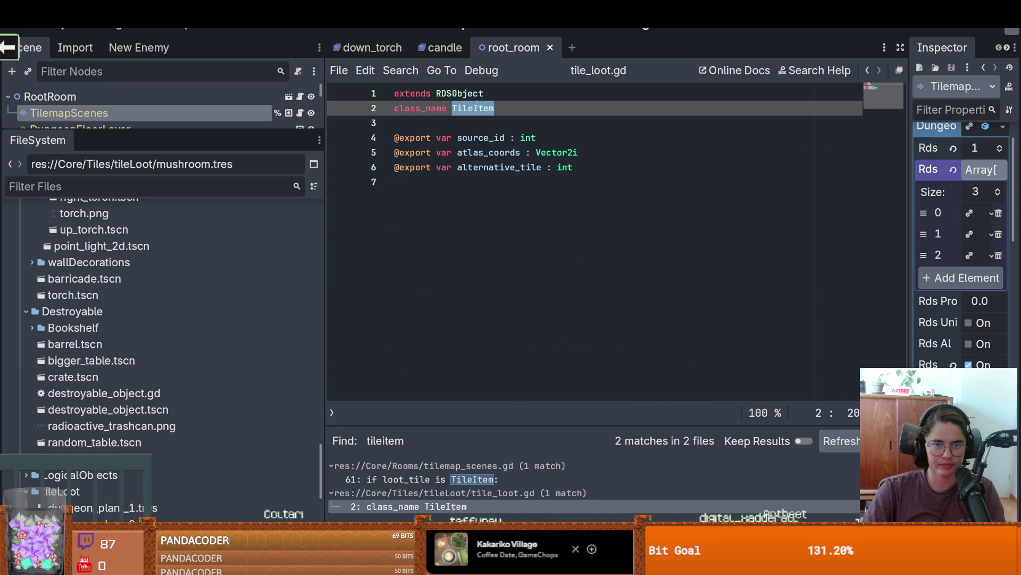
double_click(467, 94)
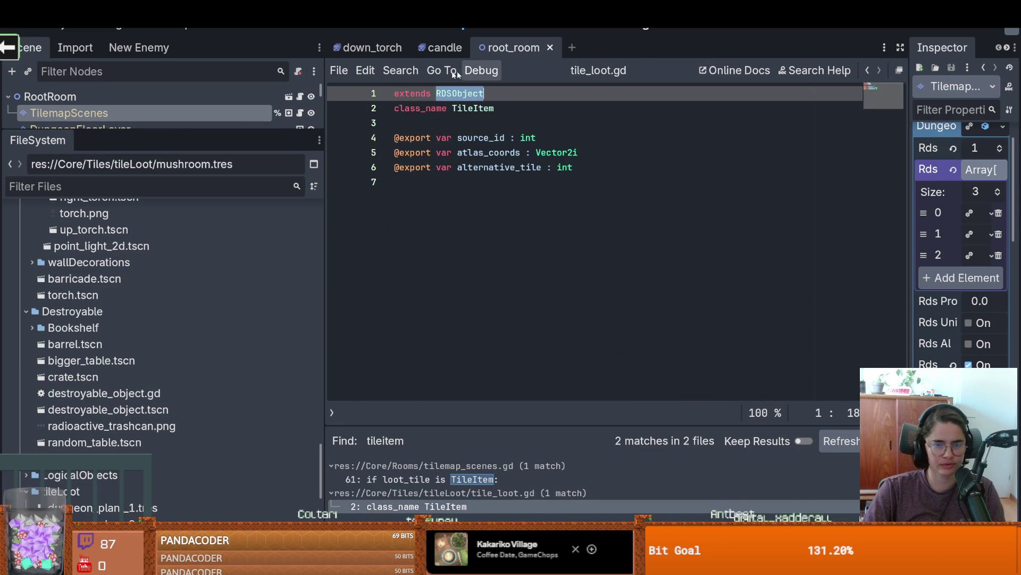
left_click_drag(236, 135, 228, 302)
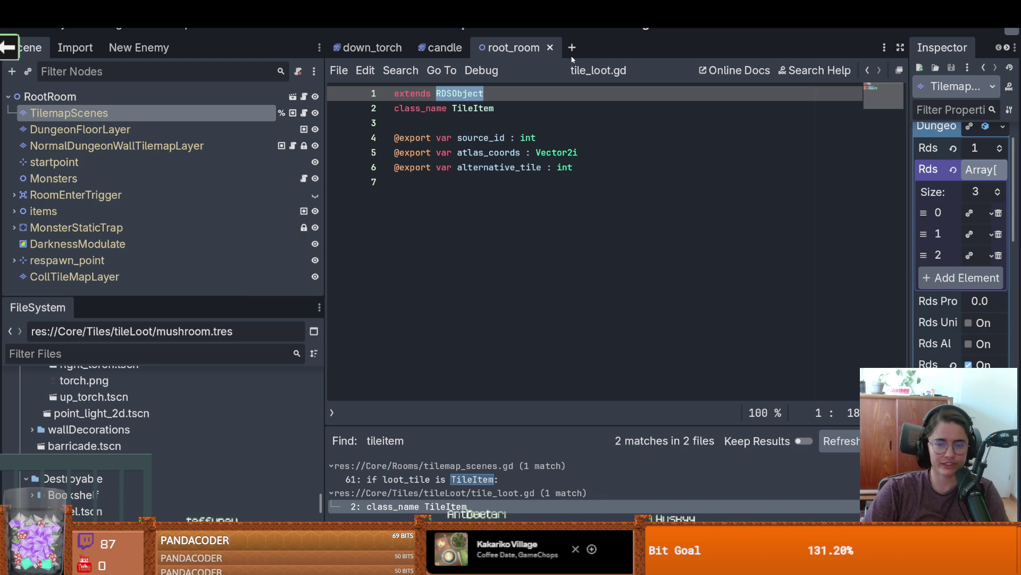
Step: Close the candle and down_torch scene tabs
left_click(464, 48)
left_click(472, 47)
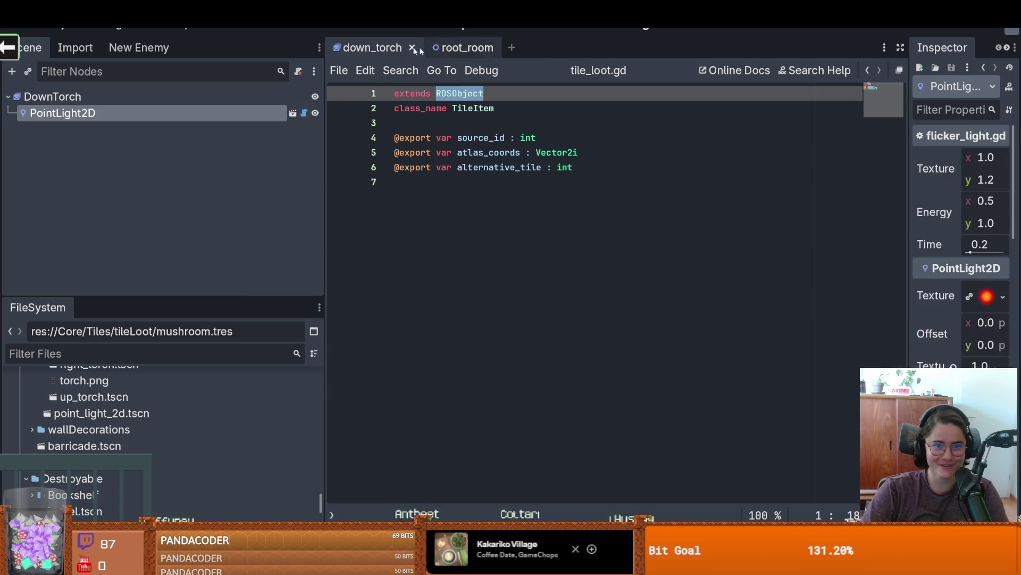
left_click(419, 47)
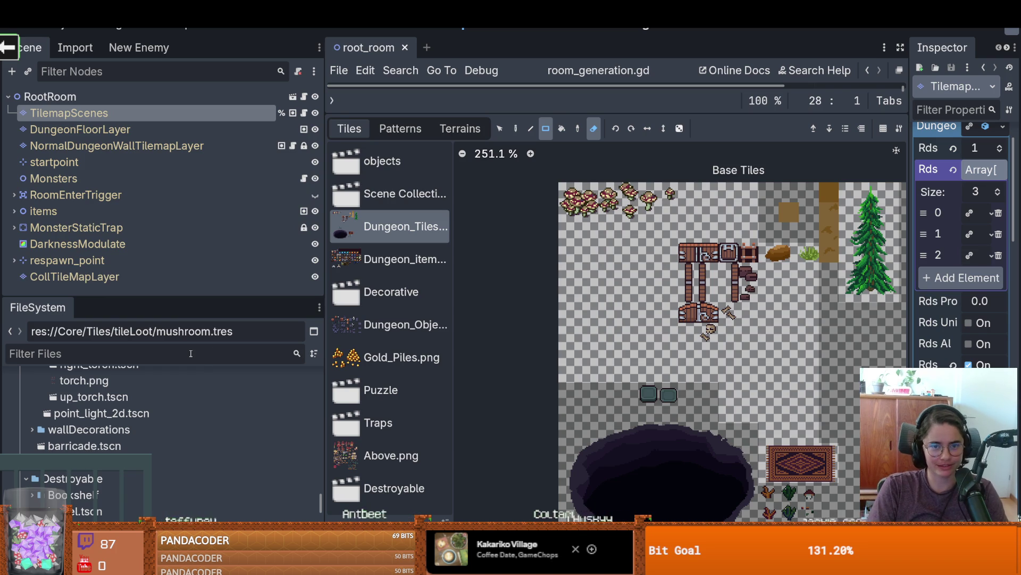
Step: Filter the FileSystem for 'mushroo' and open mushroom_1.tscn
type("mushroo")
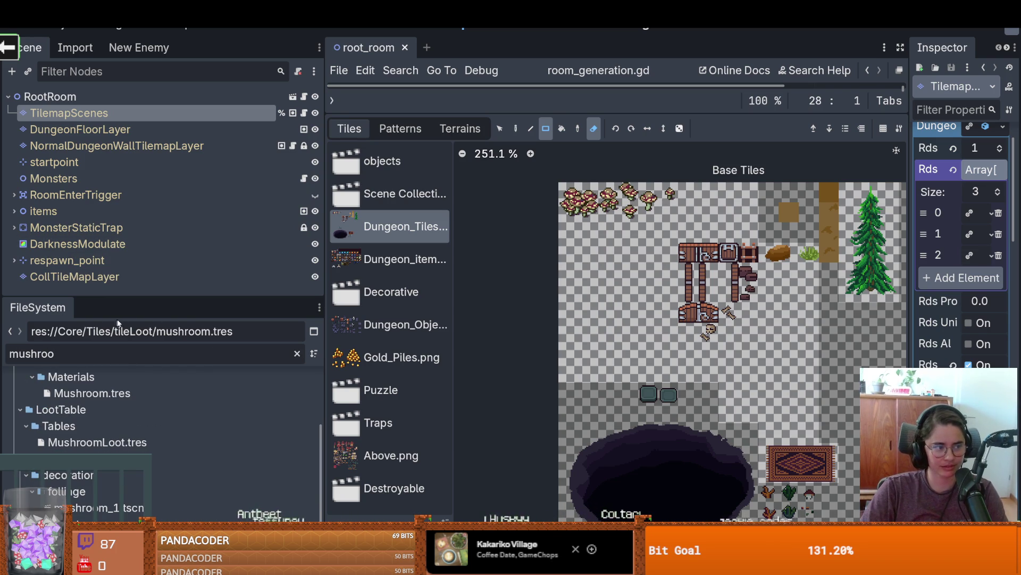
left_click_drag(173, 298, 173, 161)
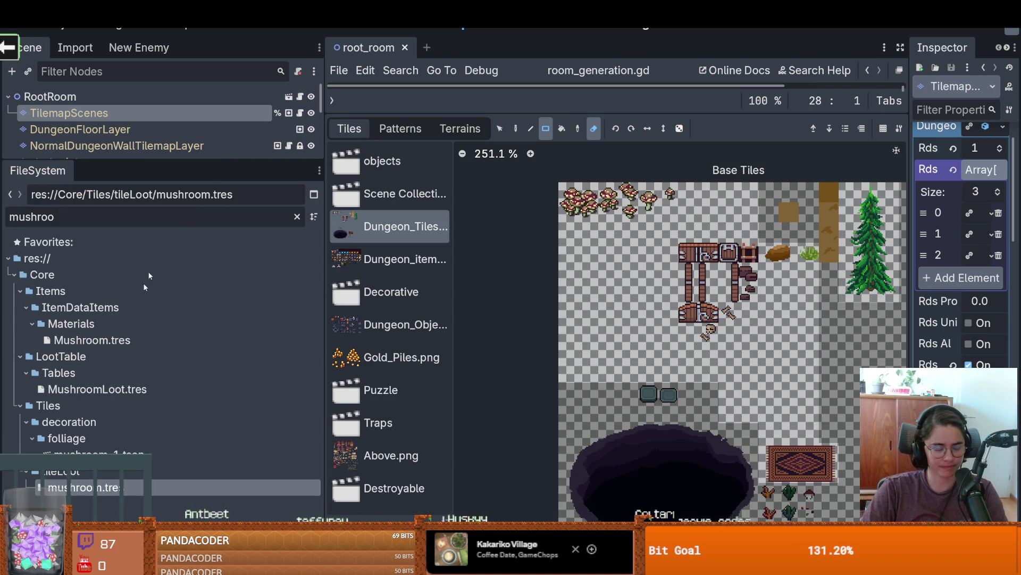
double_click(85, 454)
left_click(85, 439)
left_click(75, 454)
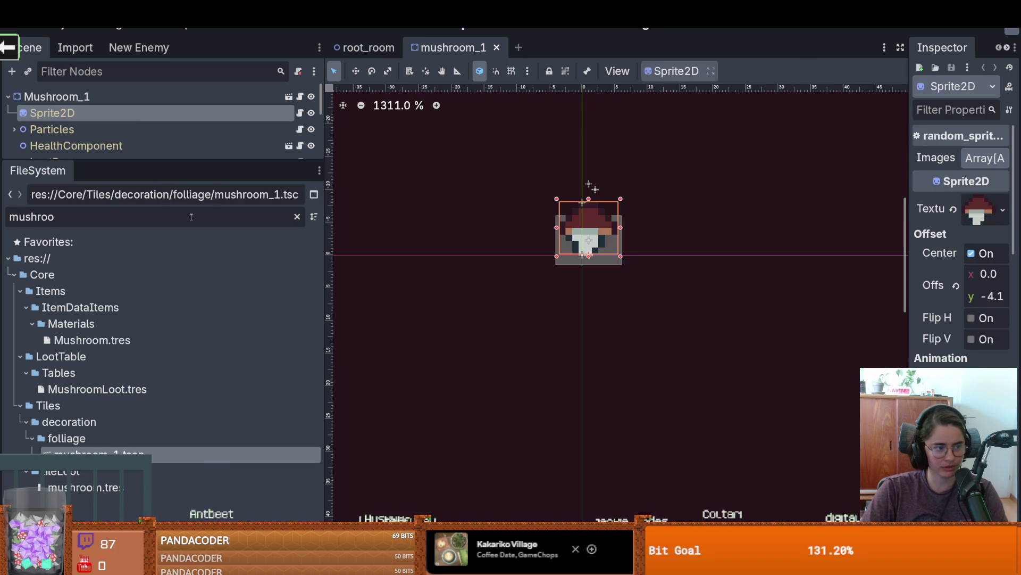
Step: Open the destroyable_object script and its base destroyable_object scene
left_click_drag(184, 160, 184, 241)
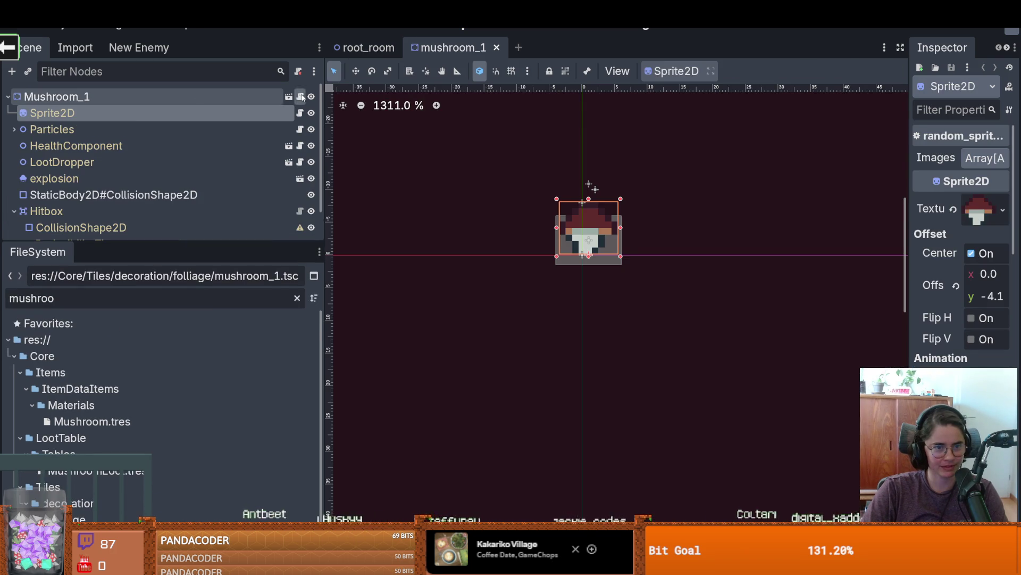
left_click(300, 96)
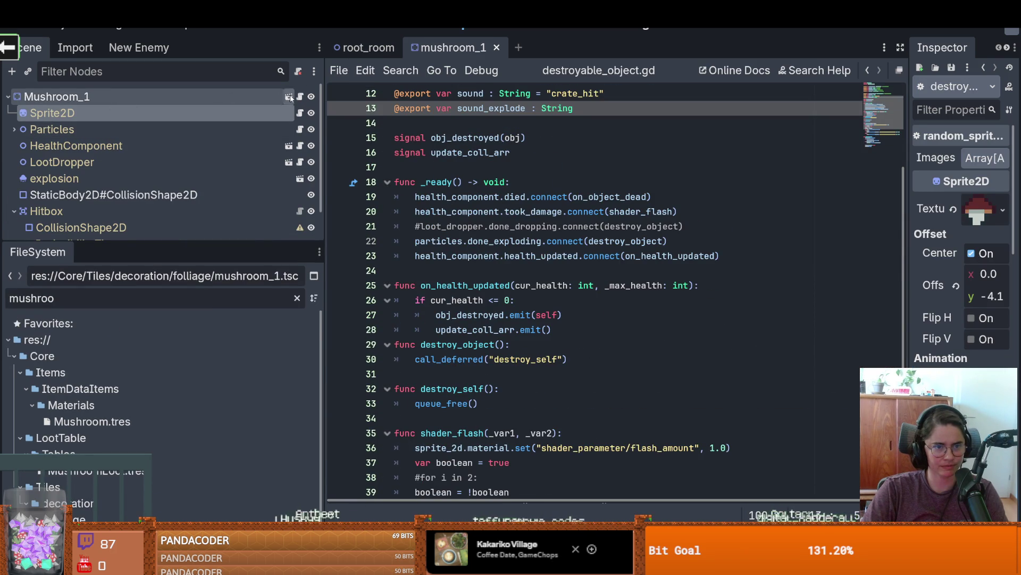
left_click(289, 96)
double_click(112, 299)
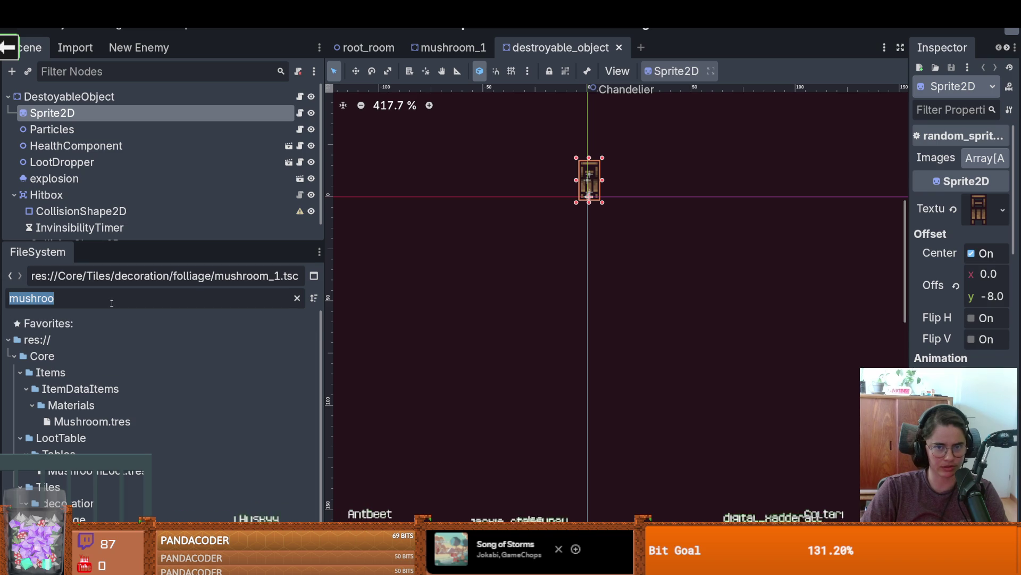
Step: Collapse the Hitbox node and save the destroyable_object scene
type("dr")
key("BackSpace")
type("e")
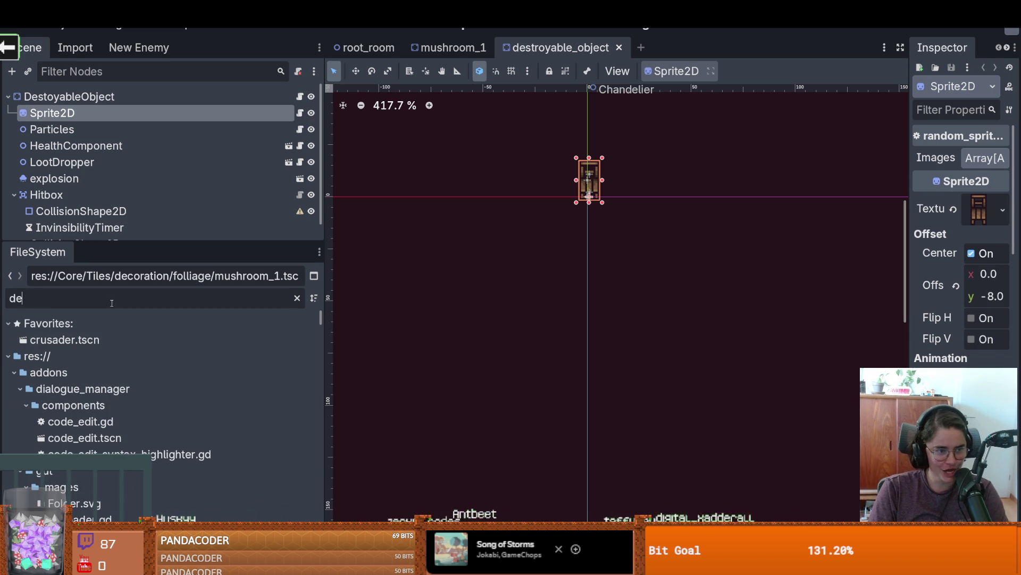
type("str")
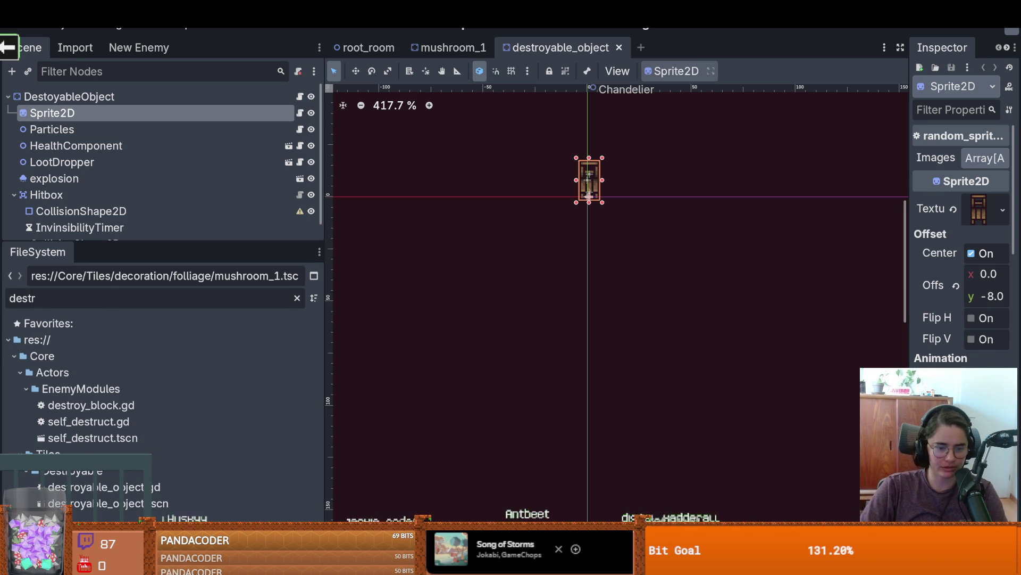
mouse_move(310, 564)
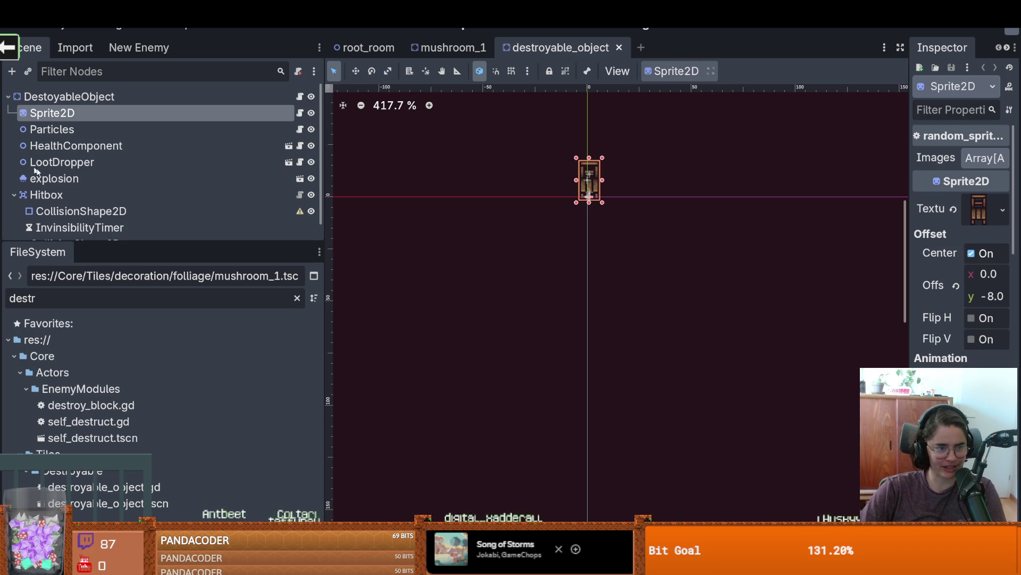
mouse_move(148, 242)
left_mouse_down()
mouse_move(311, 284)
mouse_move(259, 269)
left_mouse_up()
left_click(14, 195)
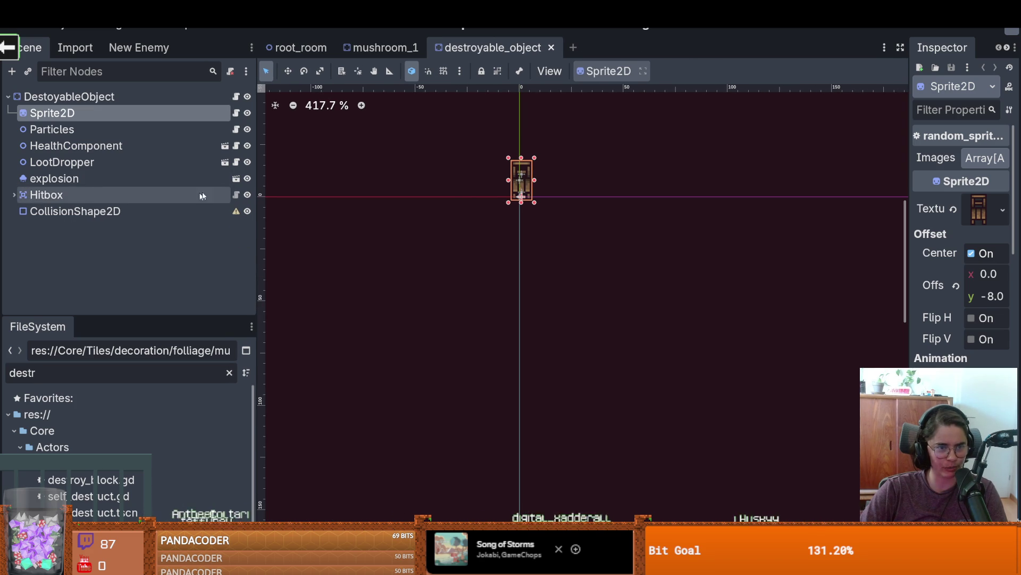
key("ctrl+s")
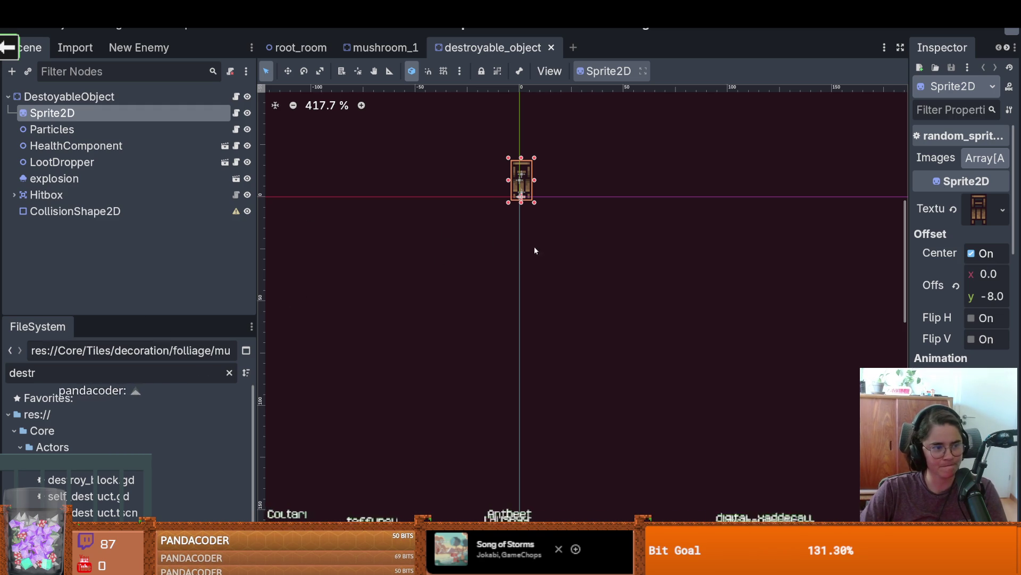
left_click_drag(543, 194, 539, 198)
key("ctrl+s")
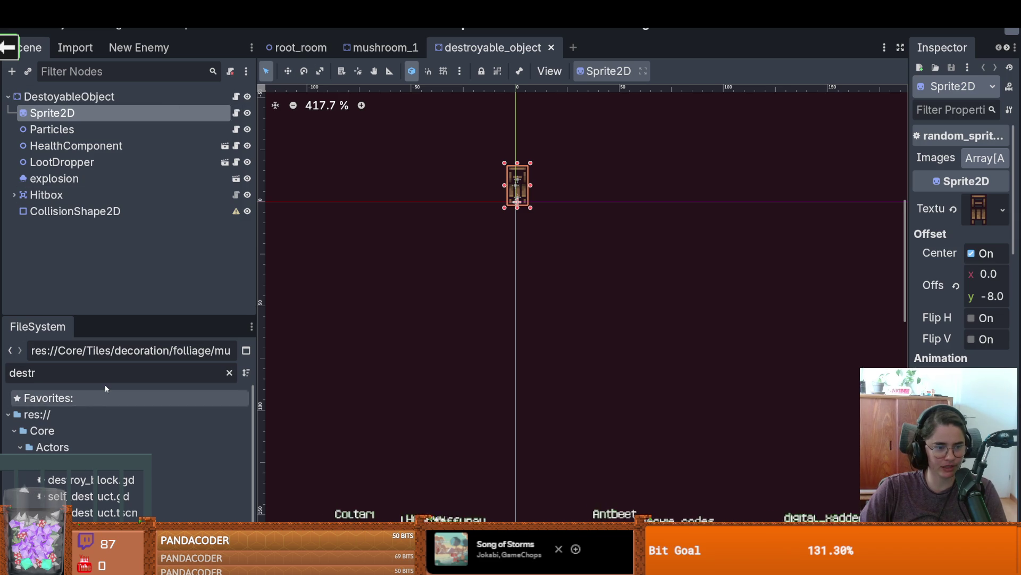
Step: Filter the FileSystem by 'destroya' and bring up actions for destroyable_object.tscn
double_click(22, 372)
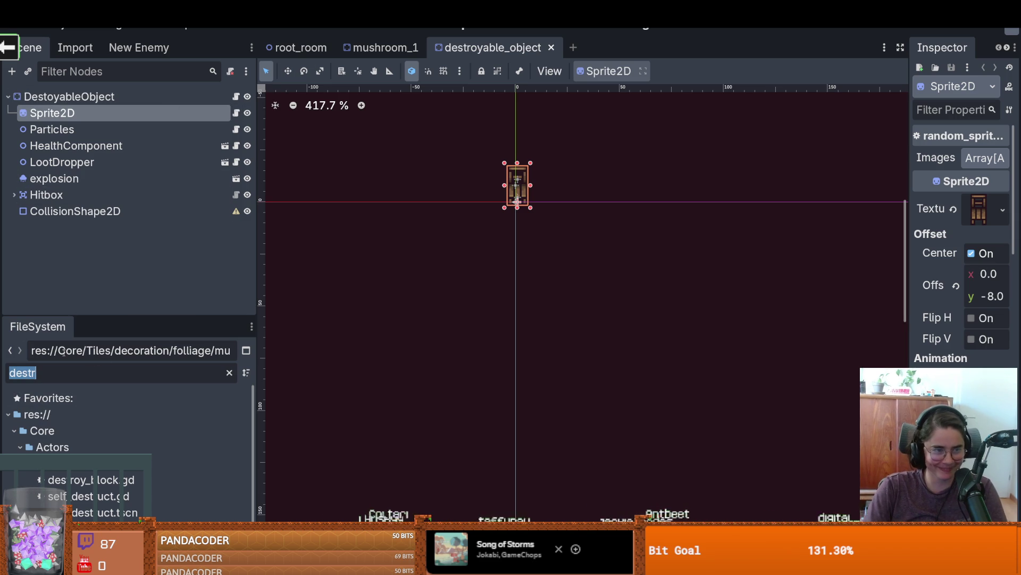
type("destroya")
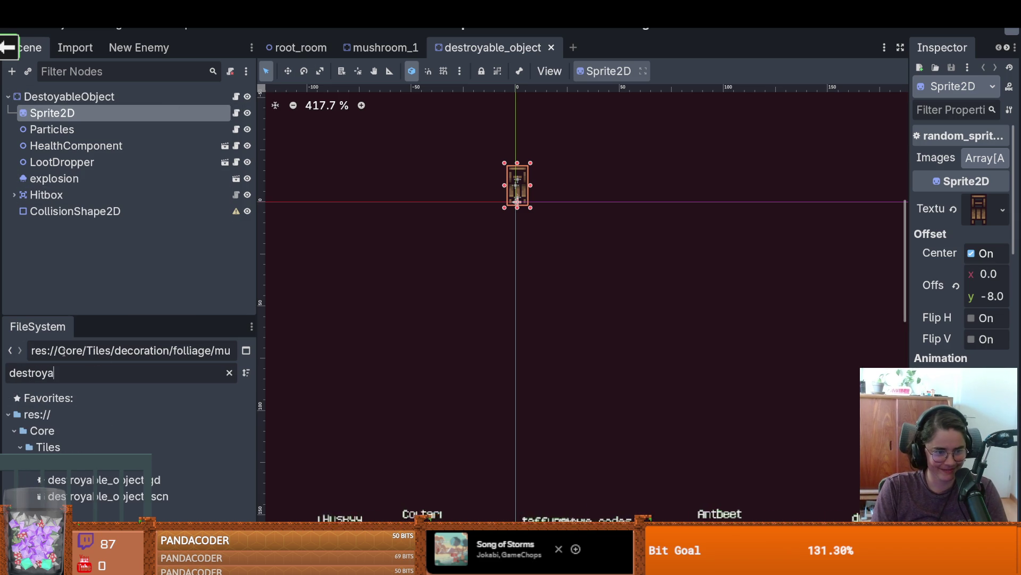
right_click(106, 495)
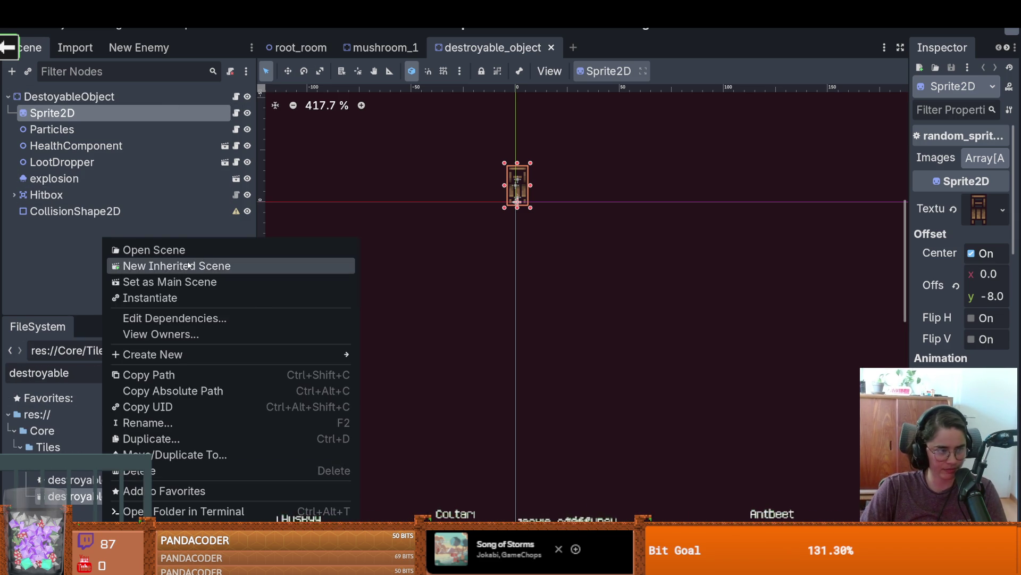
Step: Create a new scene inheriting destroyable_object and rename its root node AnamitaMuscaria
left_click(184, 265)
left_click(135, 96)
left_click(135, 96)
type("Musc")
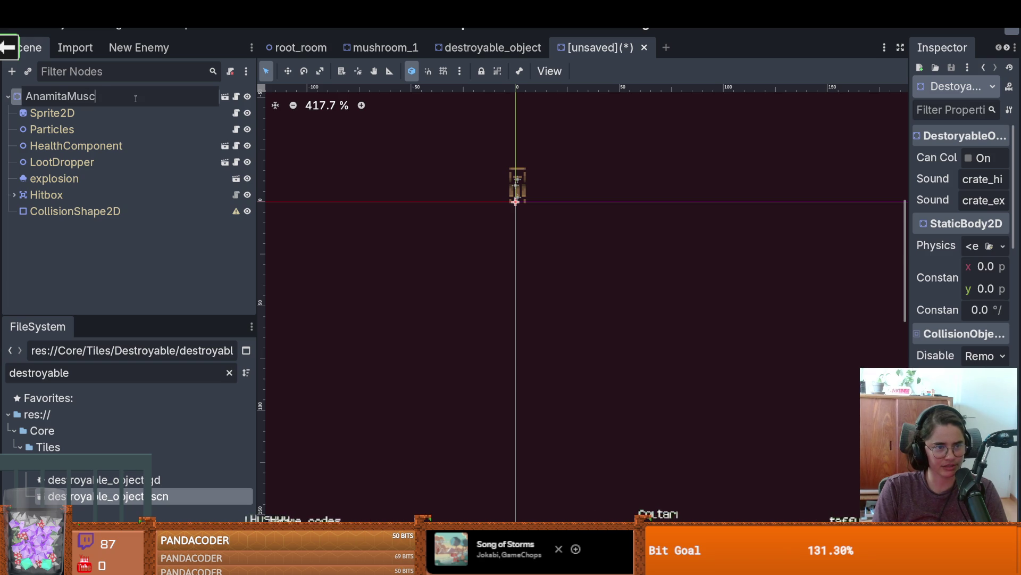
type("ari")
key("Return")
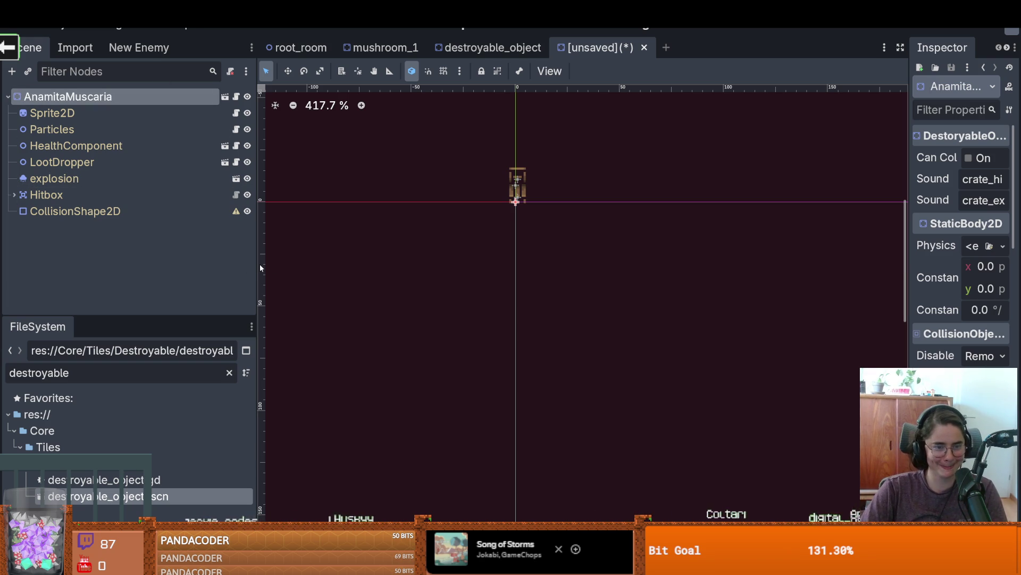
Step: Add a vertical guide in the viewport and select the Sprite2D node
left_click_drag(259, 263, 328, 269)
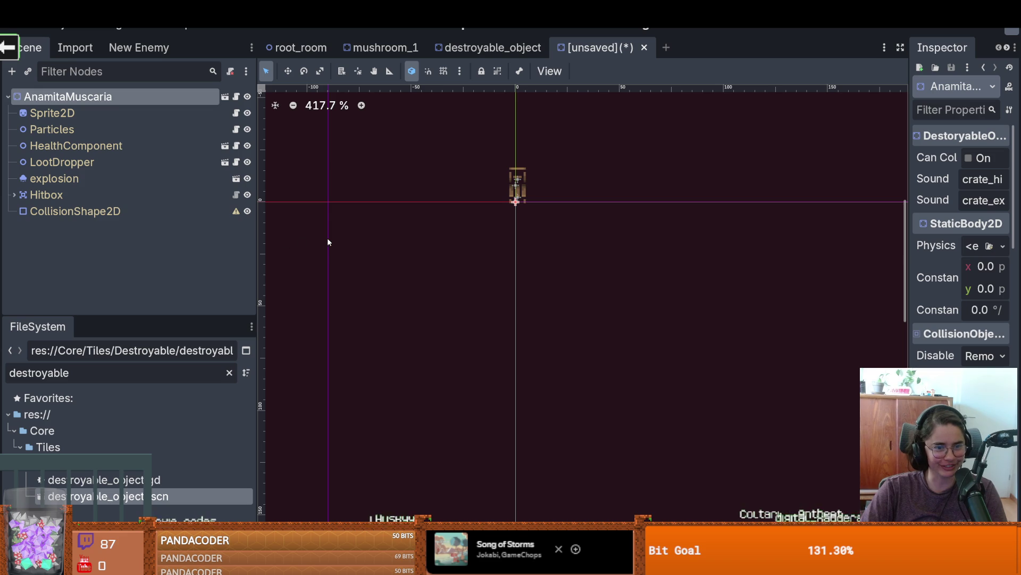
left_click_drag(255, 225, 286, 223)
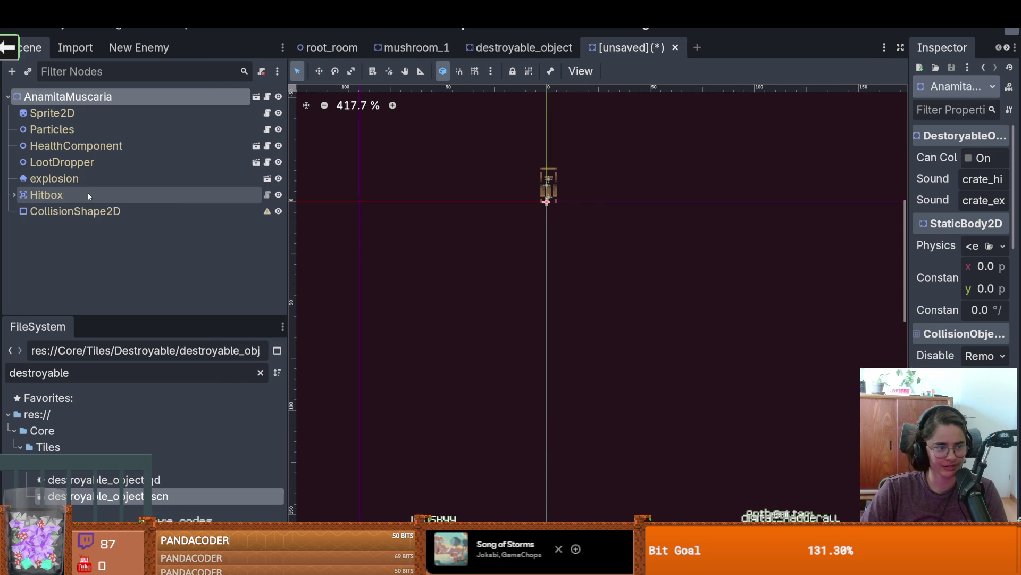
scroll(450, 213, "up", 6)
left_click(13, 197)
left_click(13, 196)
left_click(82, 111)
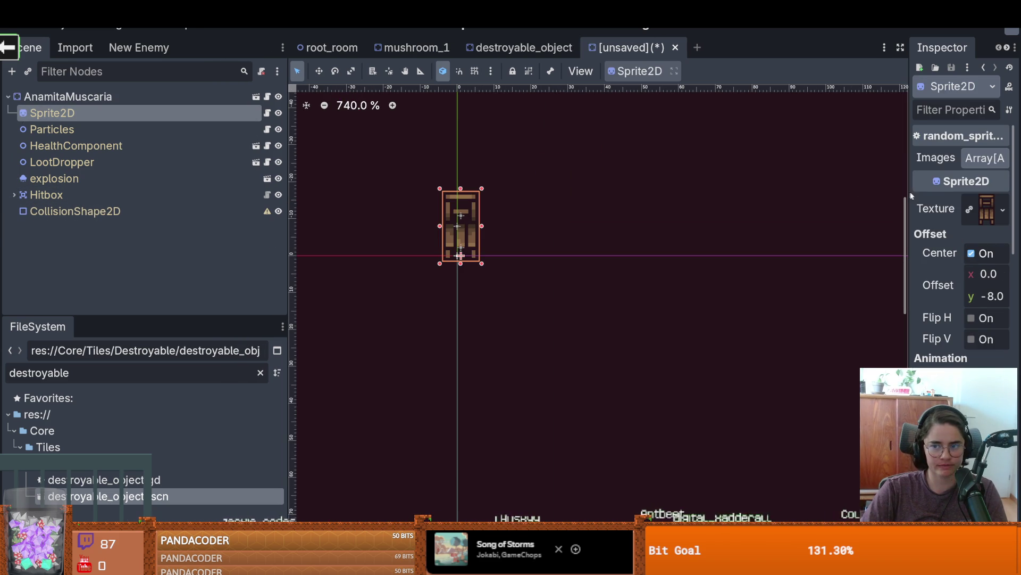
Step: Replace the Sprite2D's chandelier texture with a new AtlasTexture
left_click_drag(909, 199, 710, 179)
left_click(931, 158)
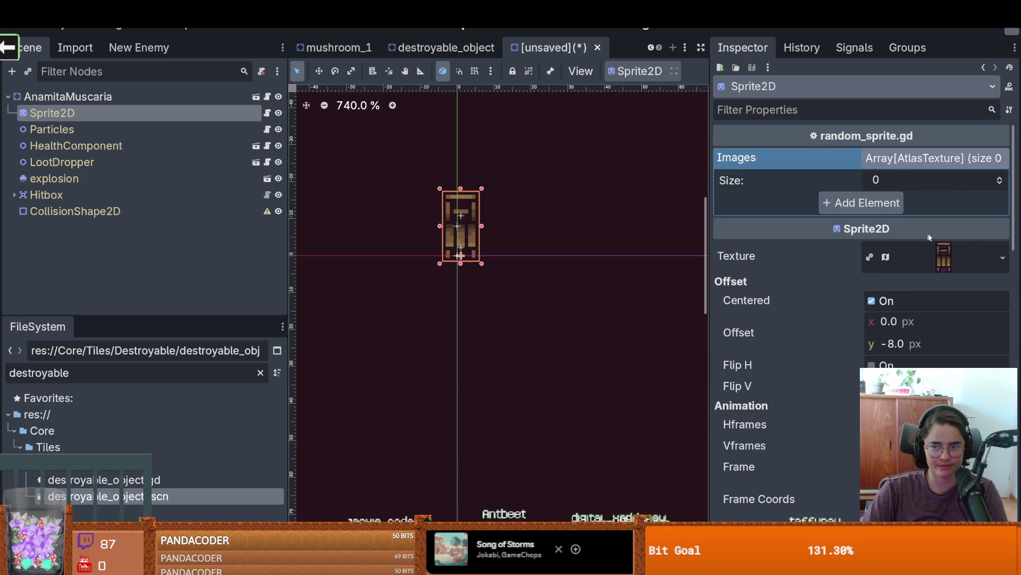
left_click(958, 265)
scroll(855, 367, "down", 1)
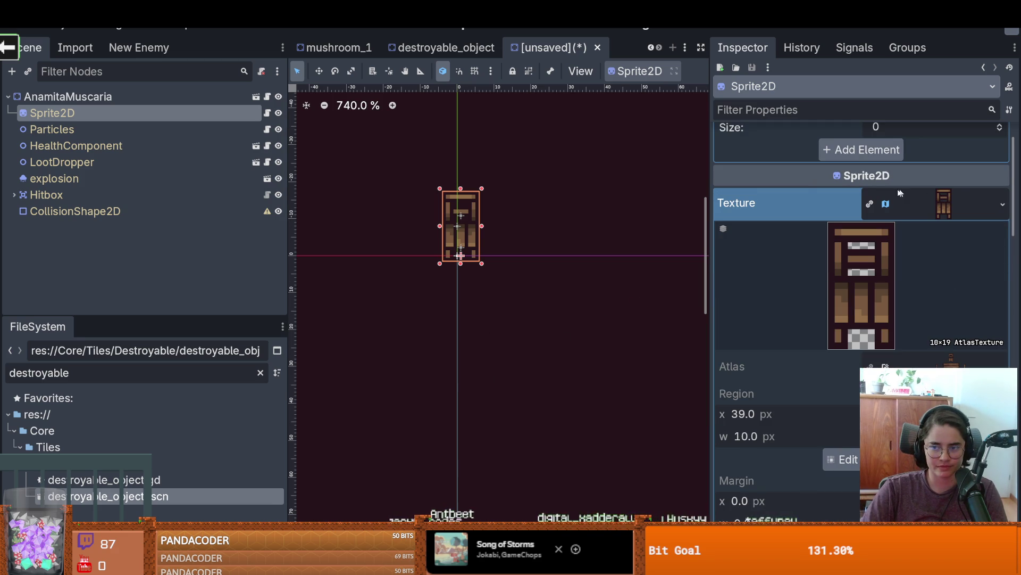
left_click(1002, 206)
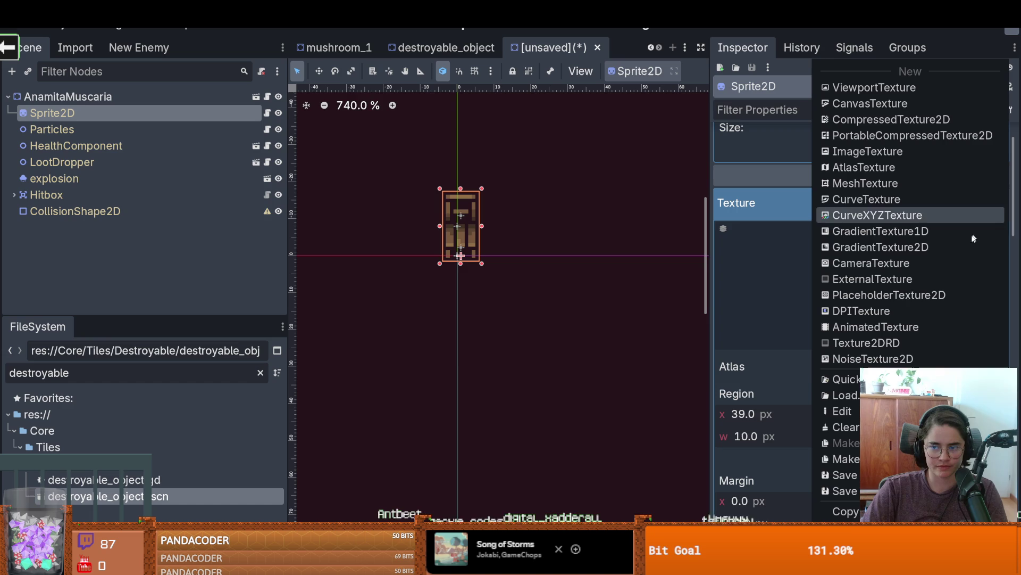
left_click(840, 379)
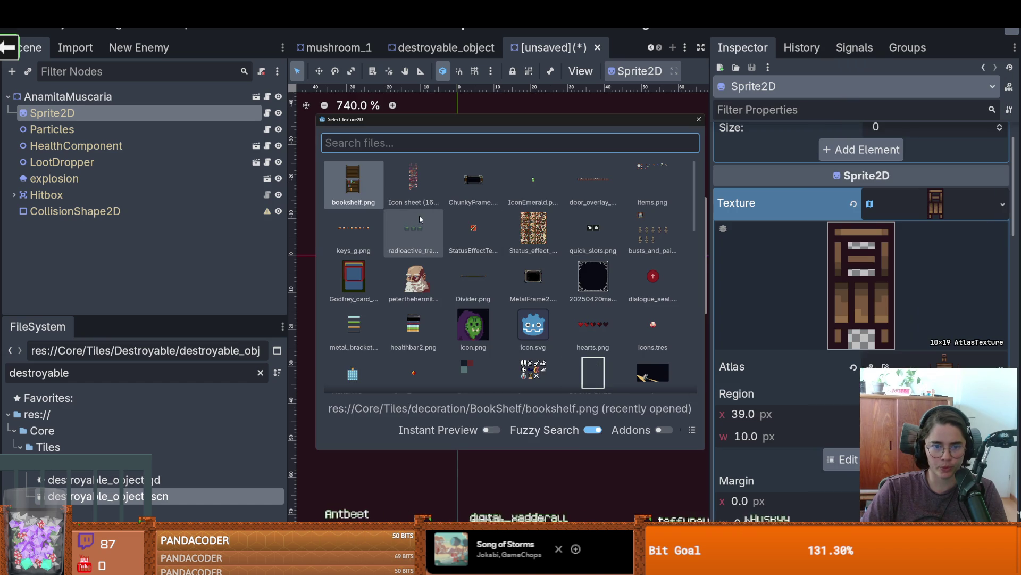
key("Escape")
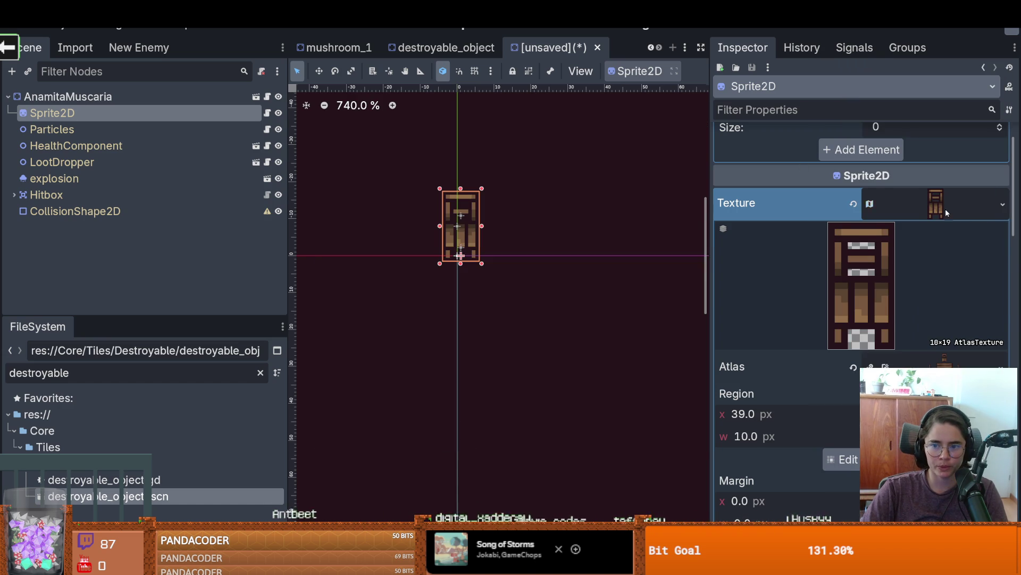
left_click(946, 209)
left_click(1002, 206)
left_click(864, 167)
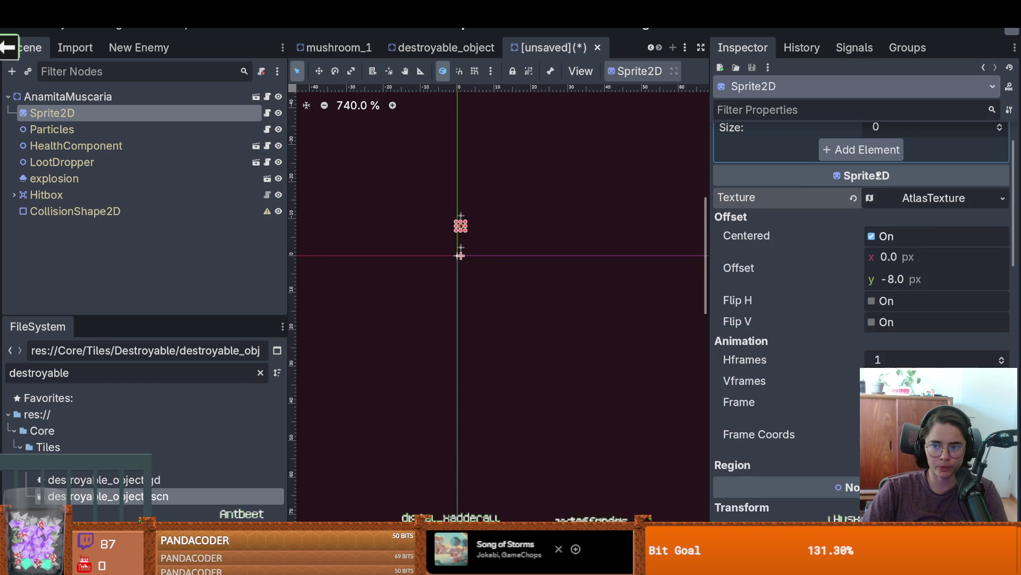
left_click(933, 205)
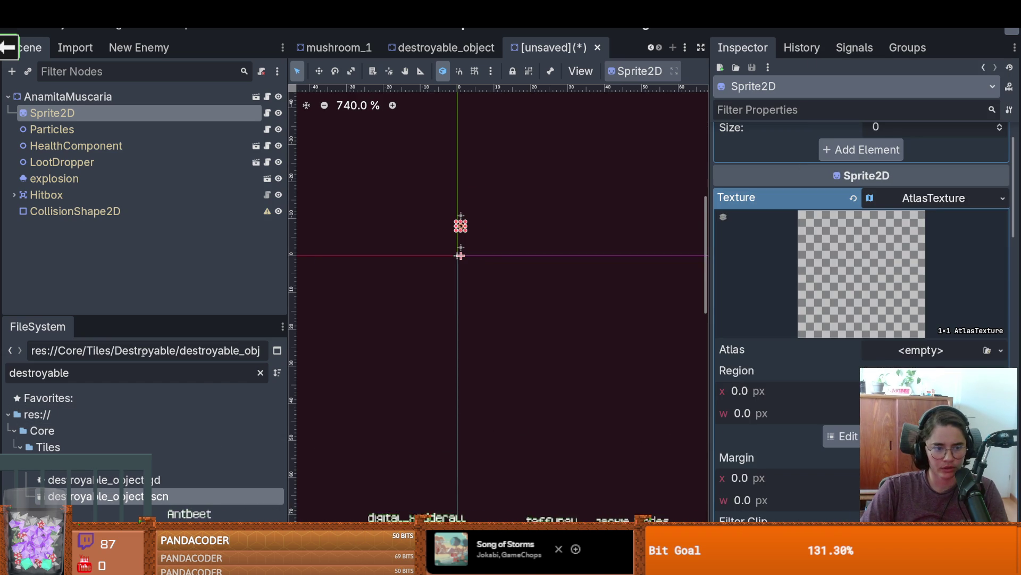
Step: Check the red mushroom sprite sheet in Aseprite, then filter Godot's files by 'dungeon'
left_click(261, 373)
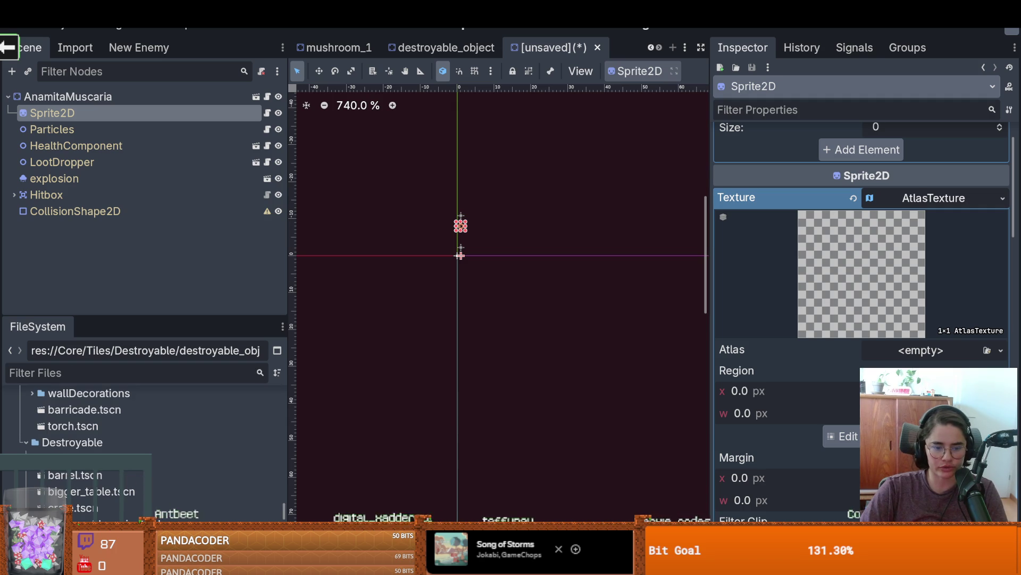
key("alt+Tab")
left_click(511, 27)
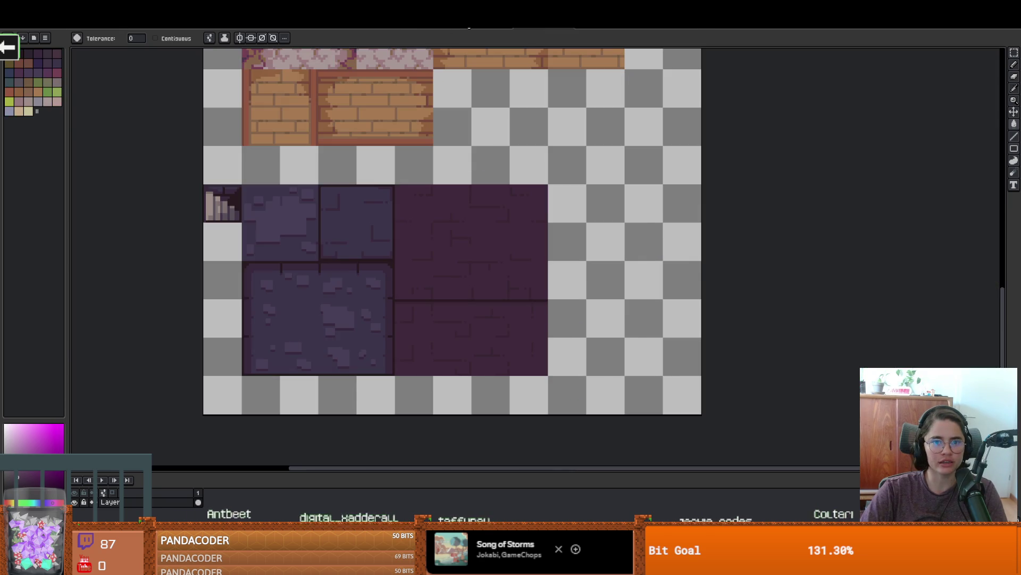
left_click(475, 29)
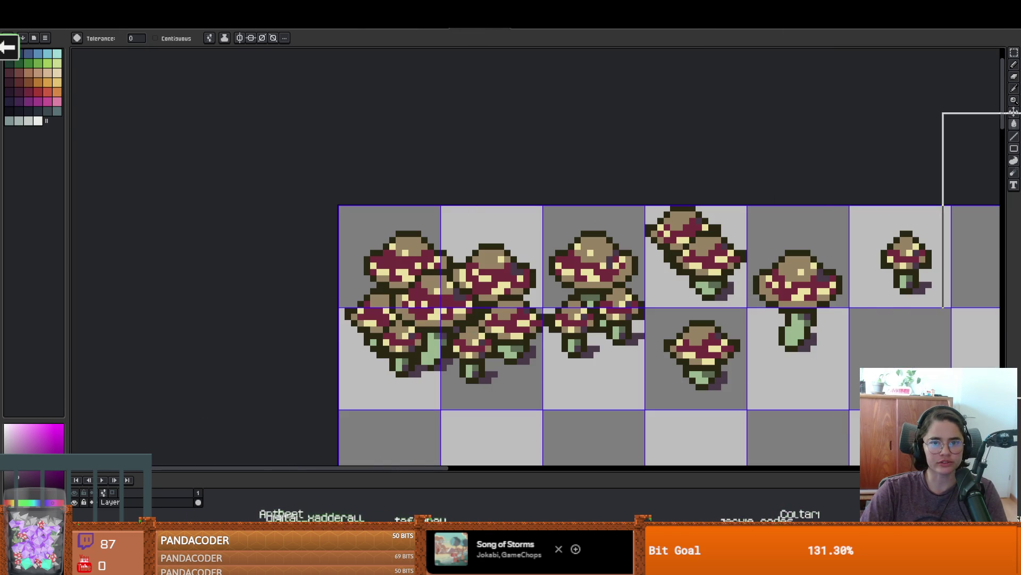
key("alt+Tab")
left_click(112, 372)
type("dungeon")
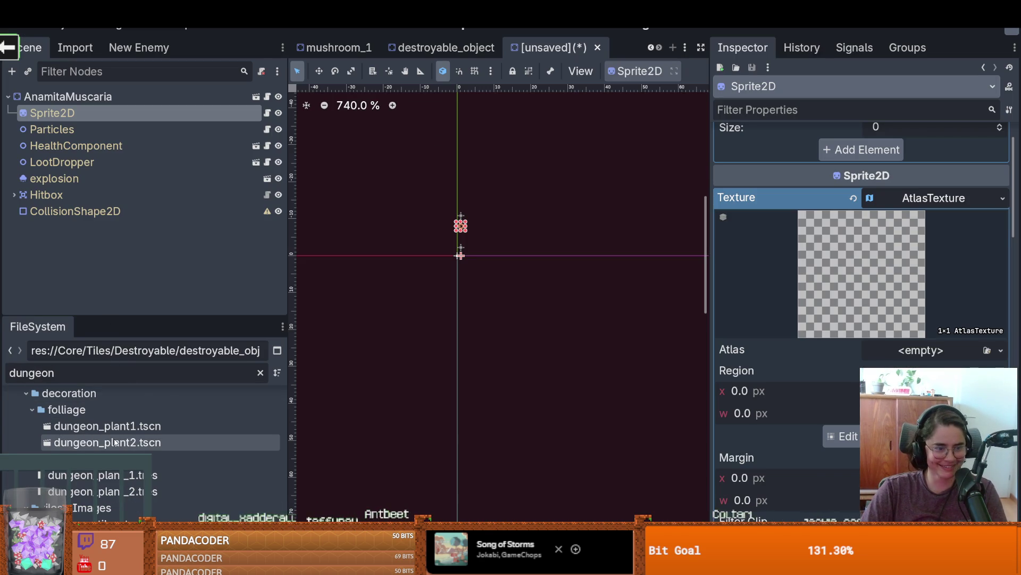
Step: Enlarge the FileSystem panel and check the Dungeon_item_props_v2.png image
scroll(107, 441, "up", 2)
left_click_drag(160, 316, 160, 105)
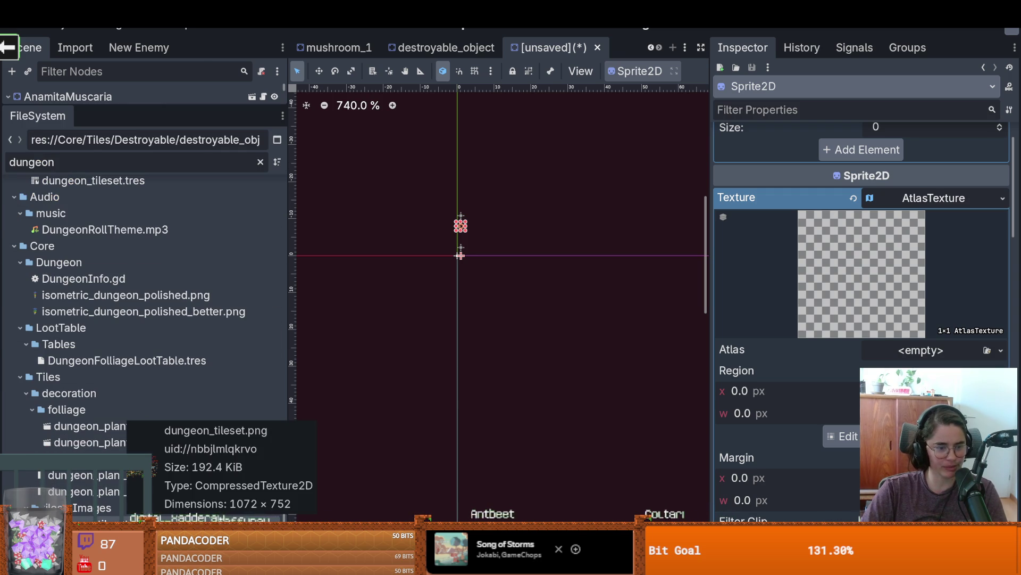
scroll(167, 345, "up", 15)
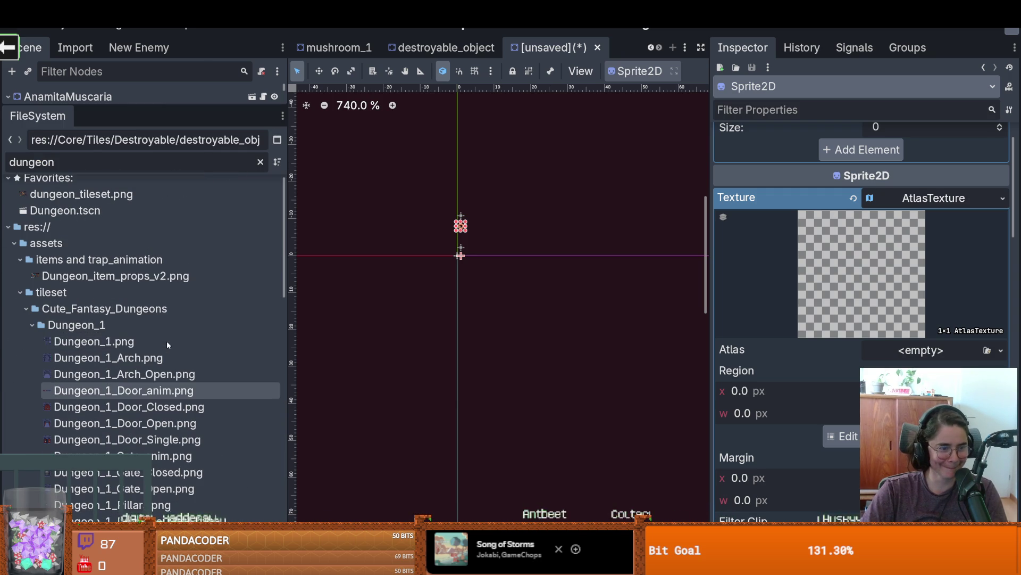
left_click(107, 275)
Step: Drag Dungeon_Tileset.png from the assets folder onto the sprite's atlas texture in the Inspector
scroll(106, 327, "up", 1)
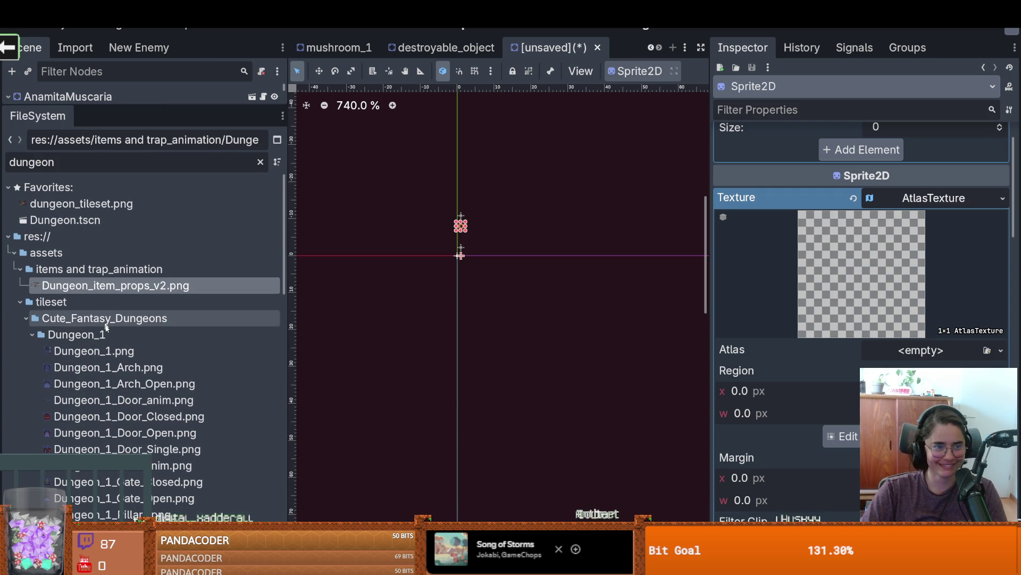
mouse_move(65, 207)
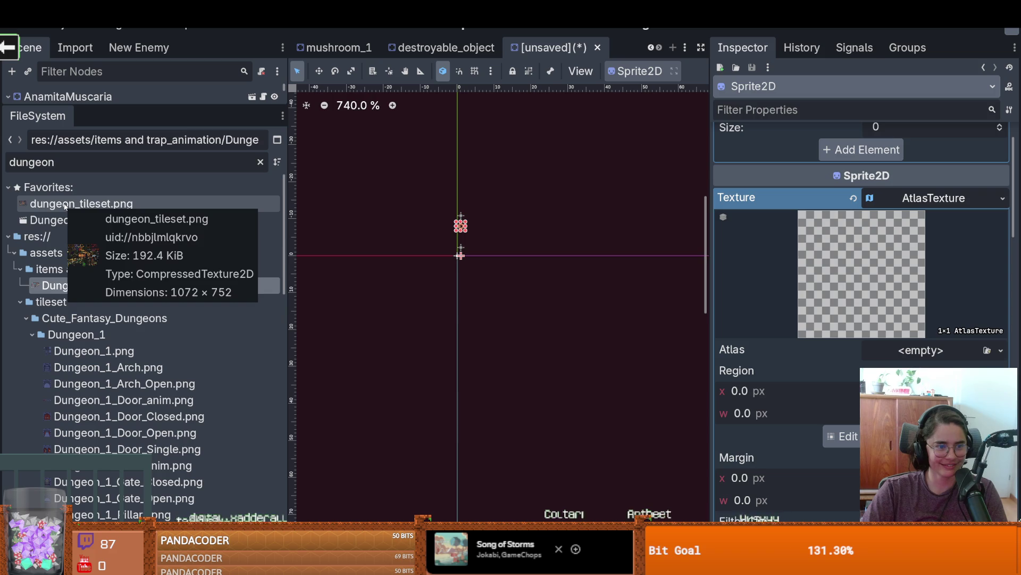
scroll(143, 393, "down", 10)
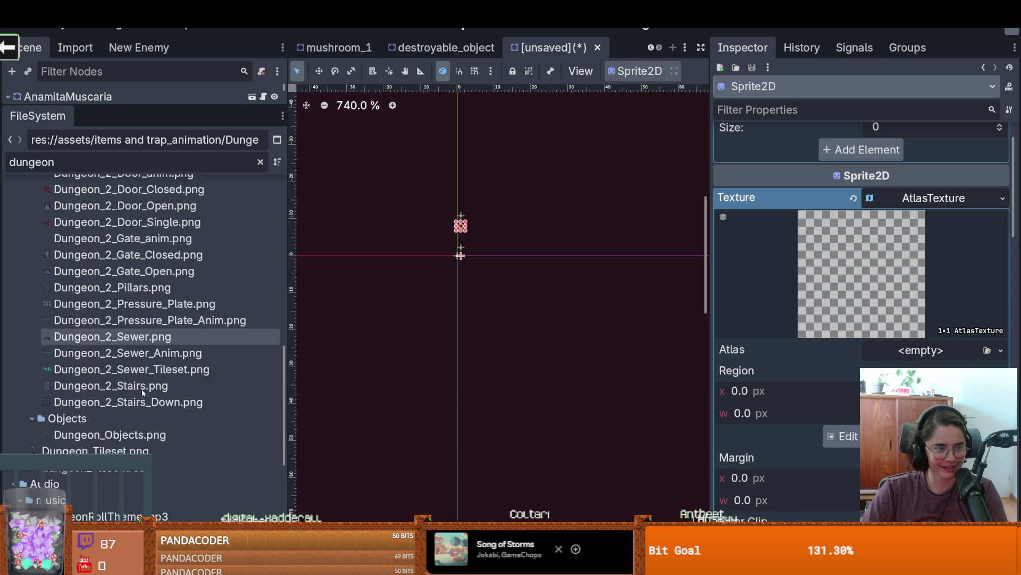
scroll(143, 392, "down", 1)
mouse_move(142, 392)
scroll(132, 400, "down", 1)
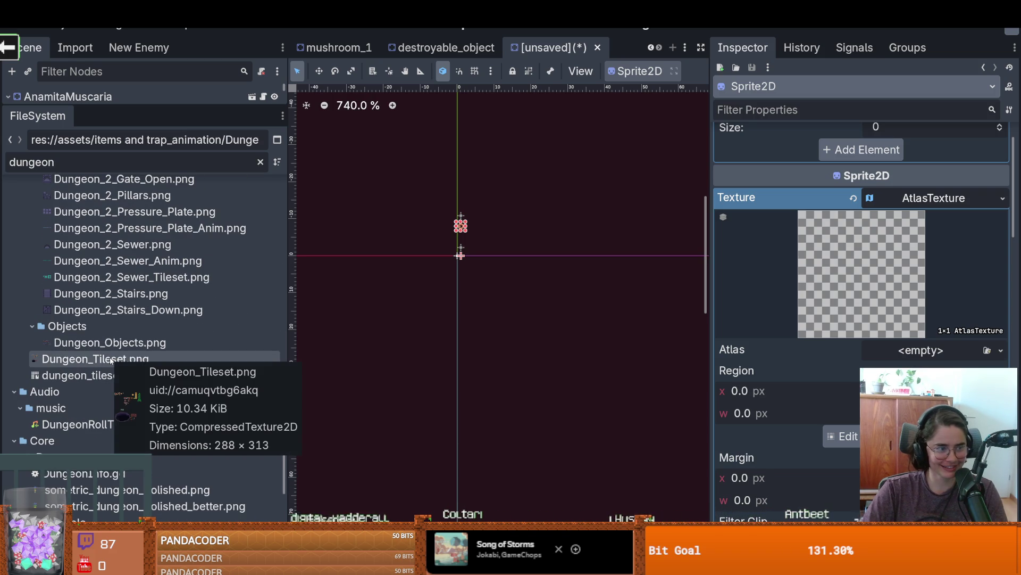
left_click_drag(111, 361, 921, 350)
Step: Open the atlas region editor and set its grid snap step to 16×16
left_click(843, 436)
scroll(399, 250, "down", 5)
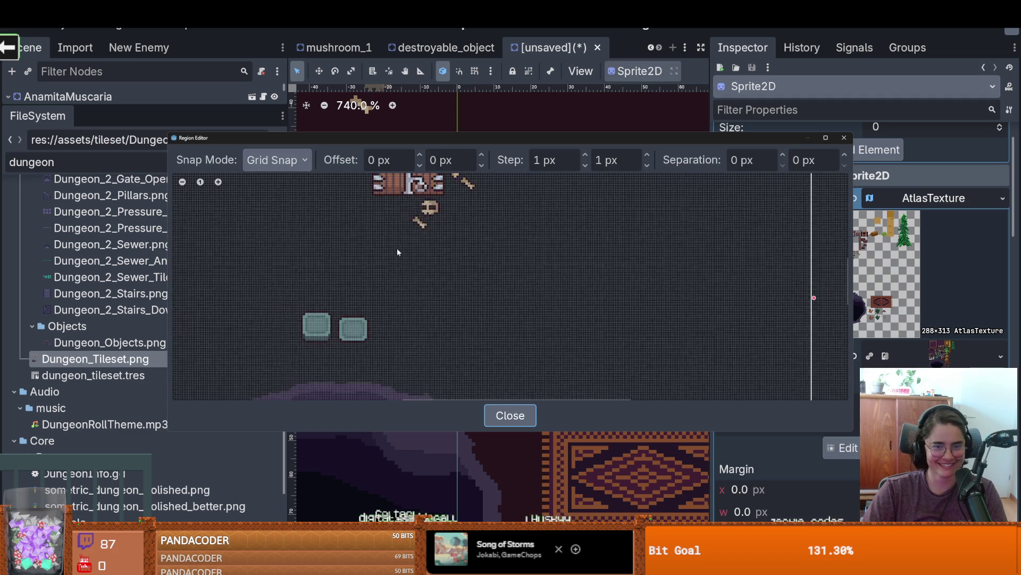
left_click(534, 160)
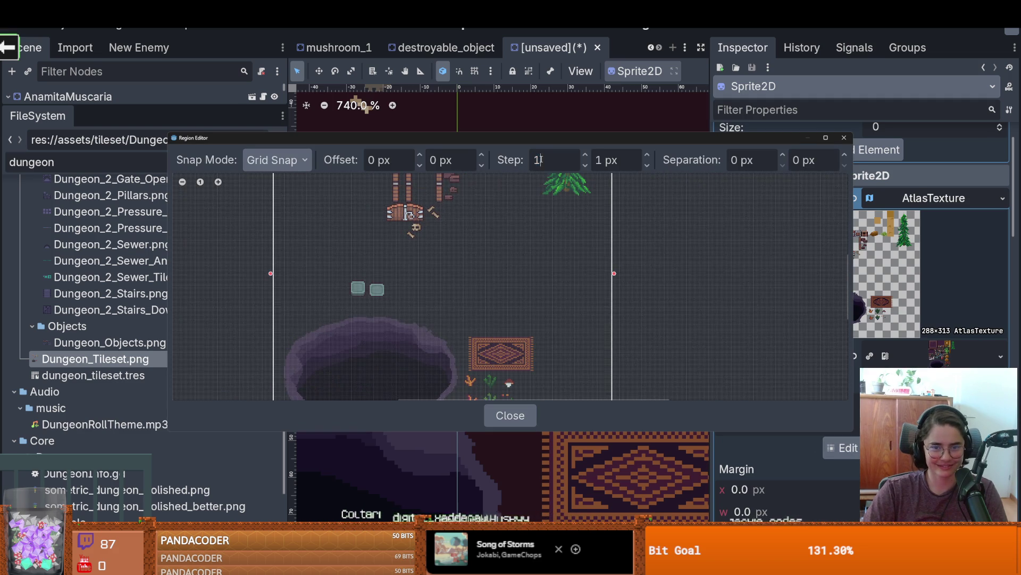
type("16")
left_click(599, 160)
type("16")
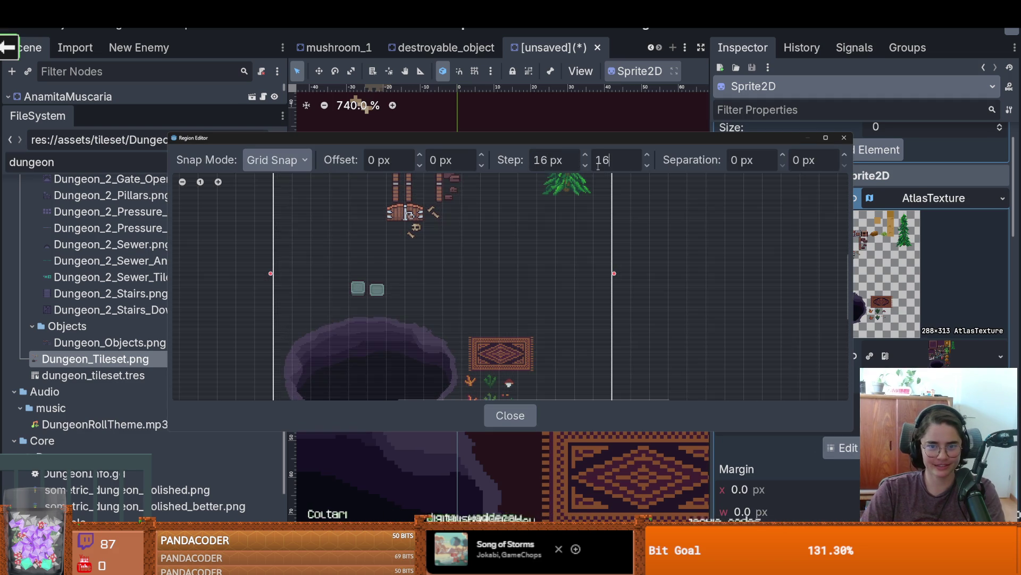
key("Return")
Step: Select the small mushroom as a 16×16 region and close the region editor
scroll(378, 227, "down", 2)
scroll(372, 266, "up", 6)
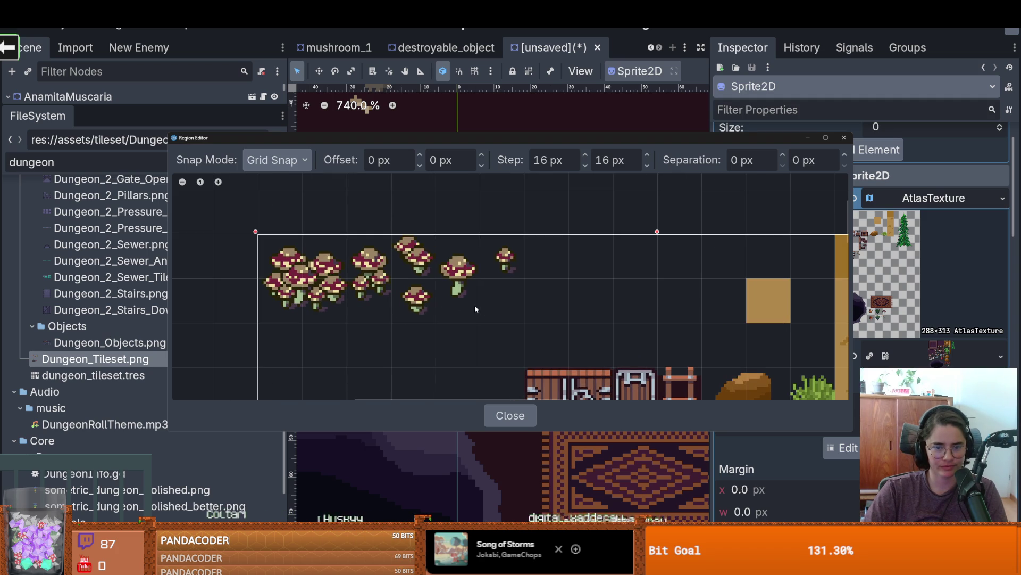
left_click_drag(517, 274, 488, 240)
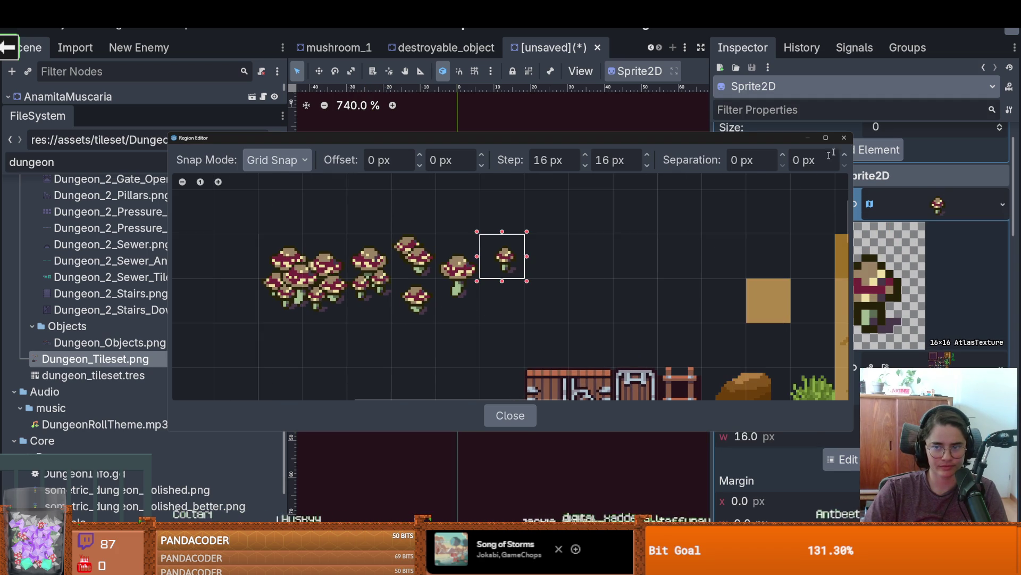
left_click(845, 137)
left_click(920, 203)
scroll(1003, 268, "up", 2)
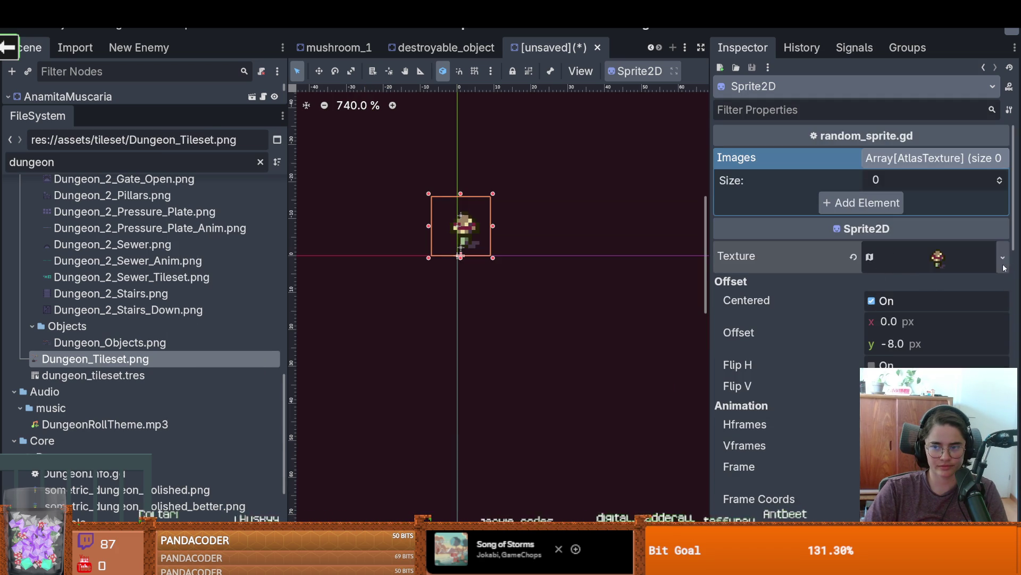
Step: Give the Images array three entries, each a unique pasted copy of the mushroom texture
left_click(1004, 267)
key("Escape")
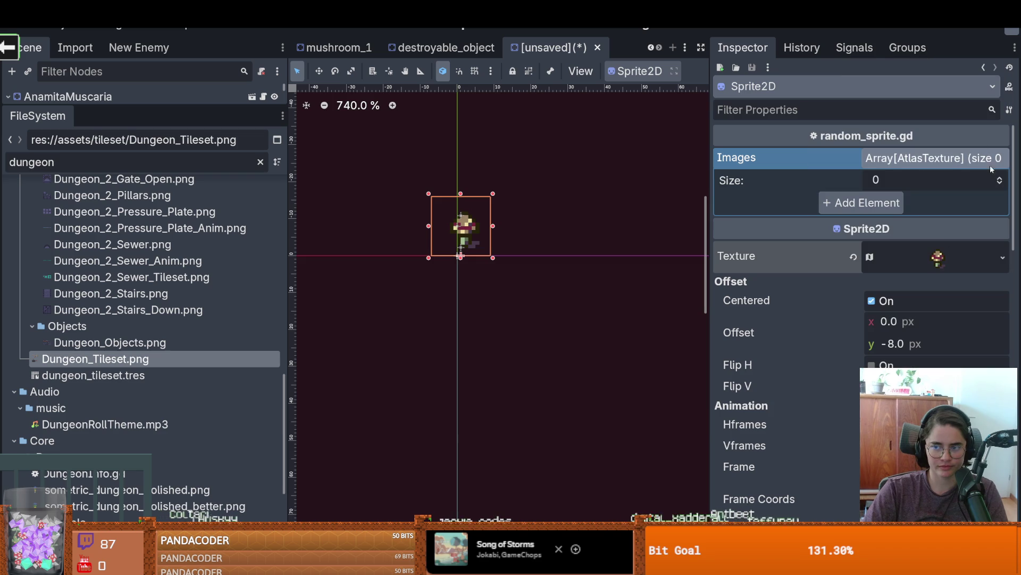
left_click(999, 177)
left_click(999, 177)
left_click(999, 178)
left_click(987, 202)
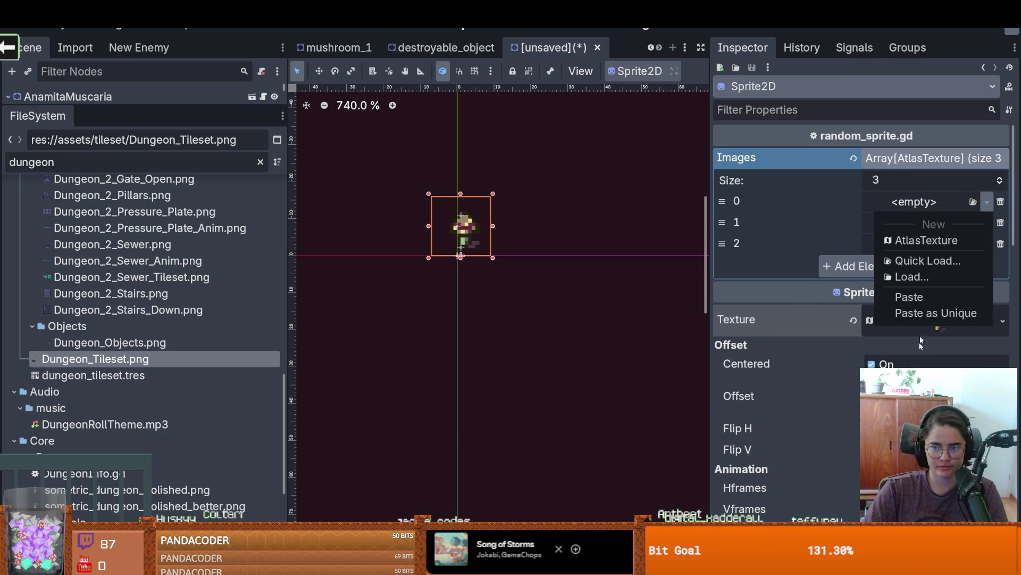
left_click(924, 313)
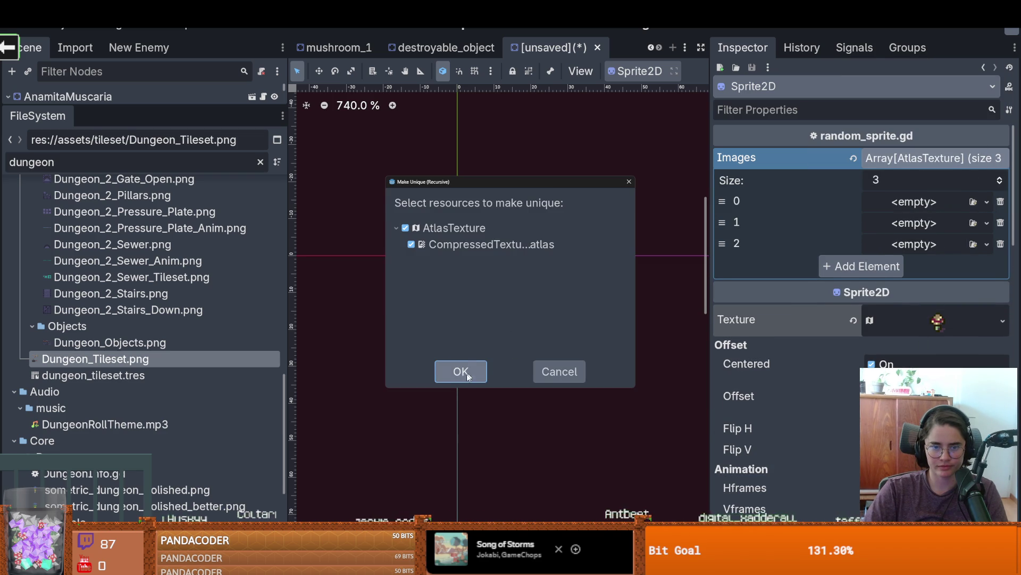
left_click(462, 373)
left_click(987, 234)
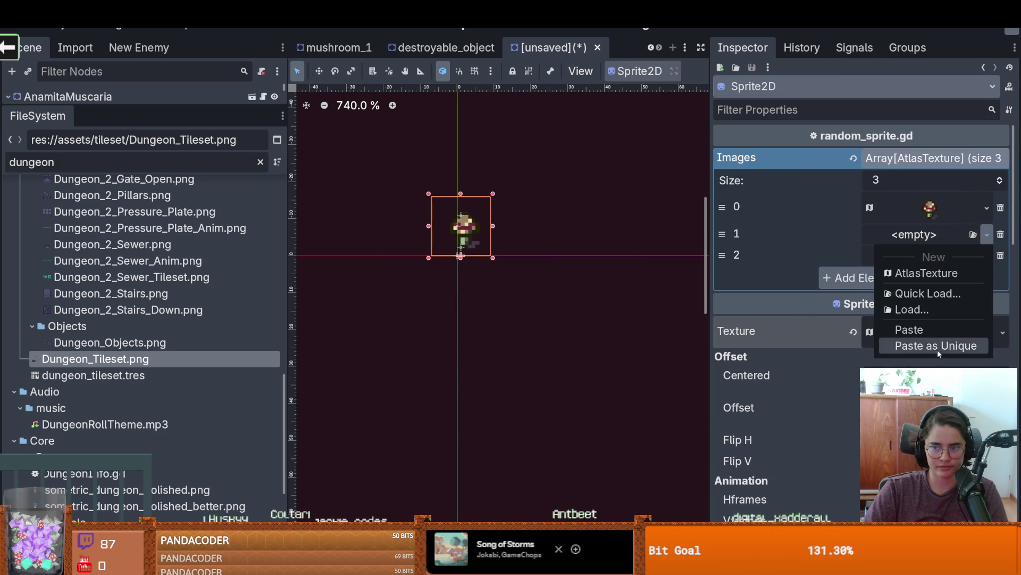
left_click(938, 349)
left_click(461, 372)
left_click(987, 267)
left_click(928, 379)
left_click(459, 370)
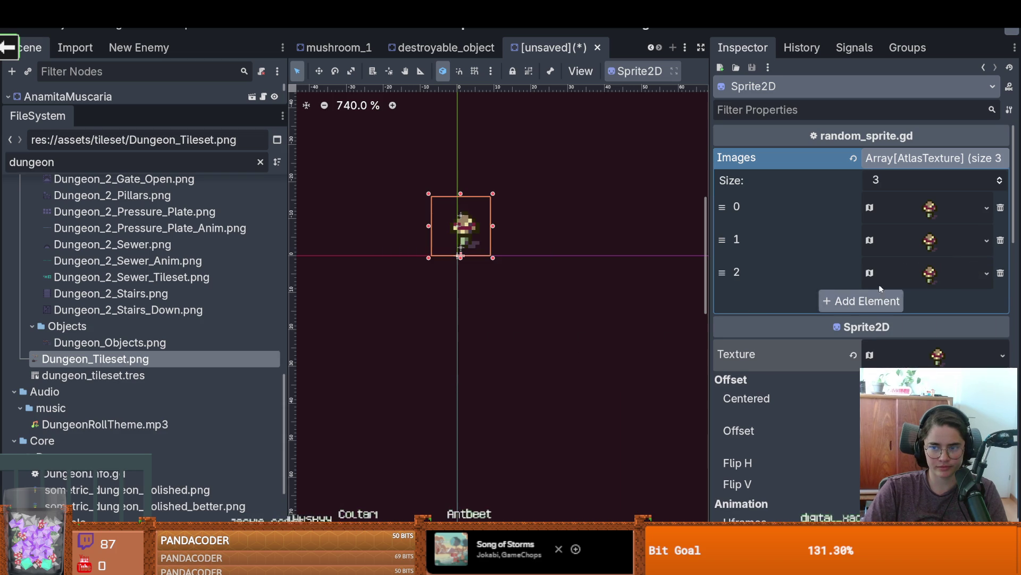
Step: Re-cut the second entry's atlas region to the lower mushroom
left_click(952, 241)
left_click(875, 336)
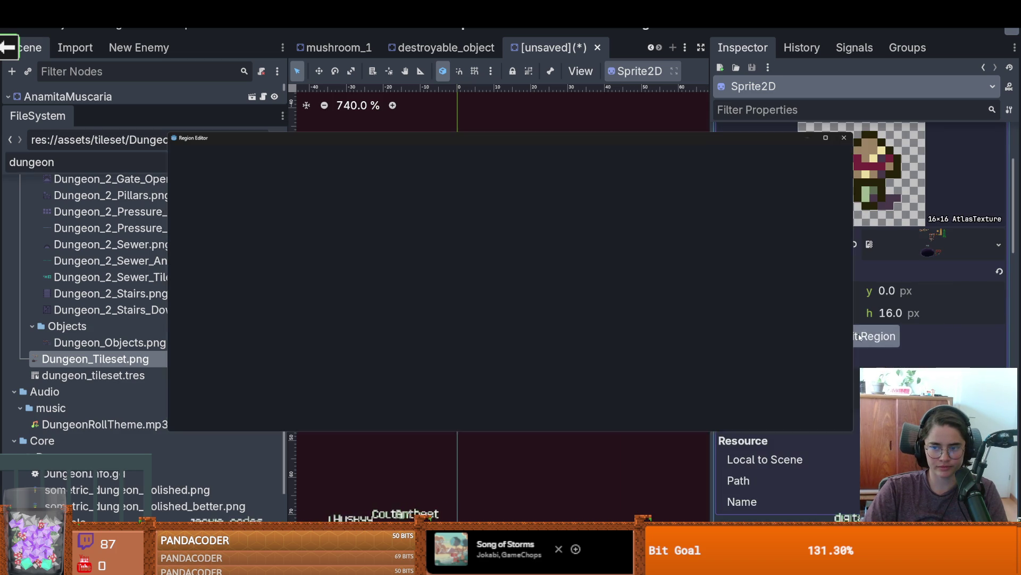
scroll(429, 292, "up", 5)
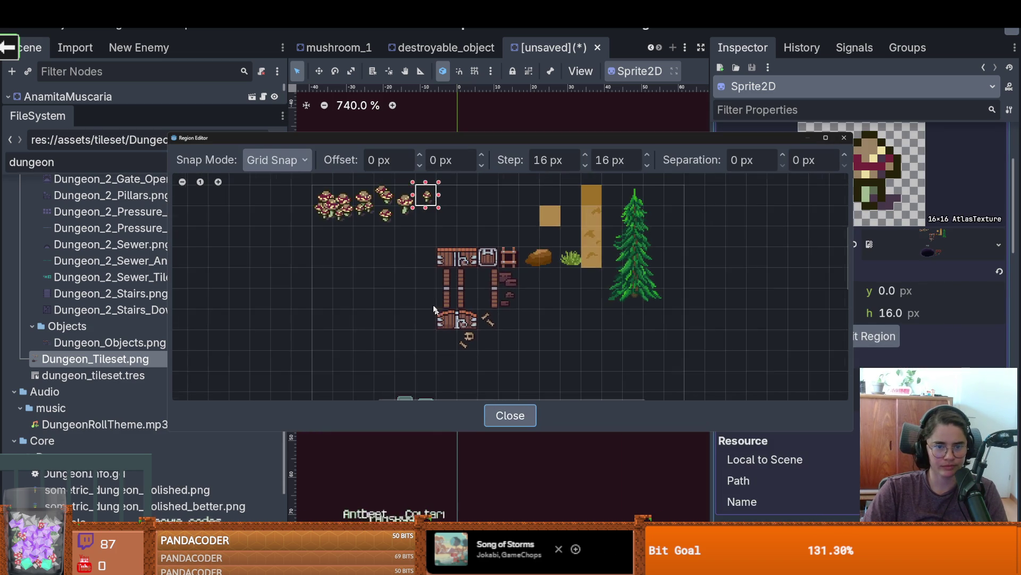
left_click(385, 282)
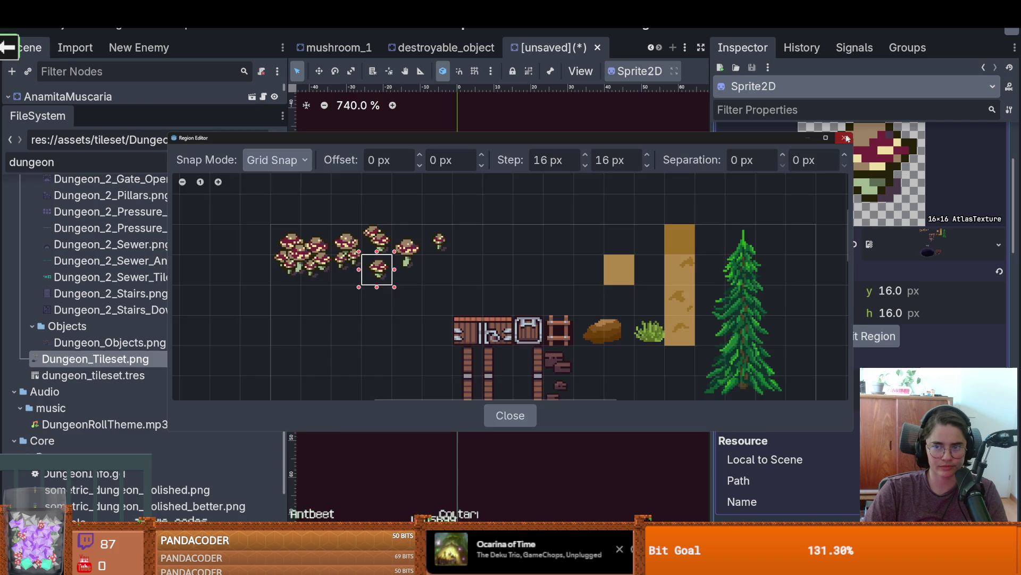
left_click(846, 138)
scroll(881, 230, "up", 3)
left_click(931, 242)
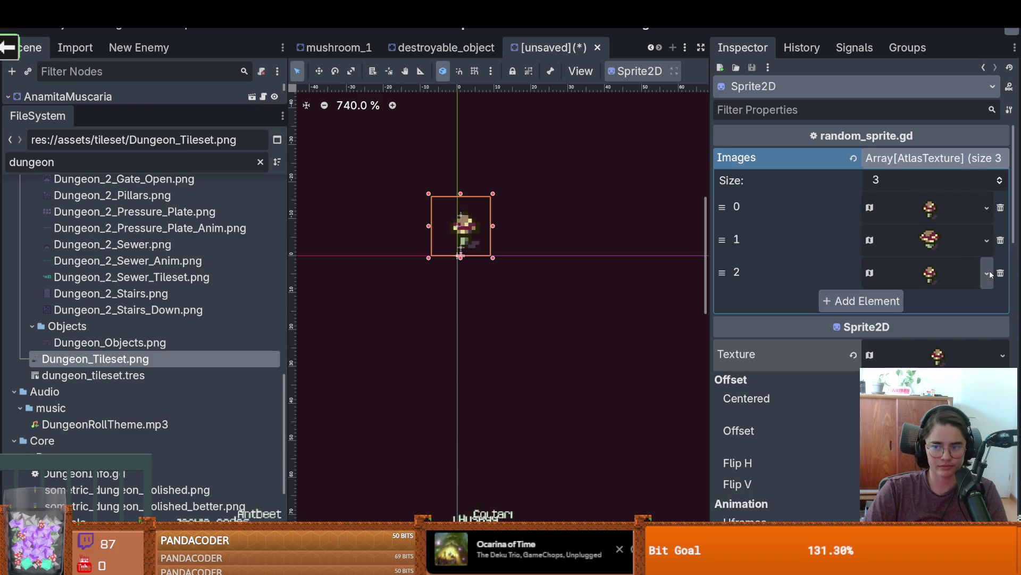
left_click(988, 272)
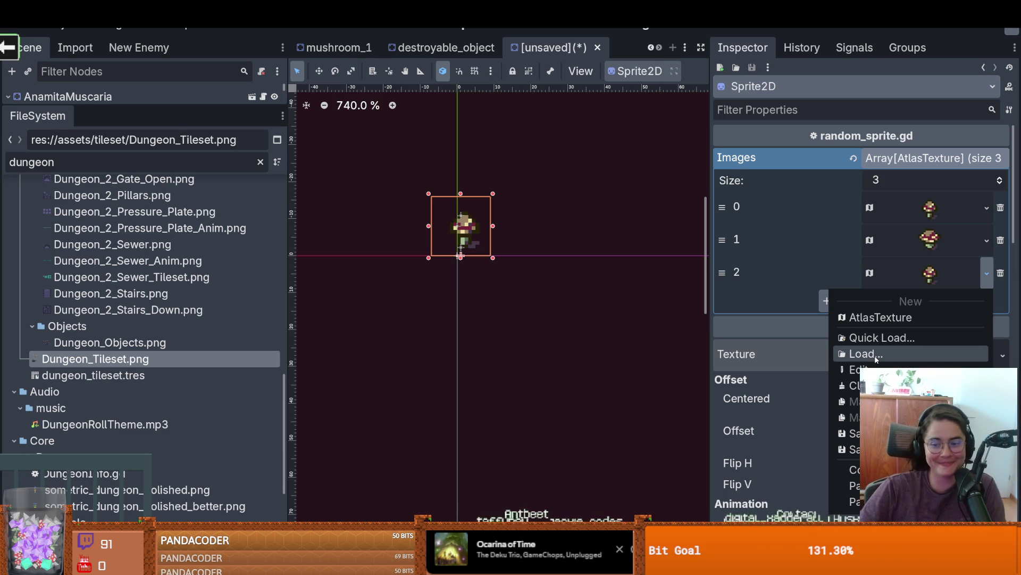
Step: Expand the third Images entry's atlas texture properties
left_click(937, 280)
left_click(938, 279)
left_click(987, 273)
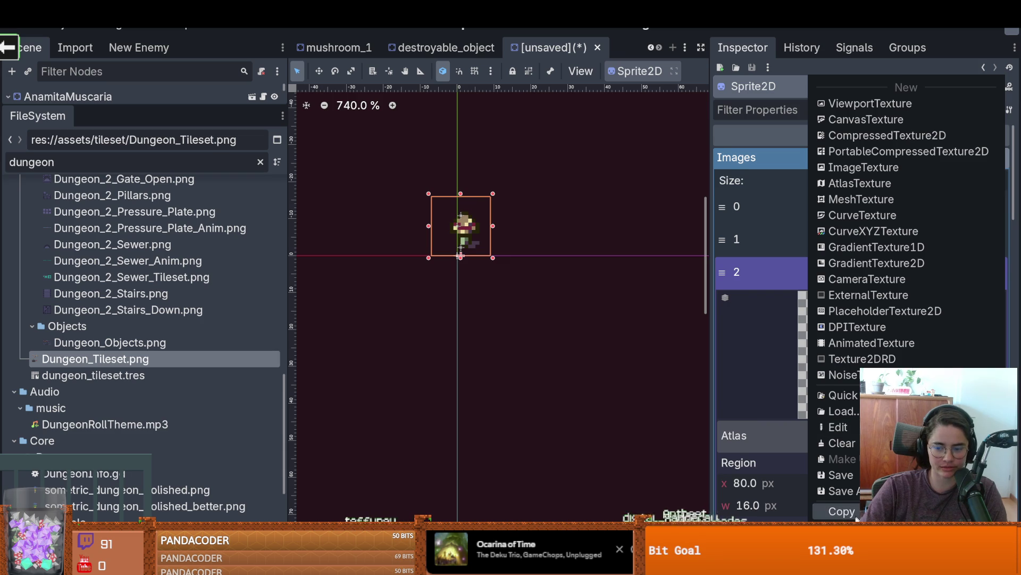
left_click(783, 338)
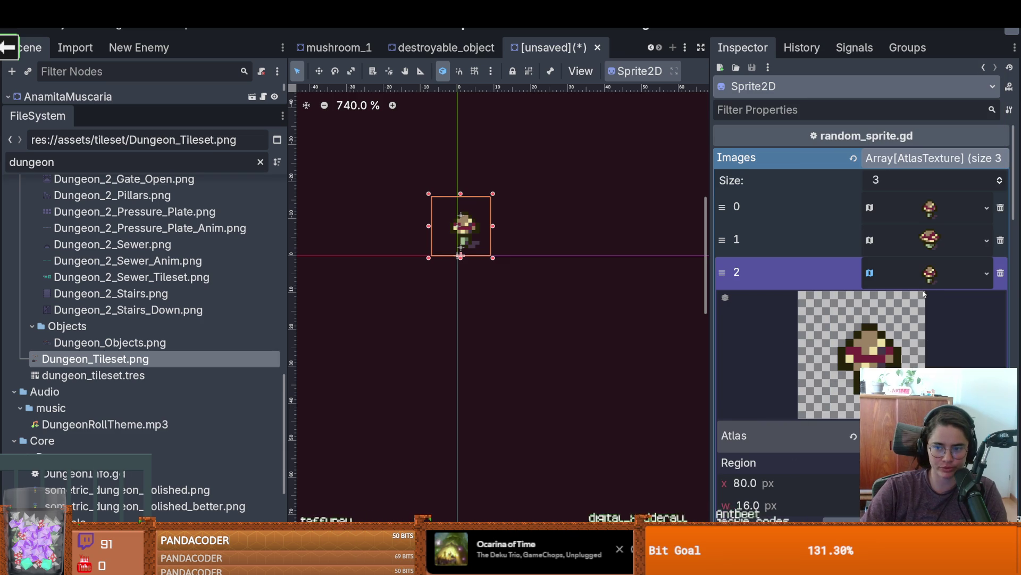
left_click(930, 273)
left_click(930, 273)
Step: Re-cut the third entry to the two-mushroom cluster region and start saving the scene
scroll(861, 308, "down", 2)
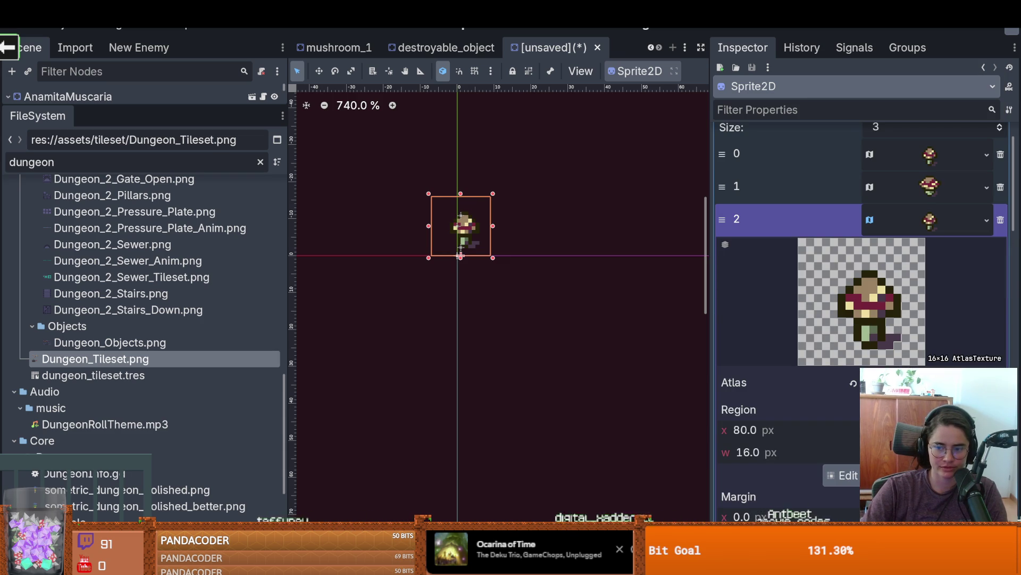
left_click(842, 475)
scroll(397, 299, "up", 5)
scroll(399, 270, "up", 5)
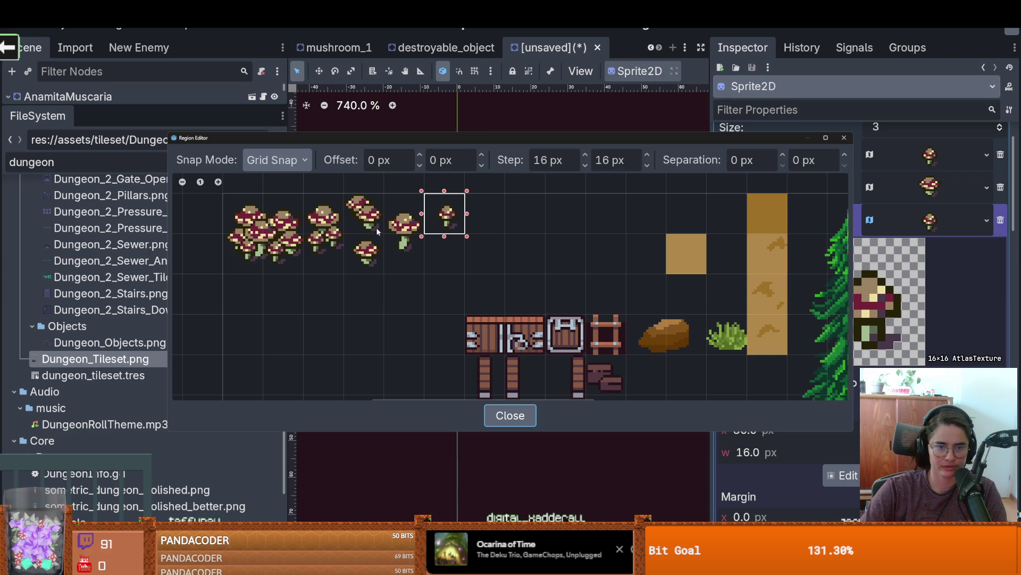
left_click(376, 227)
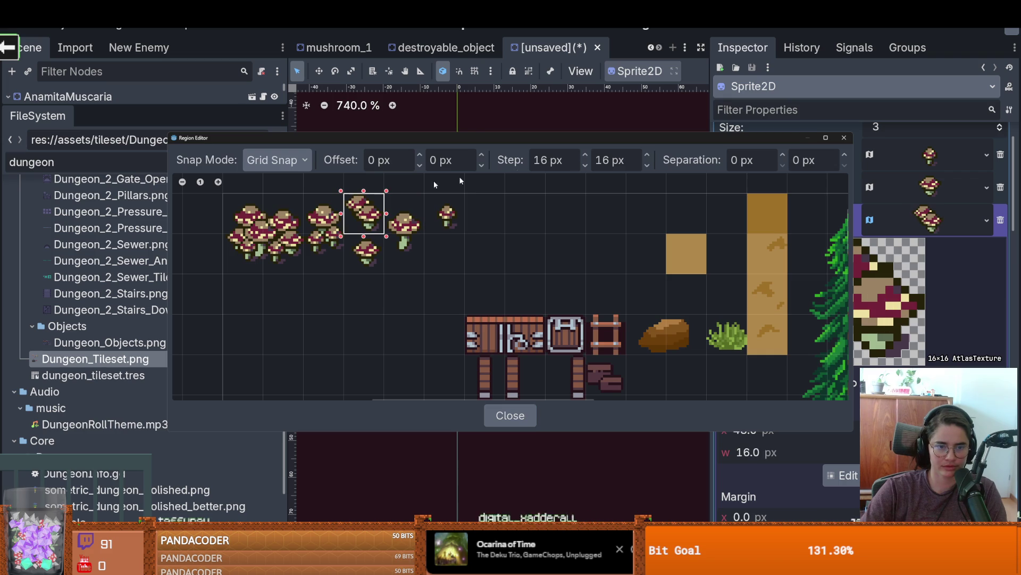
left_click(849, 138)
key("ctrl+s")
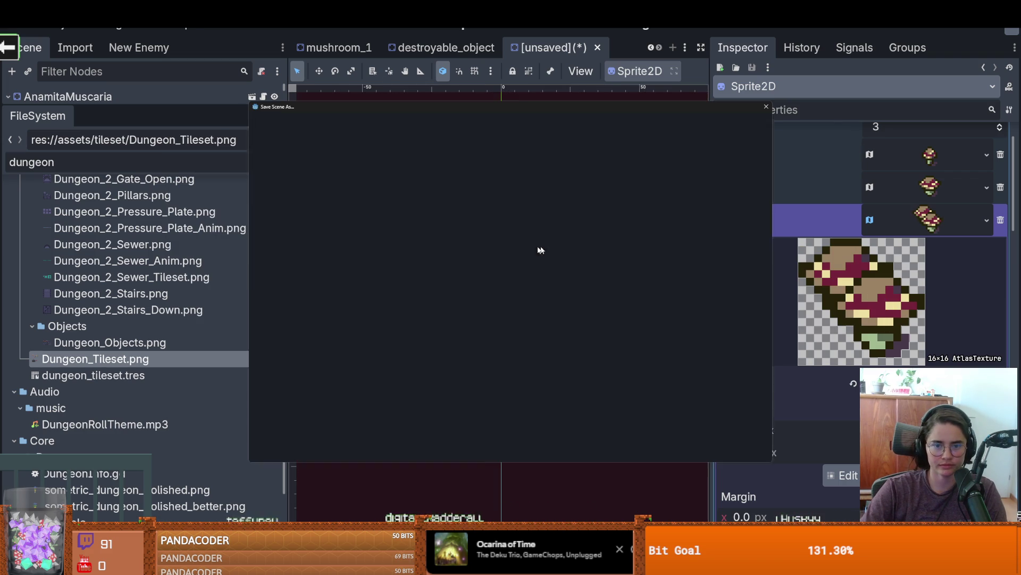
Step: Collapse the Images array and enlarge the scene tree to show all nodes
scroll(568, 260, "down", 1)
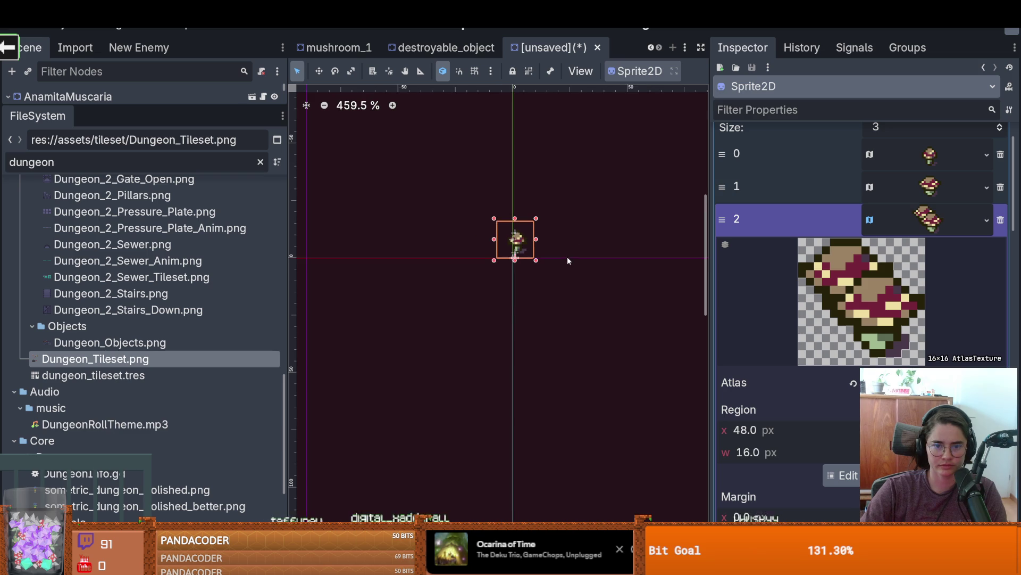
scroll(936, 172, "up", 2)
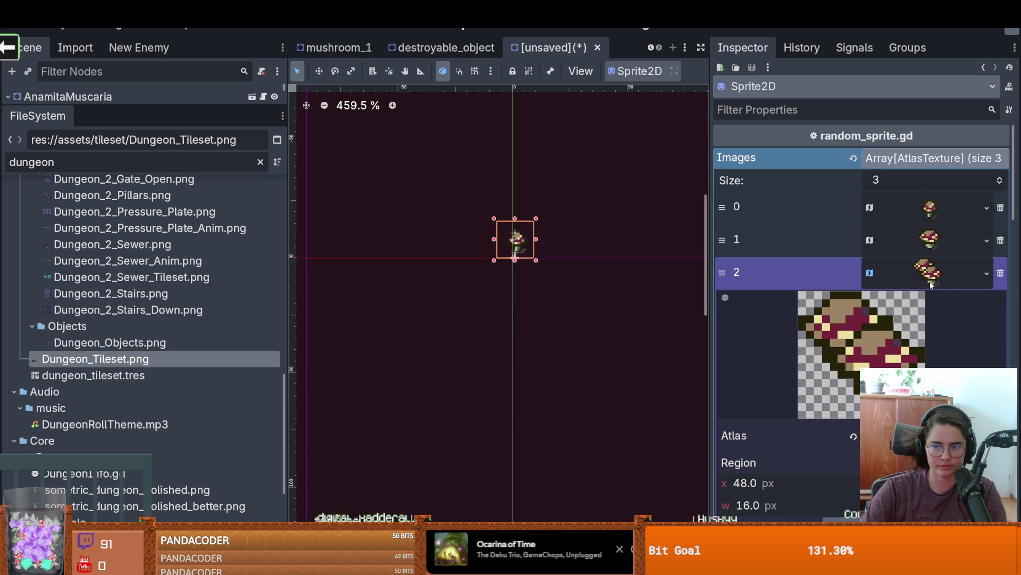
left_click(931, 284)
left_click(909, 159)
key("ctrl+s")
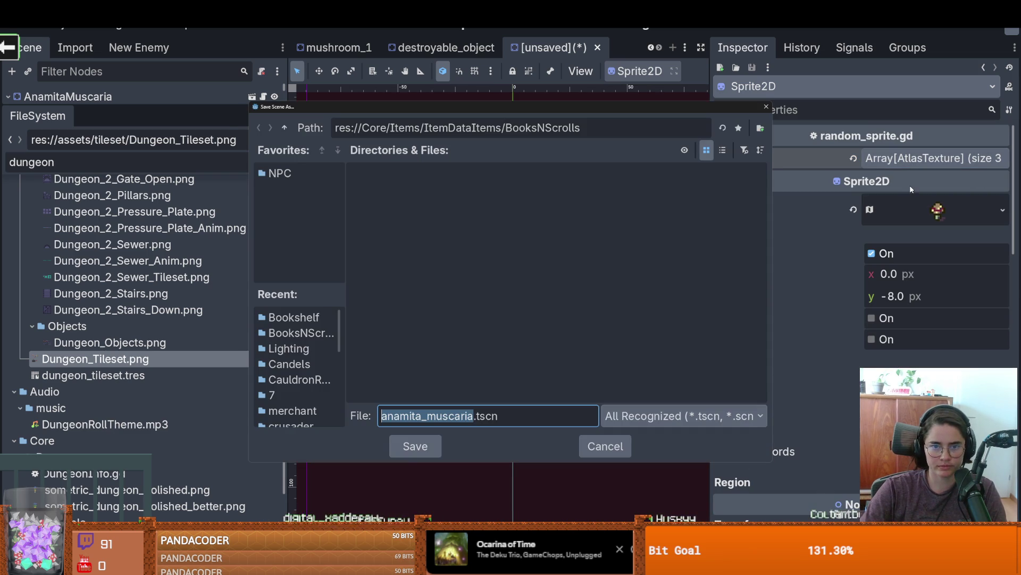
left_click(766, 107)
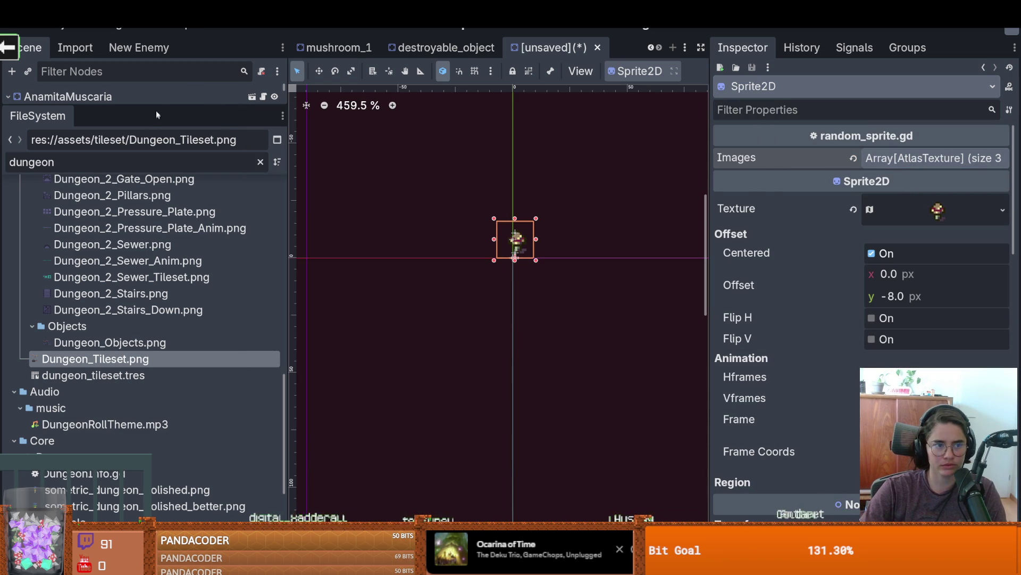
left_click_drag(157, 106, 157, 382)
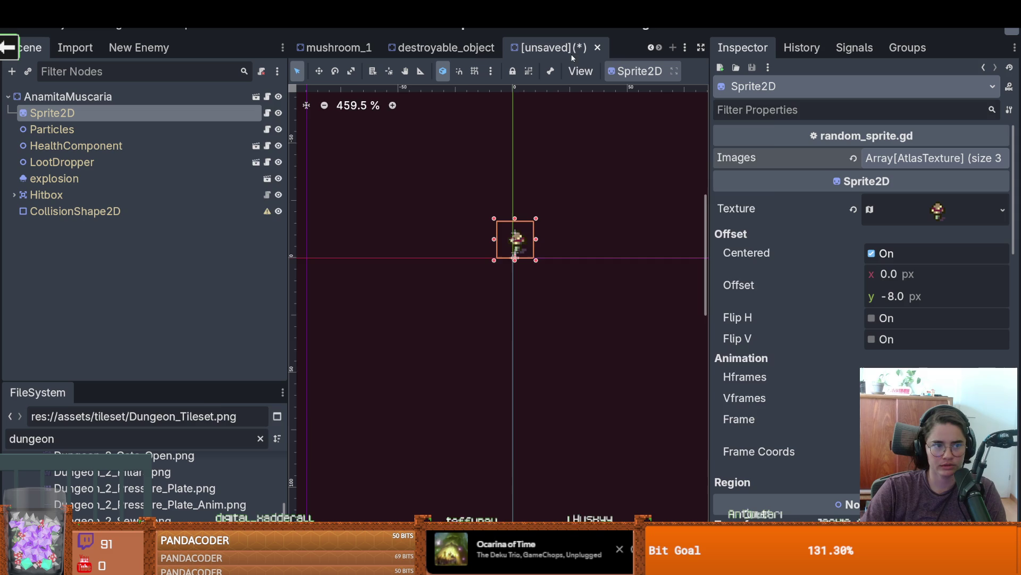
Step: Save the scene as anamita_muscaria.tscn in a new Mushrooms folder under Core/Items/ItemDataItems/Materials
key("ctrl+s")
left_click(286, 128)
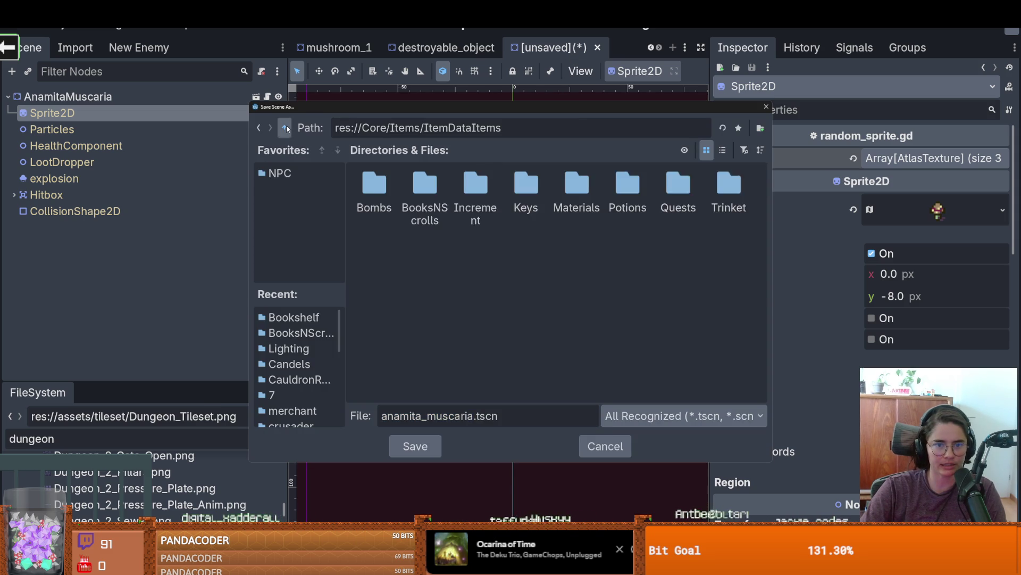
left_click(286, 128)
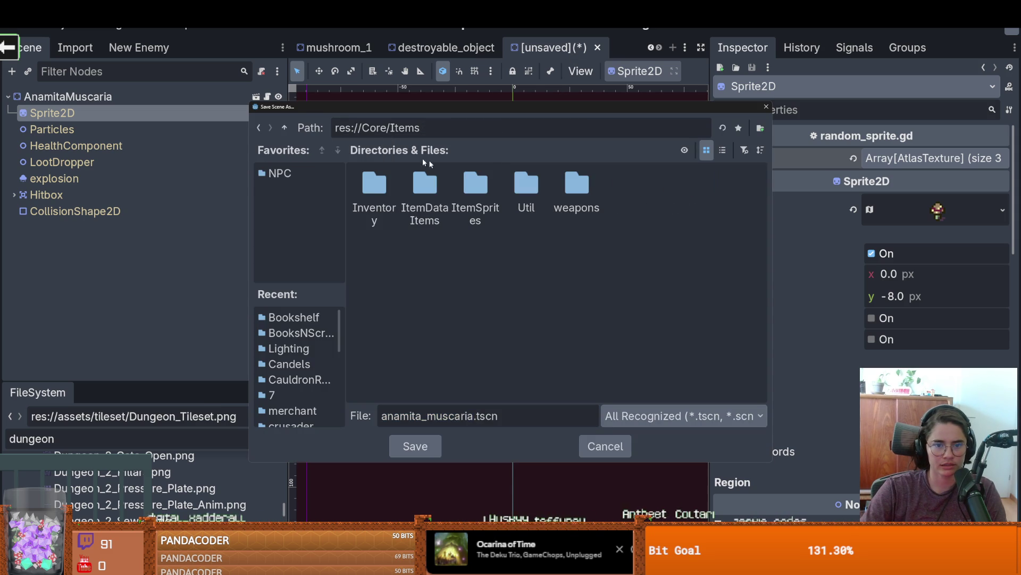
double_click(425, 184)
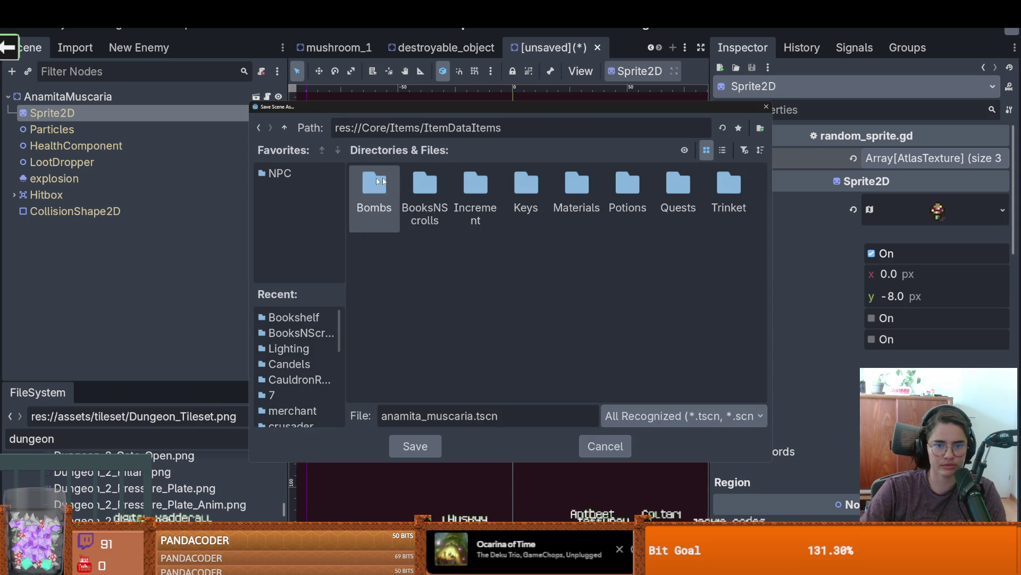
double_click(567, 188)
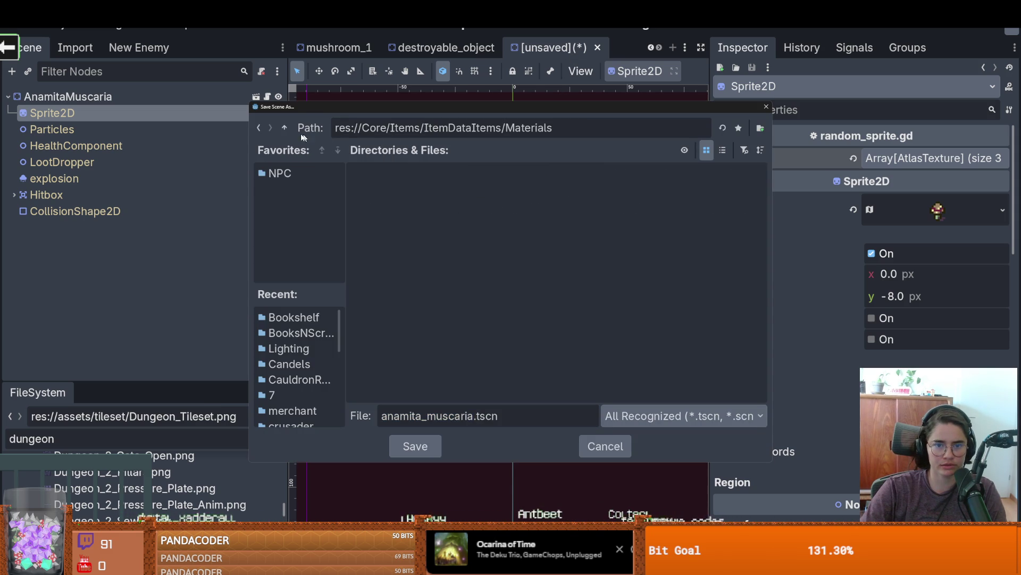
left_click(760, 130)
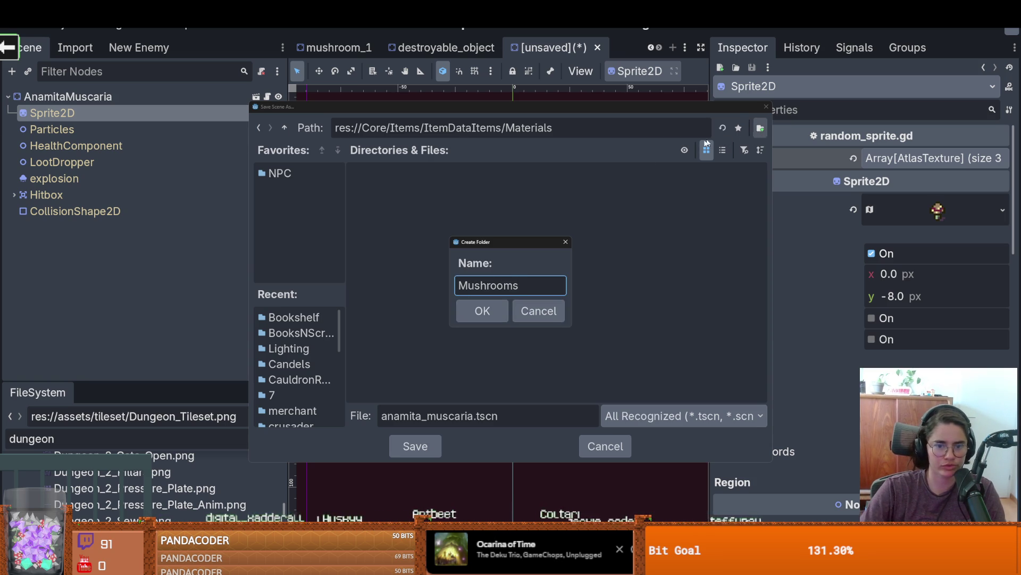
key("Return")
key("Return")
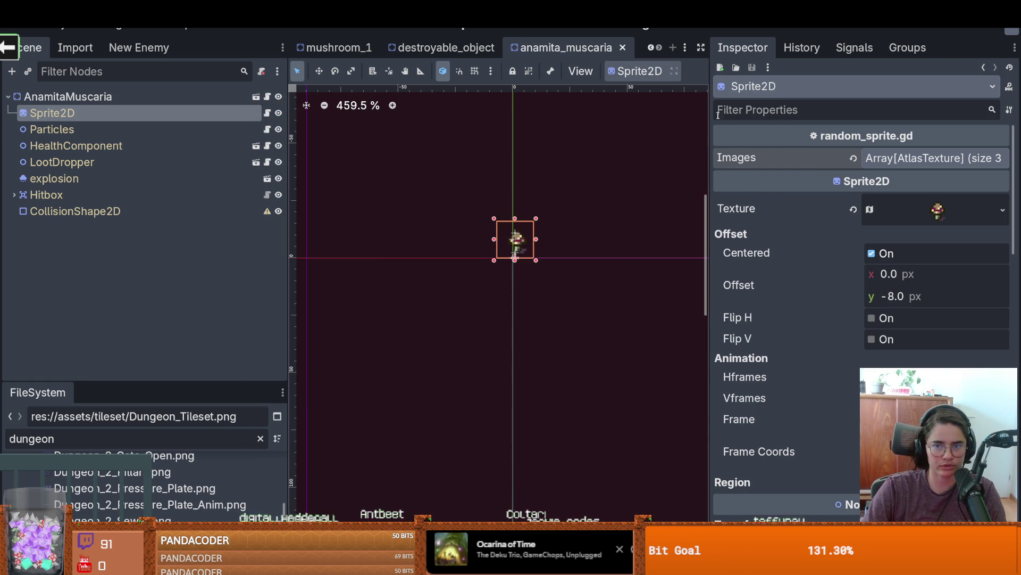
Step: Widen the viewport and select the Hitbox's CollisionShape2D
left_click_drag(712, 115, 771, 124)
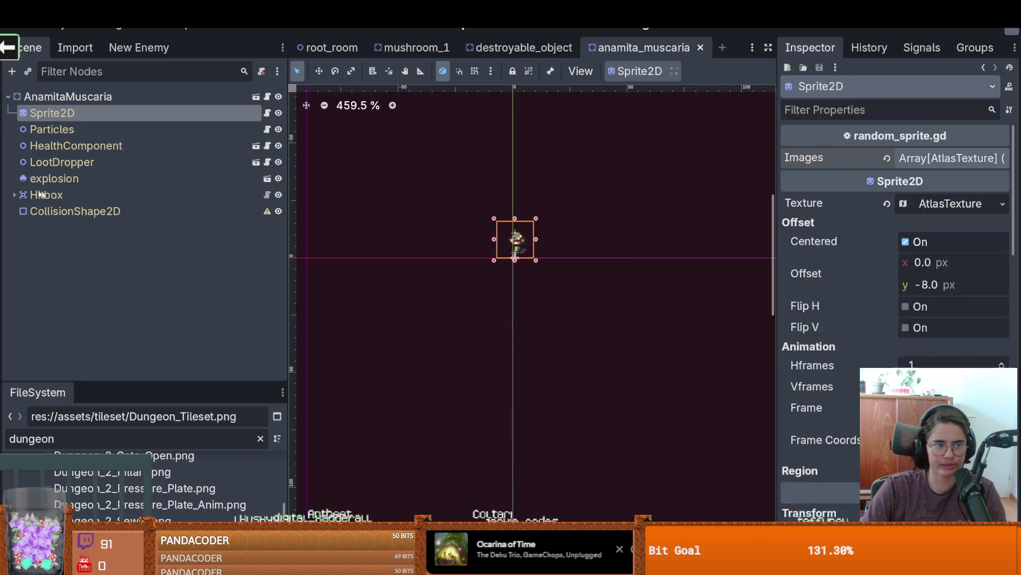
left_click(14, 195)
left_click(81, 212)
scroll(540, 262, "up", 5)
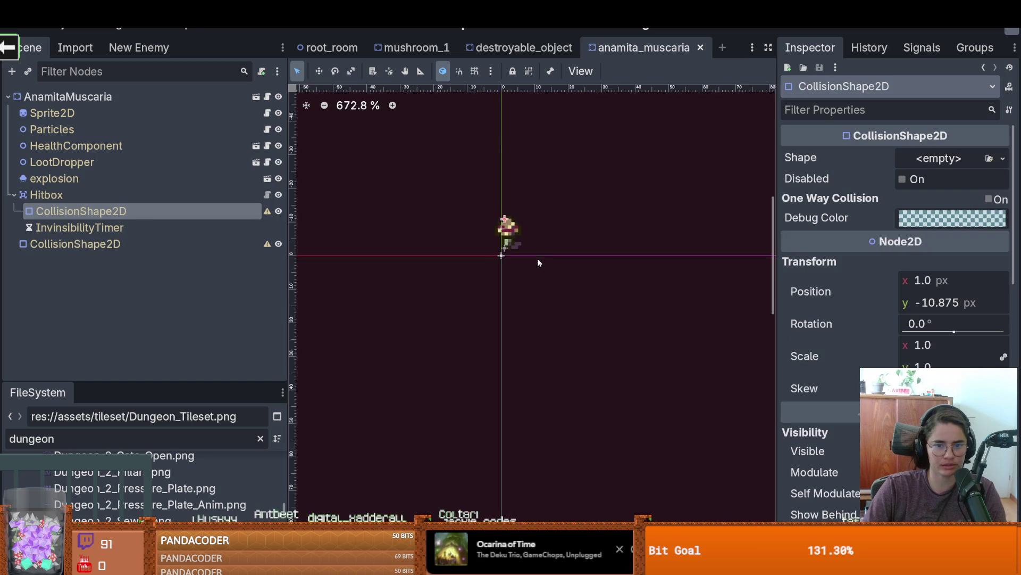
Step: Give the Hitbox a new CircleShape2D and shrink its radius
left_click(1003, 158)
left_click(905, 245)
scroll(509, 207, "up", 2)
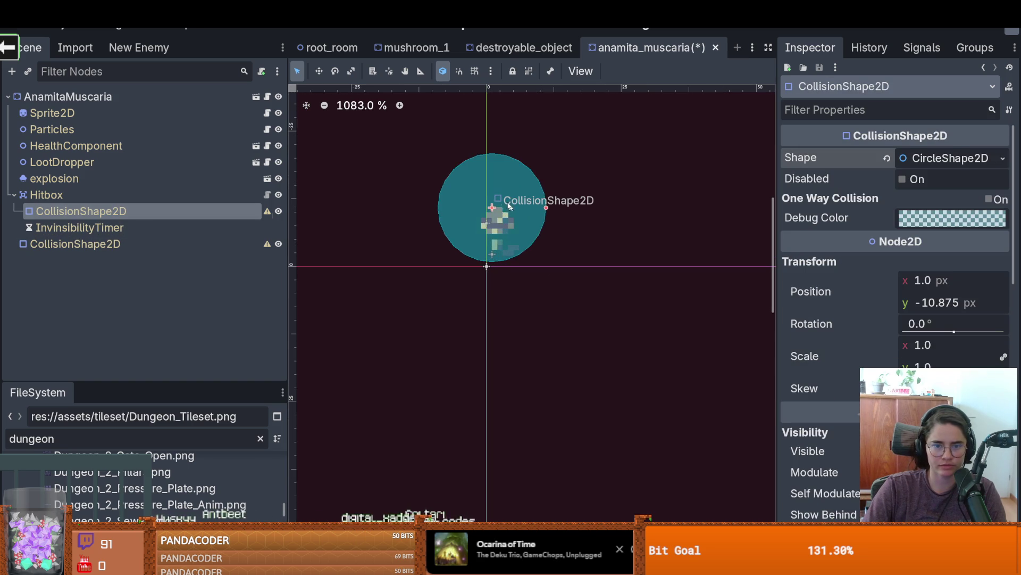
mouse_move(500, 200)
left_mouse_down()
mouse_move(500, 234)
mouse_move(501, 223)
mouse_move(535, 230)
mouse_move(520, 234)
left_mouse_up()
Step: Nudge the Sprite2D offset slightly left, to -1.42, -5.415 px
left_click(74, 195)
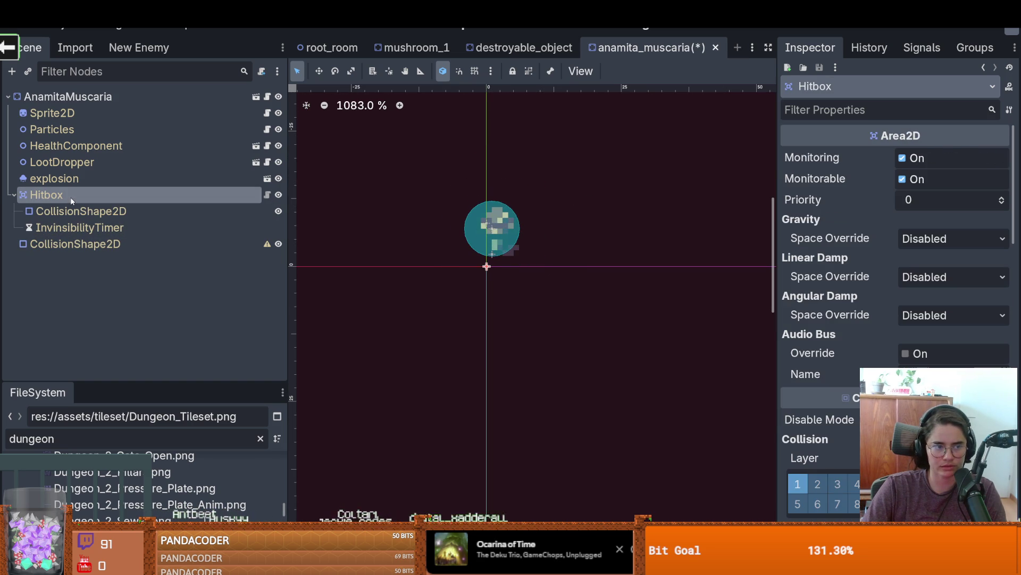
left_click(90, 129)
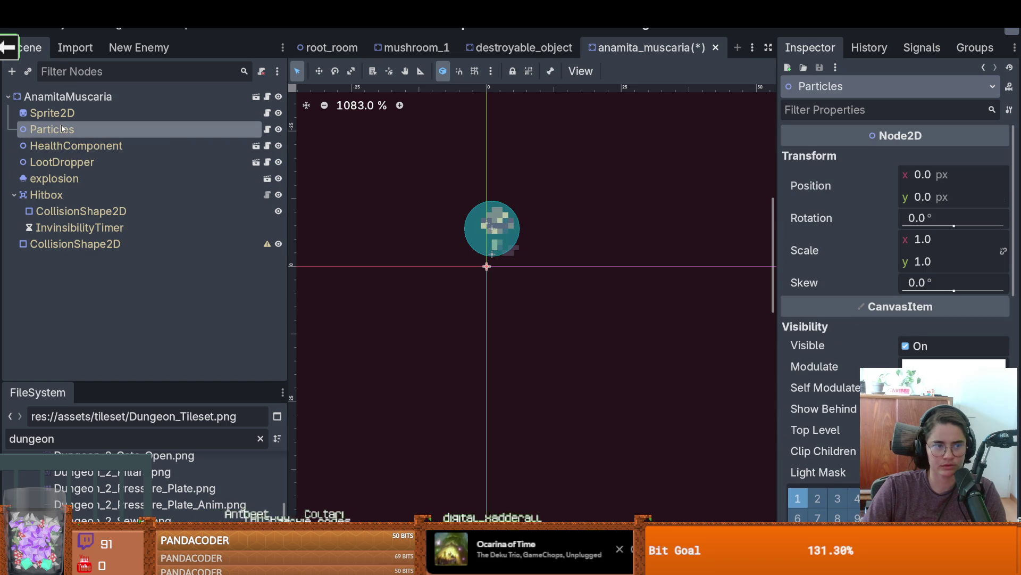
left_click(78, 118)
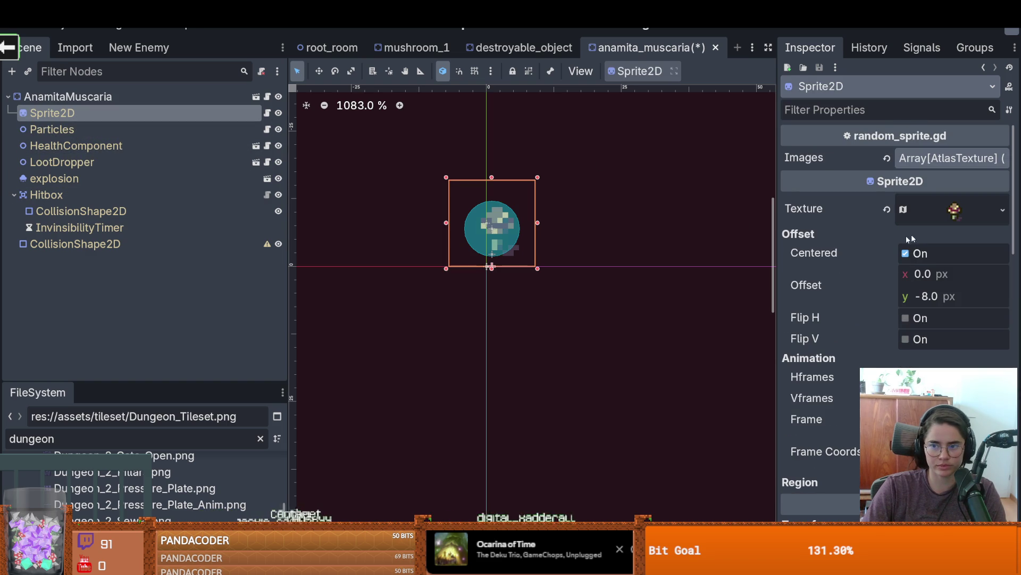
mouse_move(906, 278)
left_mouse_down()
mouse_move(904, 304)
mouse_move(922, 305)
left_mouse_up()
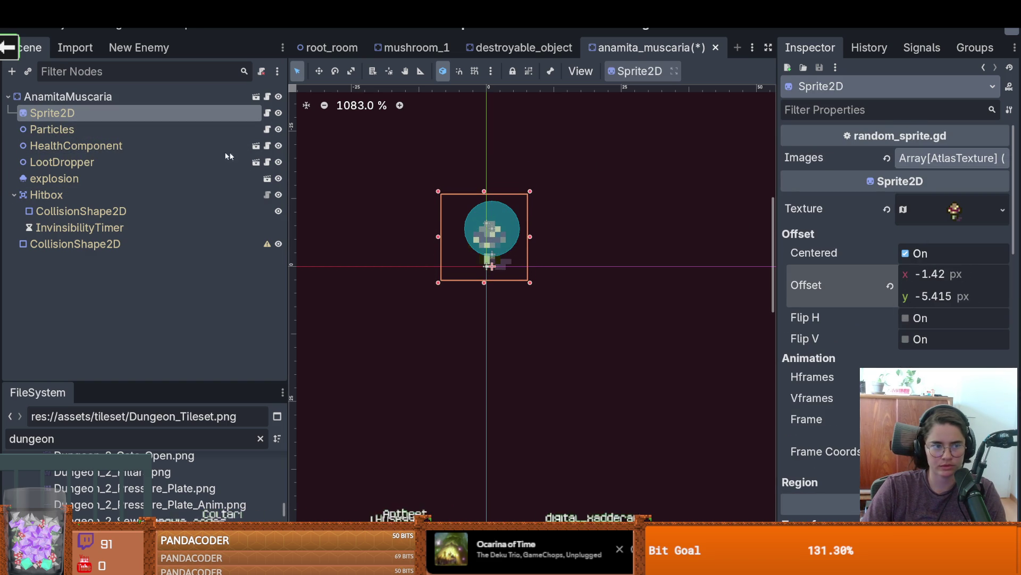
Step: Move the hitbox circle onto the mushroom cap and save the scene
left_click(81, 211)
left_click_drag(514, 222, 508, 239)
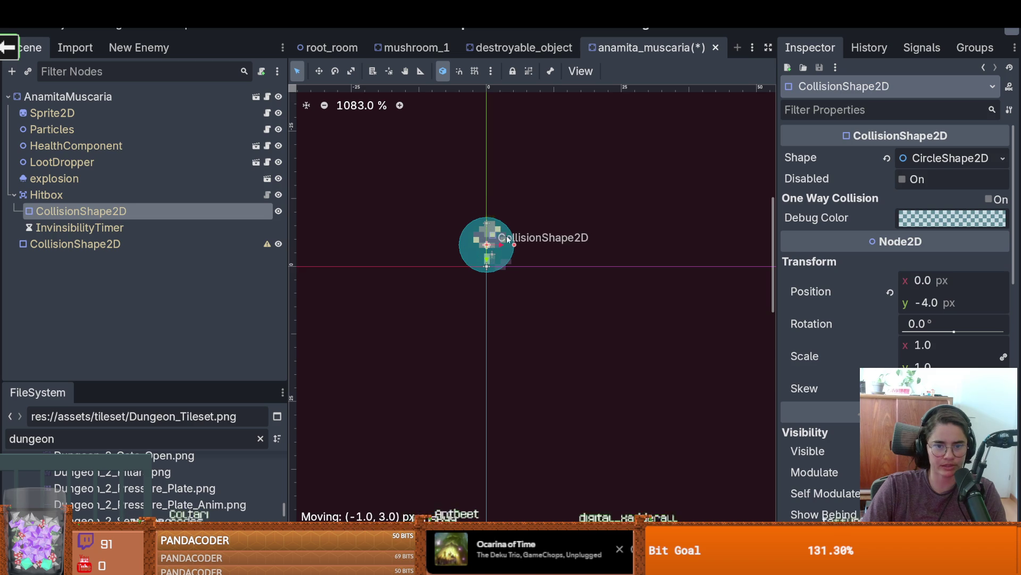
left_click(238, 251)
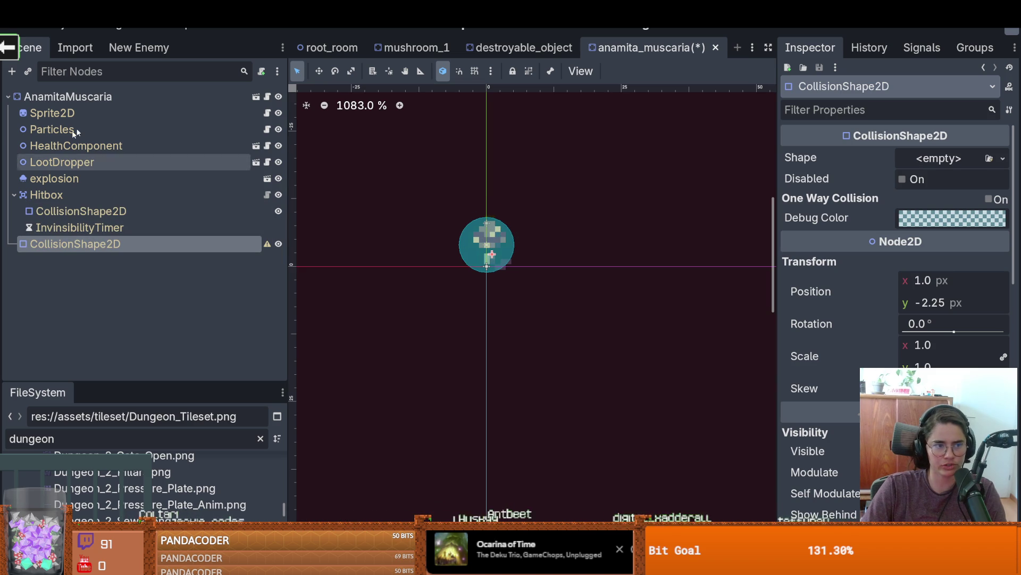
left_click(130, 96)
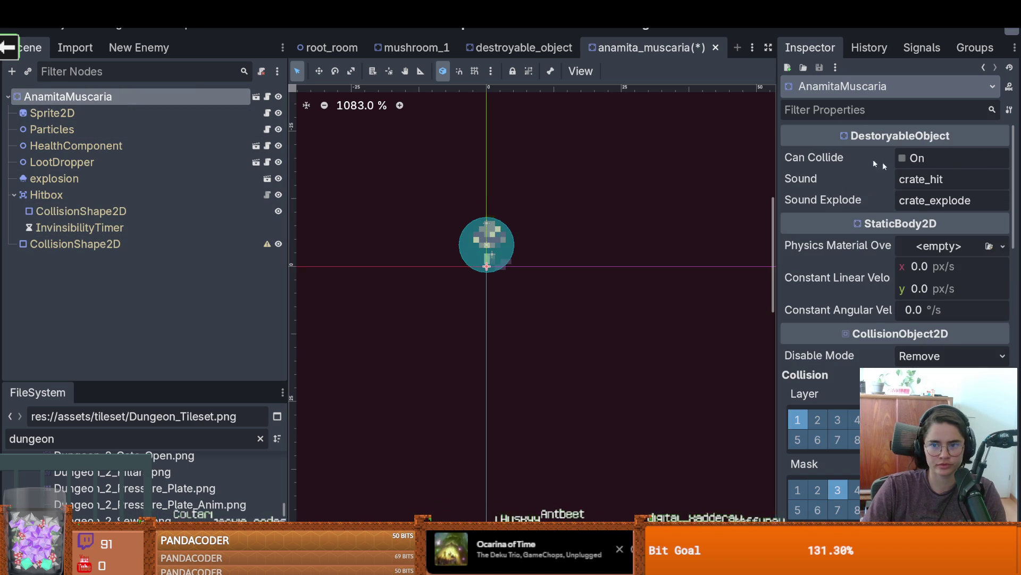
key("ctrl+s")
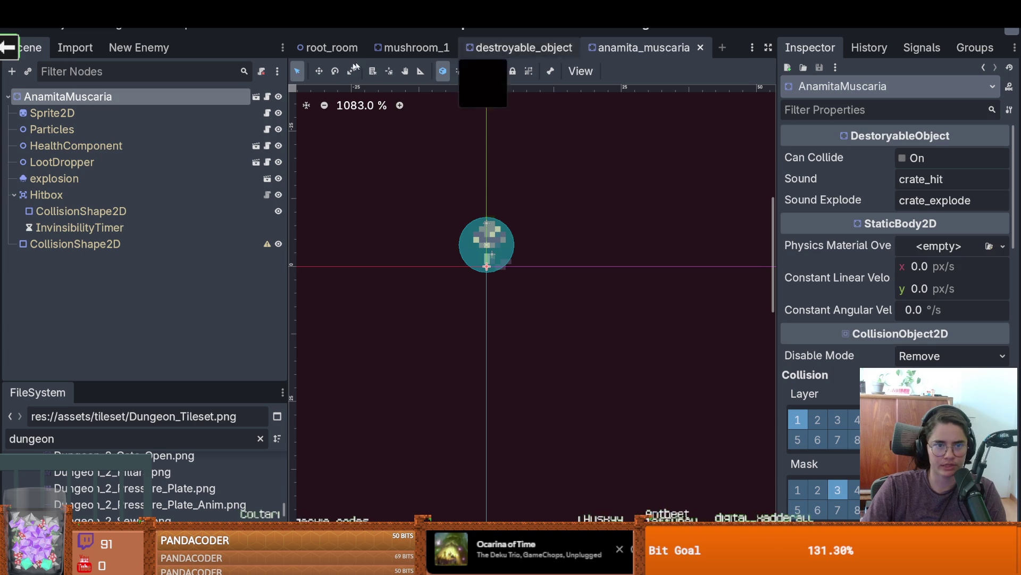
Step: In root_room, show the Decorative tile source's scenes, including mushroom_1 with ID 5
left_click(329, 48)
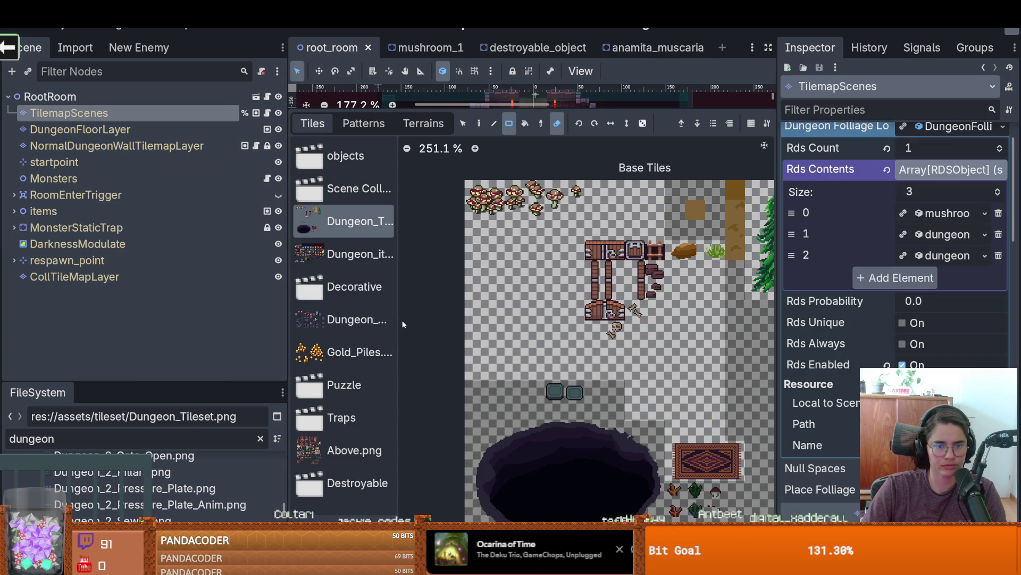
left_click_drag(399, 324, 451, 322)
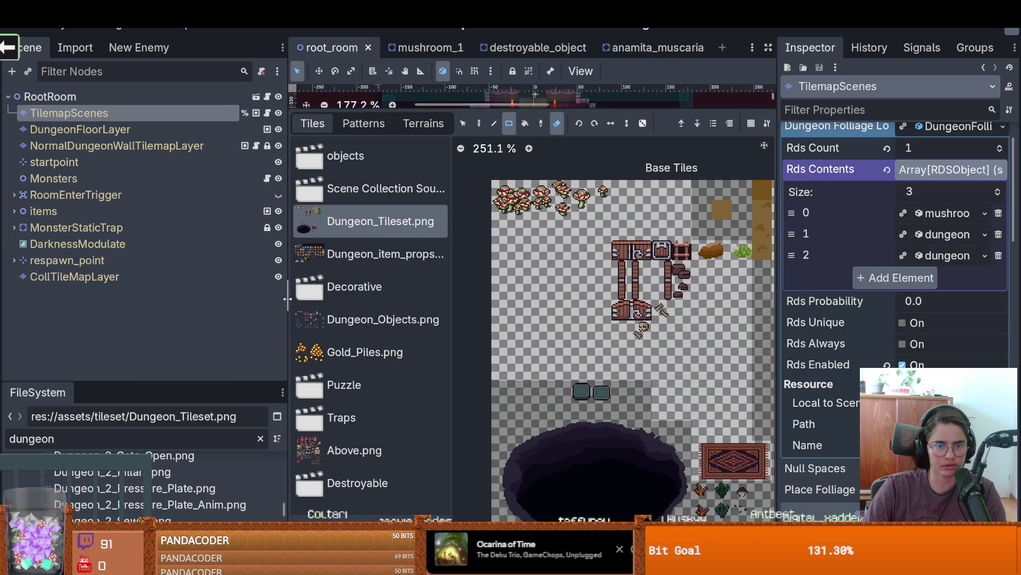
left_click_drag(287, 299, 181, 299)
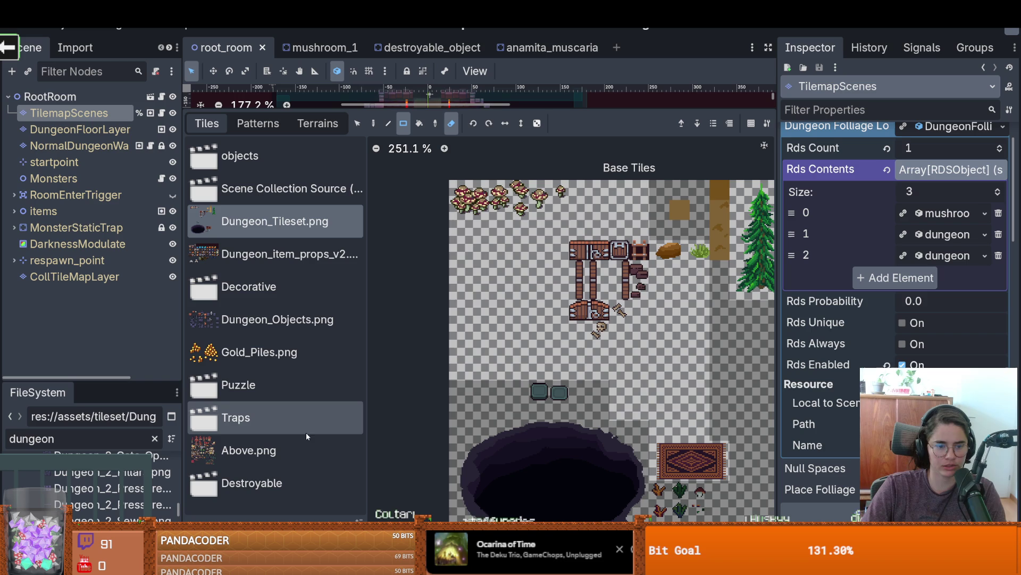
left_click(255, 284)
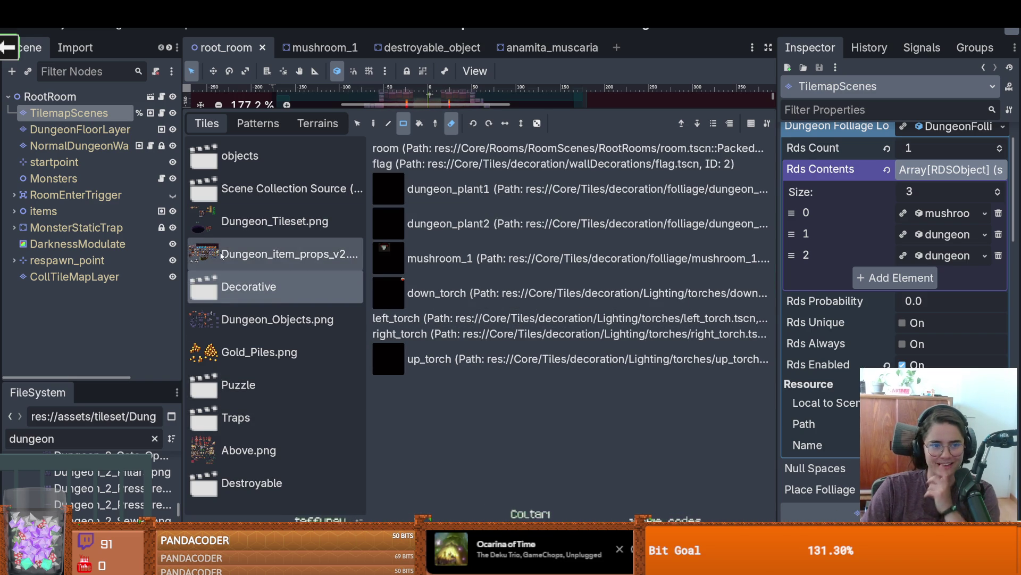
left_click(308, 527)
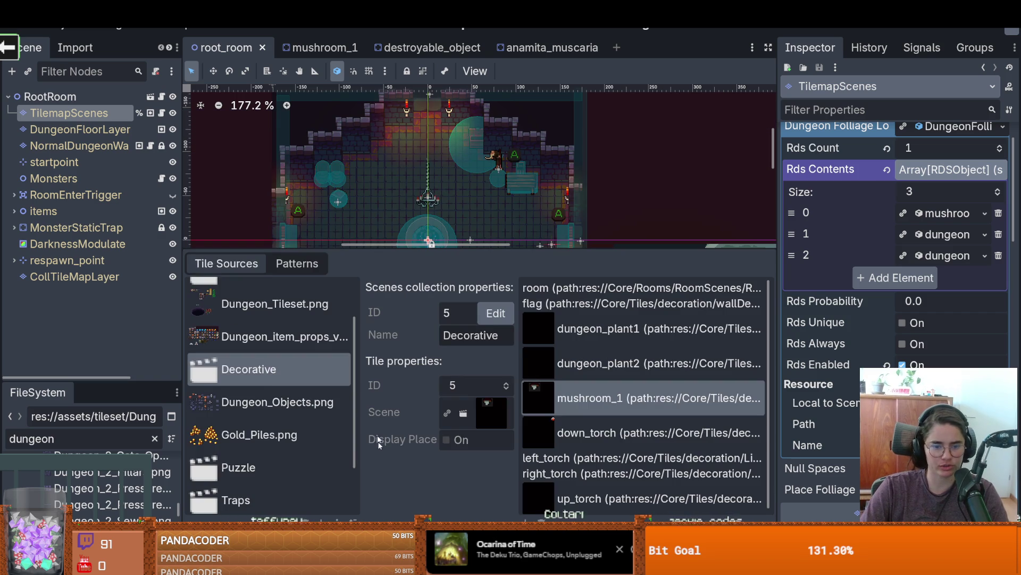
scroll(279, 450, "down", 2)
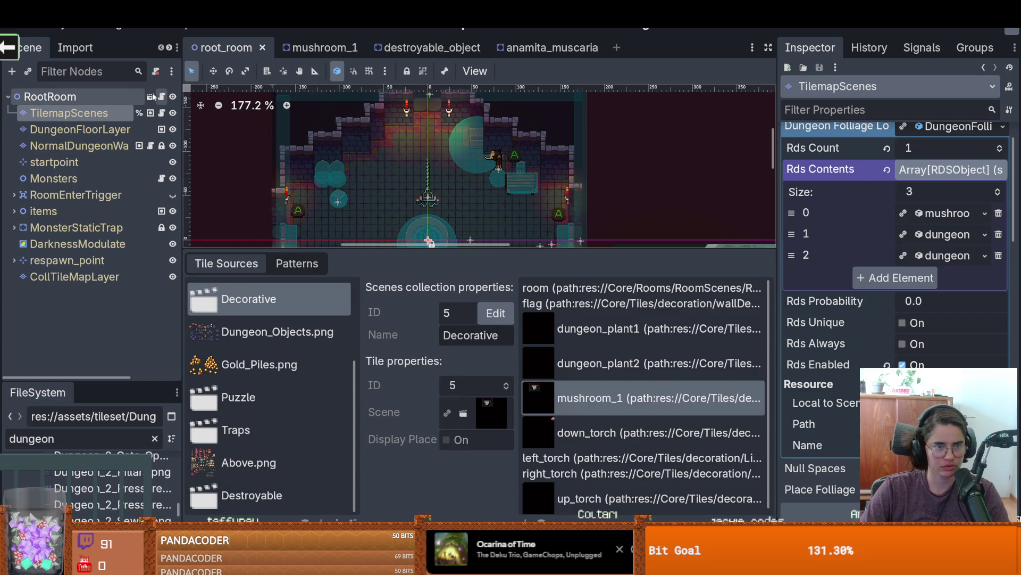
left_click(150, 96)
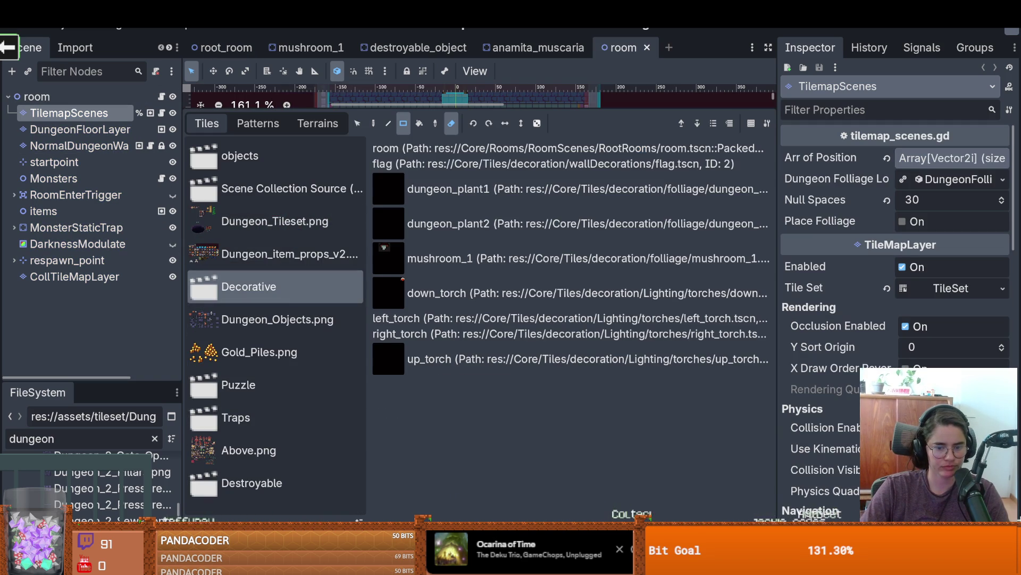
Step: Add a new scene collection source to the tileset and name it Folliage
left_click(181, 520)
left_click(295, 520)
left_click(346, 537)
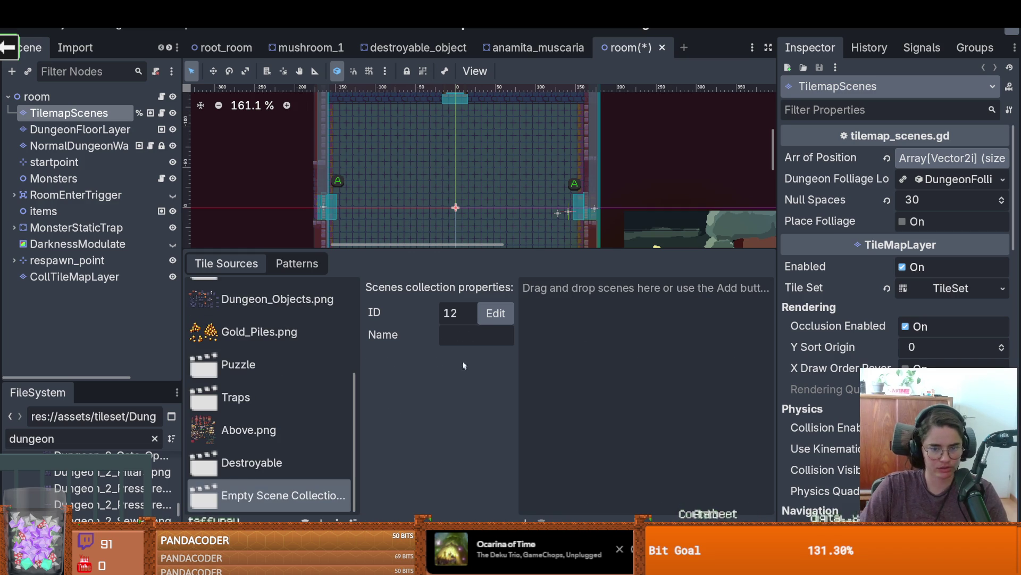
left_click(466, 334)
type("Folliage")
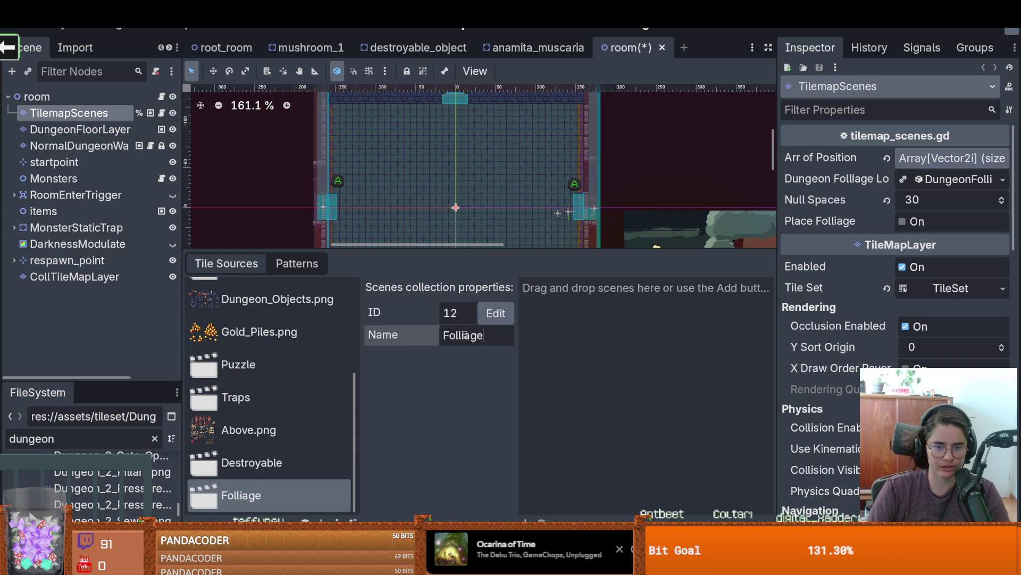
Step: Browse up to res://Core/Tiles in the scene file dialog, then cancel without adding a scene
left_click(527, 514)
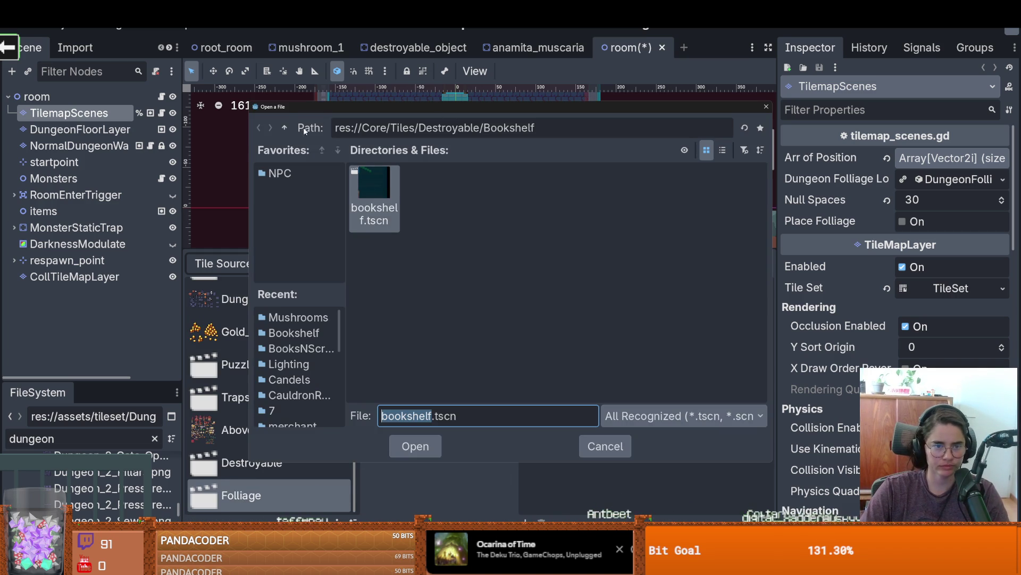
left_click(286, 129)
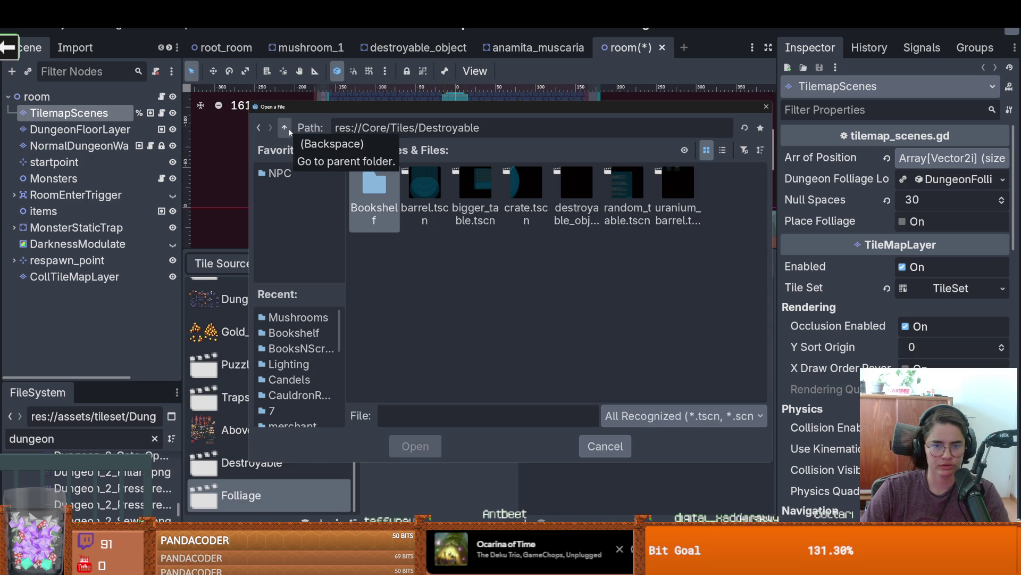
left_click(285, 128)
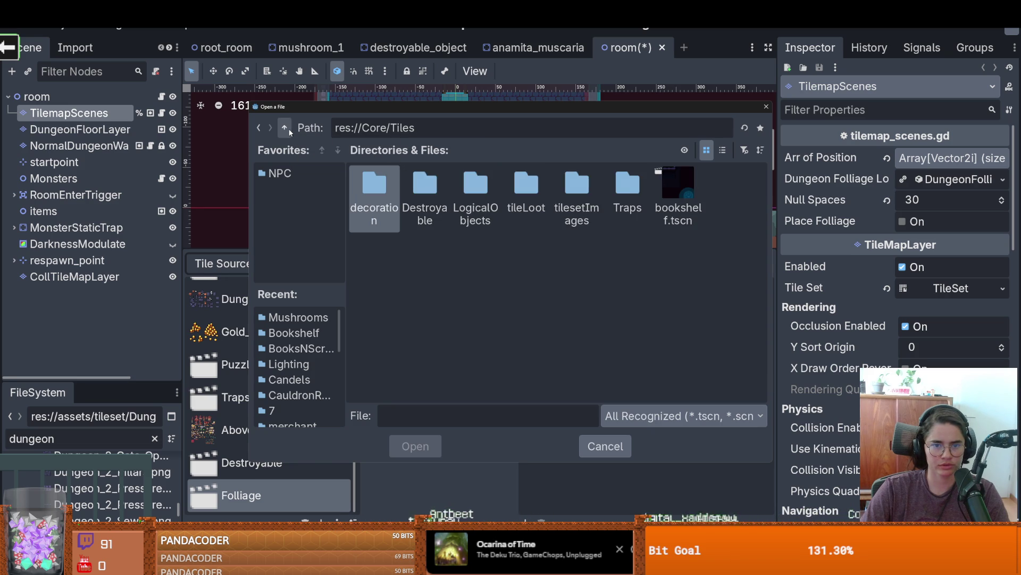
left_click(529, 180)
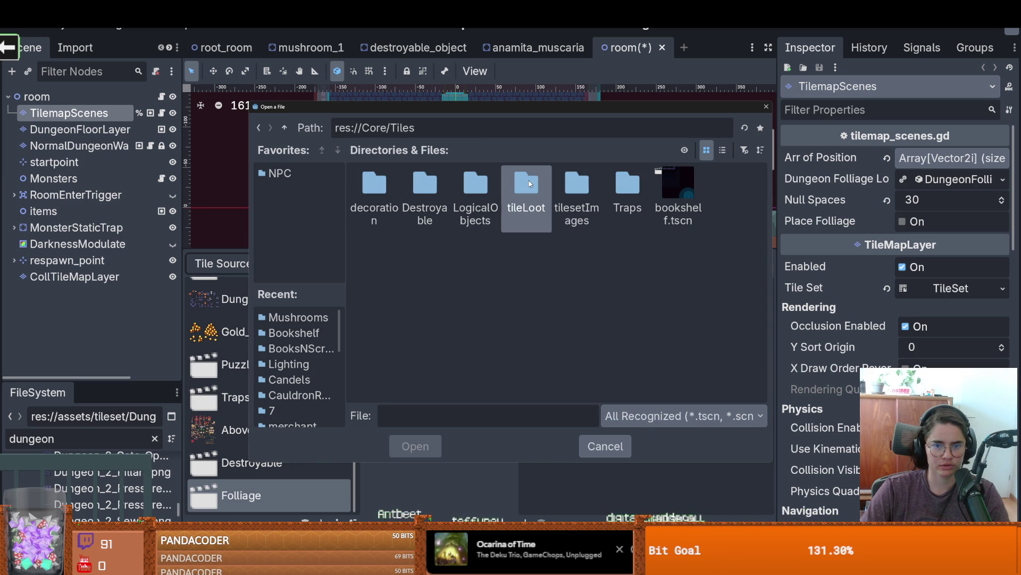
left_click(579, 180)
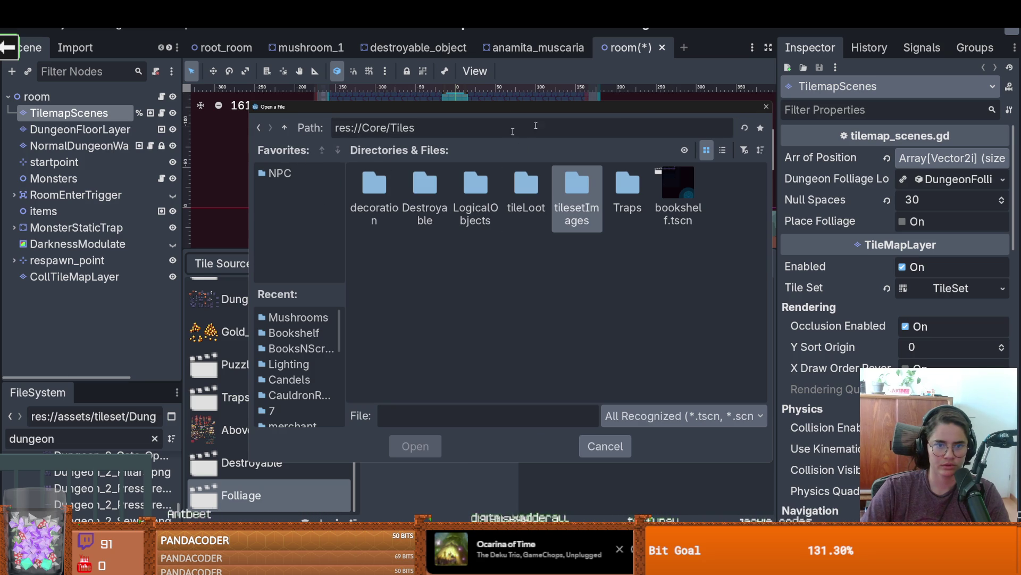
left_click(766, 107)
Step: Locate anamita_muscaria.tscn in the FileSystem and start moving it to another folder
right_click(524, 48)
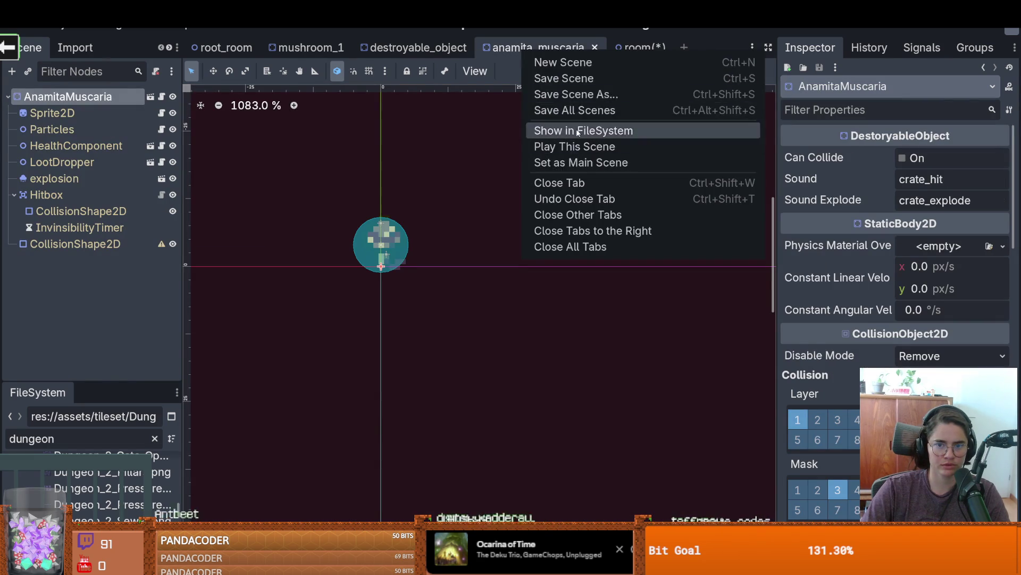
left_click(580, 130)
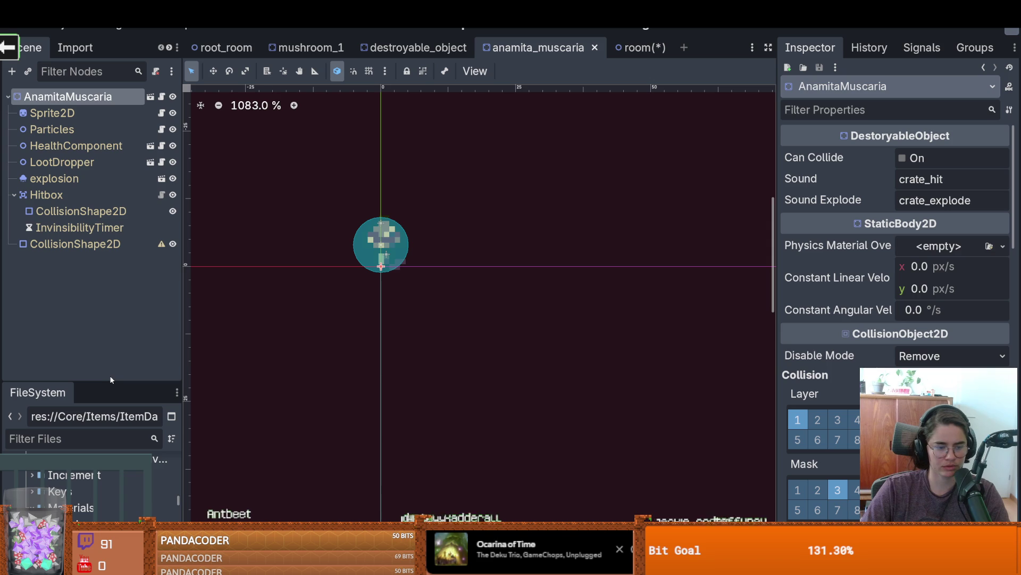
mouse_move(110, 381)
left_mouse_down()
mouse_move(149, 198)
mouse_move(149, 144)
left_mouse_up()
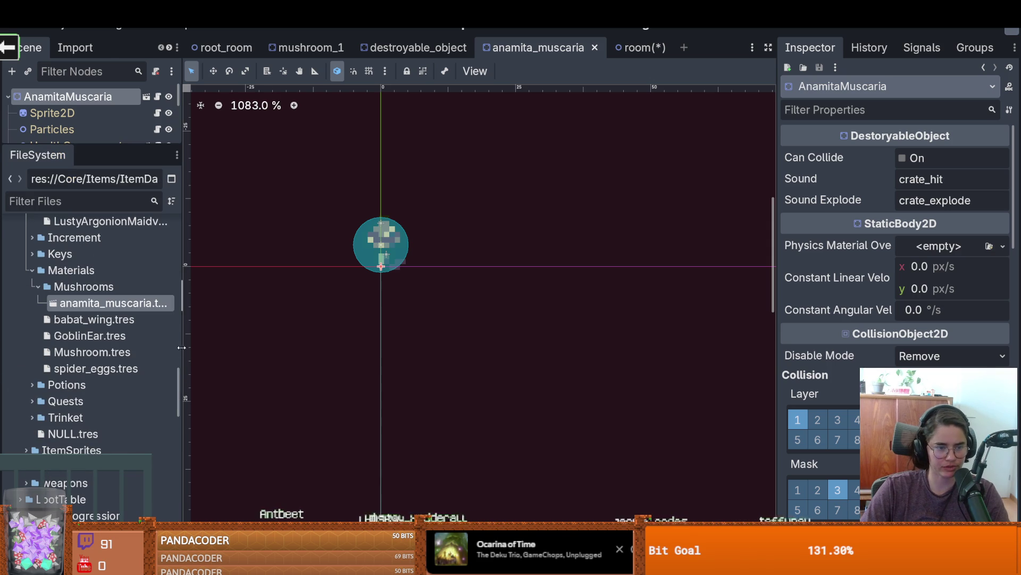
left_click_drag(181, 347, 324, 347)
right_click(127, 290)
right_click(129, 308)
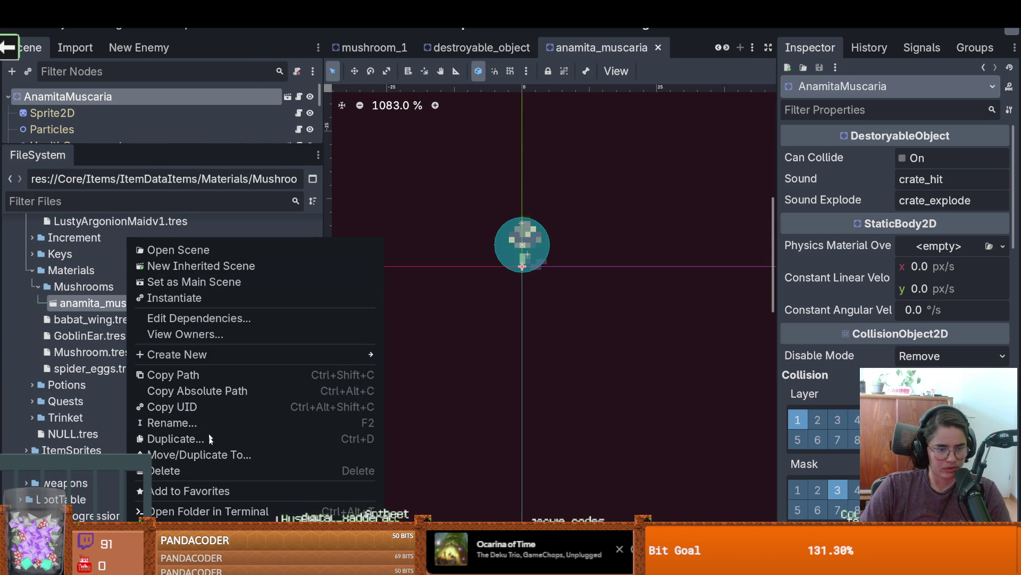
left_click(239, 454)
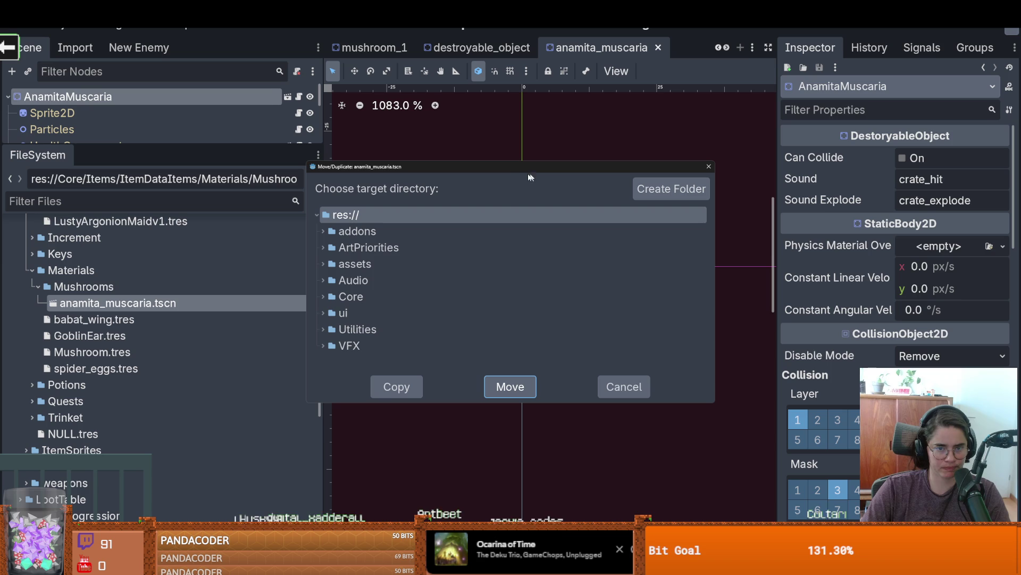
Step: Enlarge the target-folder picker and choose Core/Tiles/Destroyable
left_click_drag(487, 168, 375, 95)
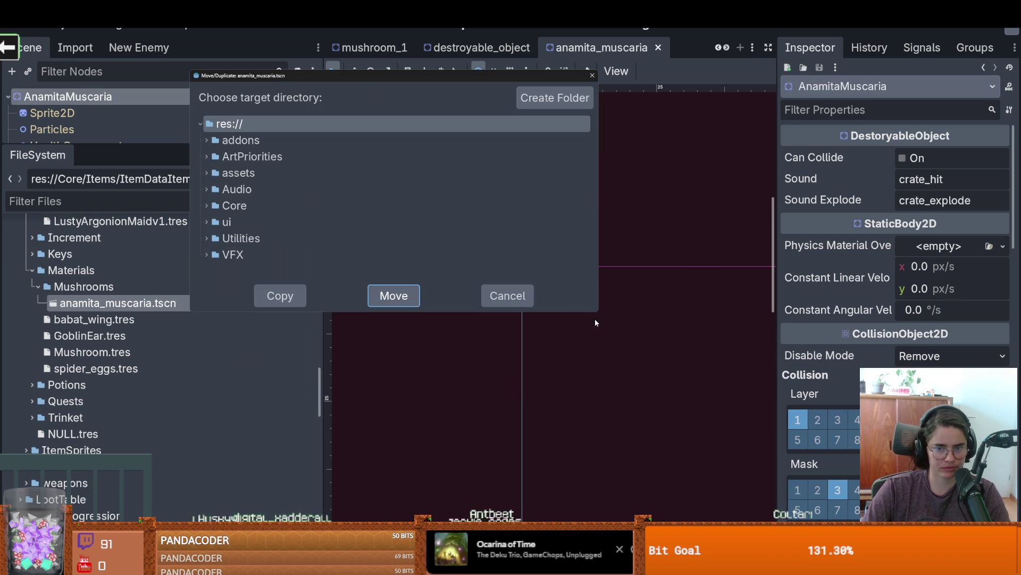
left_click_drag(595, 314, 765, 439)
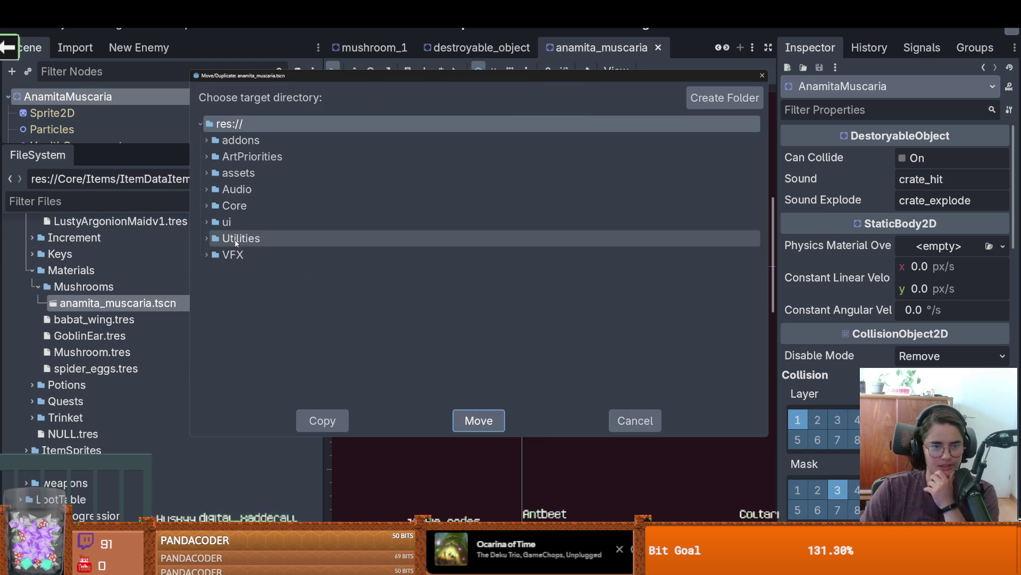
left_click(207, 205)
scroll(255, 240, "down", 2)
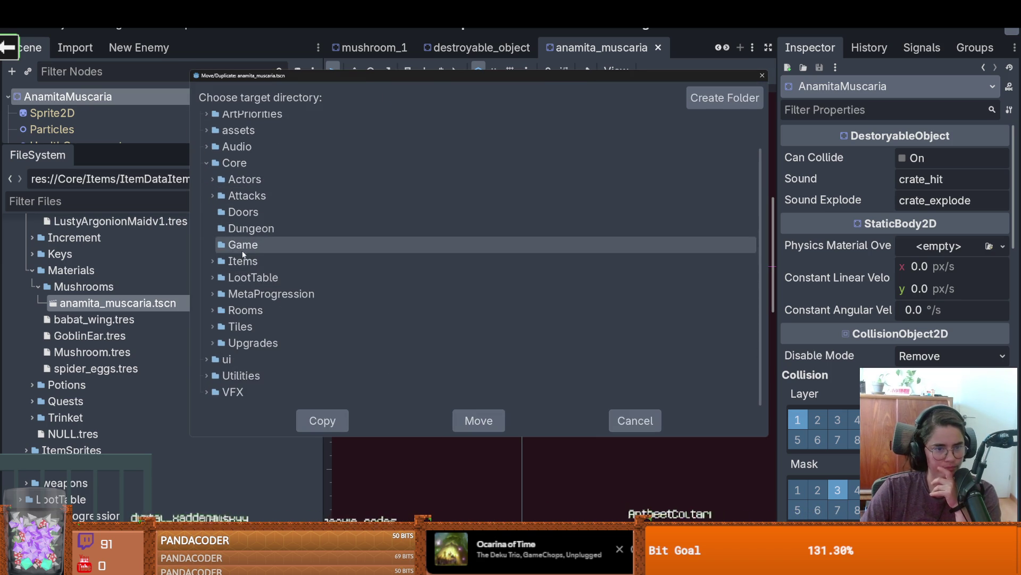
left_click(214, 326)
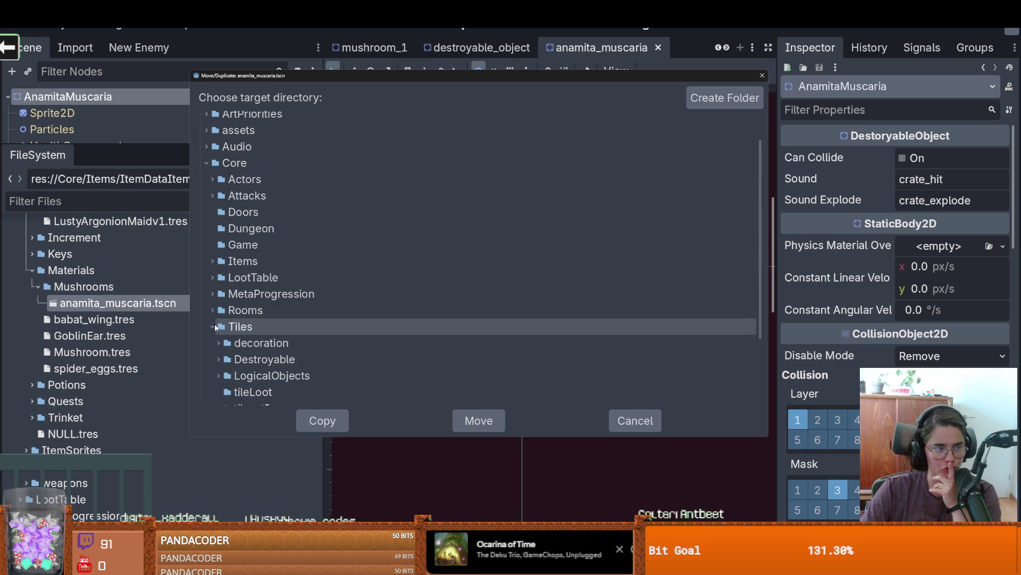
scroll(272, 327, "down", 5)
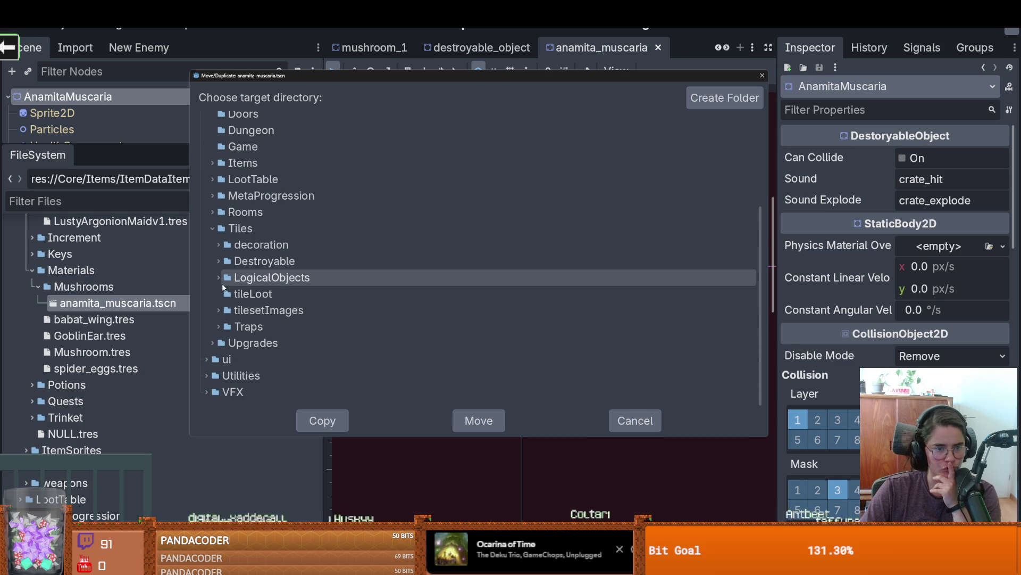
left_click(218, 261)
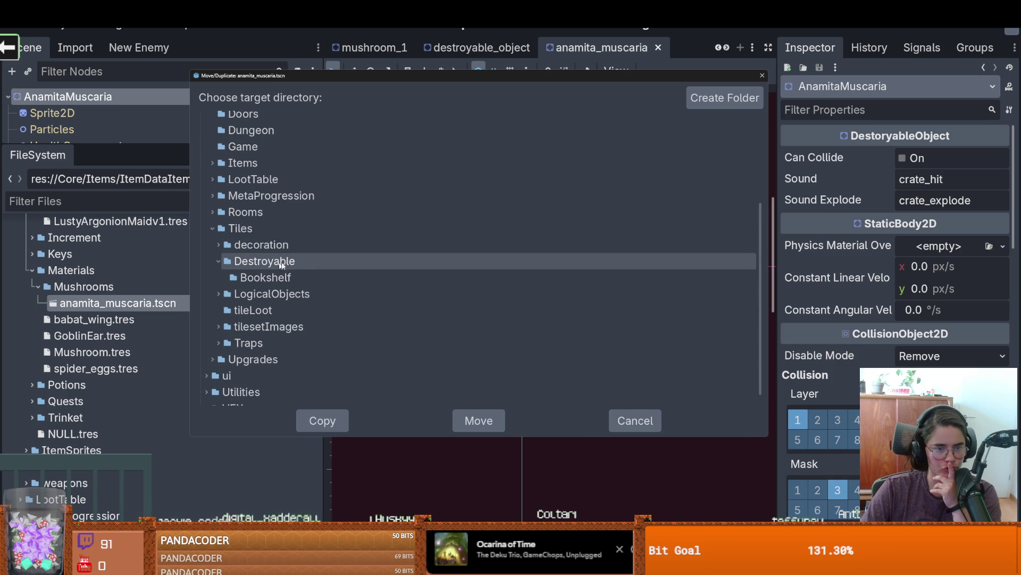
left_click(319, 260)
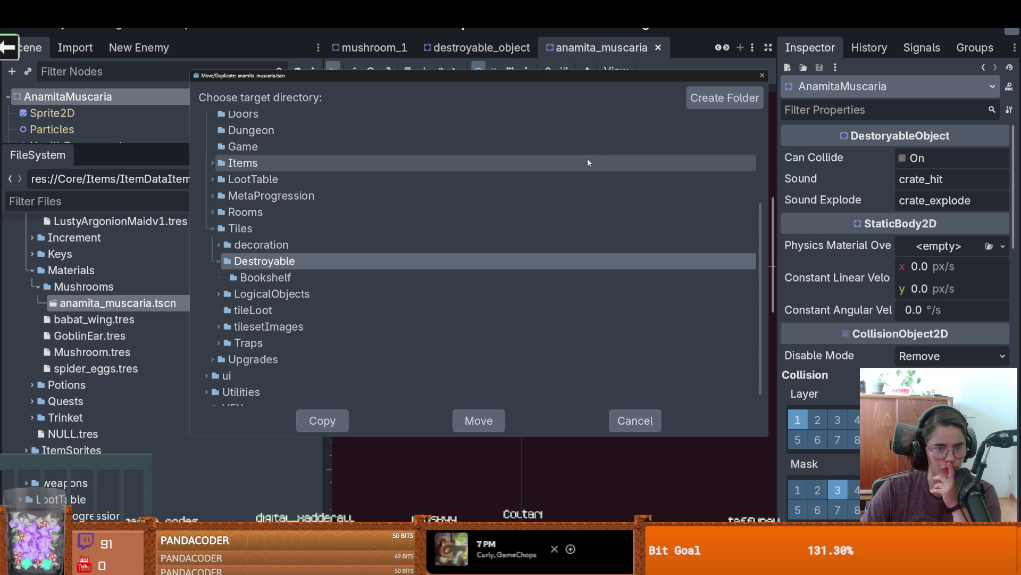
Step: Create Folliage/Mushrooms folders inside Destroyable and move anamita_muscaria.tscn into them
left_click(725, 97)
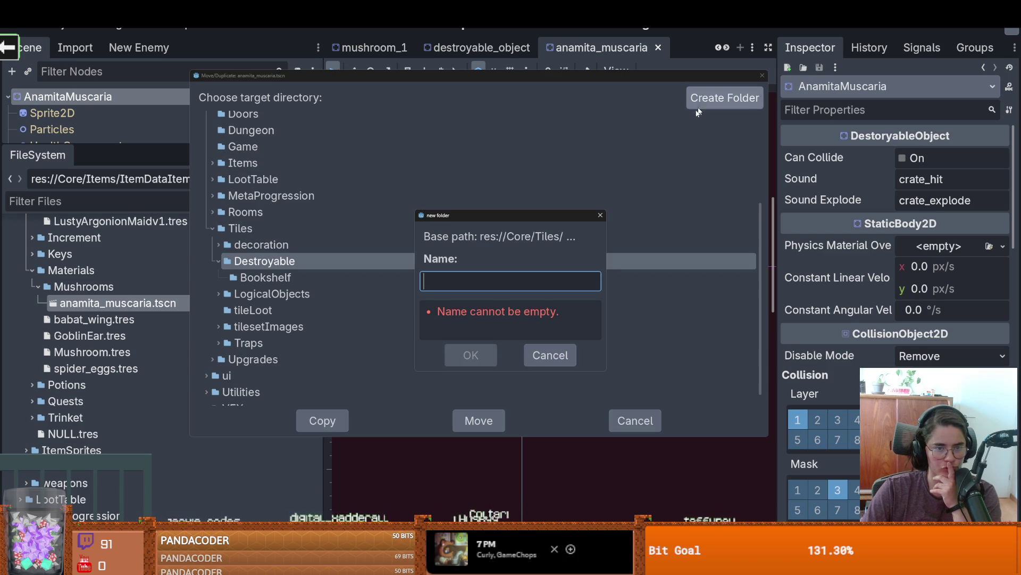
type("Folliage")
key("Return")
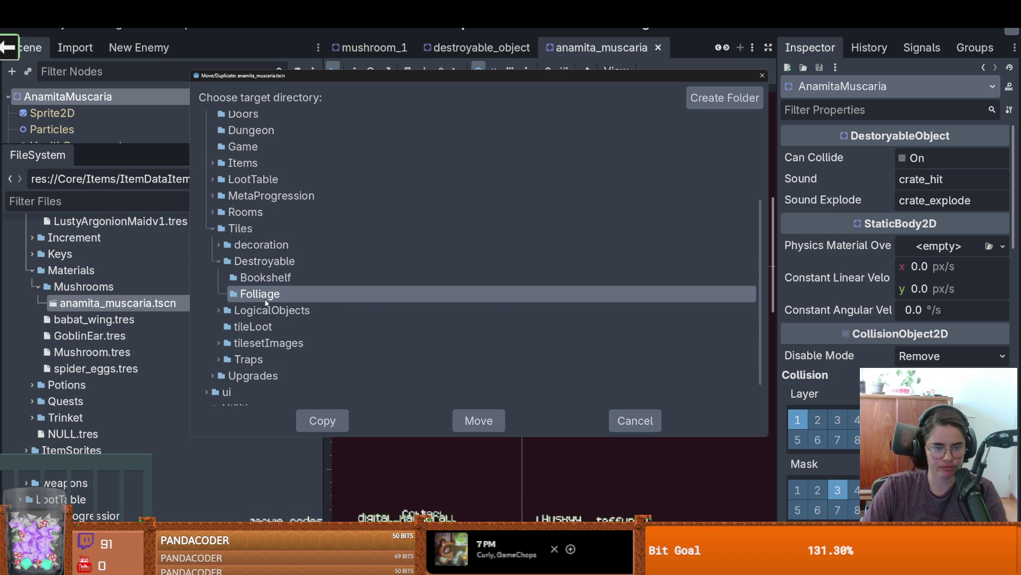
left_click(706, 104)
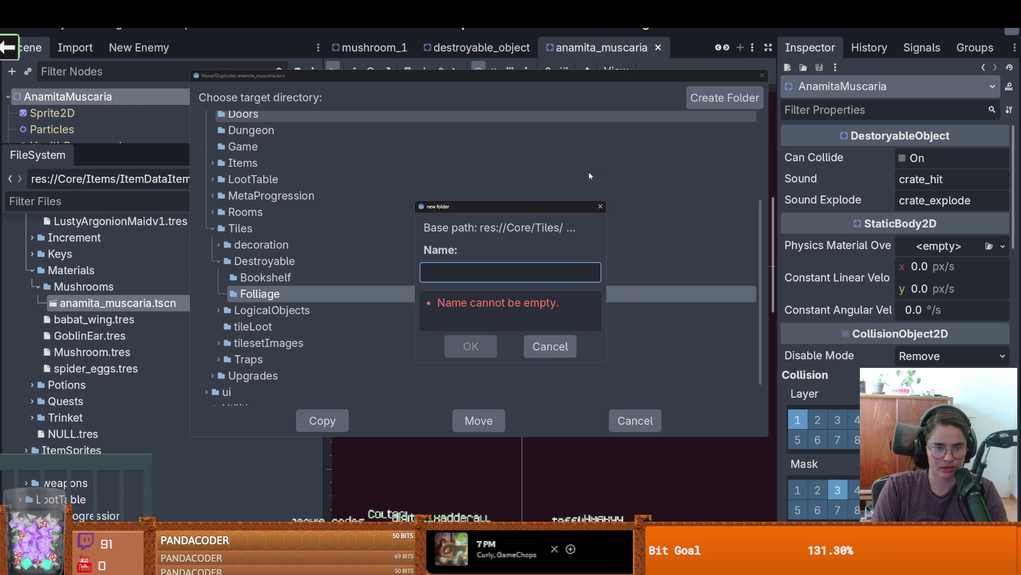
type("Mushrooms")
key("Return")
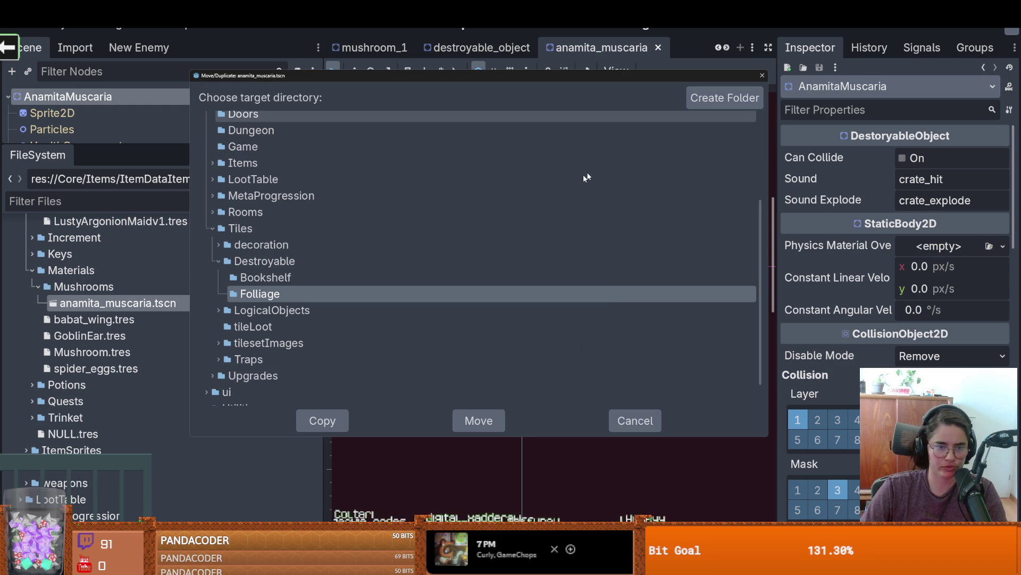
left_click(479, 421)
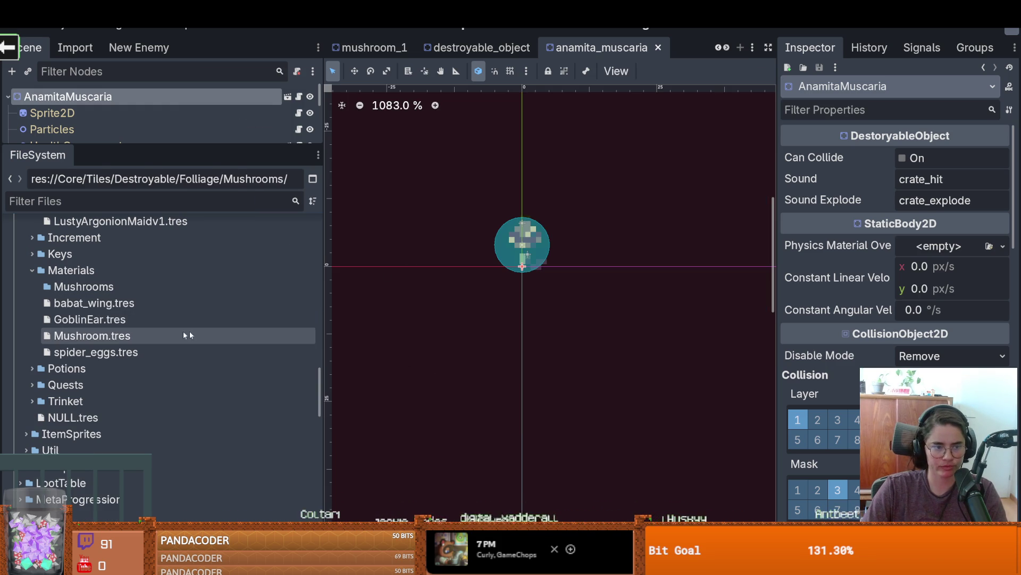
left_click_drag(163, 144, 162, 332)
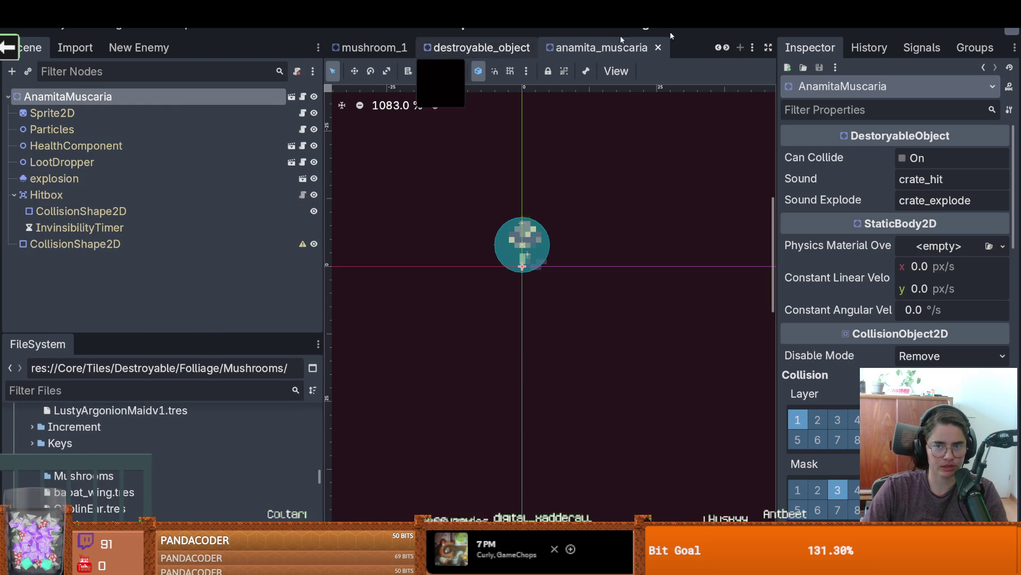
left_click(720, 49)
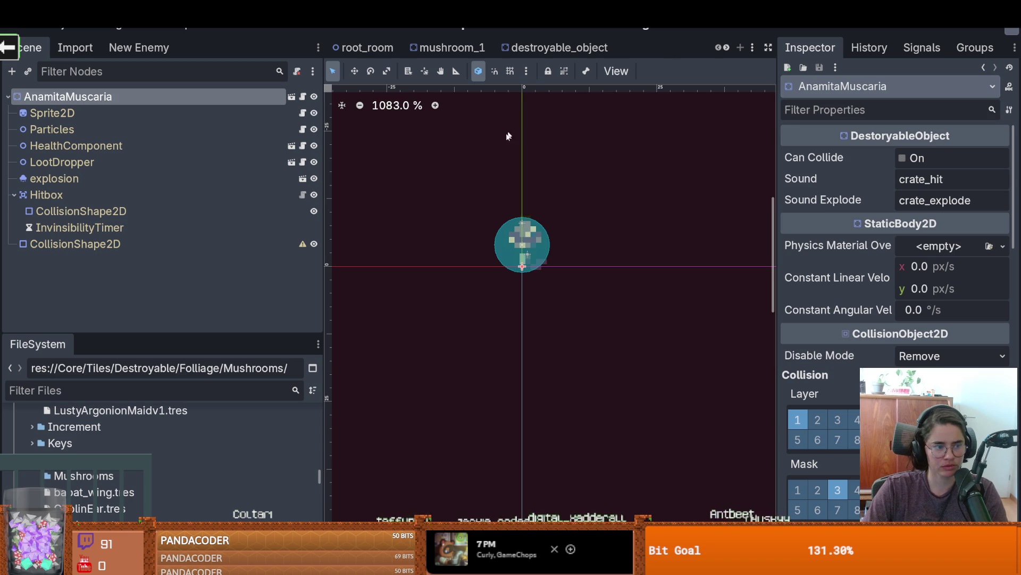
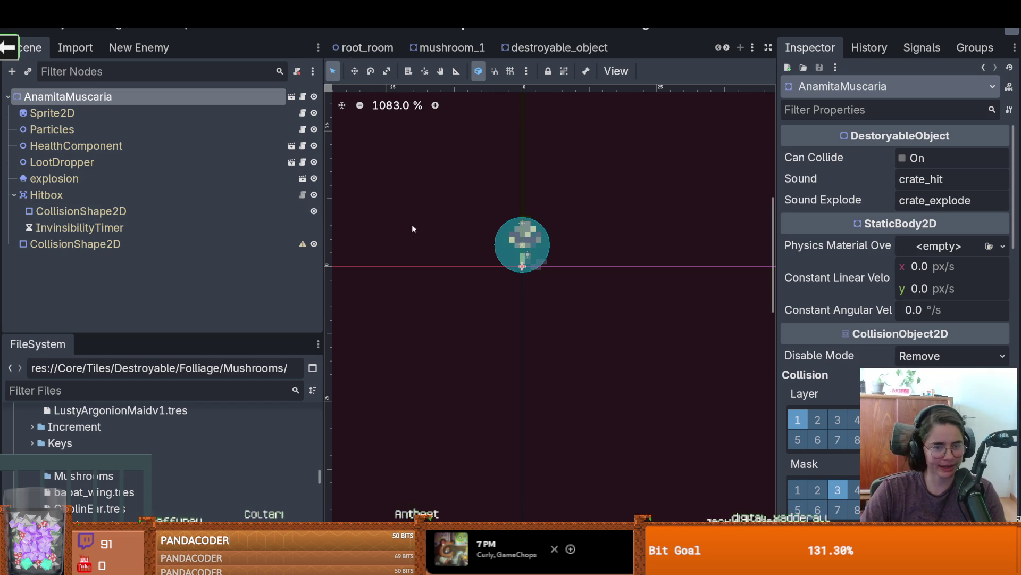
Step: Widen the editor panels, switch to root_room and choose the Folliage tile source on TilemapScenes
left_click_drag(324, 240, 335, 241)
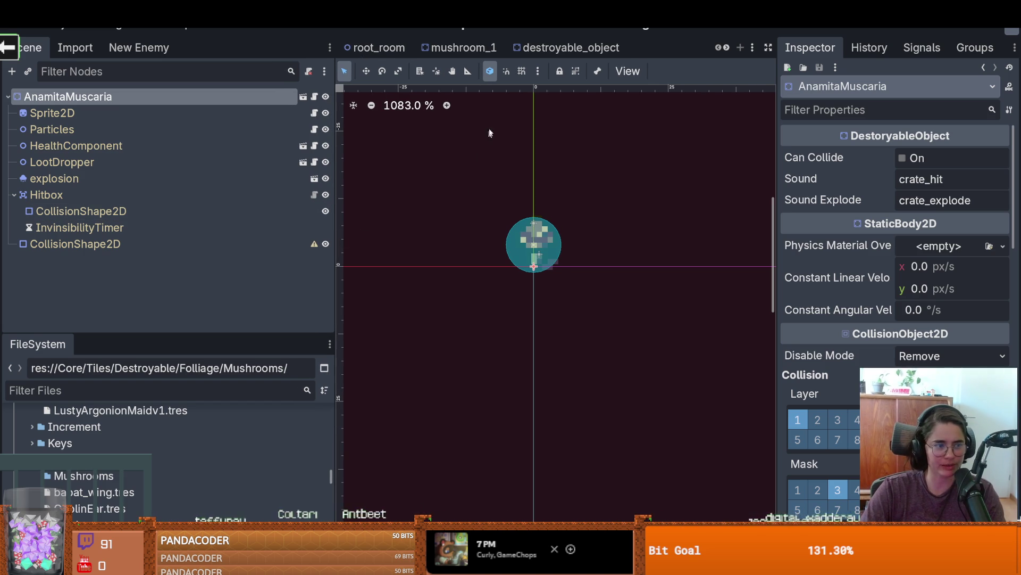
left_click_drag(775, 92, 909, 92)
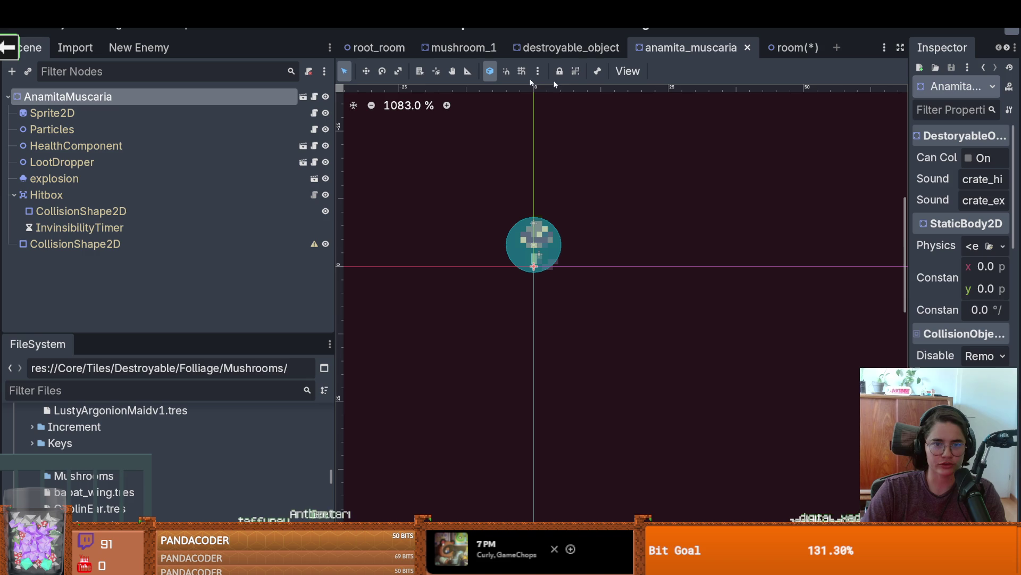
left_click(377, 48)
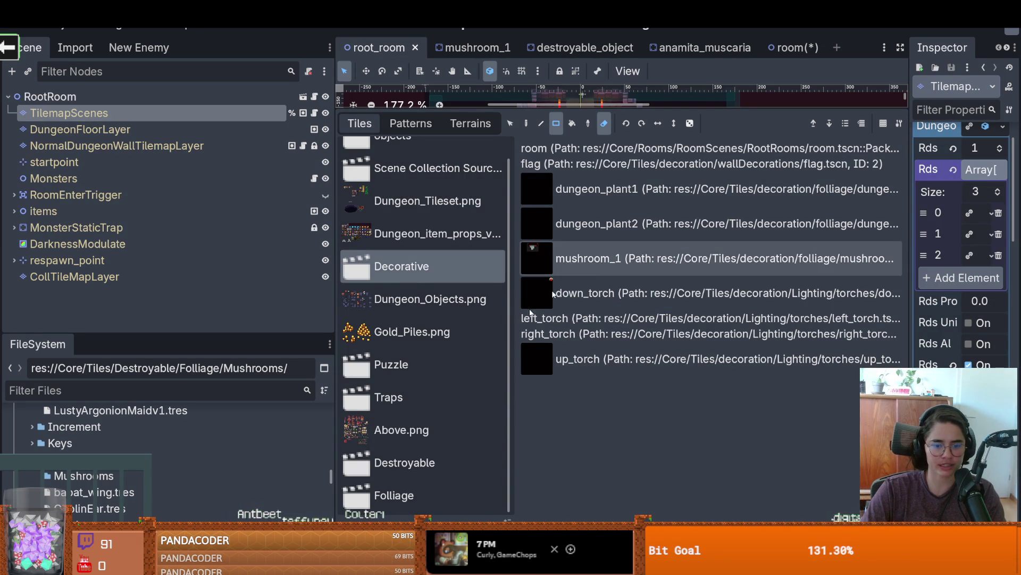
left_click(394, 509)
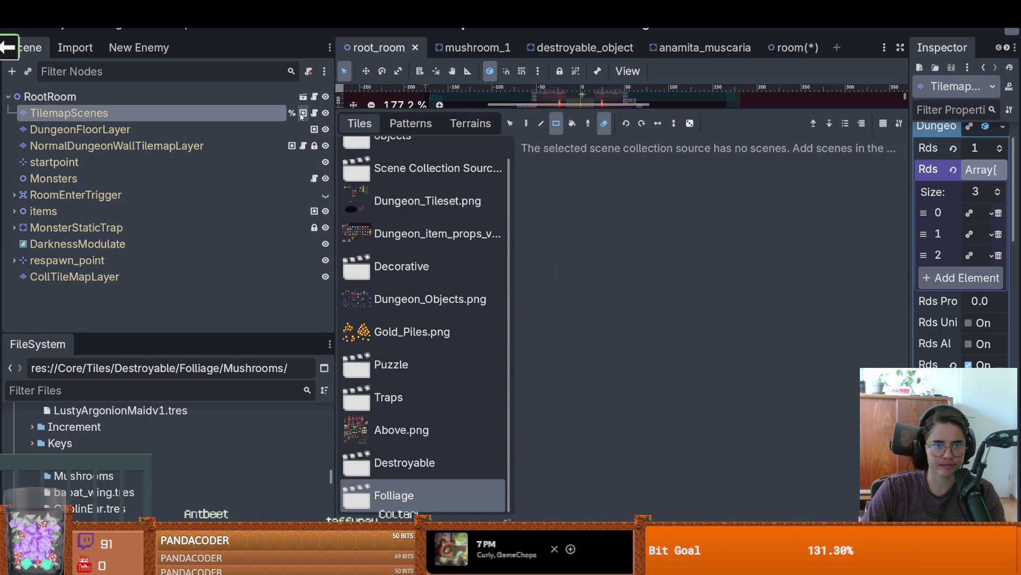
key("ctrl+shift+Tab")
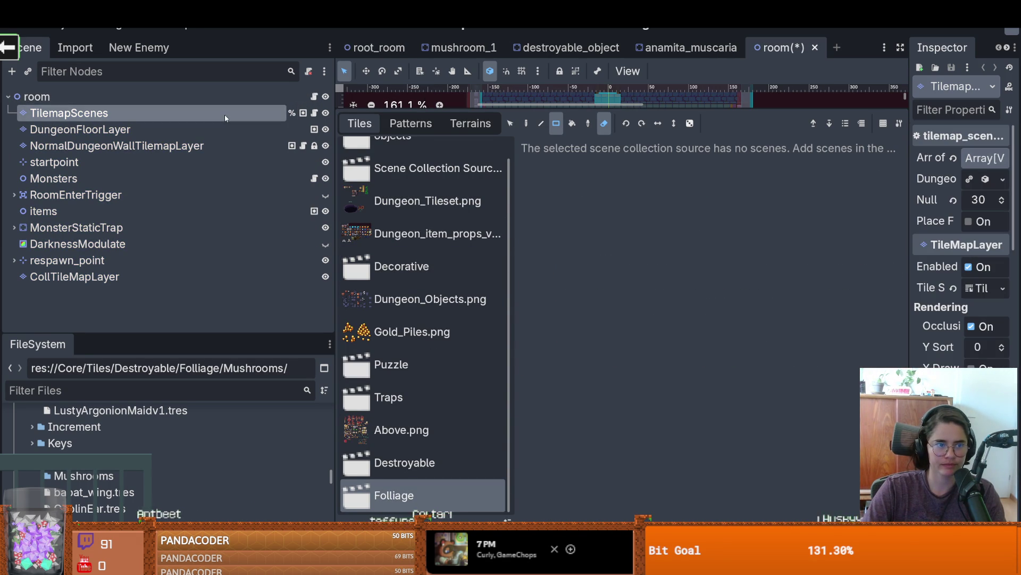
left_click(224, 113)
key("Escape")
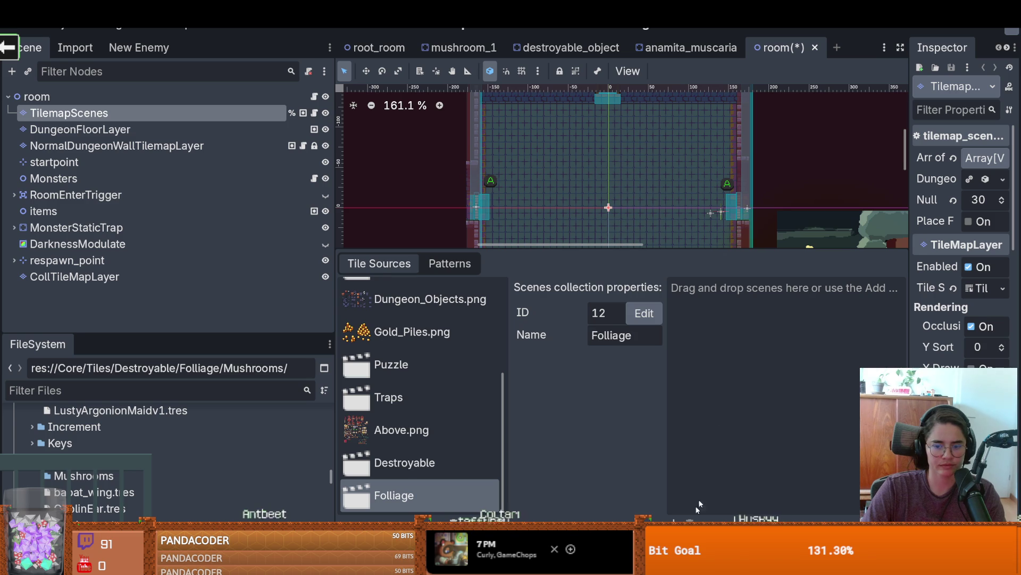
Step: Add Destroyable/Folliage/Mushrooms/anamita_muscaria.tscn to the Folliage collection and save the room scene
left_click(698, 499)
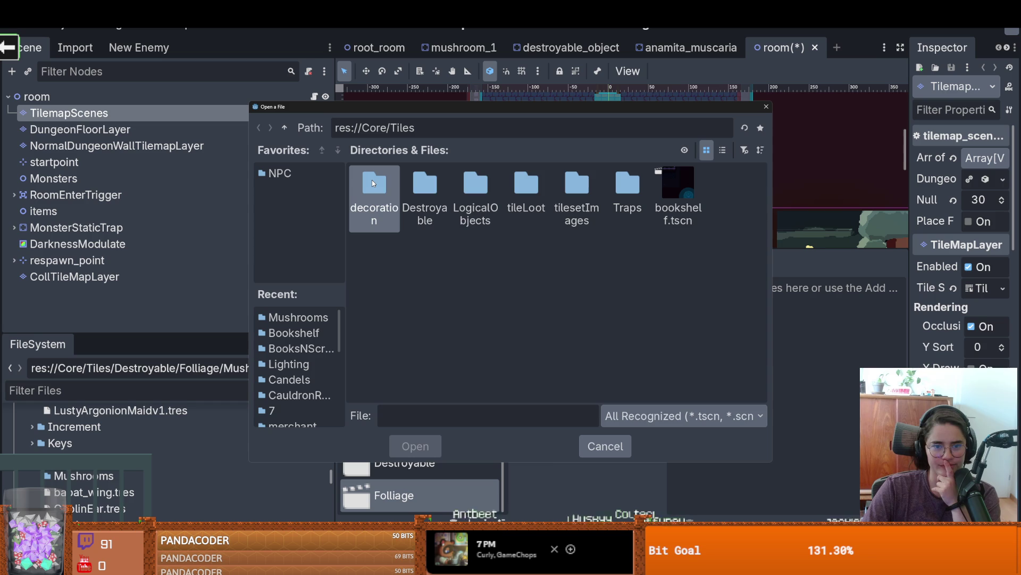
double_click(428, 183)
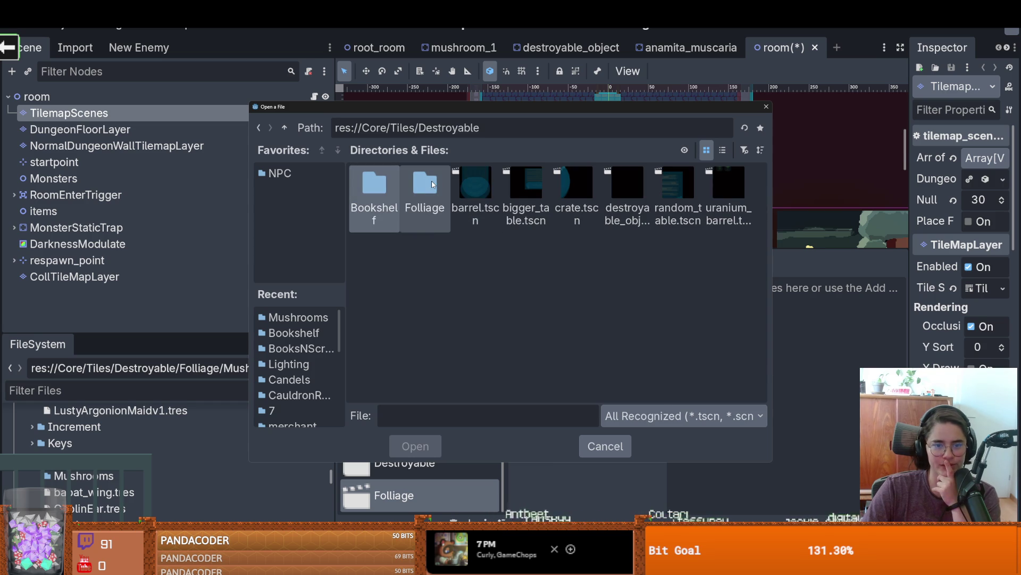
double_click(424, 187)
double_click(381, 188)
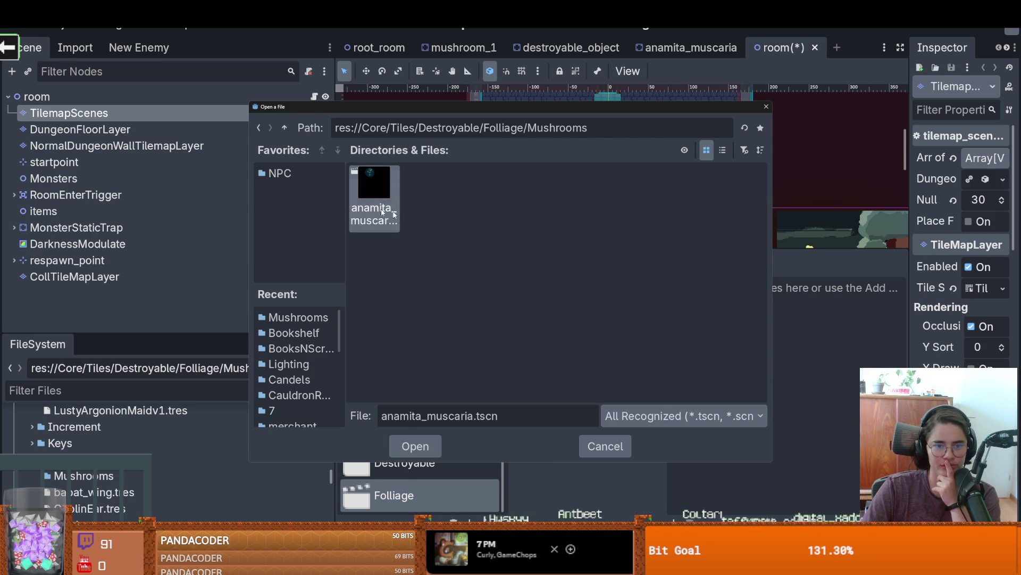
double_click(381, 188)
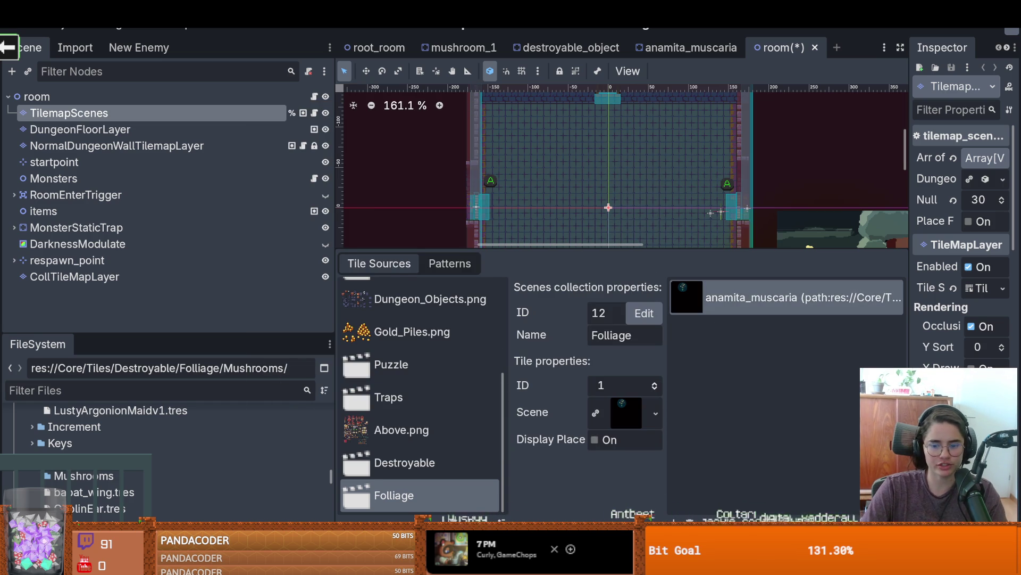
key("ctrl+s")
left_click(377, 48)
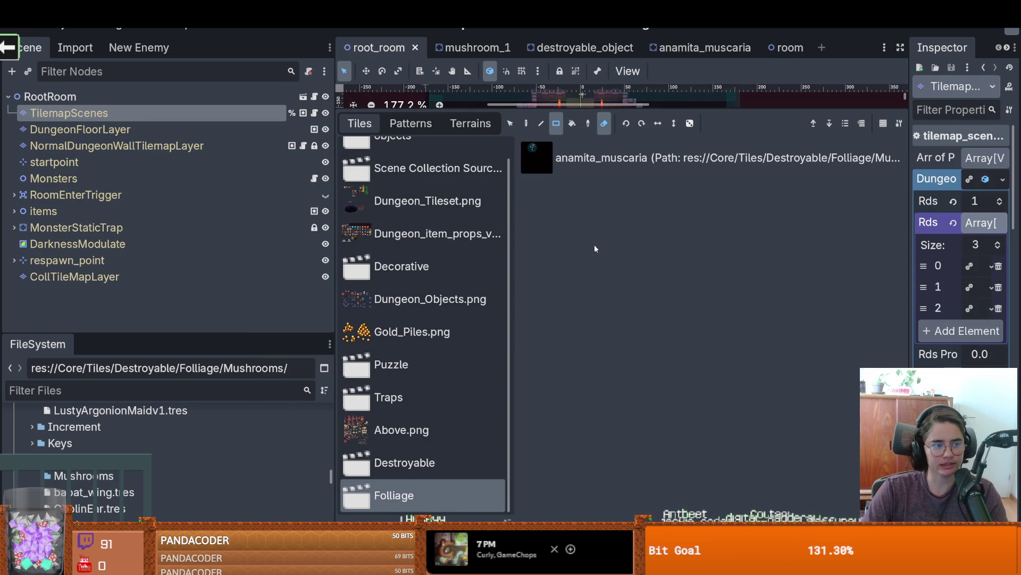
Step: Paint a line of anamita_muscaria mushroom tiles along the room's edge
left_click_drag(607, 108, 603, 374)
left_click(608, 425)
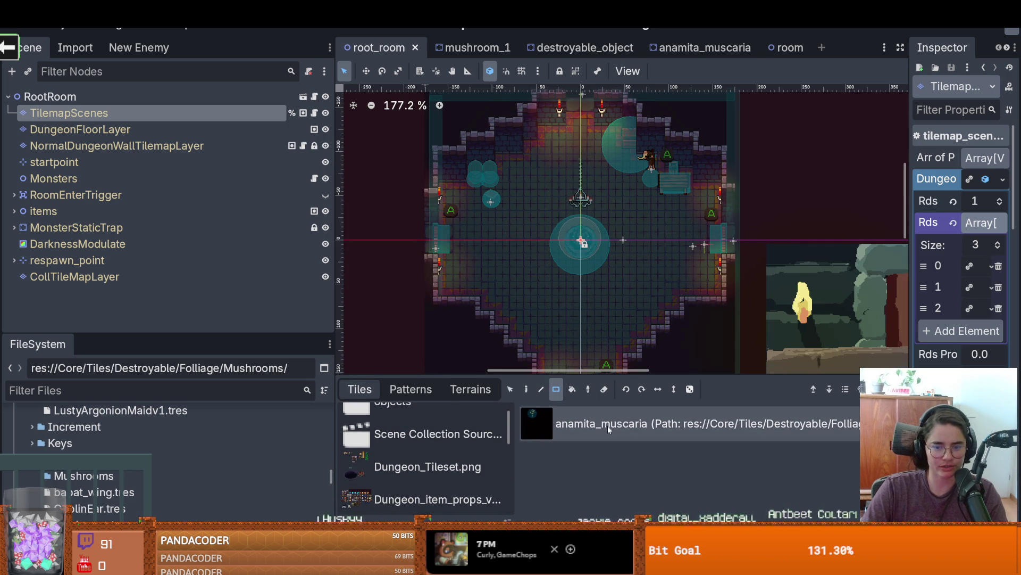
left_click(526, 389)
scroll(602, 298, "up", 2)
left_click_drag(660, 207, 666, 299)
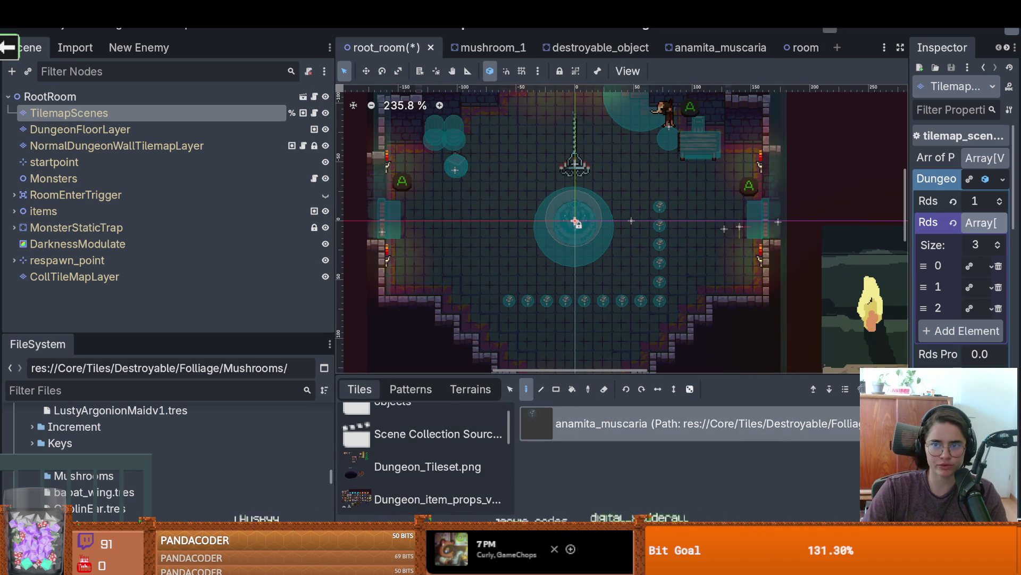
Step: Run the game with F5 and walk the knight down below the fountain
key("F5")
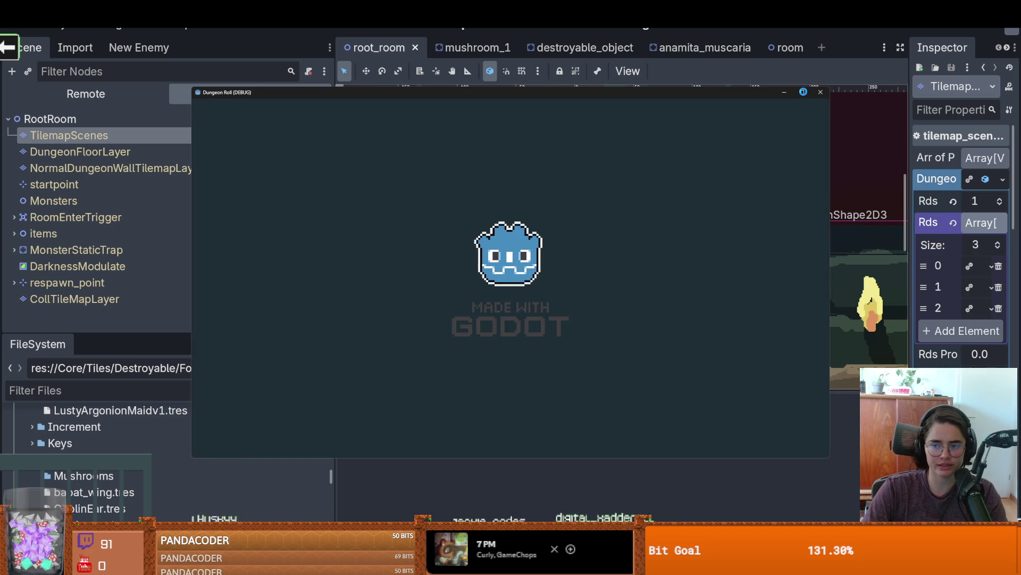
left_click(803, 92)
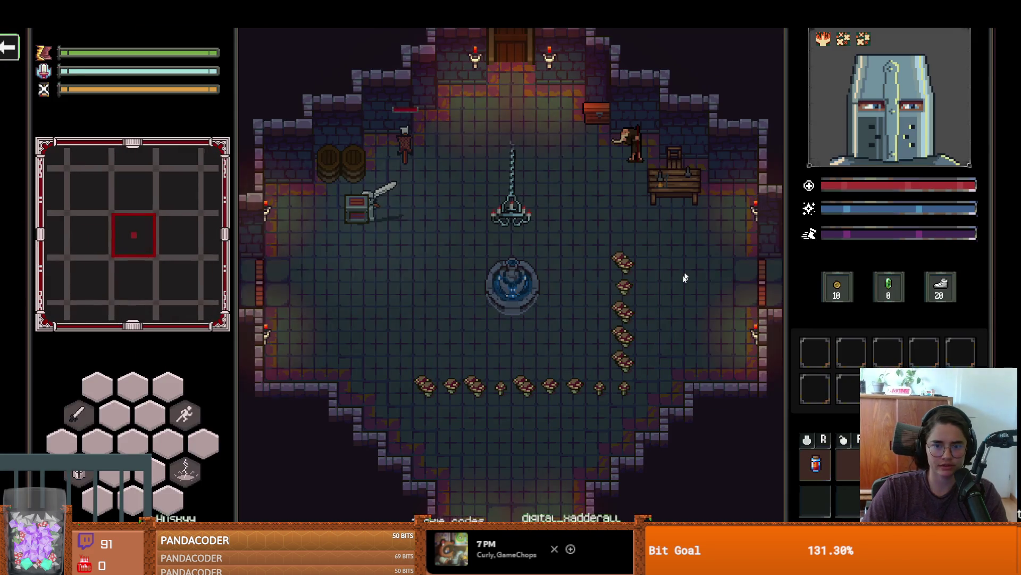
key("s")
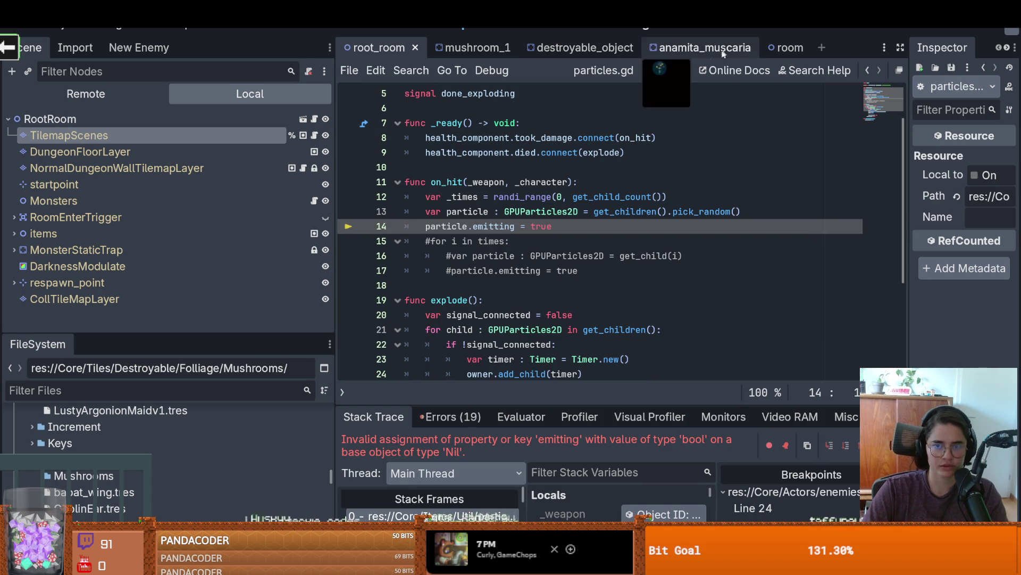
key("alt+Tab")
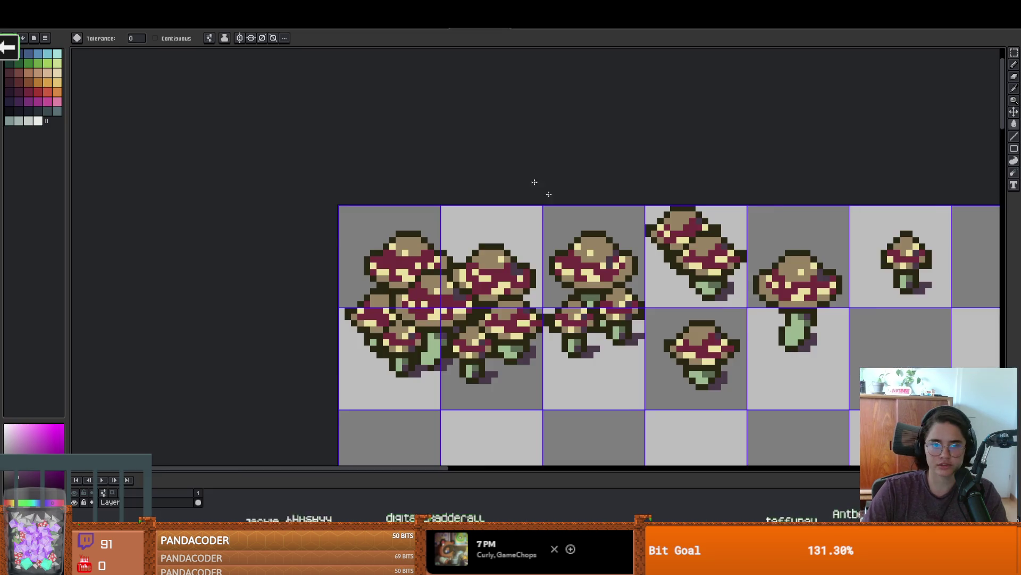
Step: With the pencil, draw two crimson pixels in the empty sprite cell
scroll(536, 182, "up", 3)
scroll(506, 239, "down", 3)
scroll(478, 268, "up", 3)
key("b")
scroll(478, 269, "up", 1)
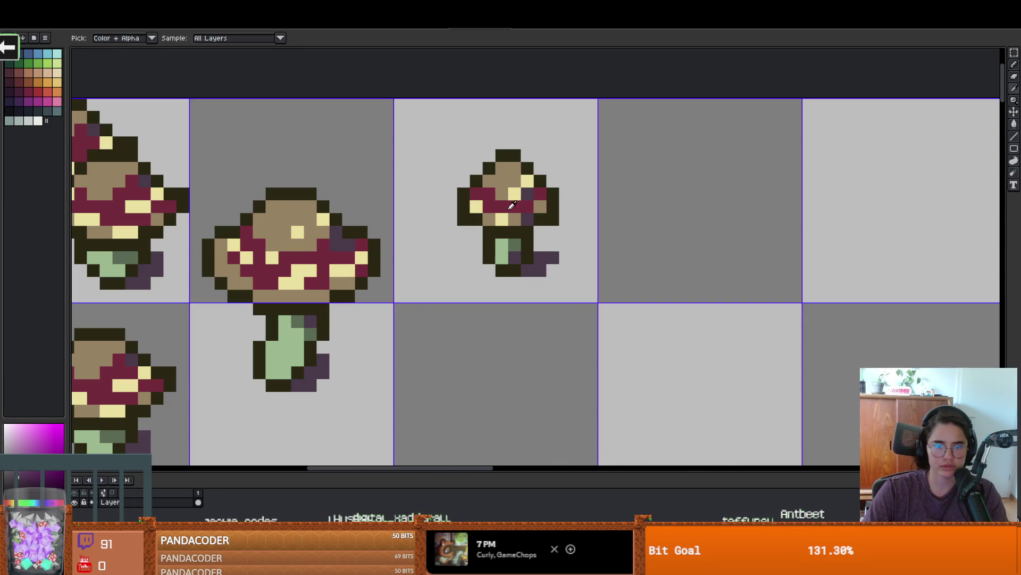
left_click(497, 283)
left_click(510, 333)
scroll(510, 330, "down", 2)
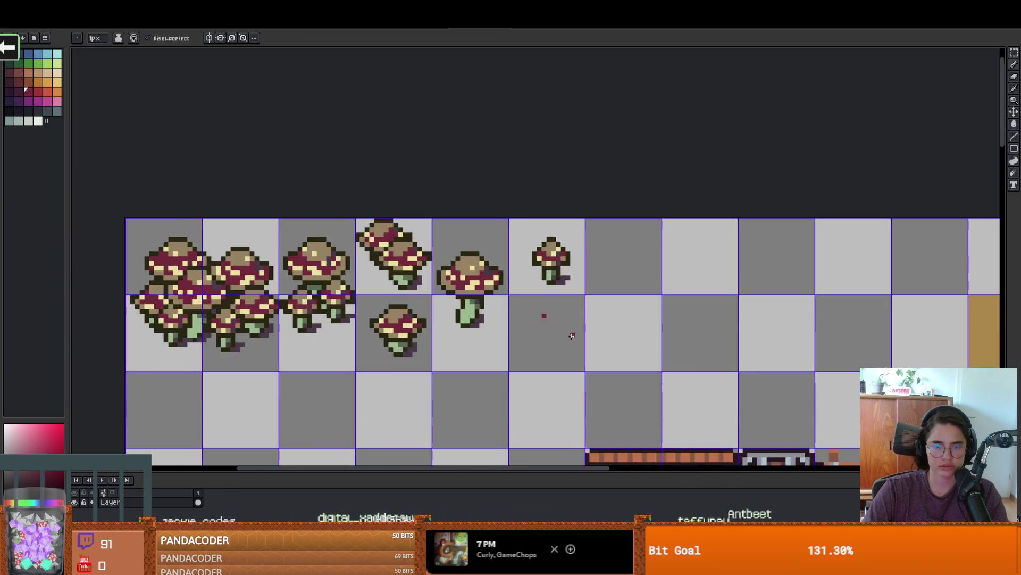
scroll(512, 323, "up", 2)
Step: Sample the cap's crimson and paint a small crimson block with a yellow bottom-left pixel
left_click(340, 276, "alt")
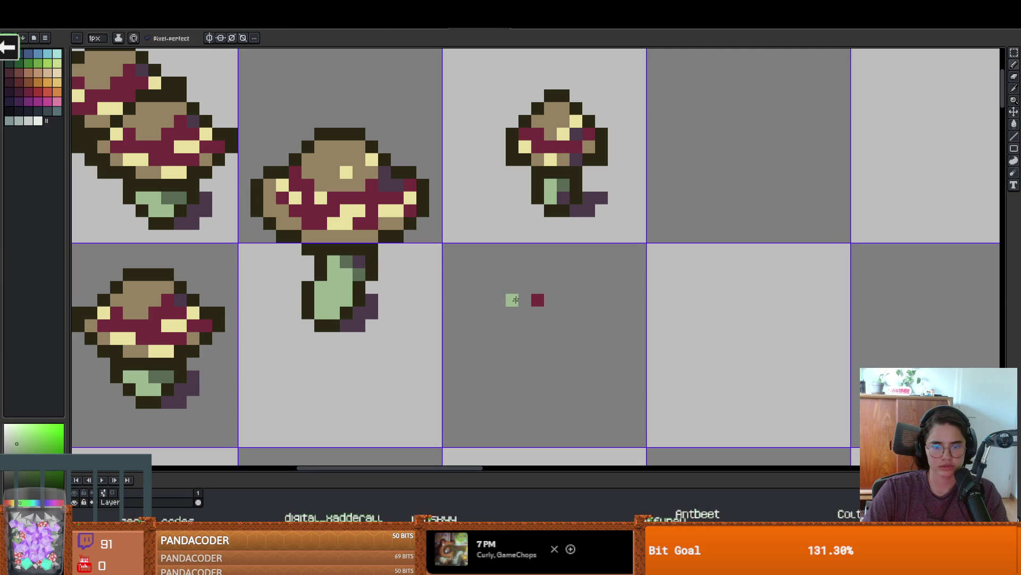
scroll(641, 334, "up", 1)
left_click(591, 311, "alt")
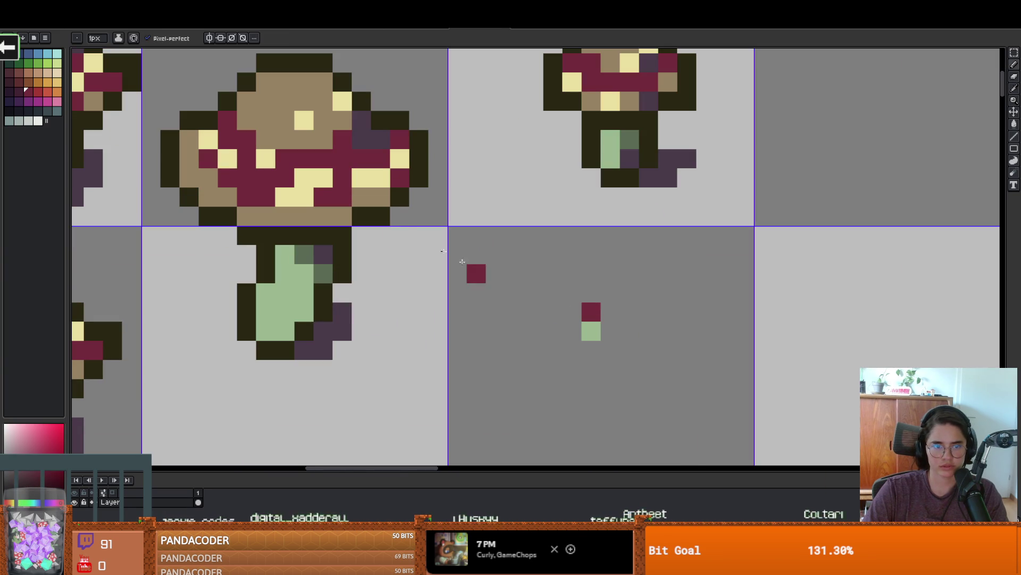
left_click(314, 181, "alt")
left_click(590, 307, "alt")
left_click_drag(514, 292, 495, 311)
right_click(495, 292)
left_click(361, 179, "alt")
left_click(498, 308)
Step: Add a yellow, a dark green and a maroon pixel sampled from the mushroom's stem and cap
scroll(498, 307, "down", 3)
scroll(532, 309, "up", 2)
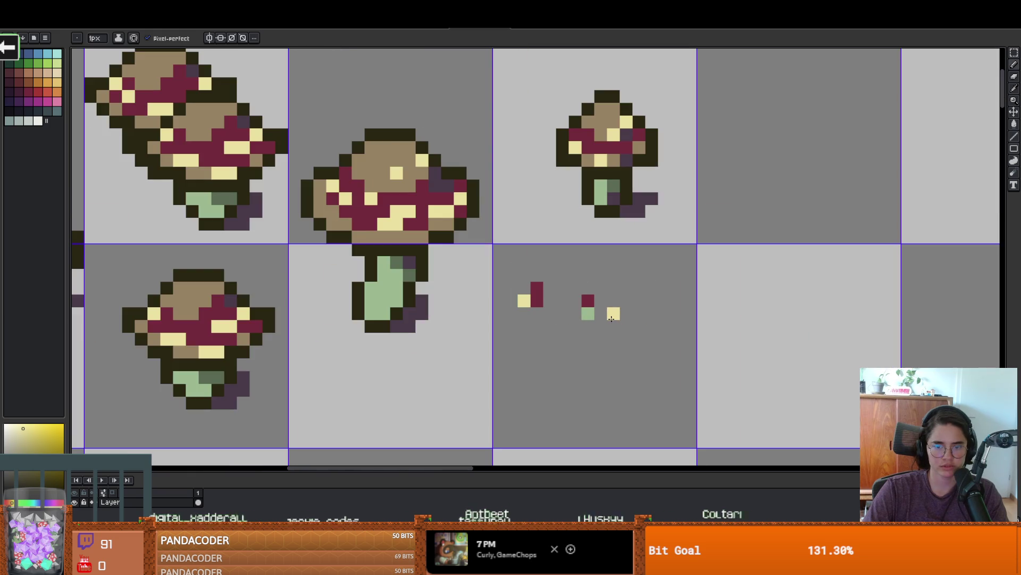
scroll(553, 312, "up", 1)
left_click(553, 311)
key("alt")
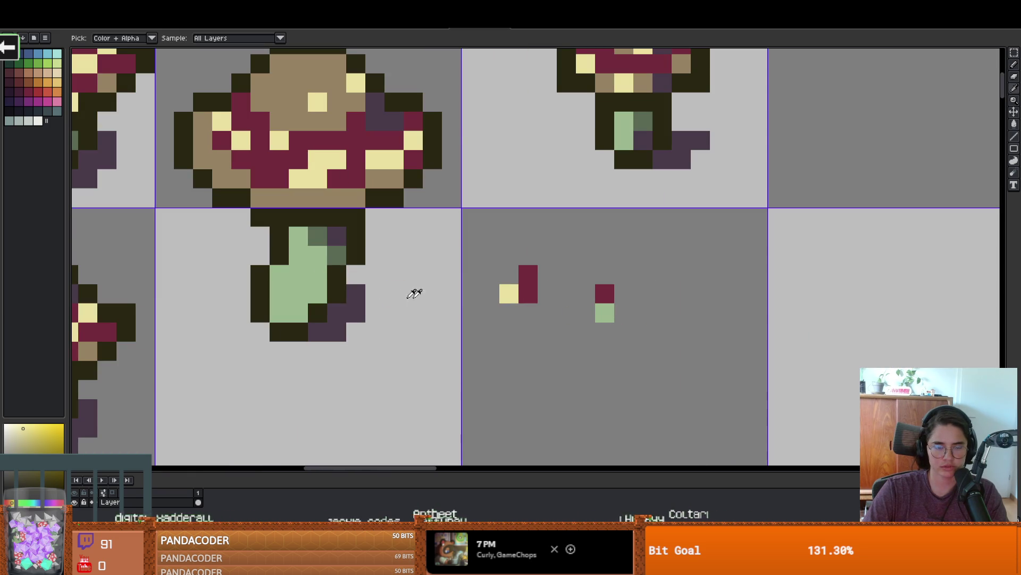
left_click(342, 249, "alt")
left_click(540, 319)
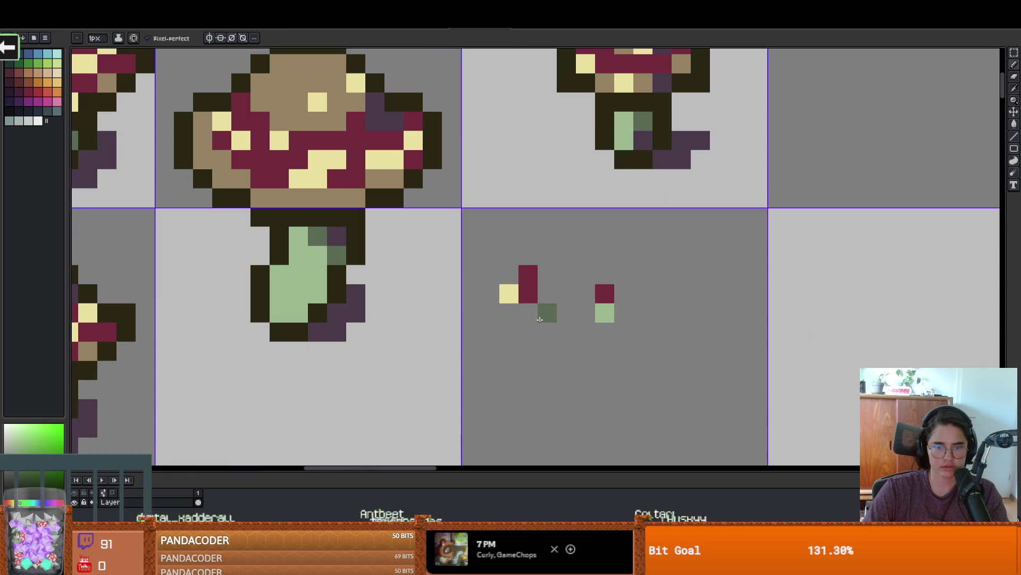
left_click(358, 142, "alt")
left_click(586, 236)
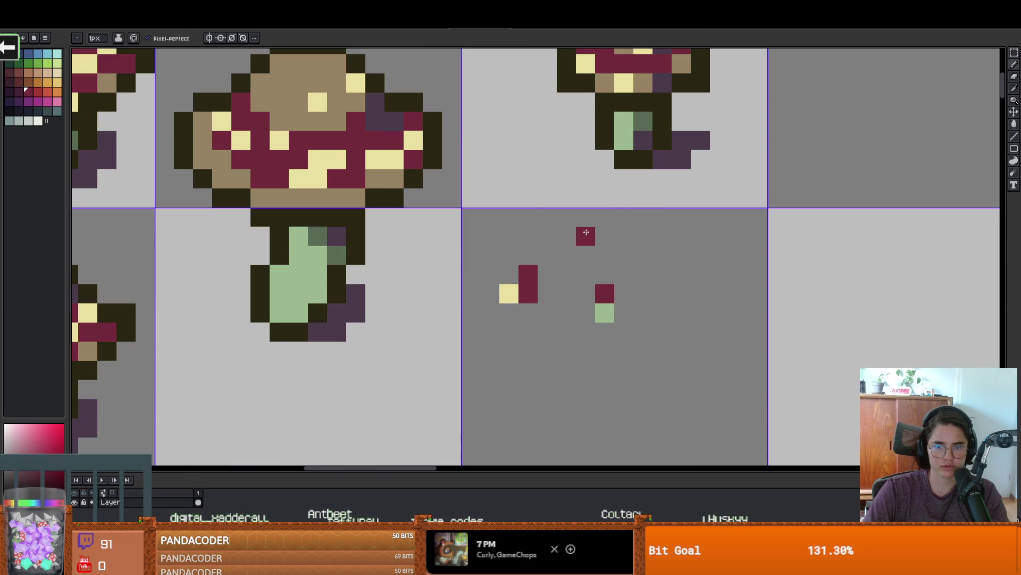
scroll(632, 291, "down", 5)
key("ctrl")
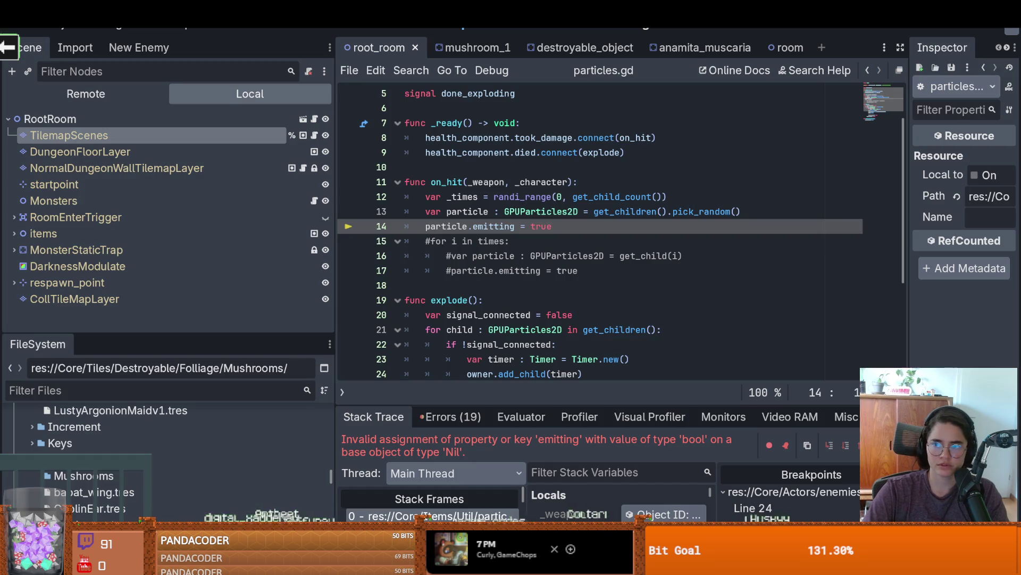
Step: Back in Godot, add wood_particle_1 as a child of anamita_muscaria's Particles node
key("alt+Tab")
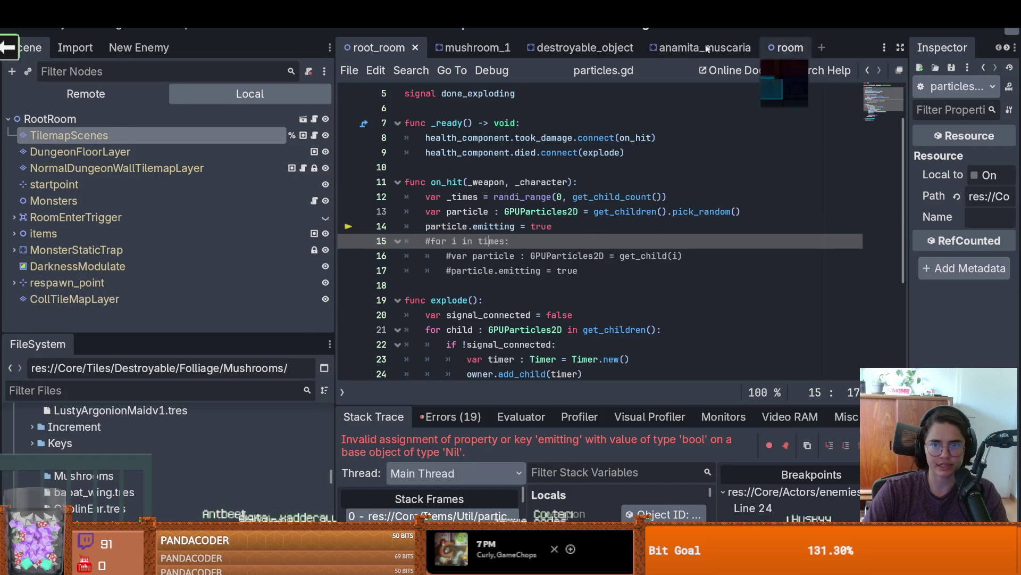
left_click(702, 48)
left_click(52, 151)
left_click(76, 168)
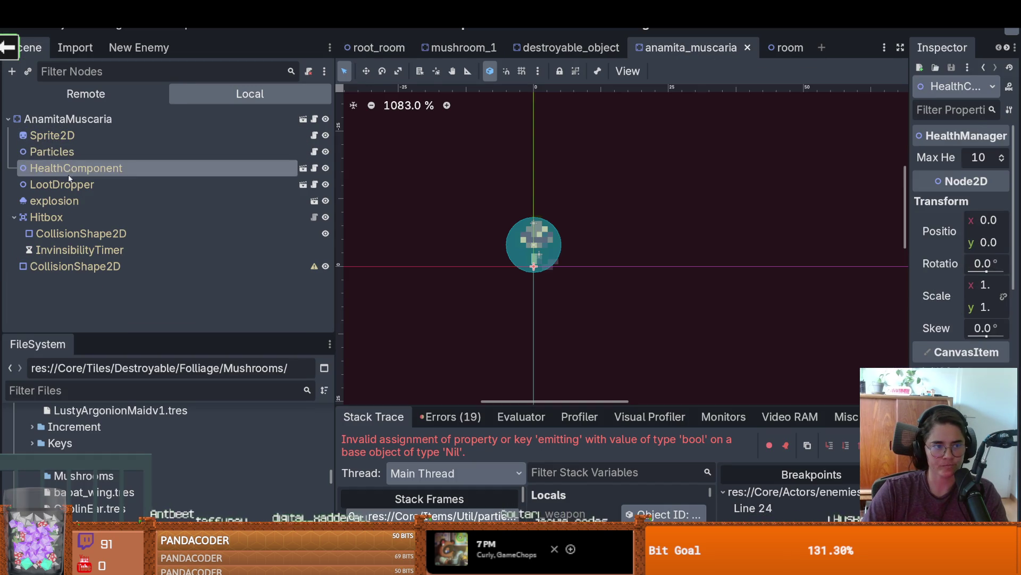
left_click(52, 152)
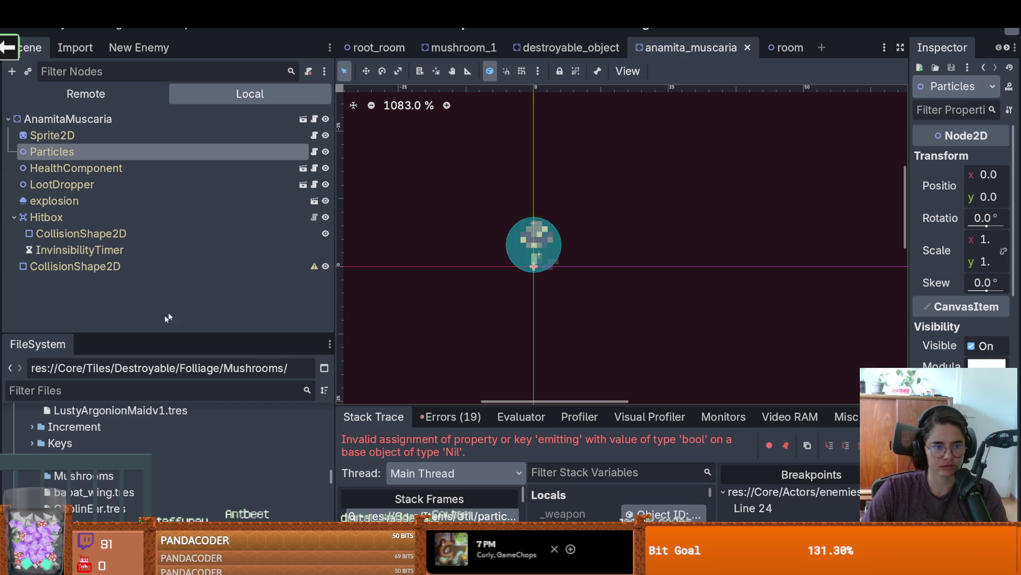
left_click(29, 71)
type("p")
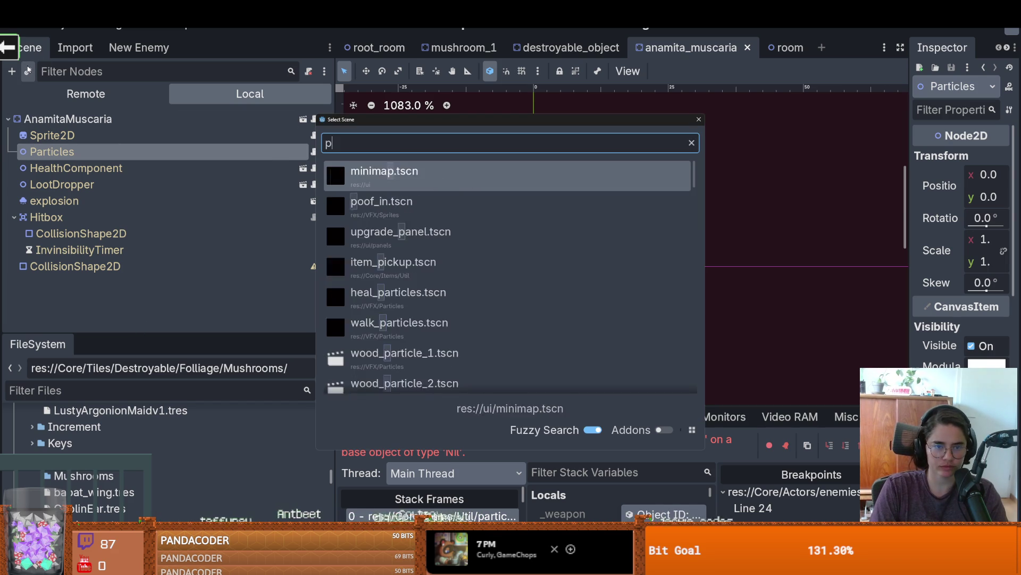
type("article")
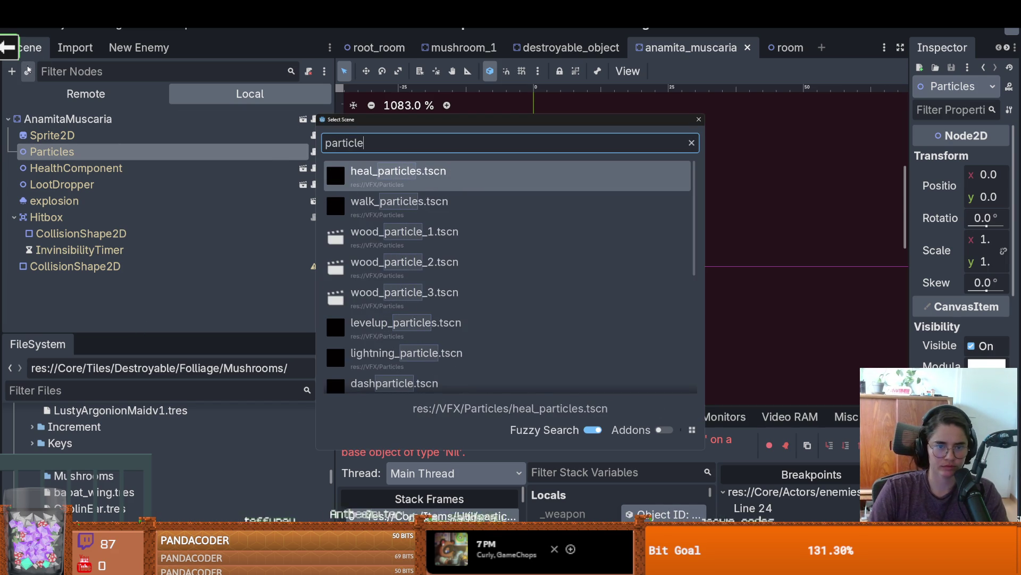
double_click(414, 236)
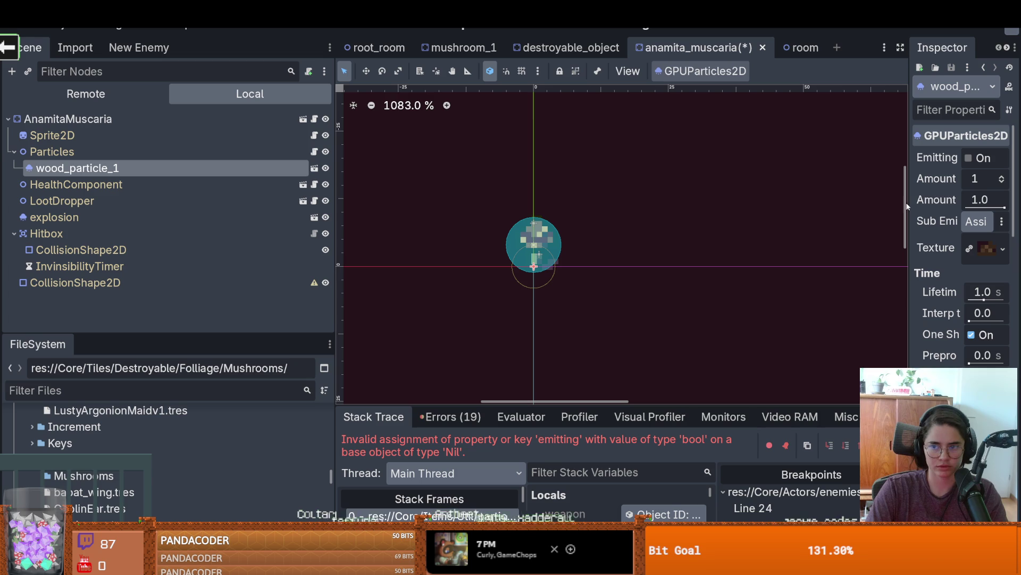
left_click_drag(908, 206, 613, 213)
Step: Copy the mushroom Sprite2D's texture onto wood_particle_1 and make it unique
left_click(895, 250)
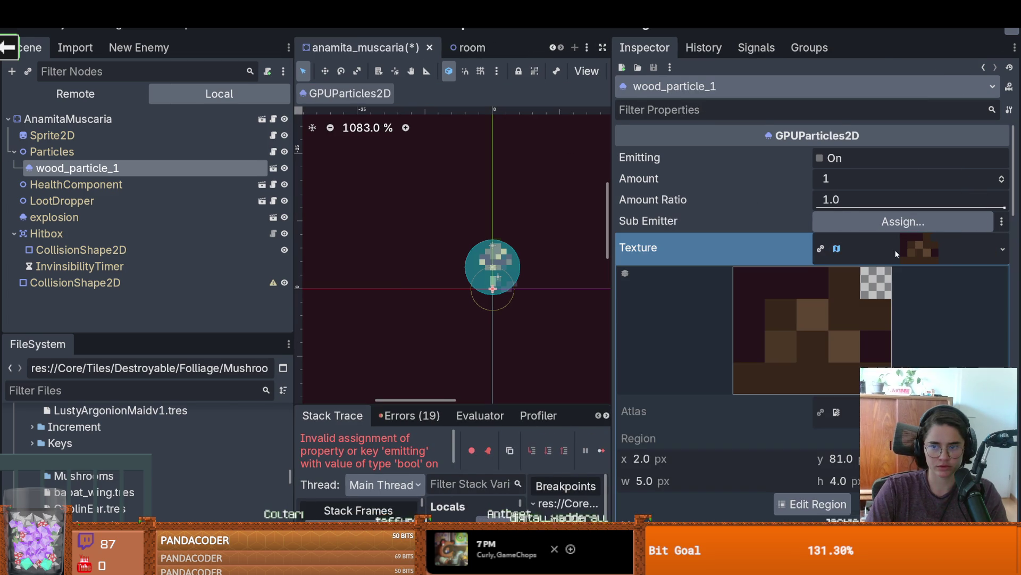
left_click(895, 250)
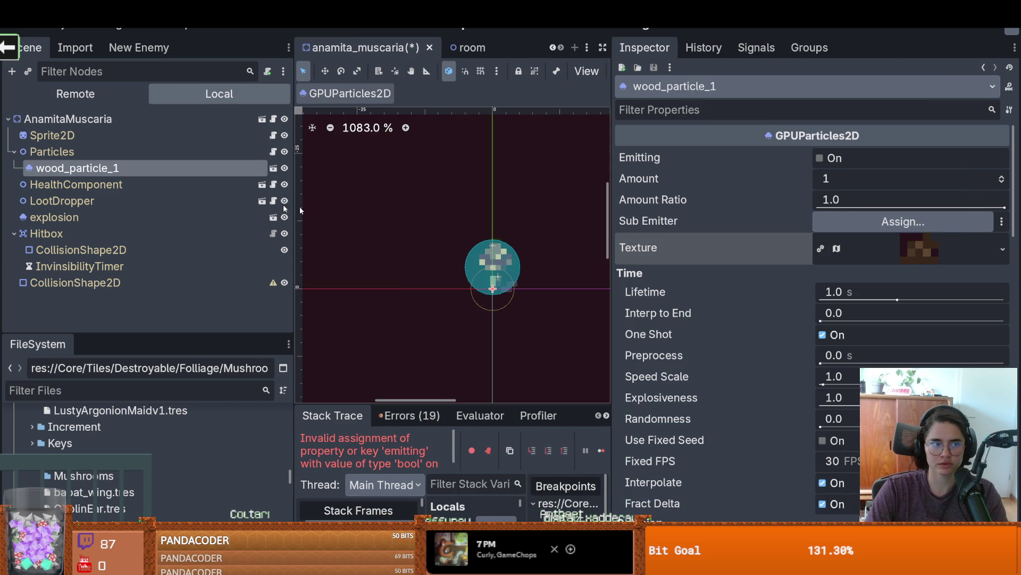
left_click(138, 137)
left_click(940, 212)
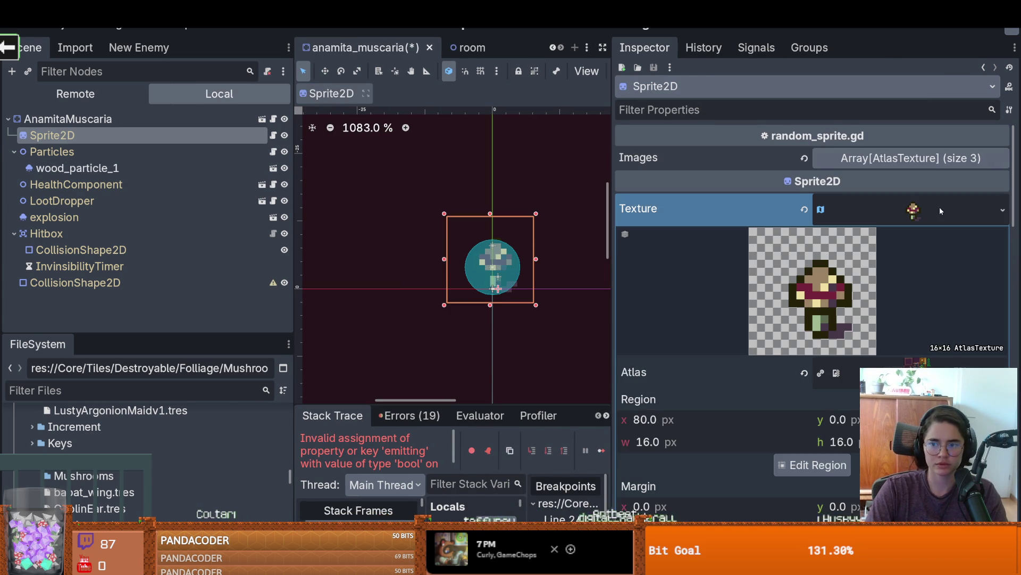
left_click(1003, 209)
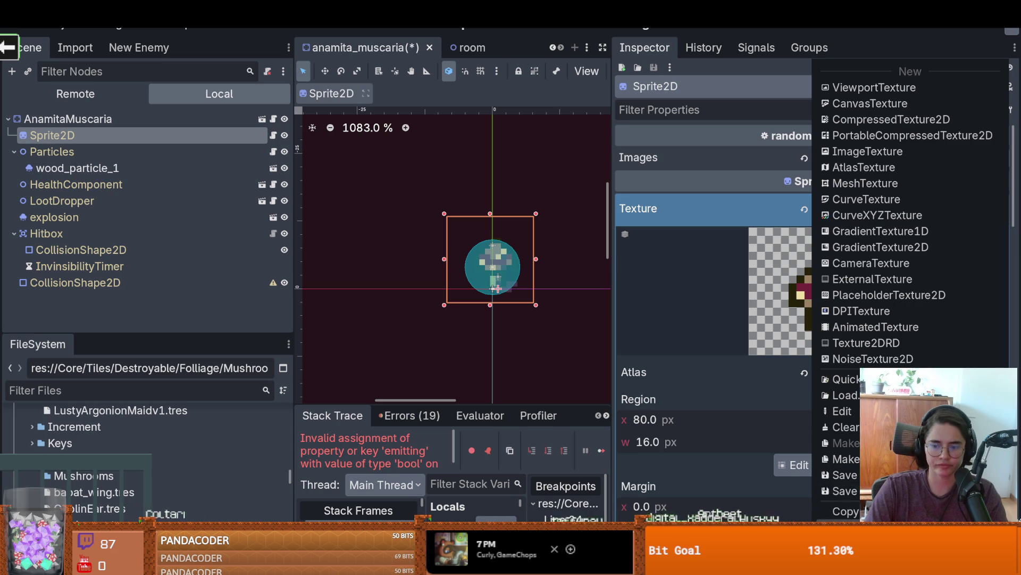
left_click(72, 169)
left_click(1003, 247)
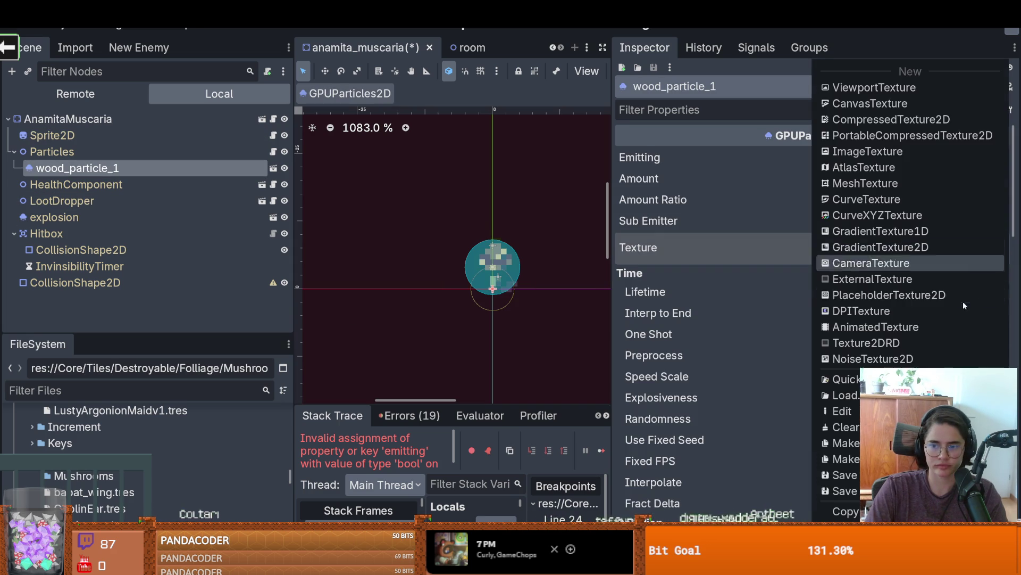
left_click(651, 234)
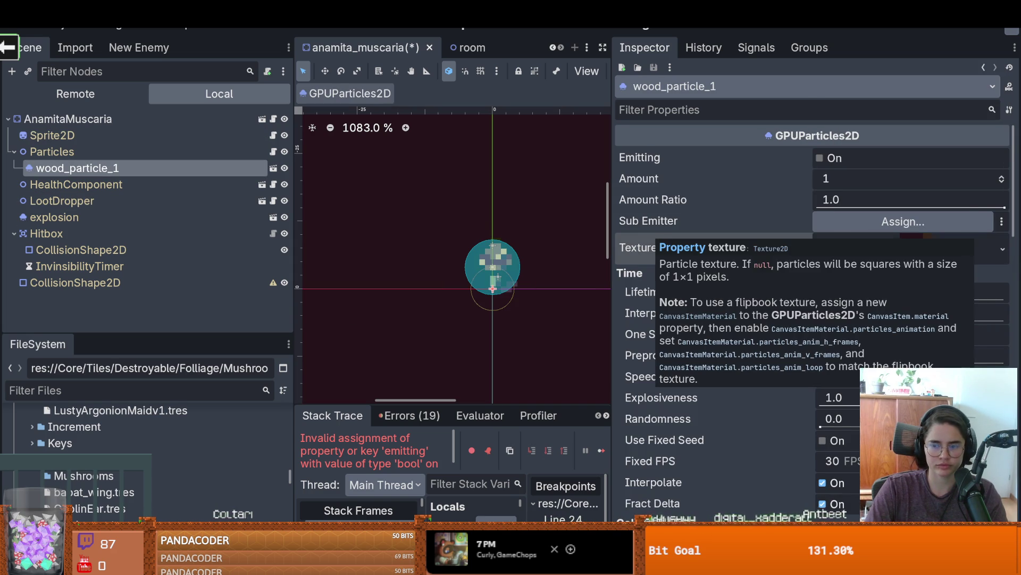
left_click(1003, 247)
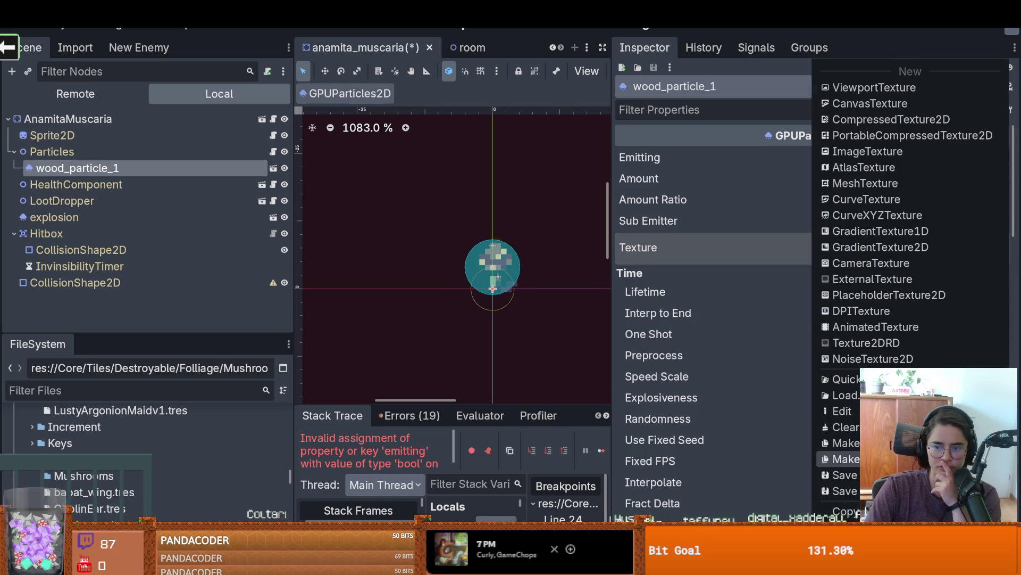
left_click(840, 459)
left_click(460, 370)
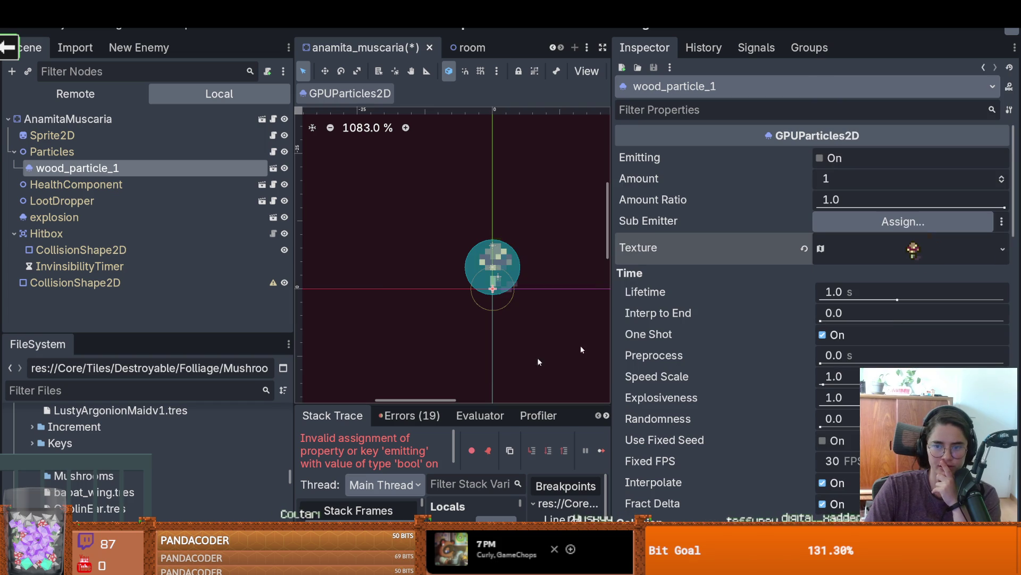
Step: Set the particle texture's region to a 2×2 patch at x 82, y 19 using a 1 px snap step
left_click(920, 254)
left_click(780, 391)
type("1")
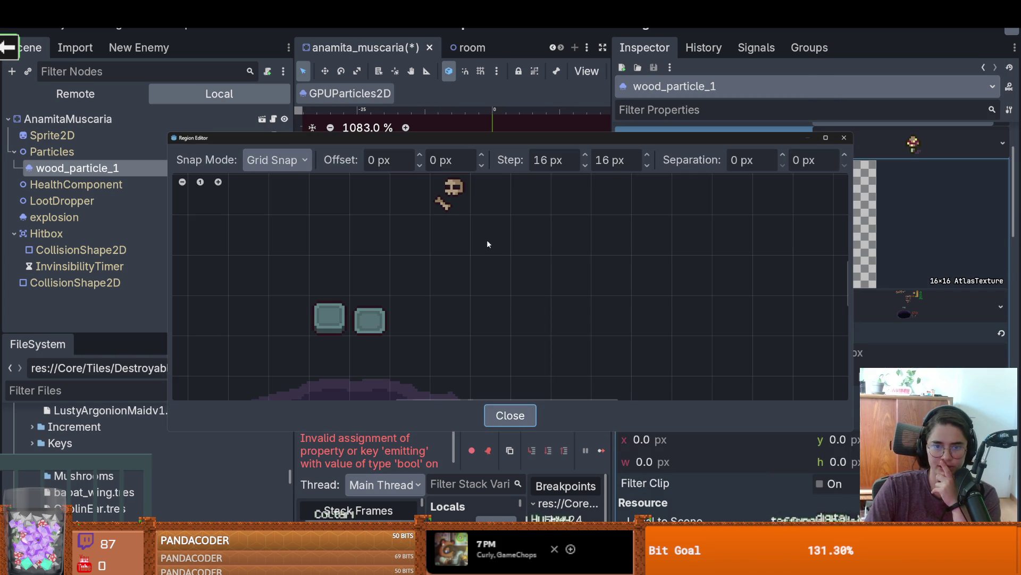
left_click(613, 160)
type("1")
key("Return")
scroll(450, 202, "down", 5)
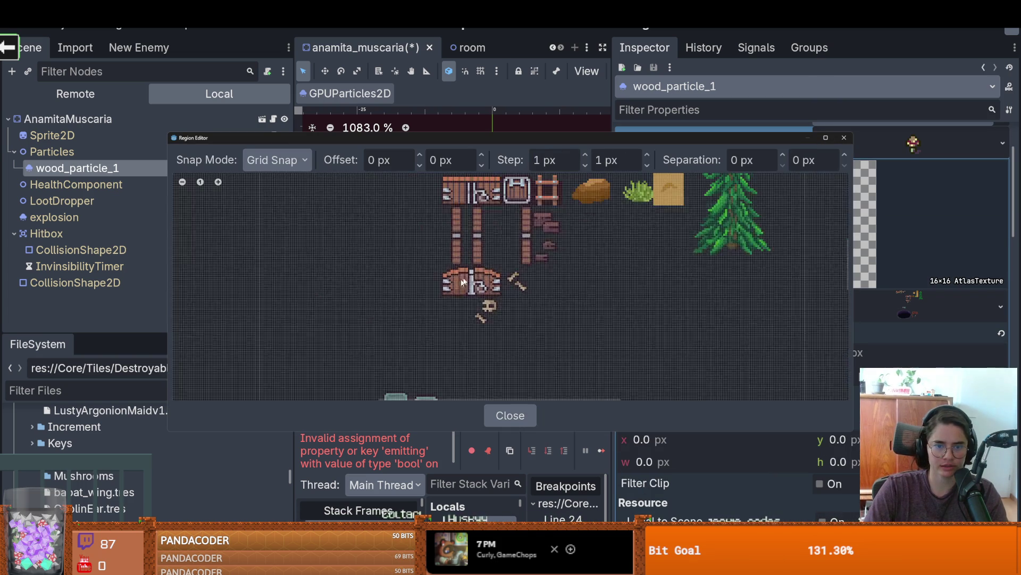
scroll(372, 228, "up", 10)
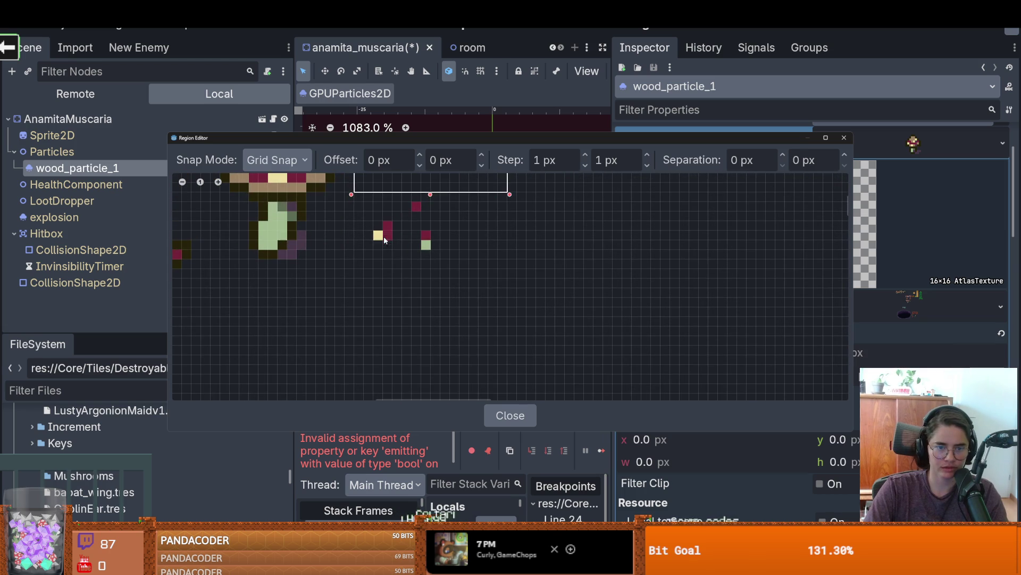
left_click_drag(387, 235, 372, 220)
left_click(845, 138)
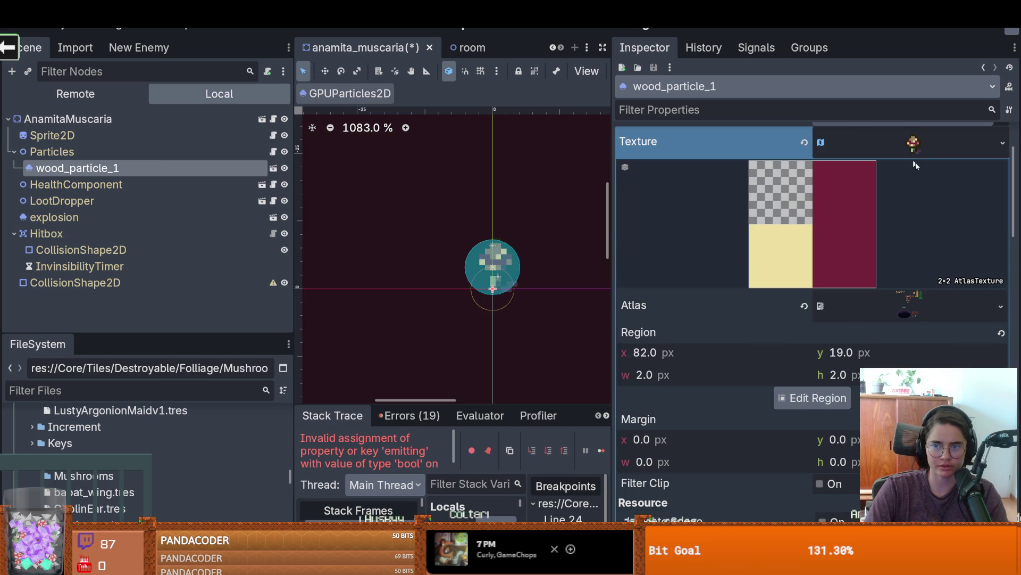
left_click(923, 196)
scroll(924, 196, "down", 2)
scroll(914, 196, "up", 3)
scroll(819, 229, "up", 2)
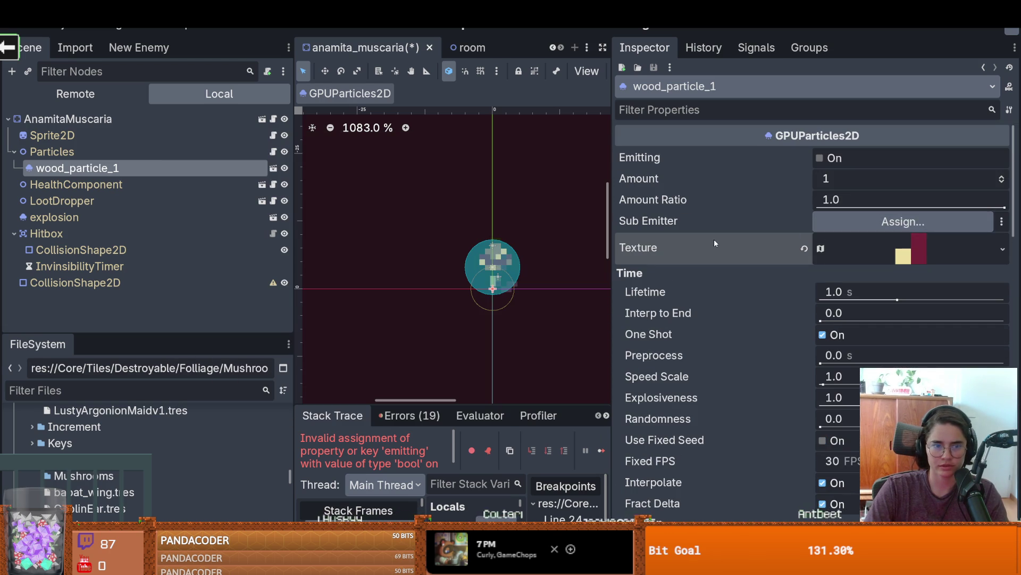
Step: Save the scene and raise the particle node a few pixels, previewing its emission
key("ctrl+s")
left_click_drag(496, 296, 498, 264)
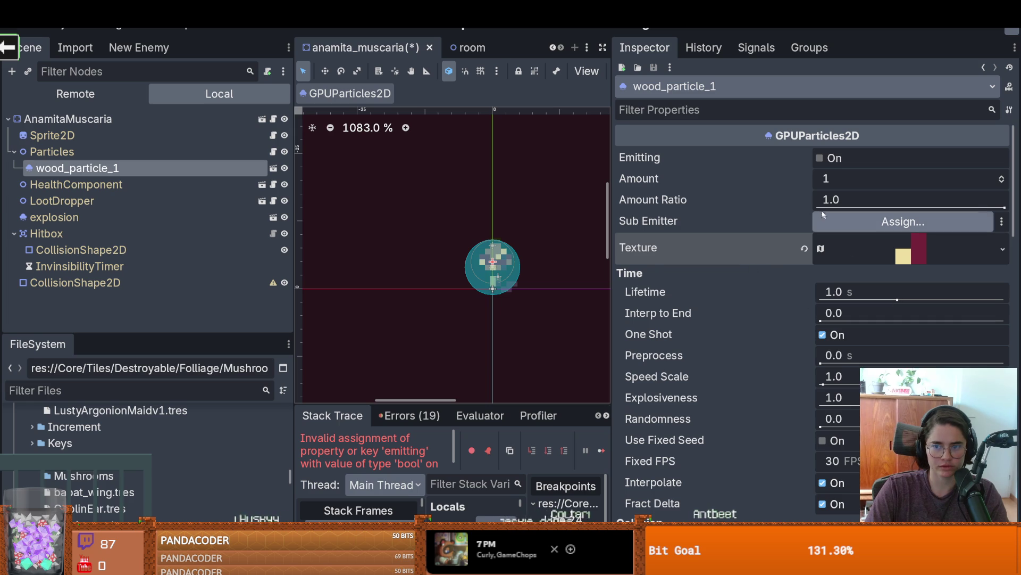
left_click(819, 158)
left_click_drag(494, 260, 494, 244)
left_click(820, 159)
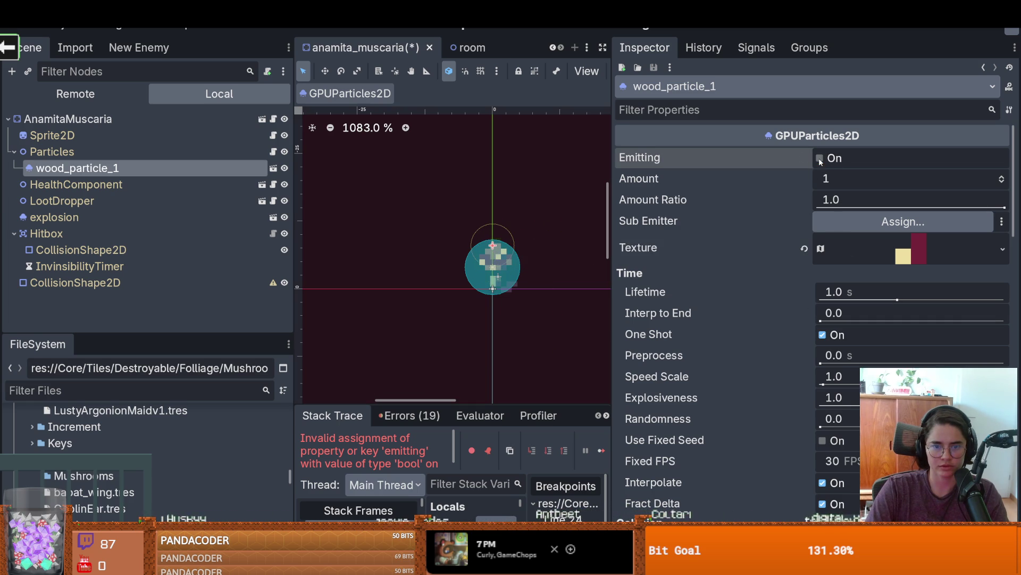
Step: Rename the particle node to anamitaPart and duplicate it as anamitaPart2
double_click(132, 172)
type("mush")
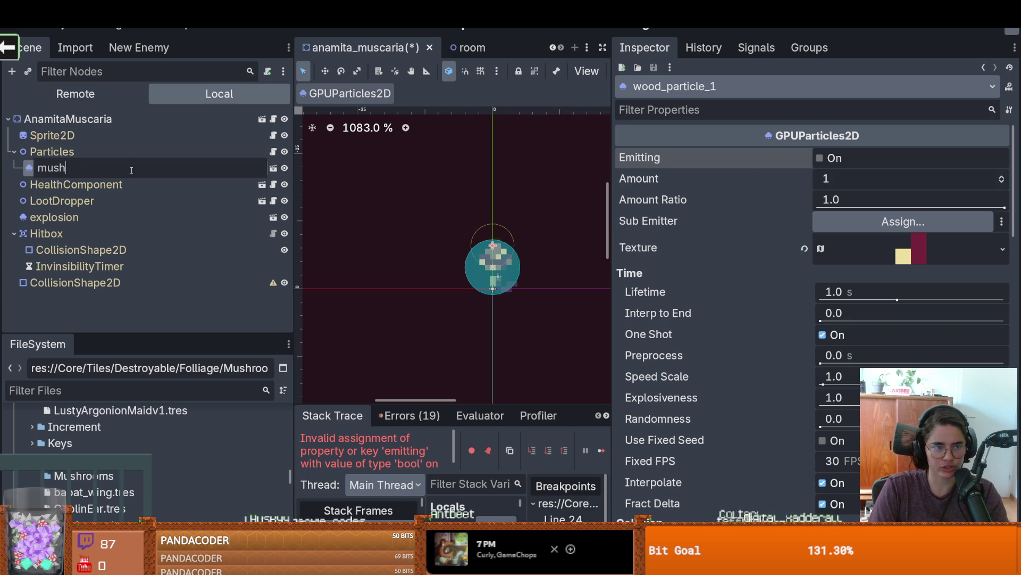
key("BackSpace")
key("BackSpace")
key("BackSpace")
type("a")
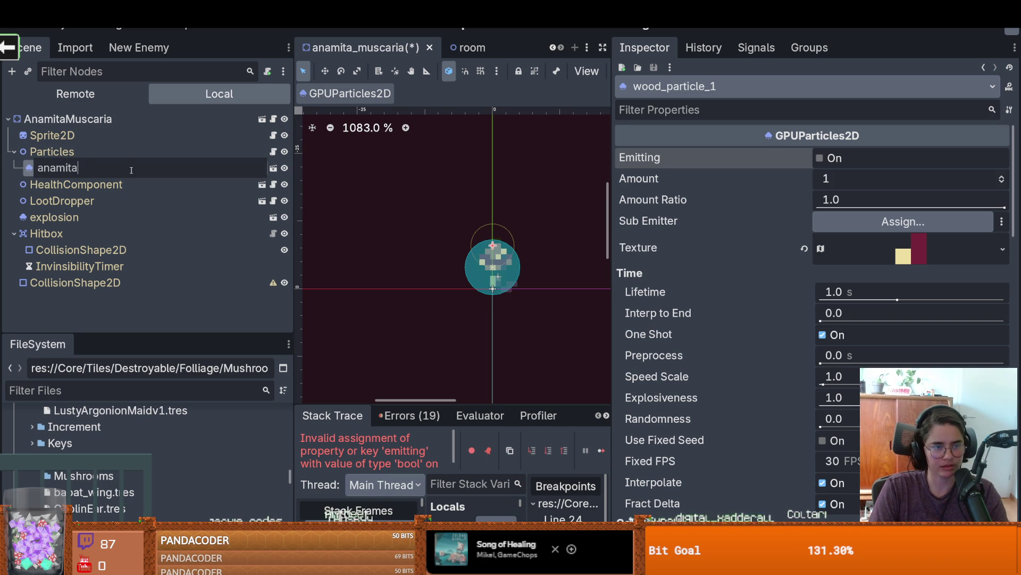
type("Part")
key("Return")
key("ctrl+d")
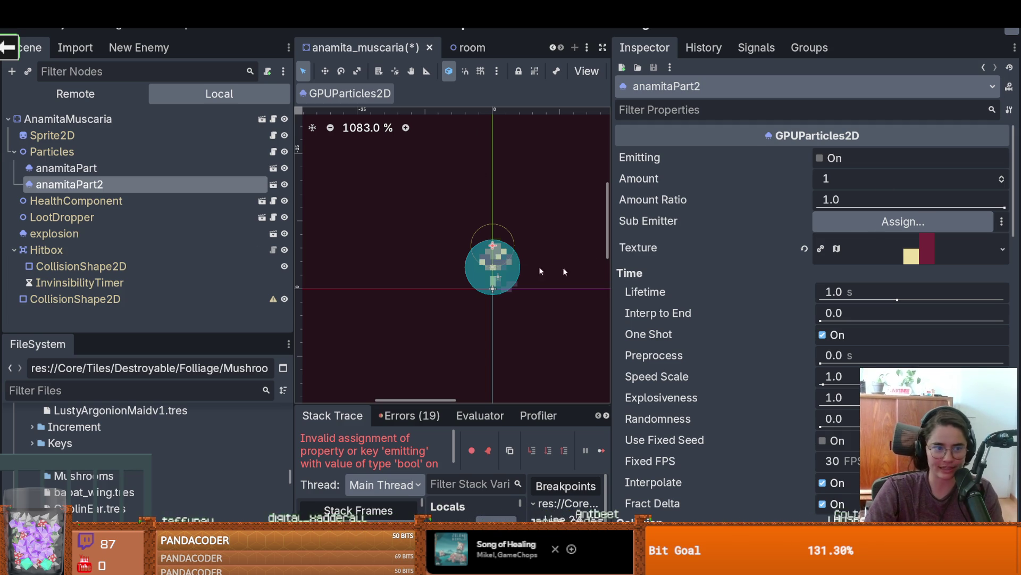
Step: Set anamitaPart2's region to a 1×2 strip at x 87, y 20, save, and duplicate it
left_click(915, 248)
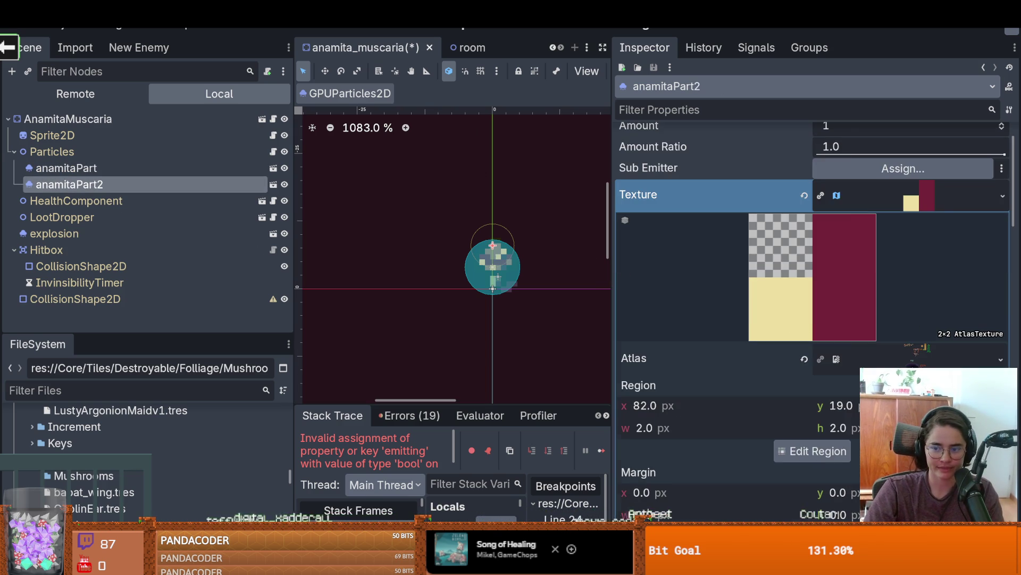
left_click(812, 450)
scroll(400, 213, "down", 5)
scroll(564, 254, "up", 3)
scroll(482, 325, "up", 5)
left_click_drag(479, 306, 477, 295)
key("Escape")
key("ctrl+s")
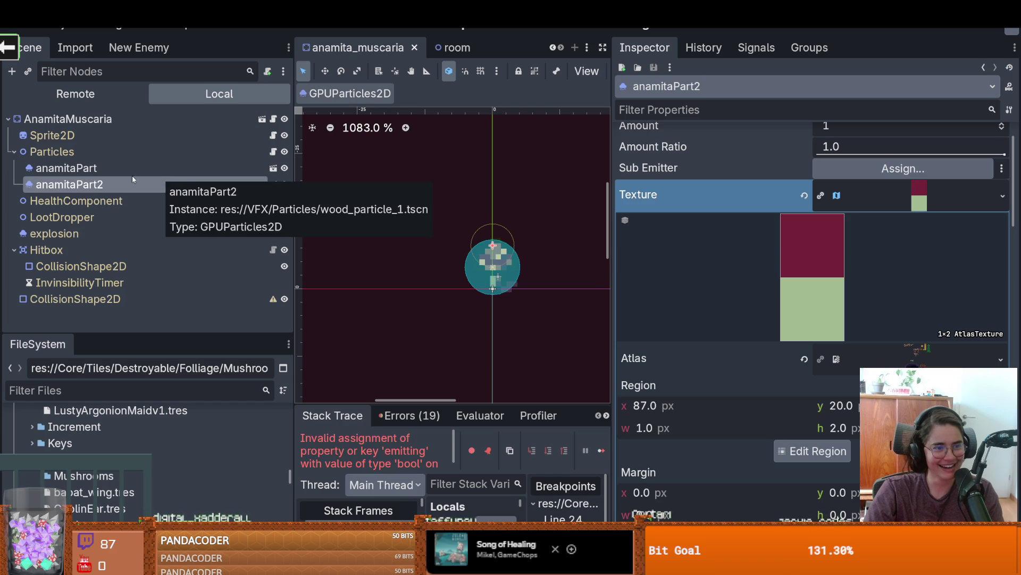
key("ctrl+d")
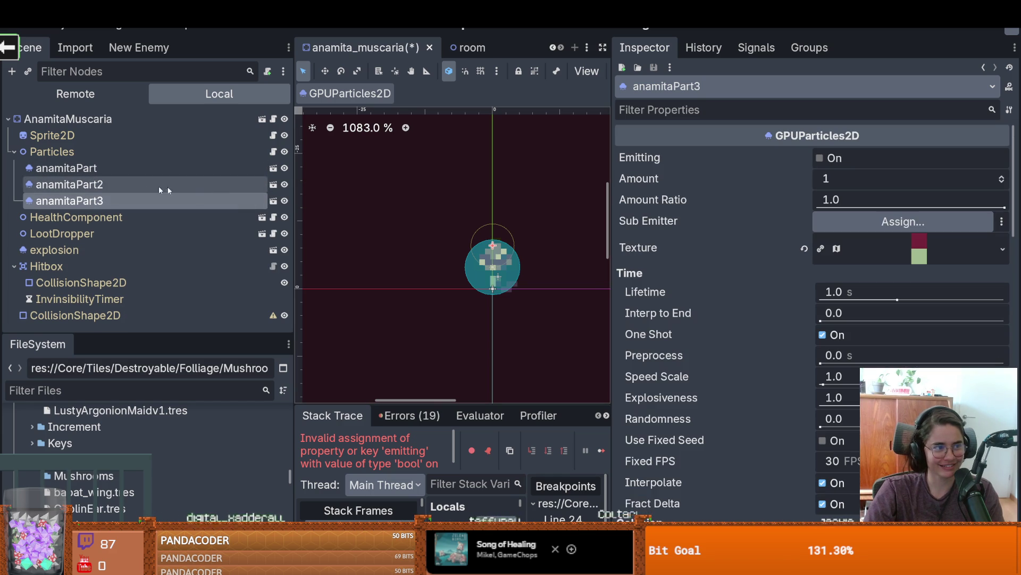
Step: Set anamitaPart3's texture region to a single crimson 1×1 pixel at x 86, y 17 and save
left_click(946, 260)
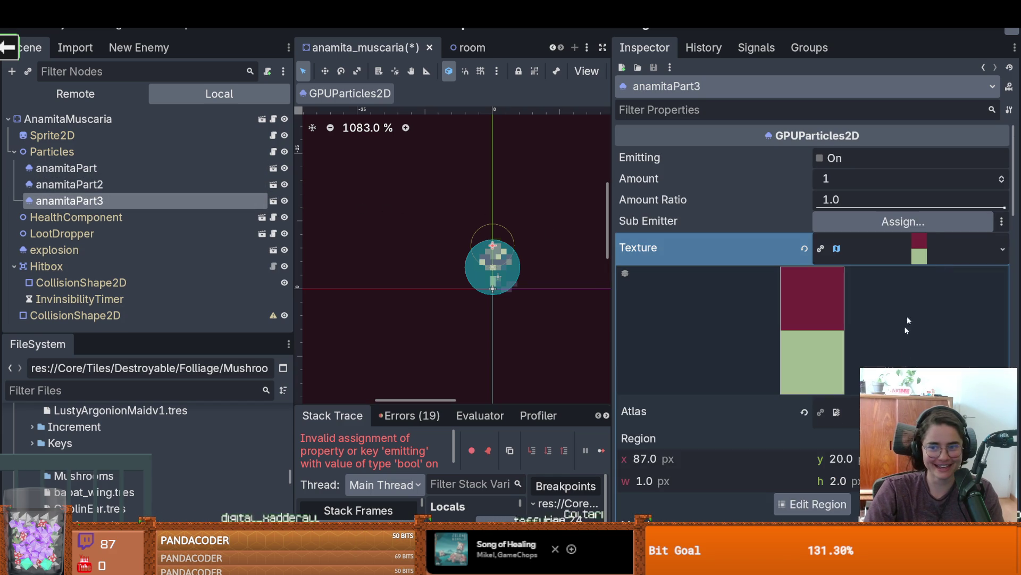
left_click(830, 503)
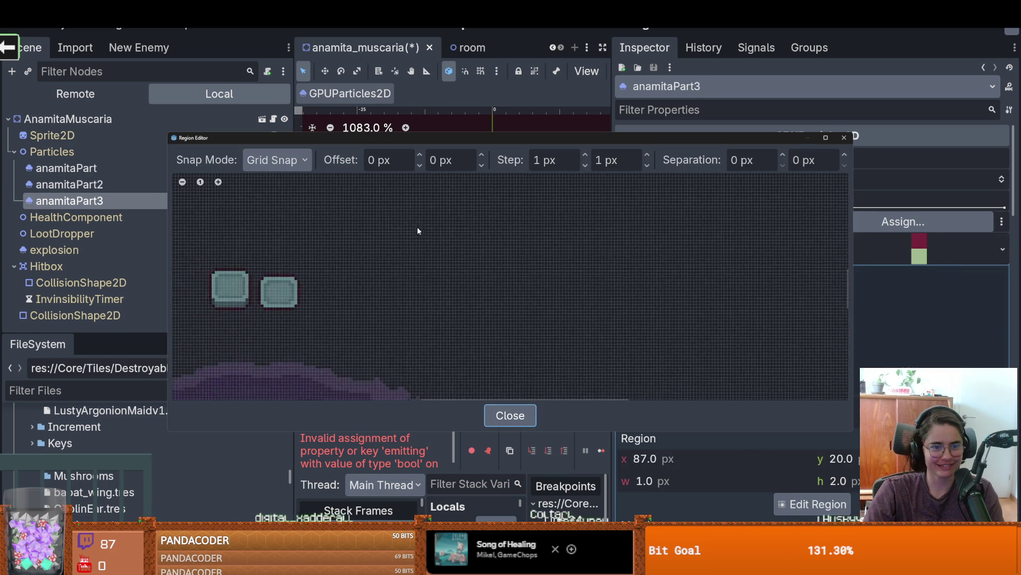
scroll(504, 234, "up", 10)
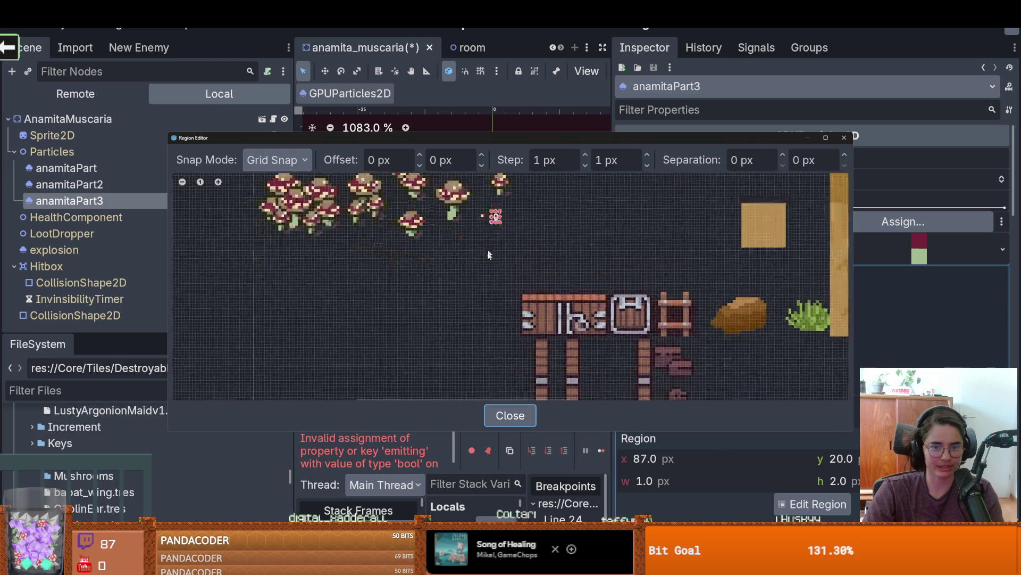
scroll(484, 280, "up", 3)
left_click(473, 282)
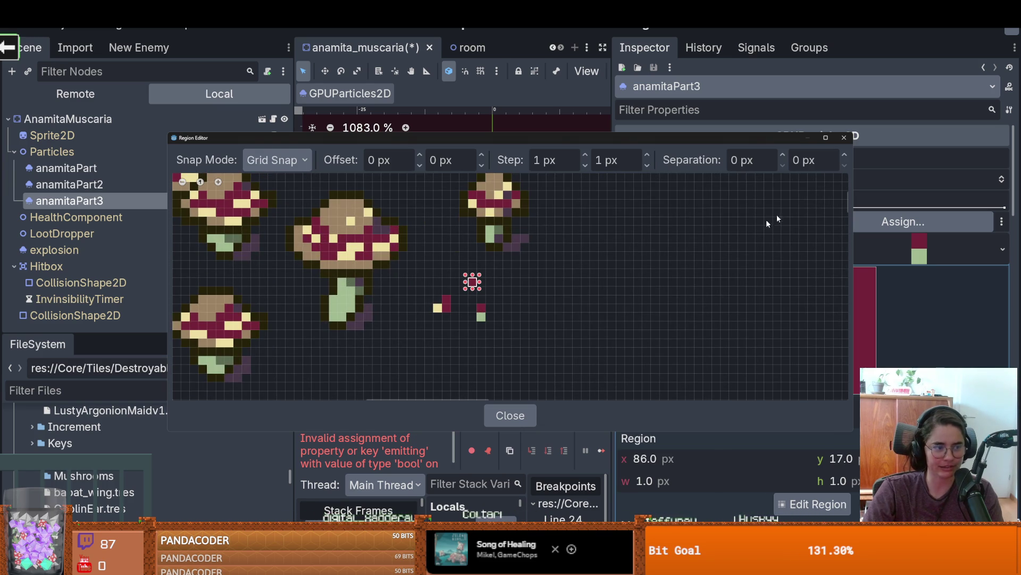
left_click(845, 139)
key("ctrl+s")
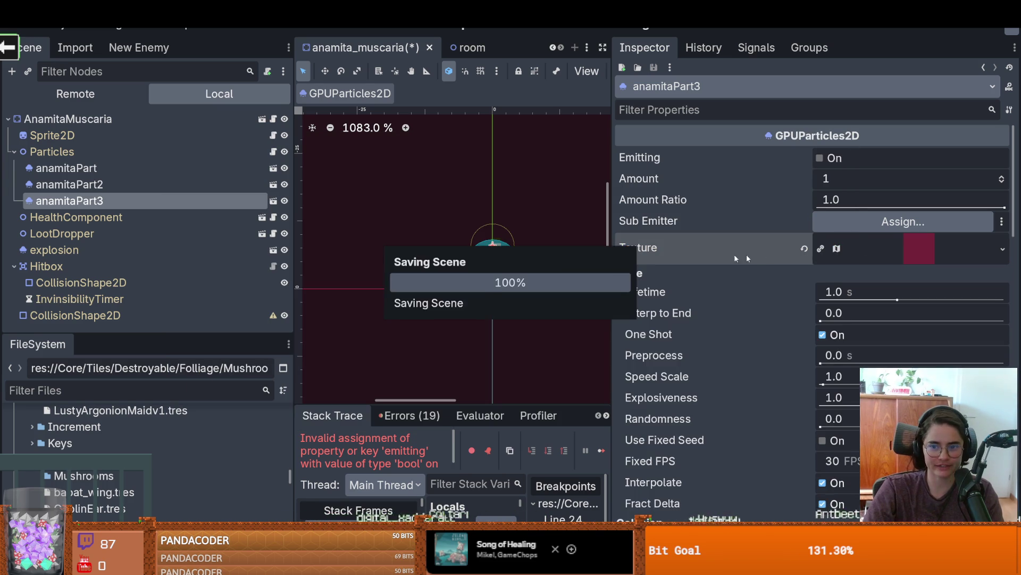
scroll(746, 254, "down", 5)
scroll(675, 255, "up", 3)
mouse_move(674, 254)
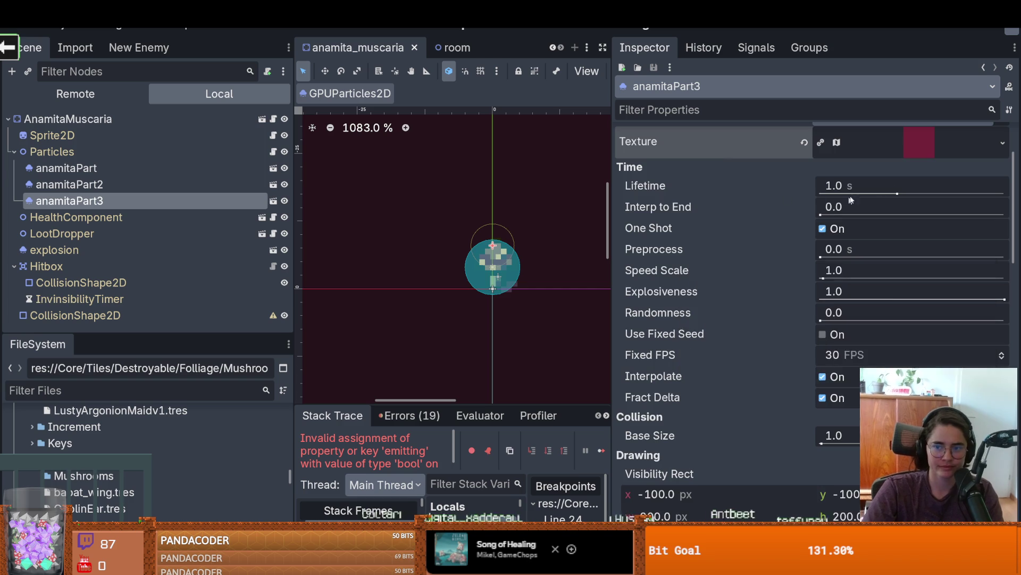
scroll(907, 199, "up", 2)
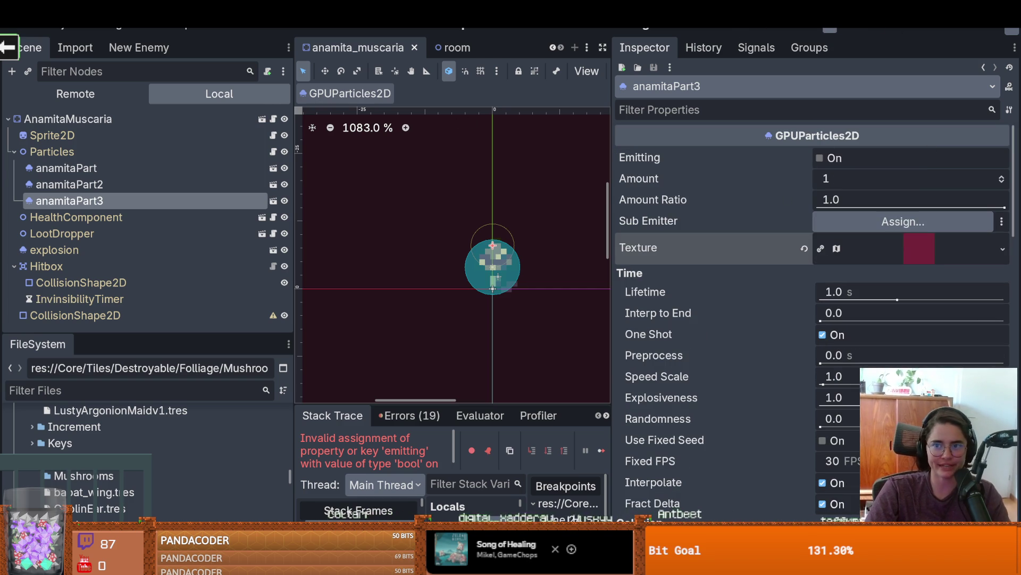
Step: Test-run the scene with F6, stop it, and select the explosion particles node
key("F6")
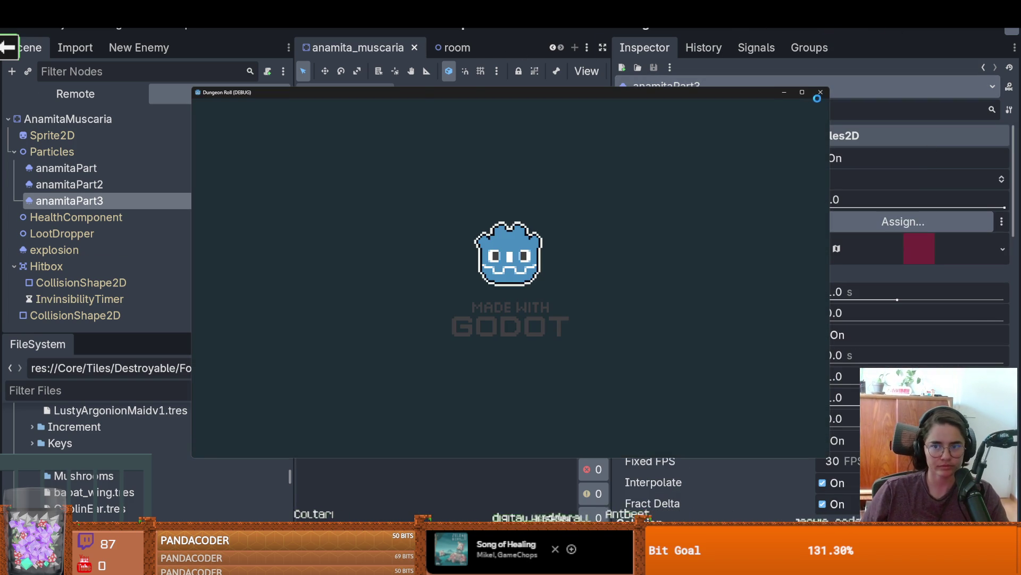
key("F8")
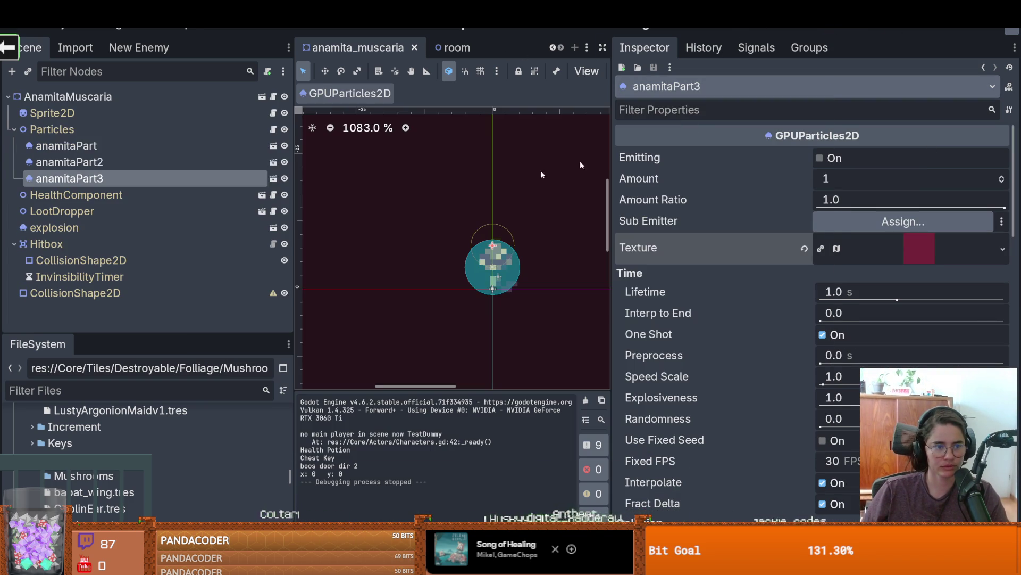
left_click(108, 242)
left_click(108, 229)
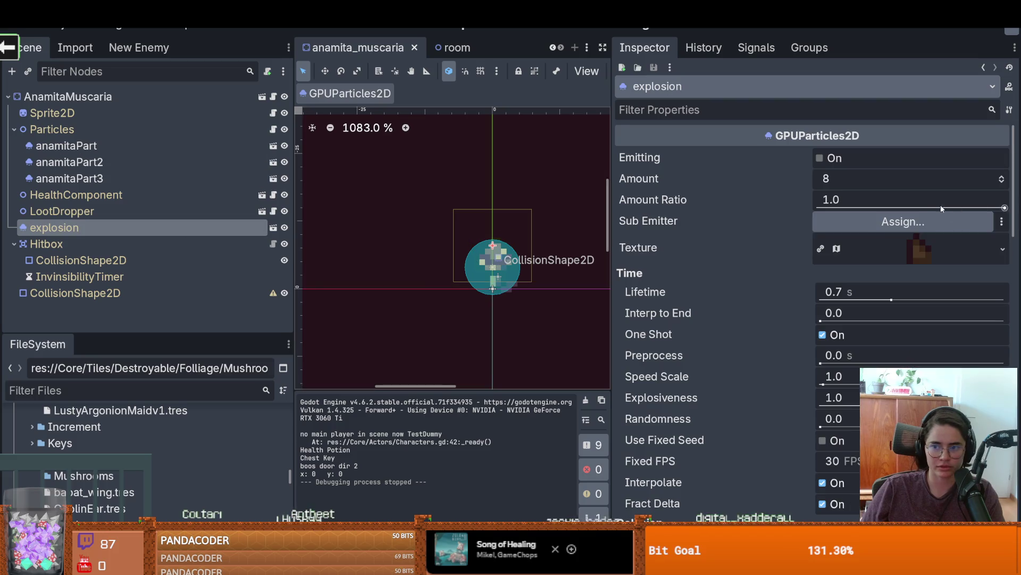
Step: Make the explosion particles' texture unique, turn on Emitting, and run the scene again
left_click(1003, 249)
left_click(872, 459)
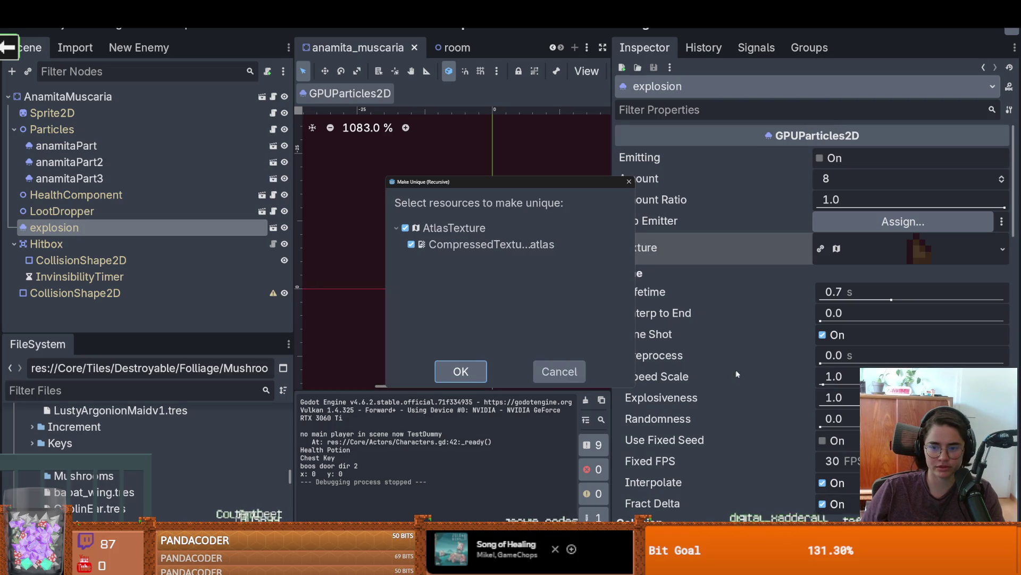
left_click(479, 375)
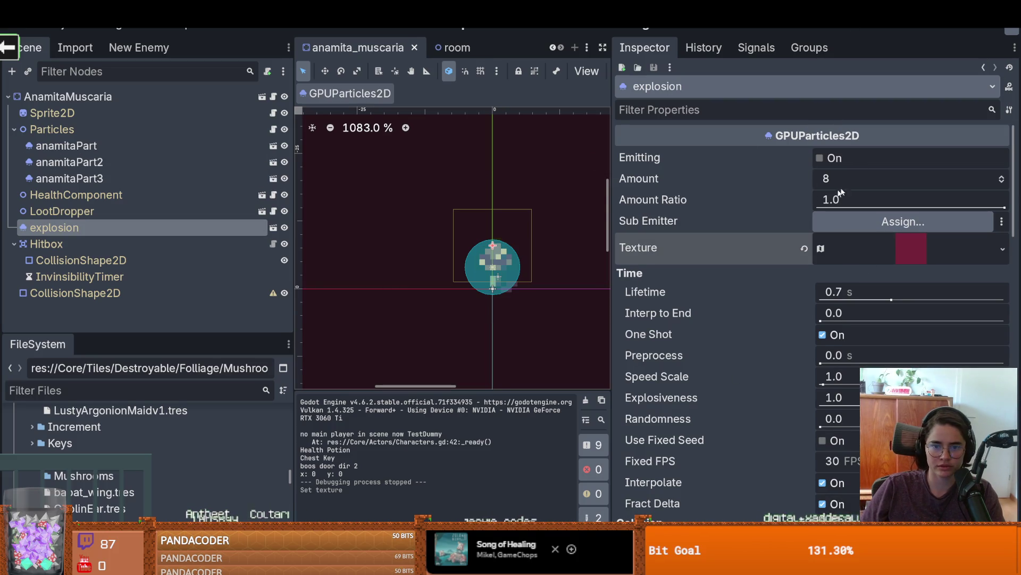
left_click(820, 159)
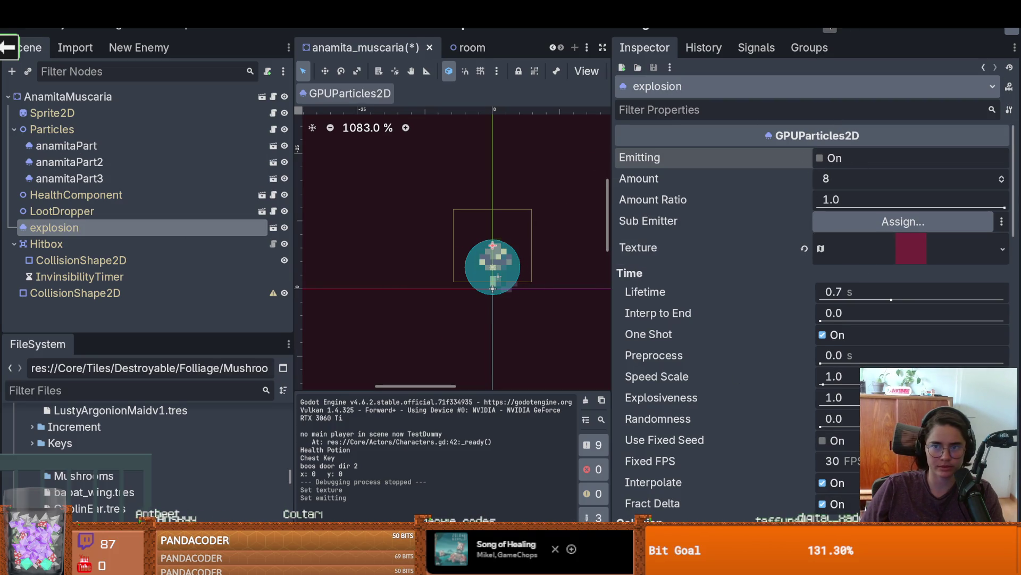
key("F6")
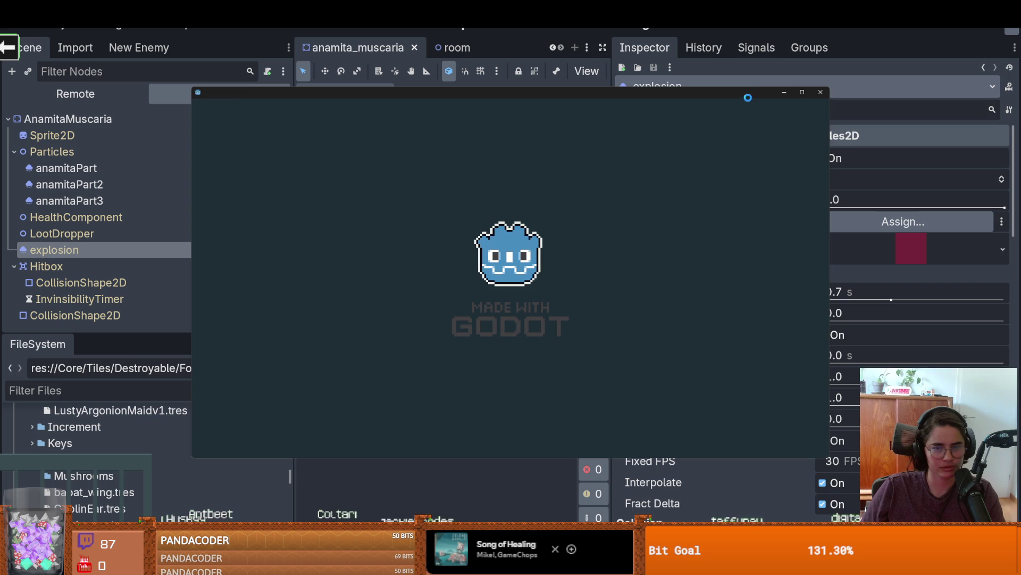
Step: Test-play the game fullscreen, walking the knight down to hit the bottom-row mushrooms
left_click(802, 93)
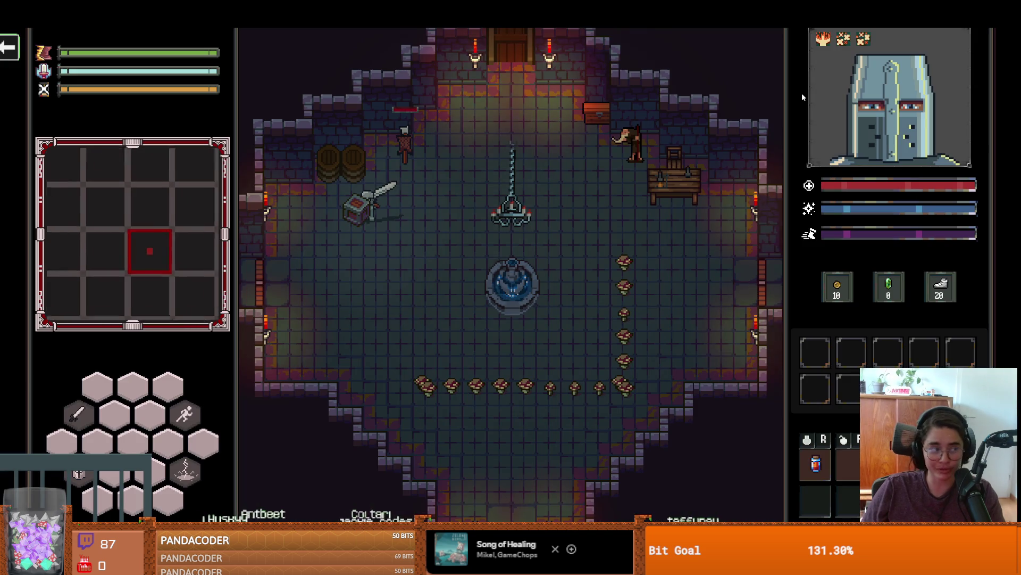
key("s")
left_click(452, 404)
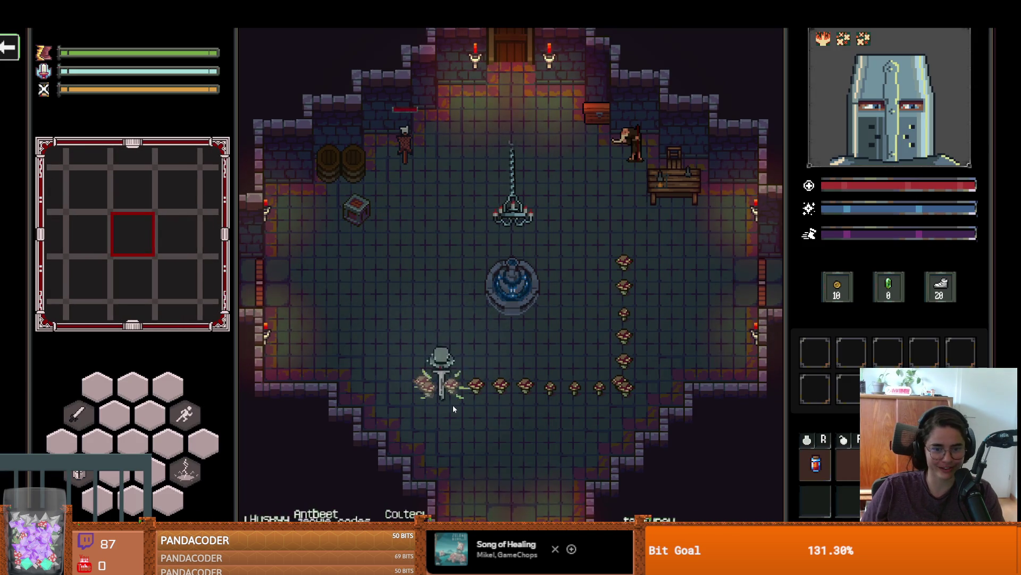
key("F8")
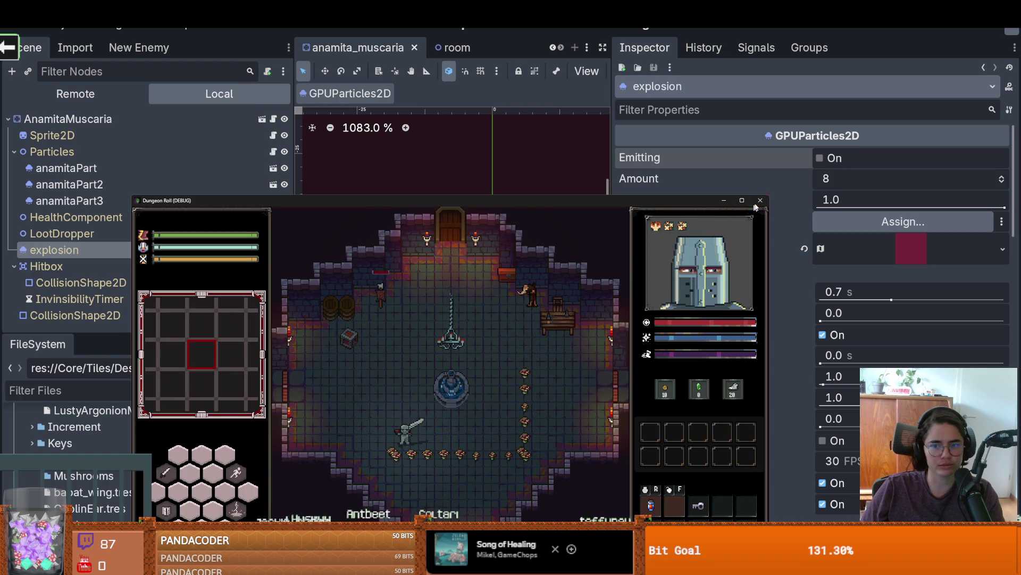
Step: Set the HealthComponent's Max Health to 1 and retest, smashing mushrooms along the bottom row
left_click(92, 196)
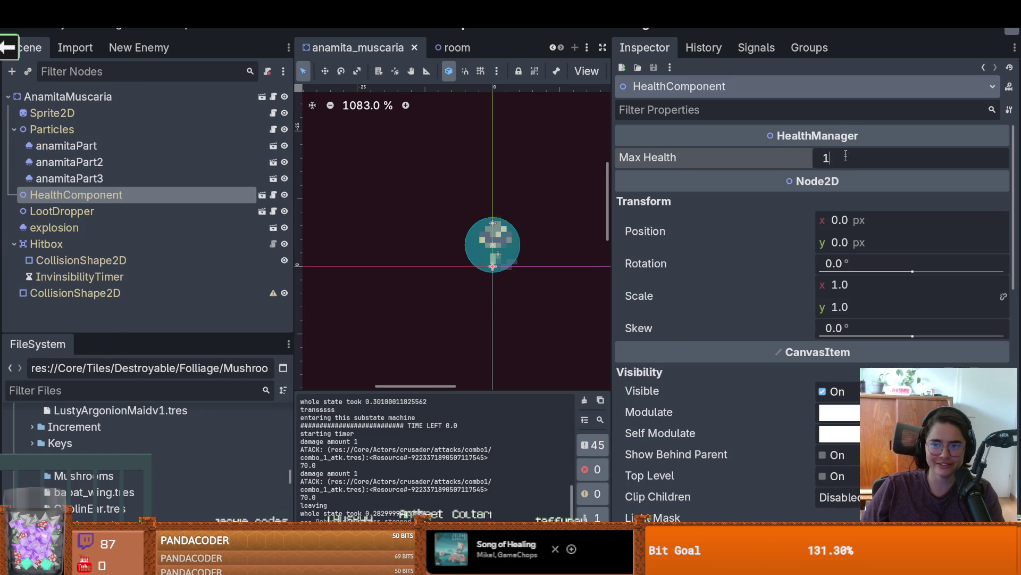
key("F5")
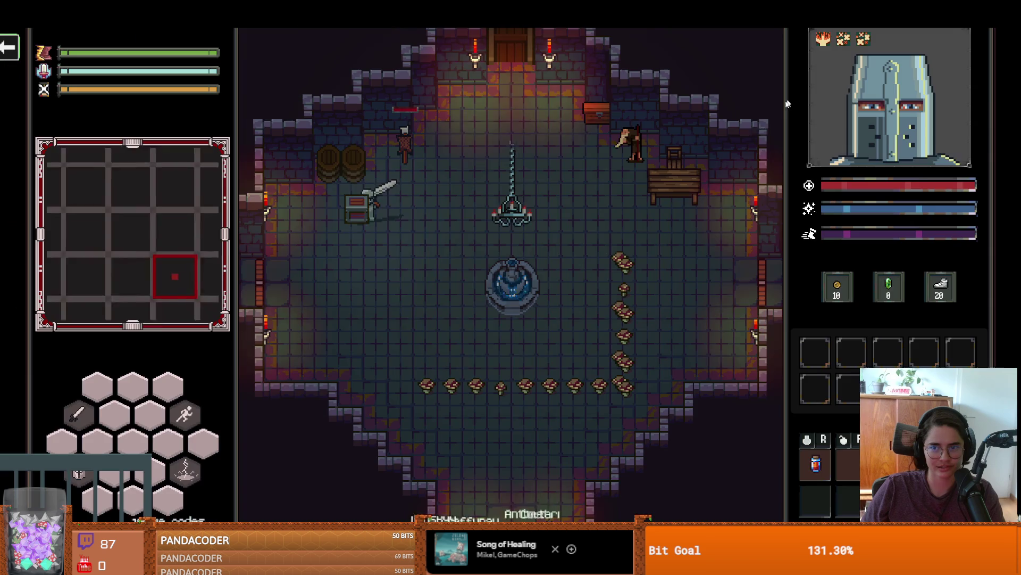
key("s")
key("d")
left_click(450, 405)
key("s")
left_click(503, 399)
left_click(554, 397)
key("d")
left_click(590, 398)
key("d")
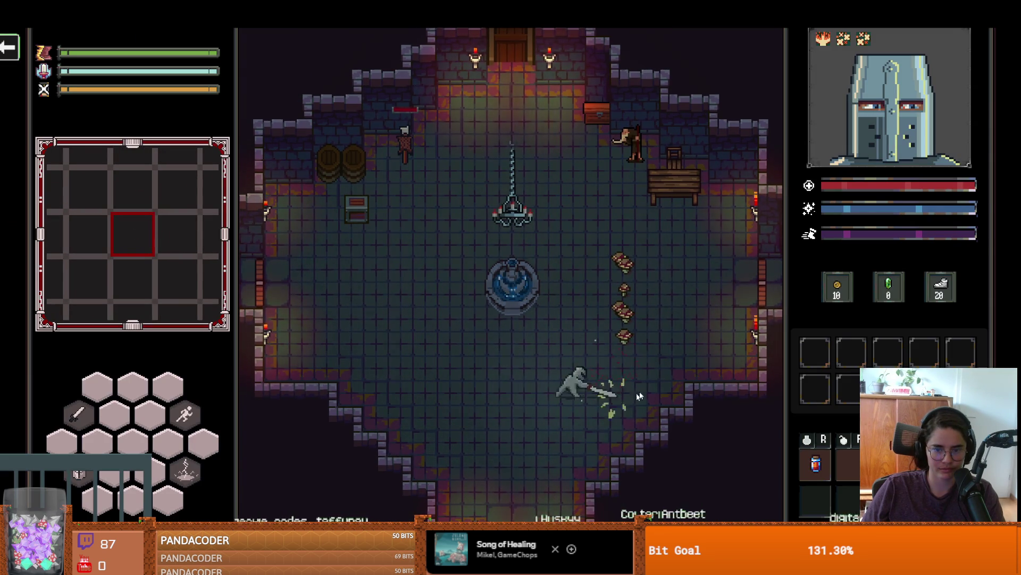
key("Escape")
Step: Save the mushroom scene, then reselect the HealthComponent and explosion particles nodes
key("ctrl+s")
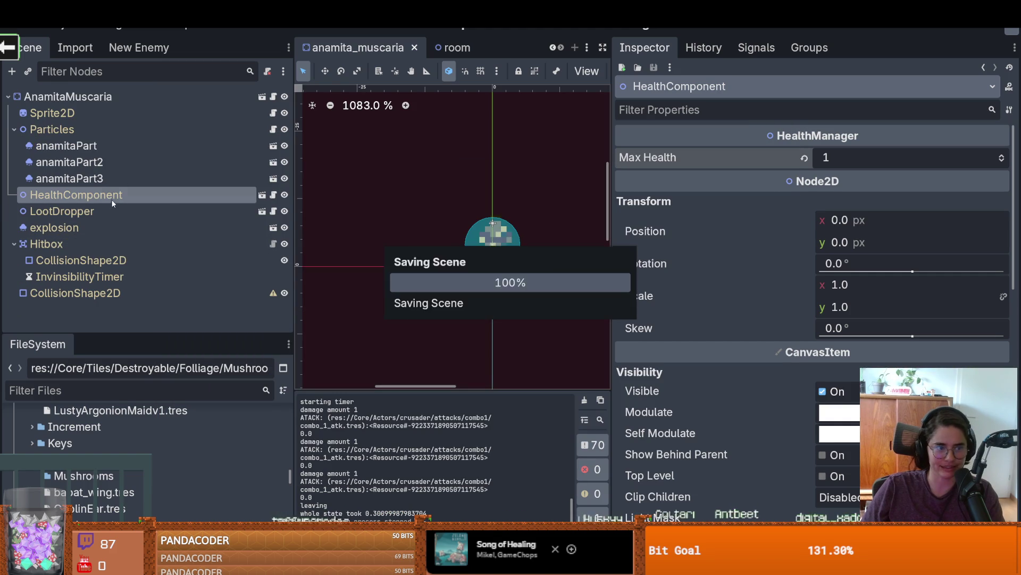
left_click(110, 211)
left_click(82, 196)
left_click(54, 228)
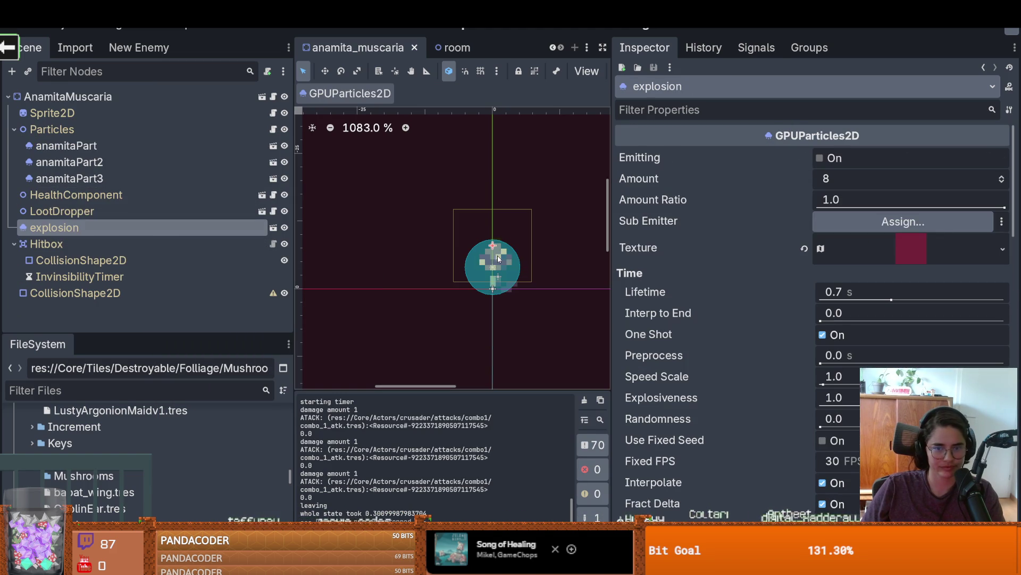
Step: Set the explosion texture's atlas region to the 2×2 yellow-red pixels at 82,19, then relaunch the game
left_click(914, 248)
left_click(914, 247)
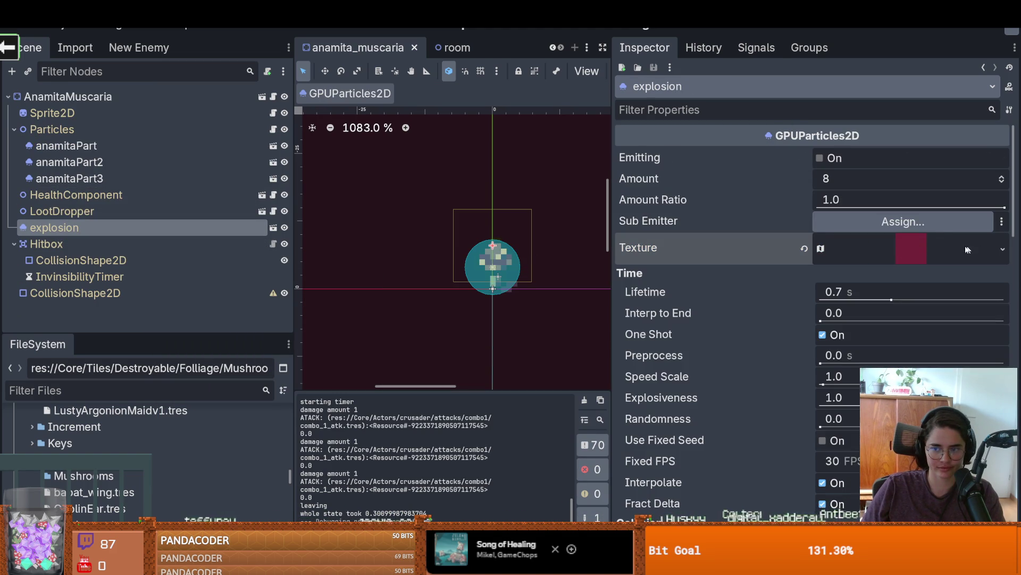
left_click(900, 255)
left_click(1003, 249)
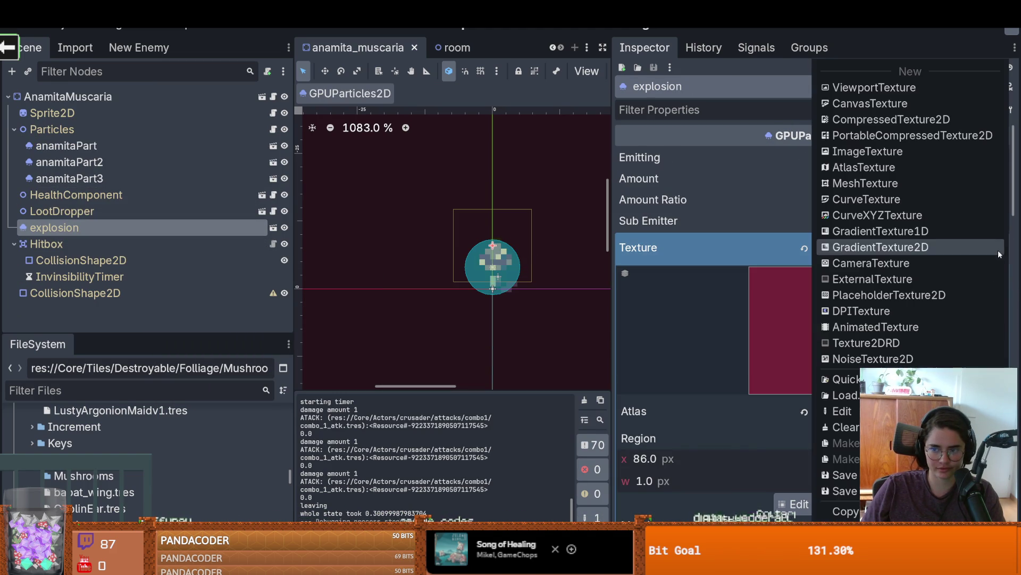
left_click(798, 504)
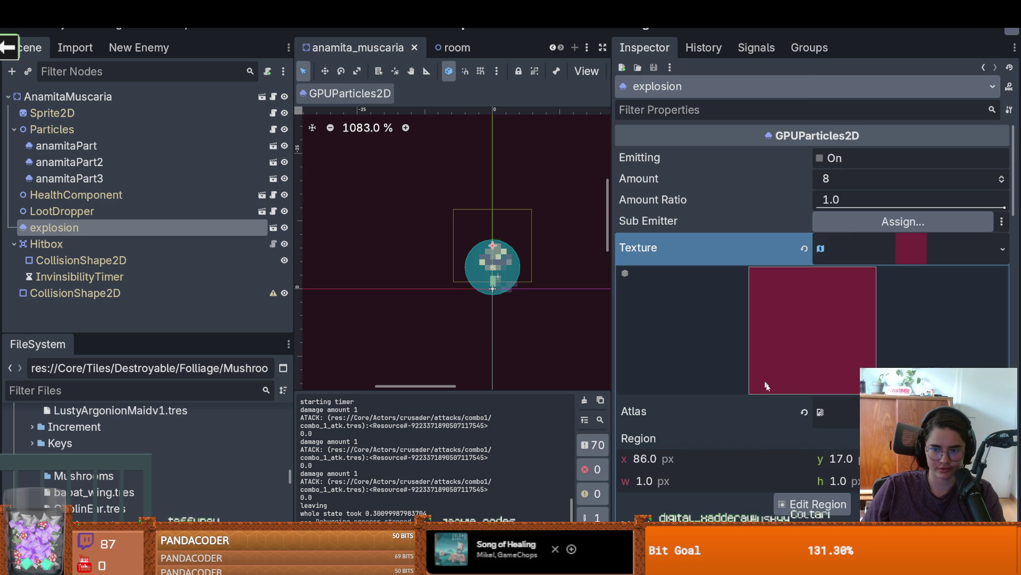
left_click(798, 504)
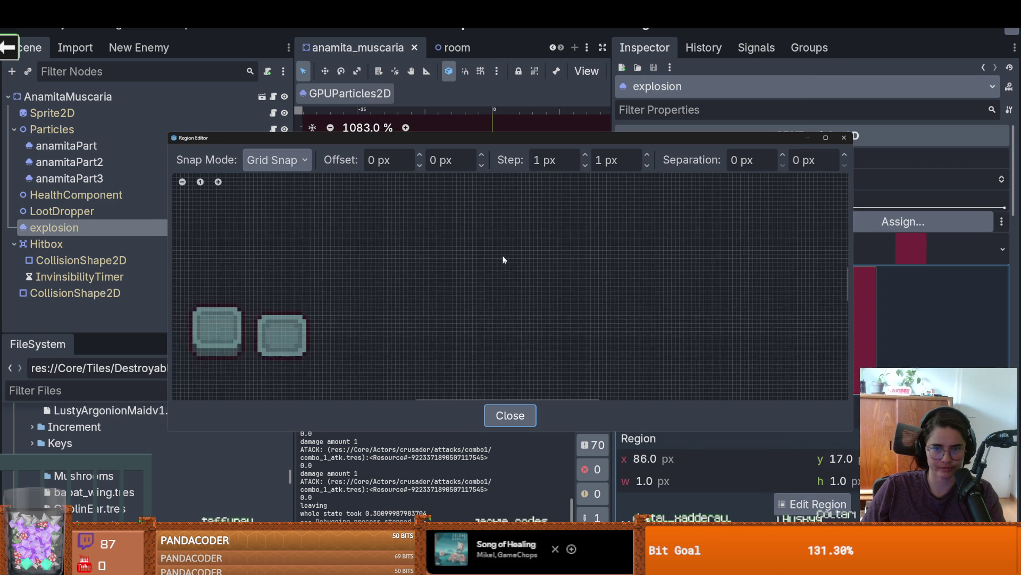
scroll(521, 278, "up", 5)
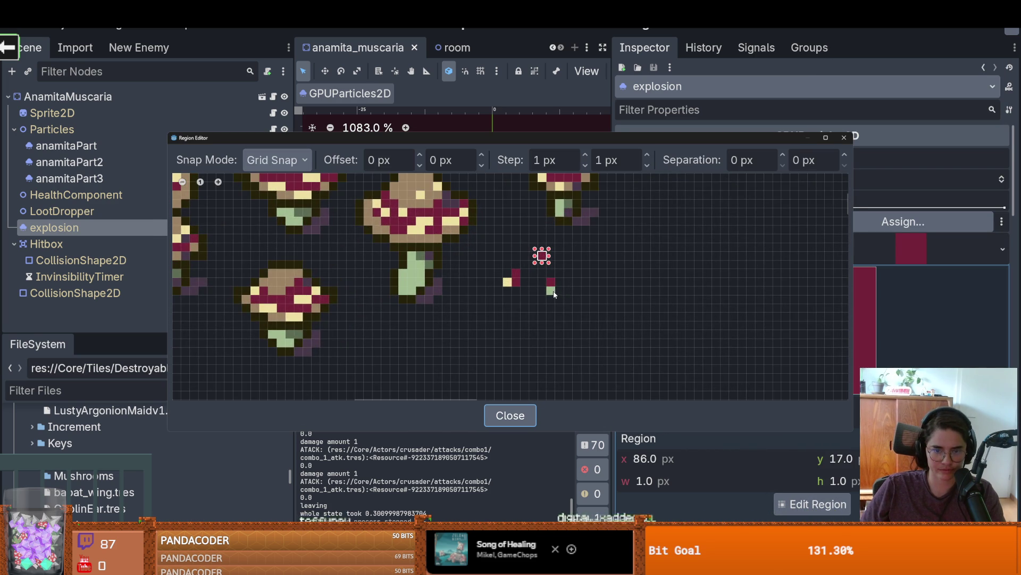
left_click_drag(517, 282, 502, 268)
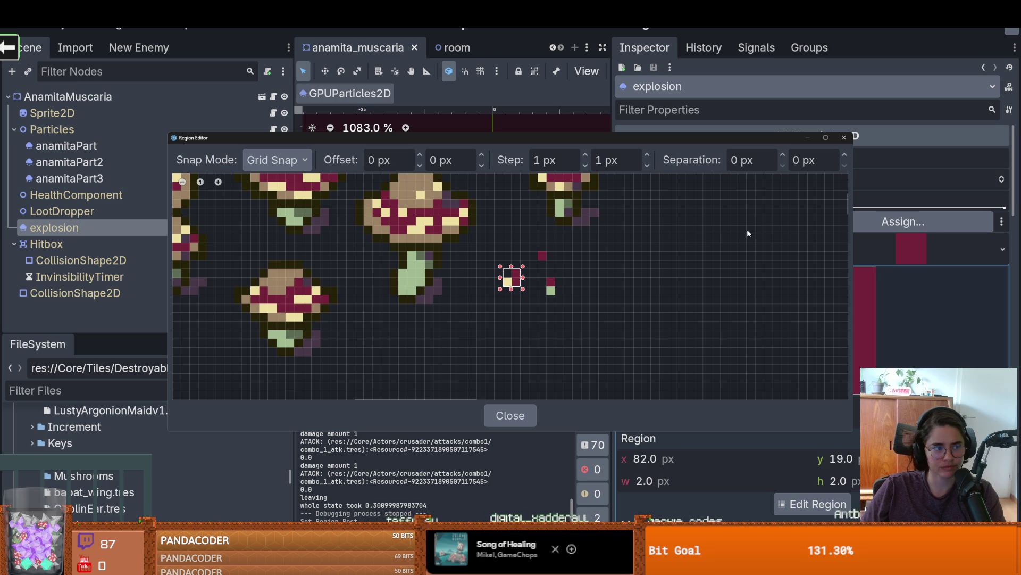
left_click(843, 138)
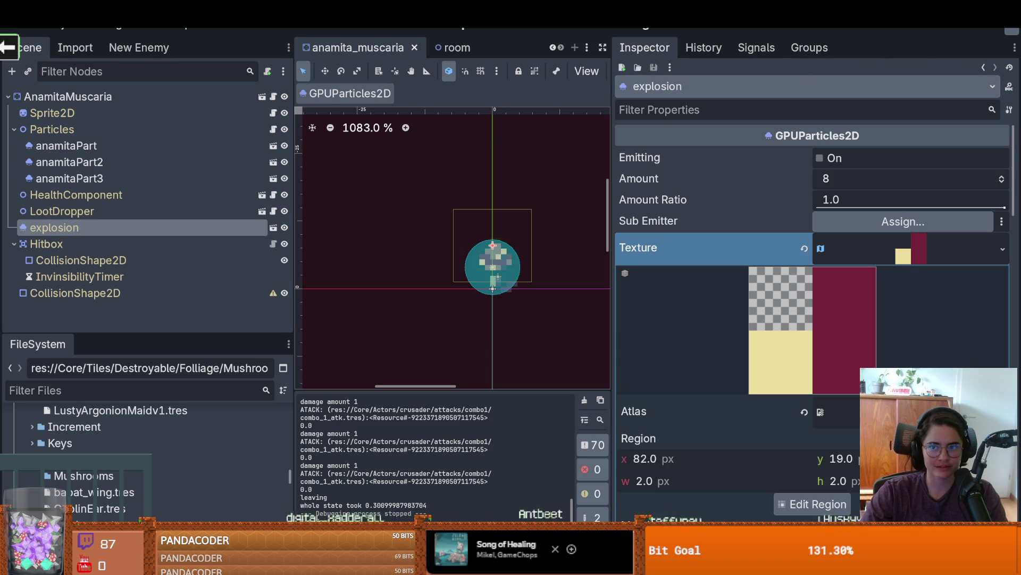
key("F5")
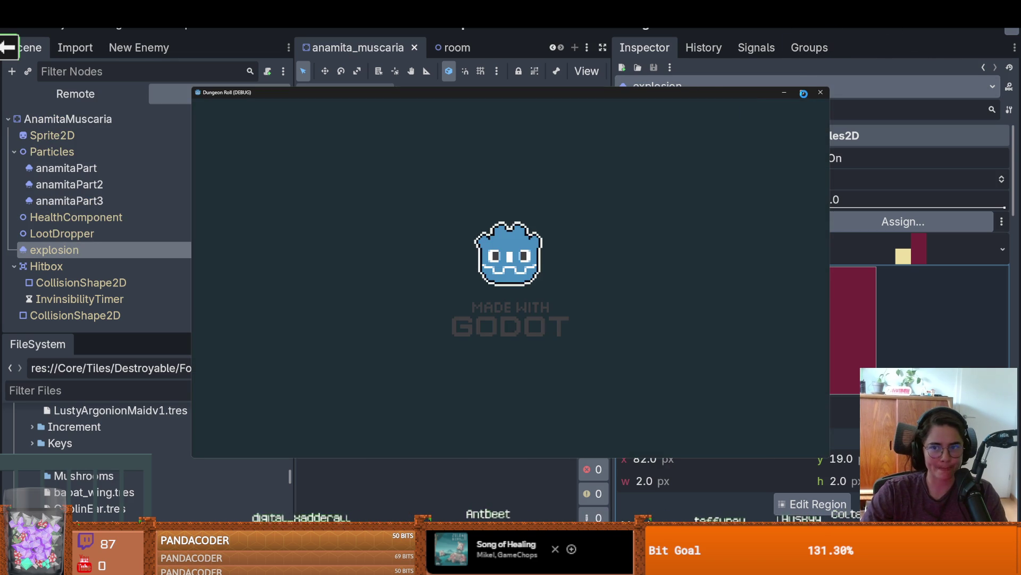
Step: Walk the knight down to the bottom mushroom row and smash every mushroom in it
key("d")
key("s")
key("d")
key("s")
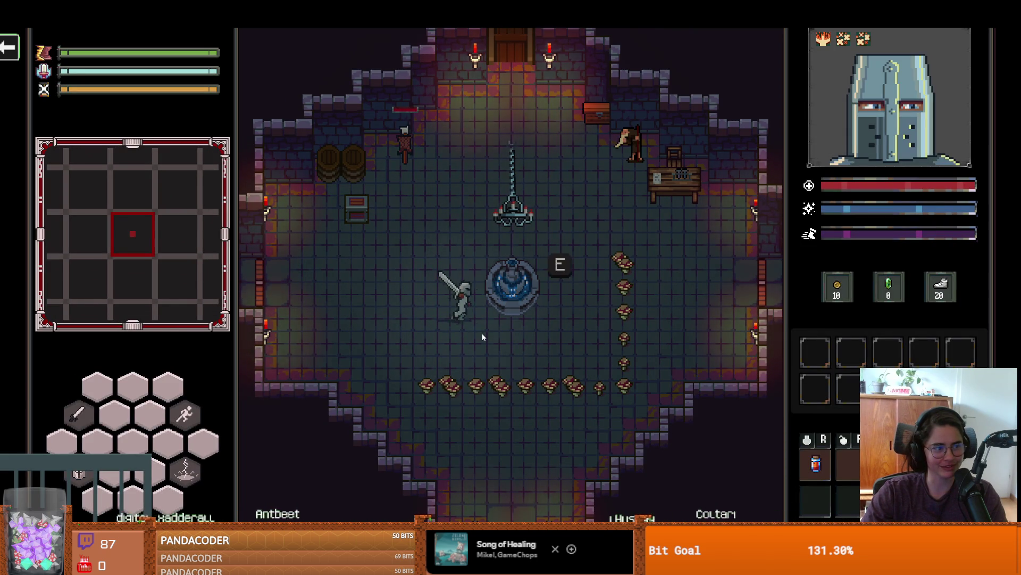
right_click(461, 388)
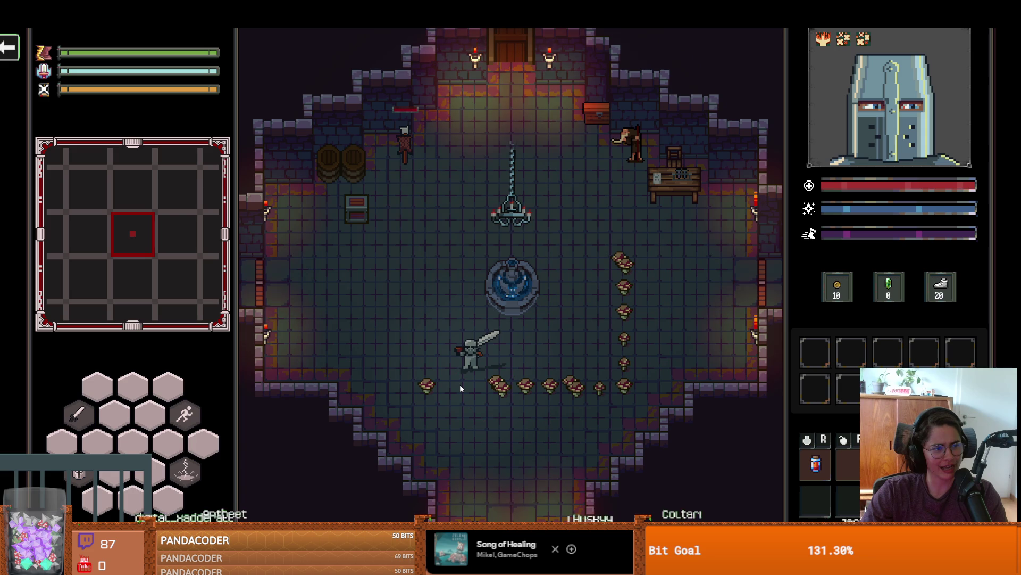
key("a")
left_click(423, 391)
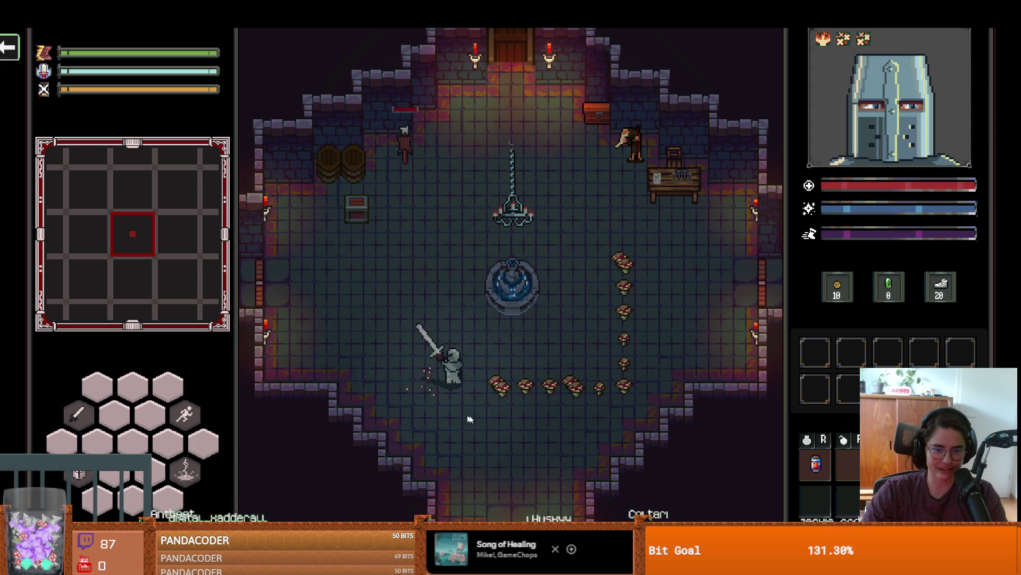
left_click(575, 404)
key("d")
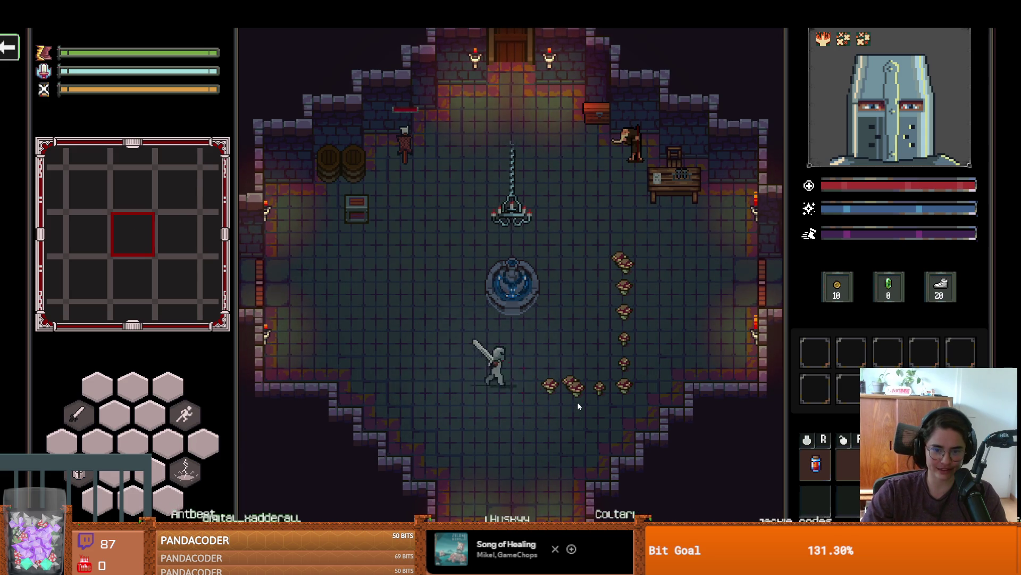
key("d")
left_click(594, 402)
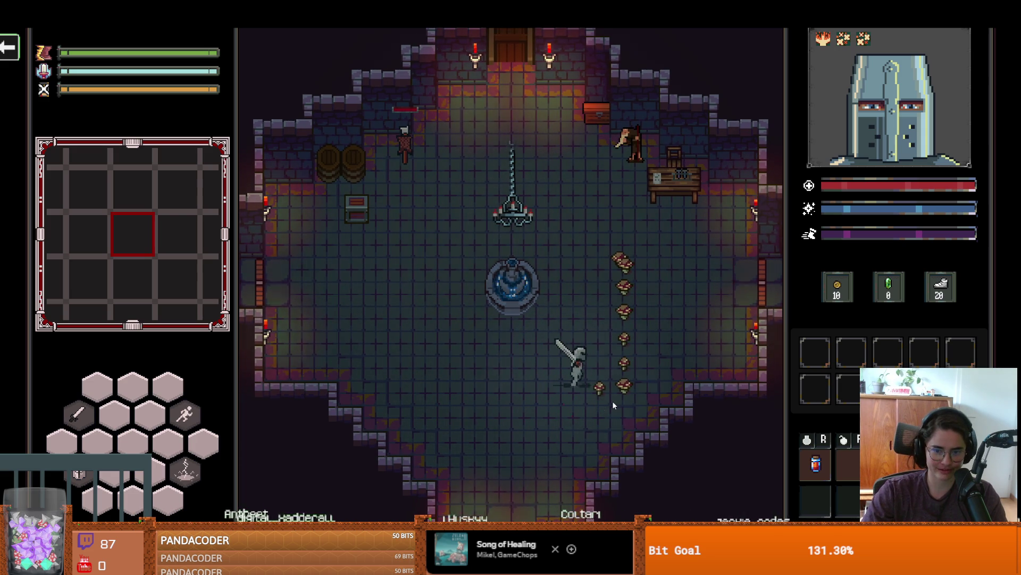
Step: Smash the right-side mushroom column and take the game out of fullscreen
left_click(633, 300)
key("w")
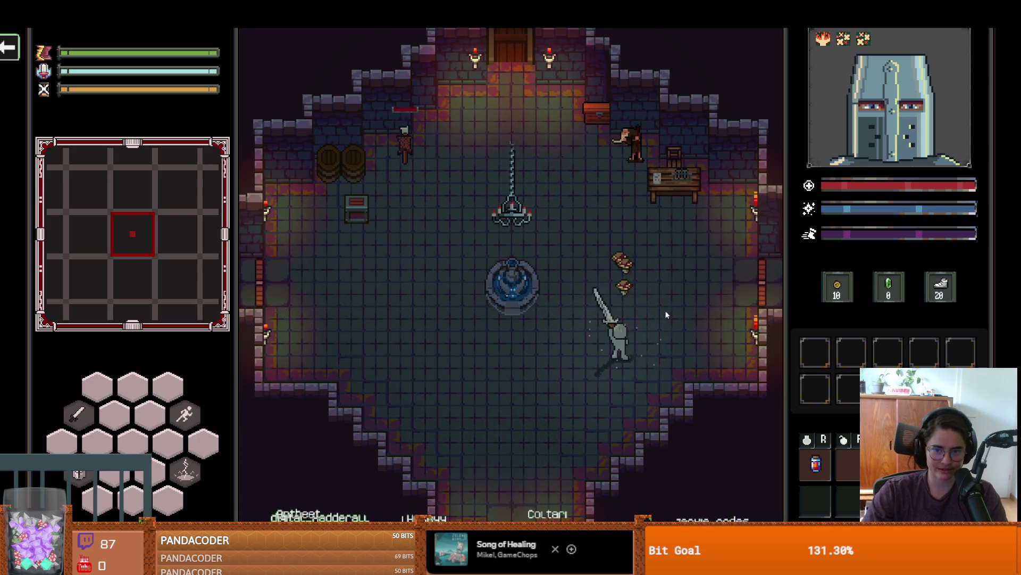
left_click(673, 327)
left_click(686, 276)
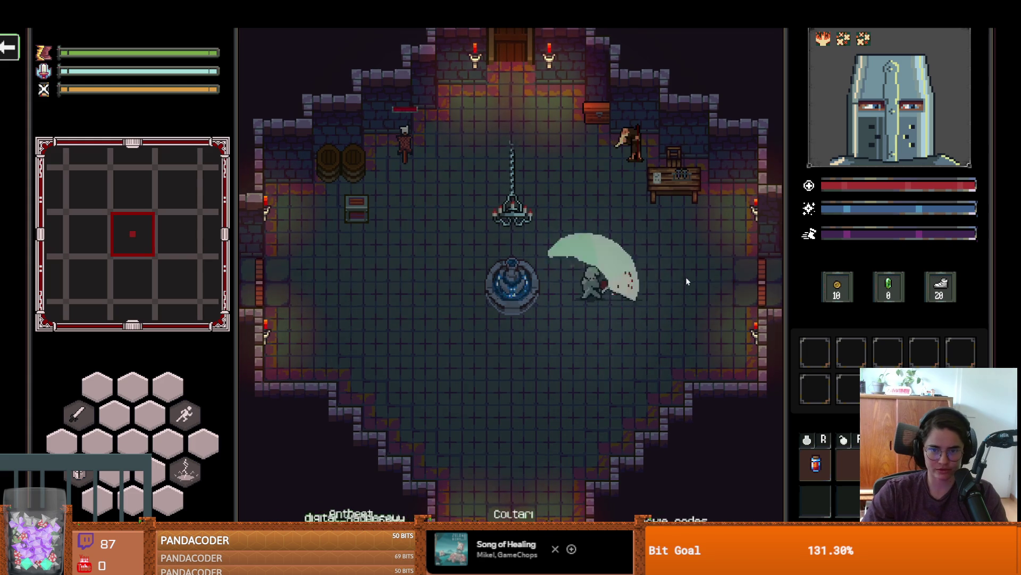
key("F11")
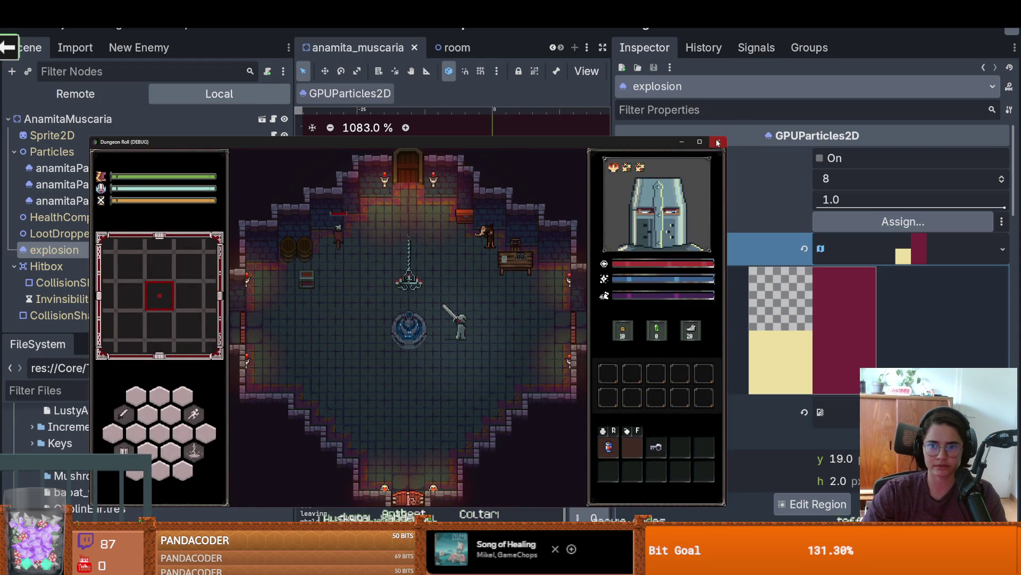
Step: Close the game window and enlarge the FileSystem file list
left_click(718, 142)
left_click_drag(77, 329, 77, 107)
scroll(77, 419, "up", 5)
scroll(36, 391, "down", 1)
Step: Create an ItemData resource in the Mushrooms folder saved as AnamitaMuscaria.tres
right_click(57, 388)
mouse_move(202, 318)
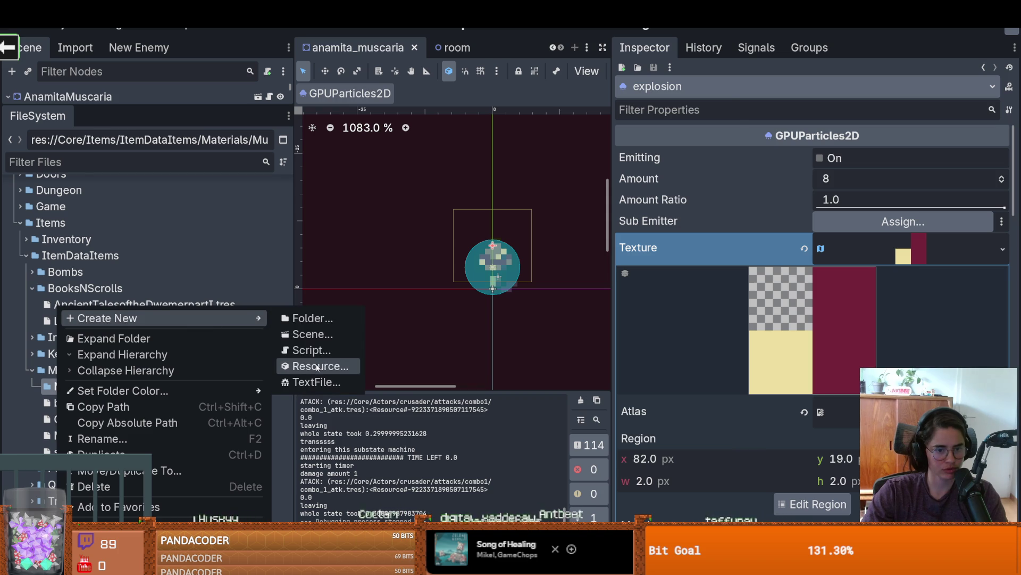
left_click(318, 366)
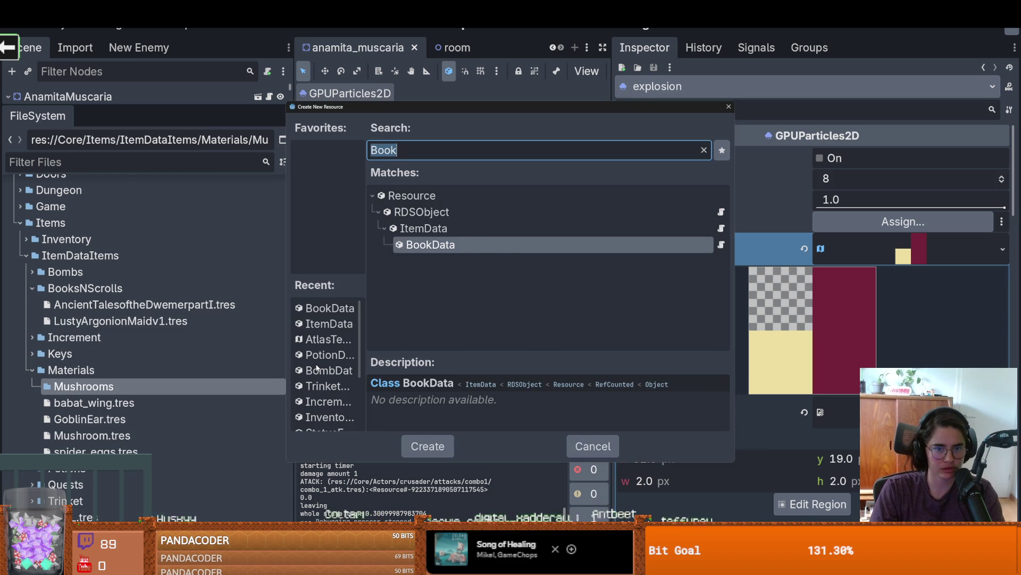
type("data")
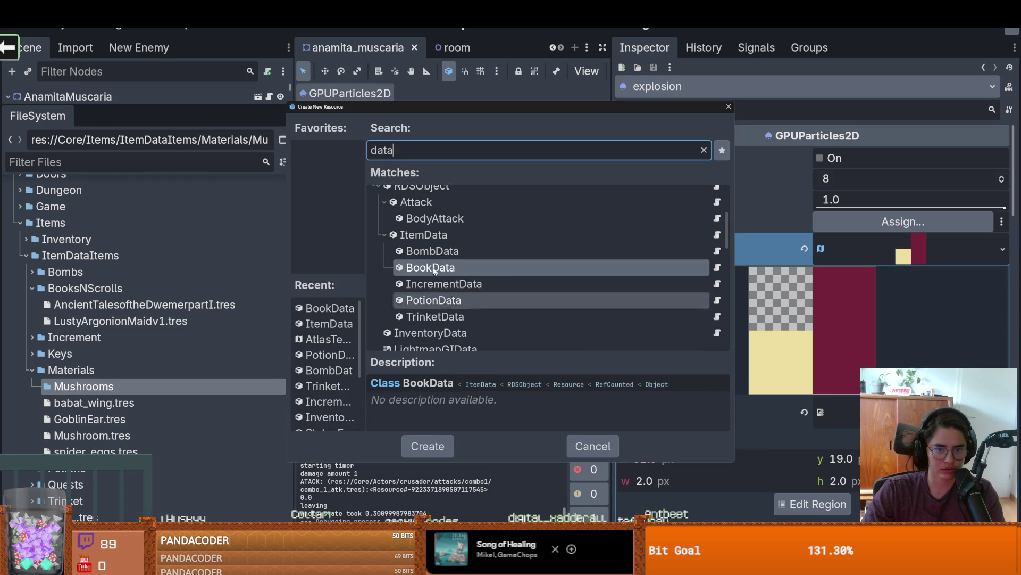
left_click(424, 240)
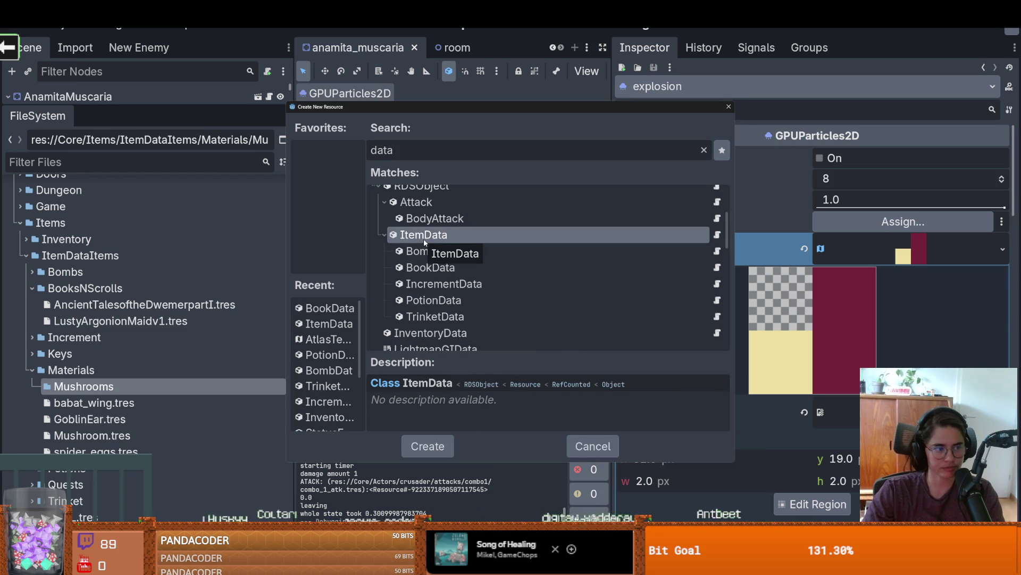
double_click(424, 240)
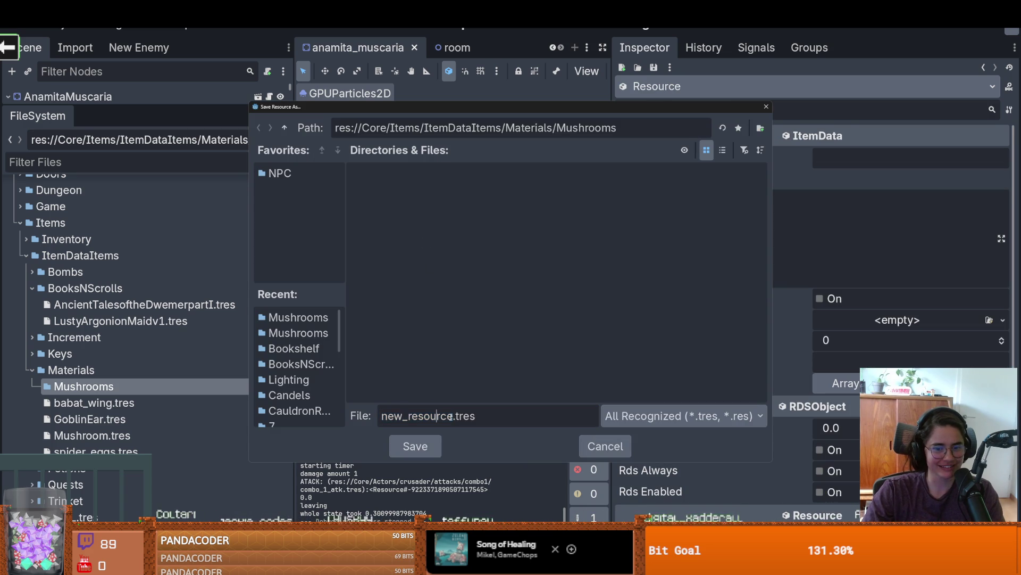
type("Anamita")
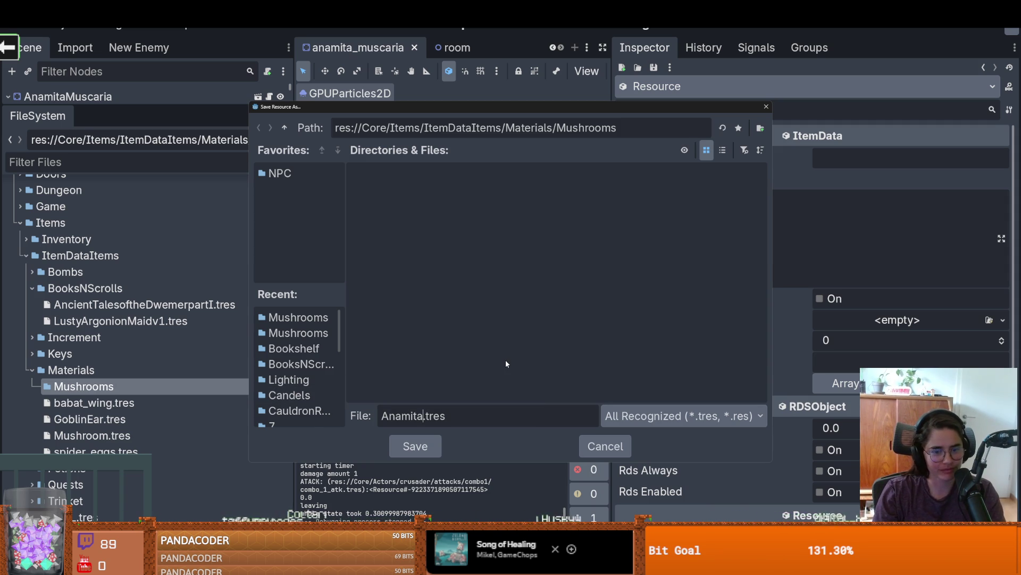
type("Muscaria")
key("Return")
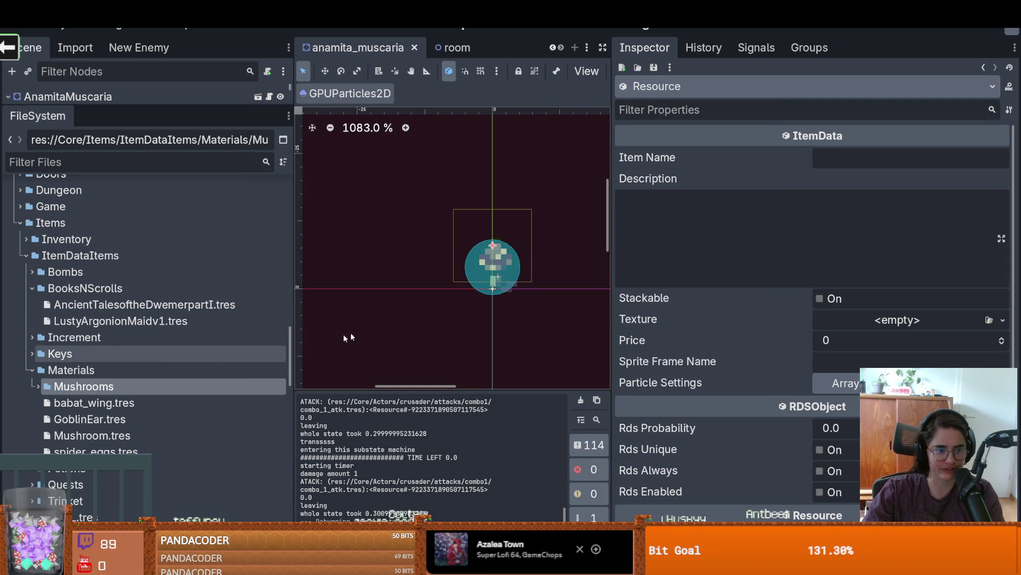
Step: Give AnamitaMuscaria.tres the Item Name 'Anamita Muscaria', turn on Stackable, and paste an AtlasTexture
double_click(92, 391)
left_click(101, 403)
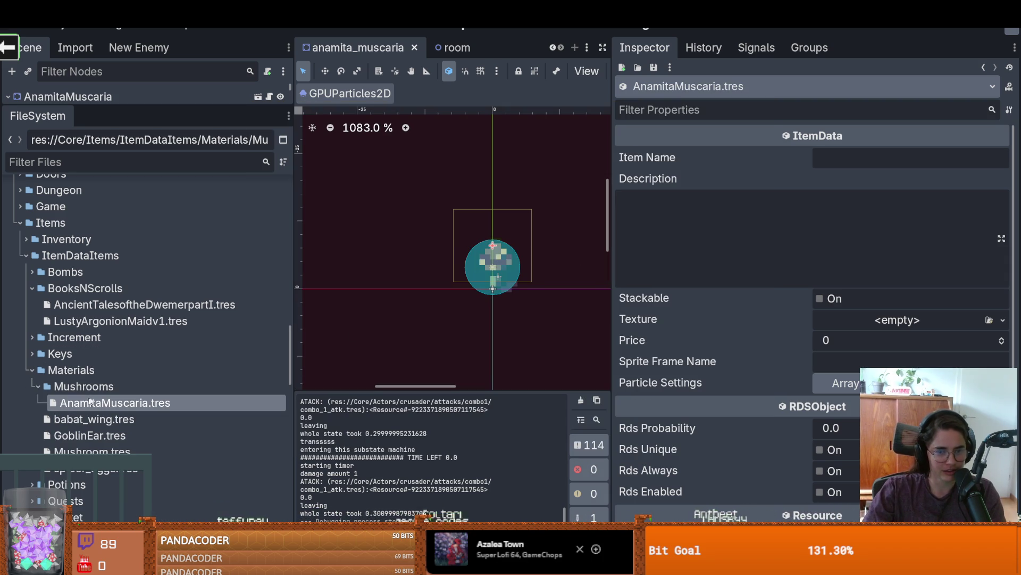
left_click(845, 161)
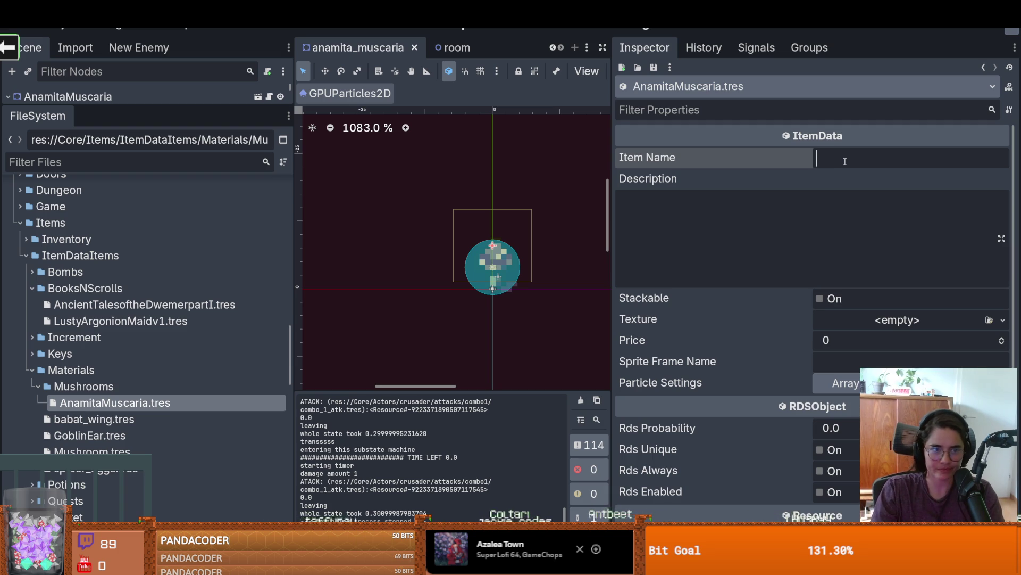
type("Anamita ")
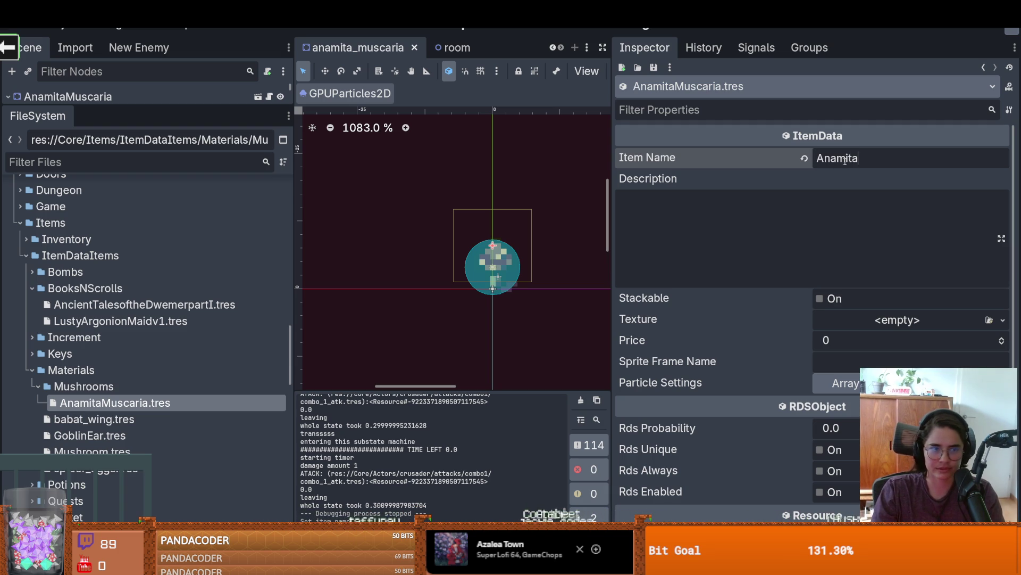
type("Muscaria")
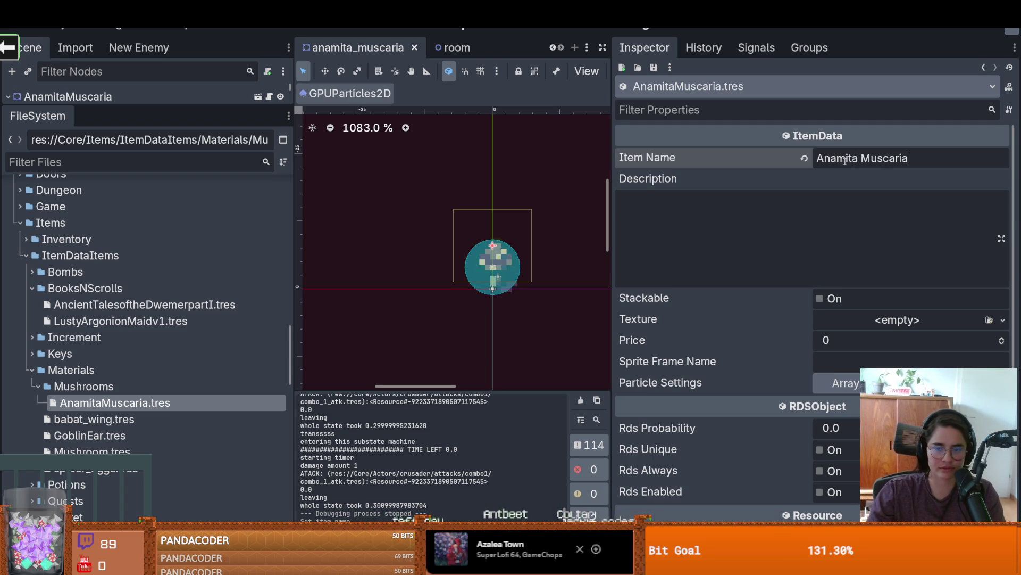
left_click(754, 235)
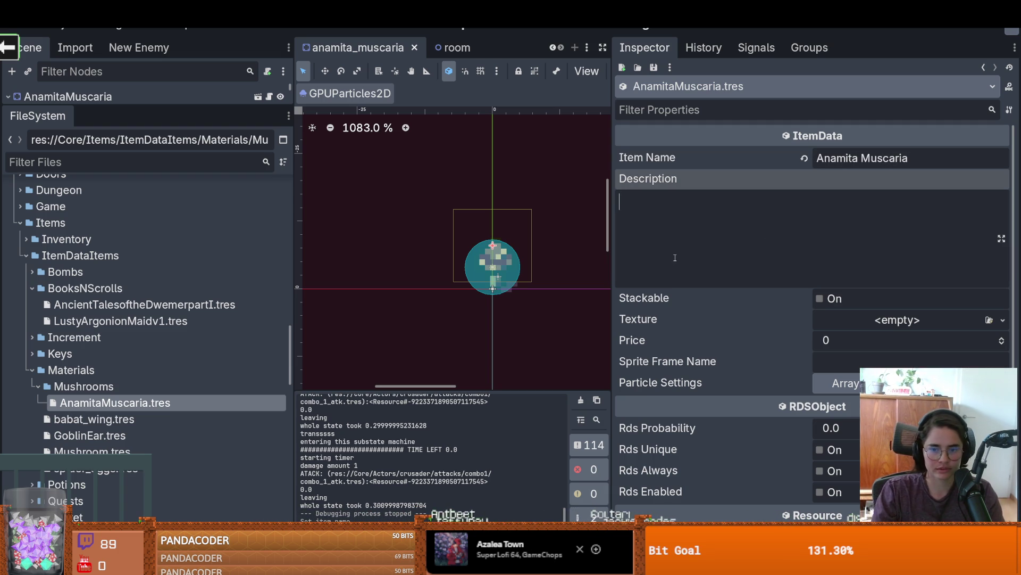
left_click(822, 299)
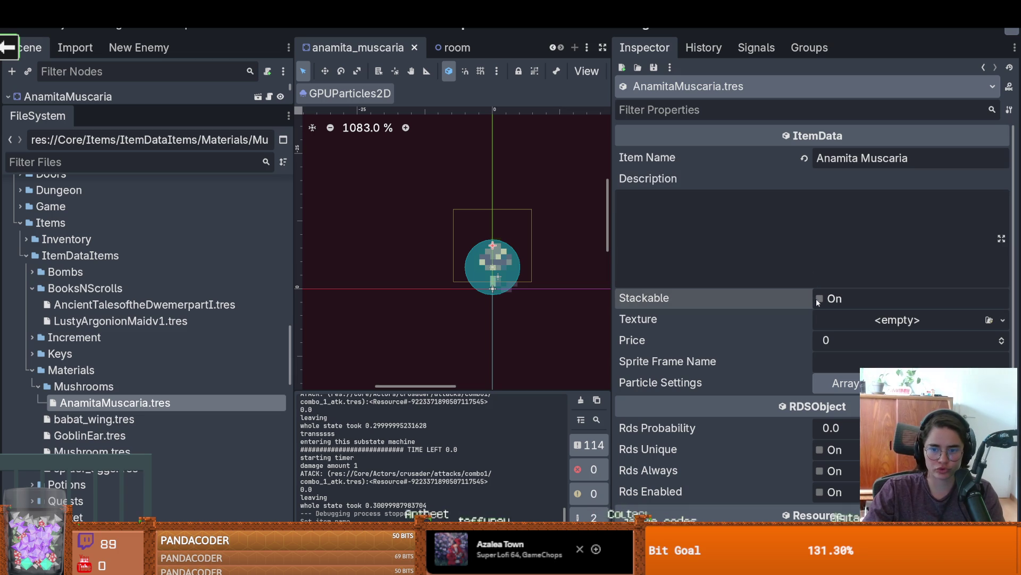
left_click(1000, 321)
left_click(920, 334)
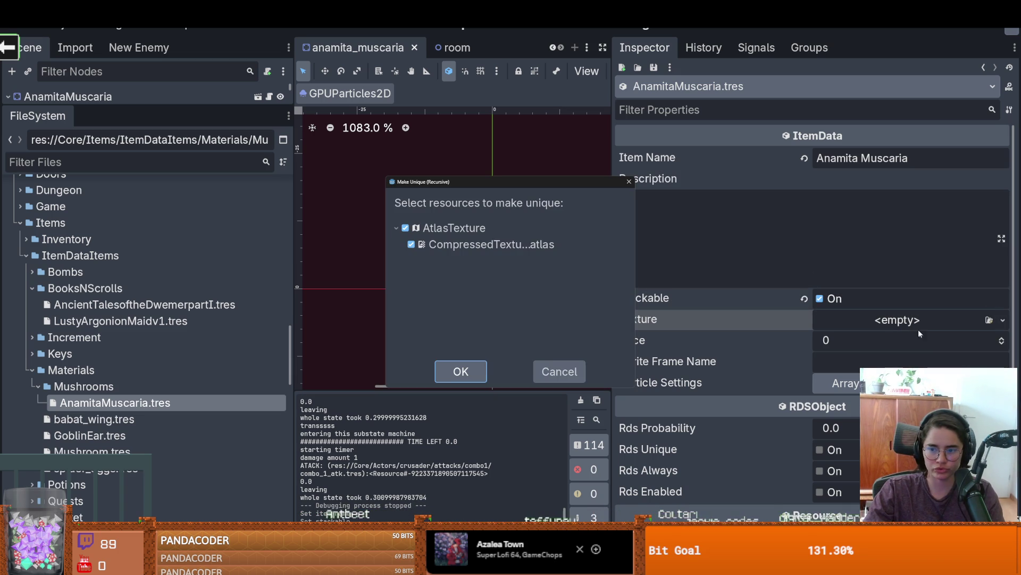
Step: Make the item's pasted AtlasTexture unique and bring up its region editor
left_click(482, 374)
left_click(911, 322)
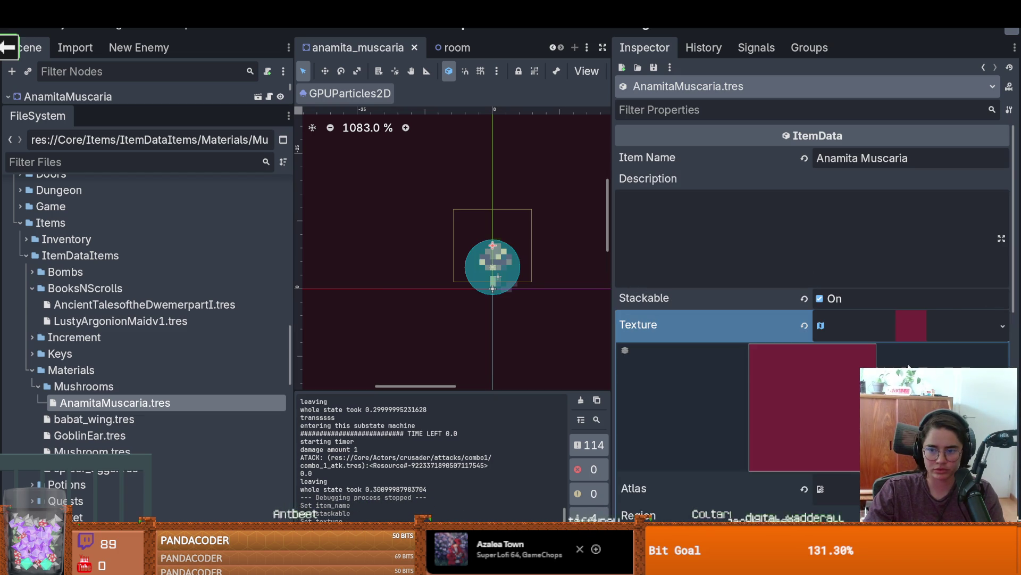
scroll(828, 478, "down", 2)
left_click(828, 478)
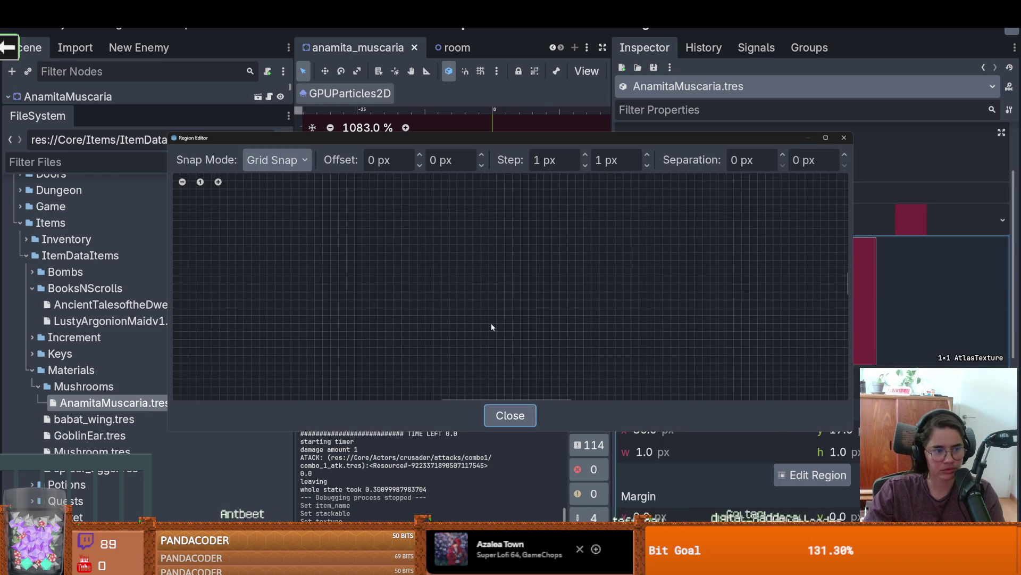
Step: Pick the 16×16 red-capped mushroom cell at 48,16 on a 16 px grid and save
scroll(491, 326, "down", 3)
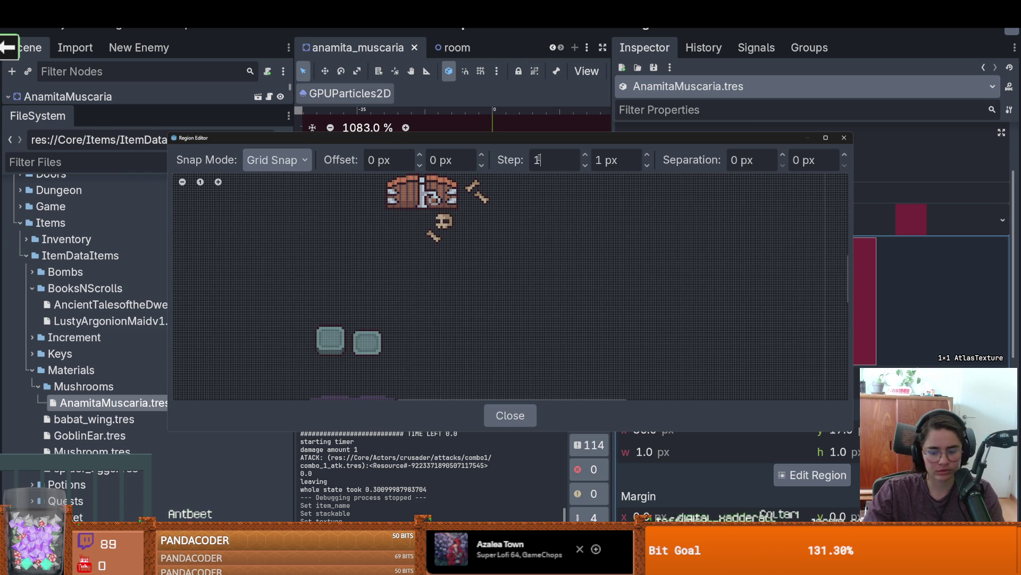
left_click(561, 160)
type("6")
left_click(602, 159)
type("6")
key("Return")
scroll(351, 288, "down", 6)
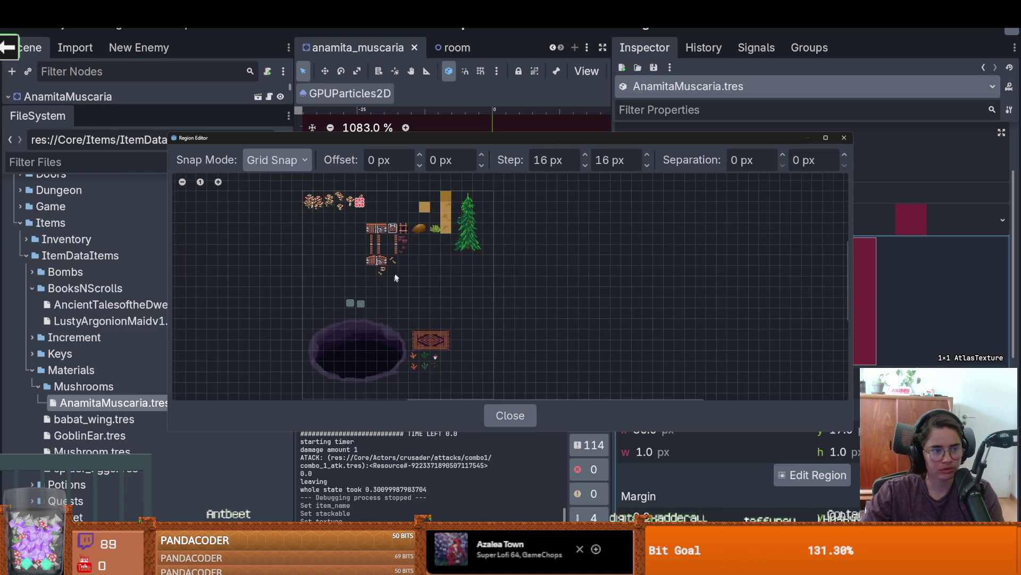
scroll(350, 302, "up", 6)
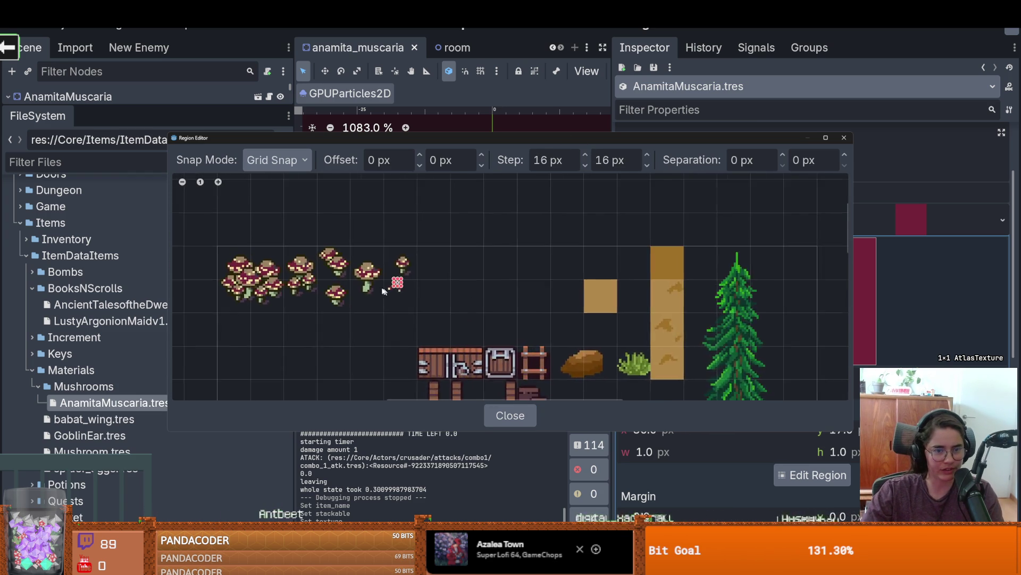
left_click(352, 318)
key("Escape")
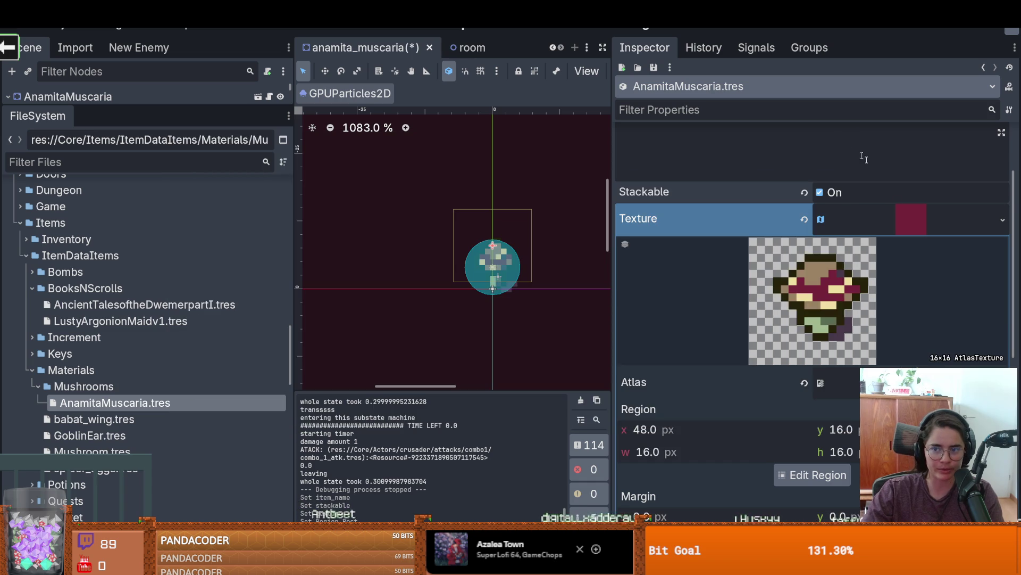
key("ctrl+s")
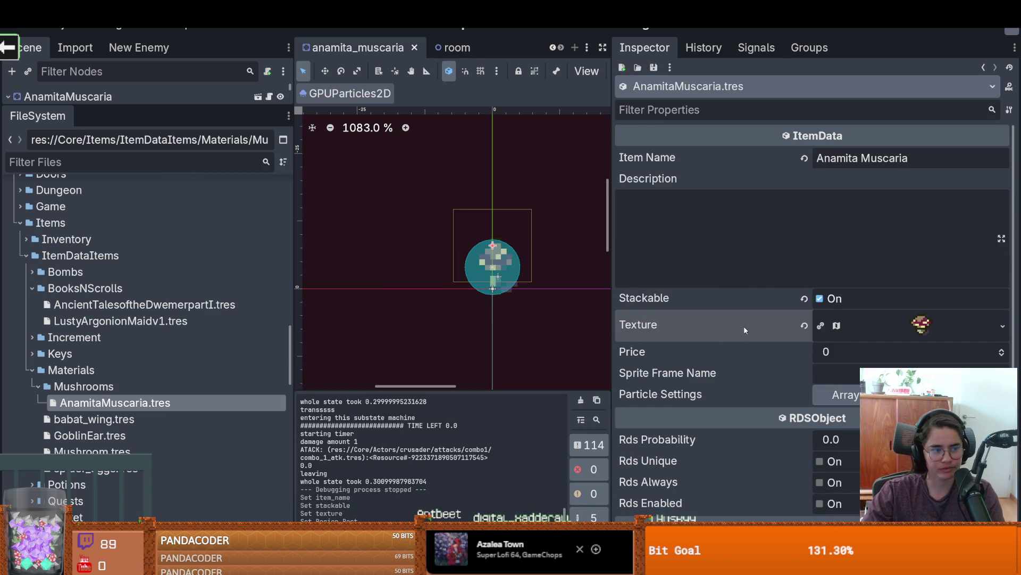
Step: Set the item's Price to 2, Rds Probability to 1.0, and enable Rds
left_click(916, 331)
key("ctrl+s")
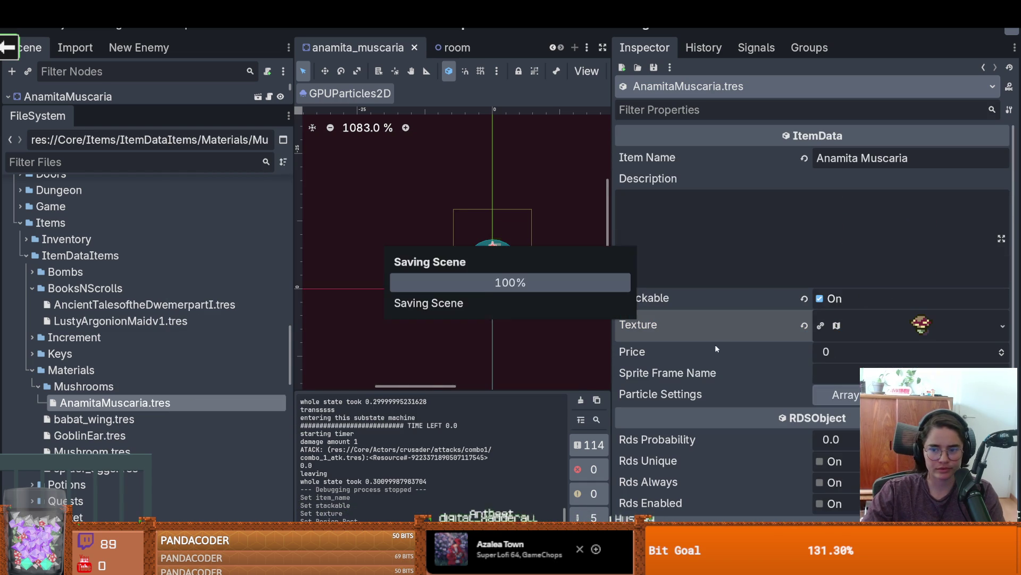
left_click(1001, 350)
left_click(1002, 350)
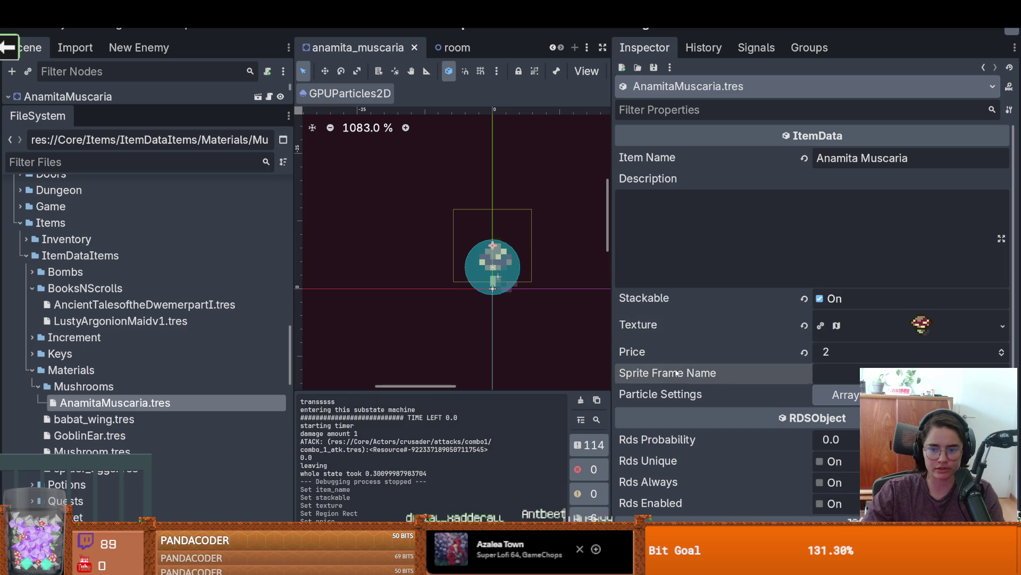
scroll(817, 373, "down", 3)
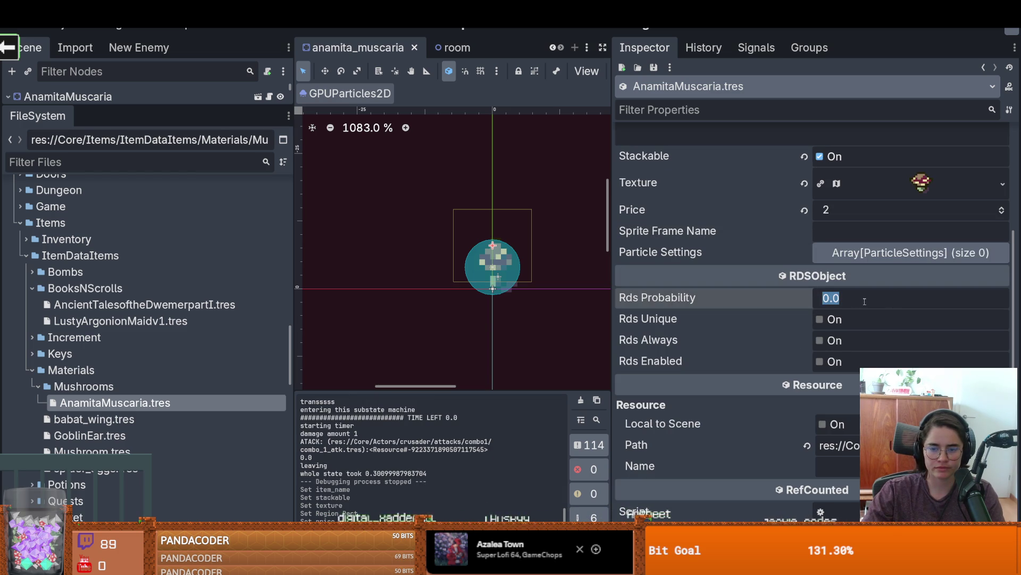
left_click(828, 364)
scroll(769, 340, "up", 3)
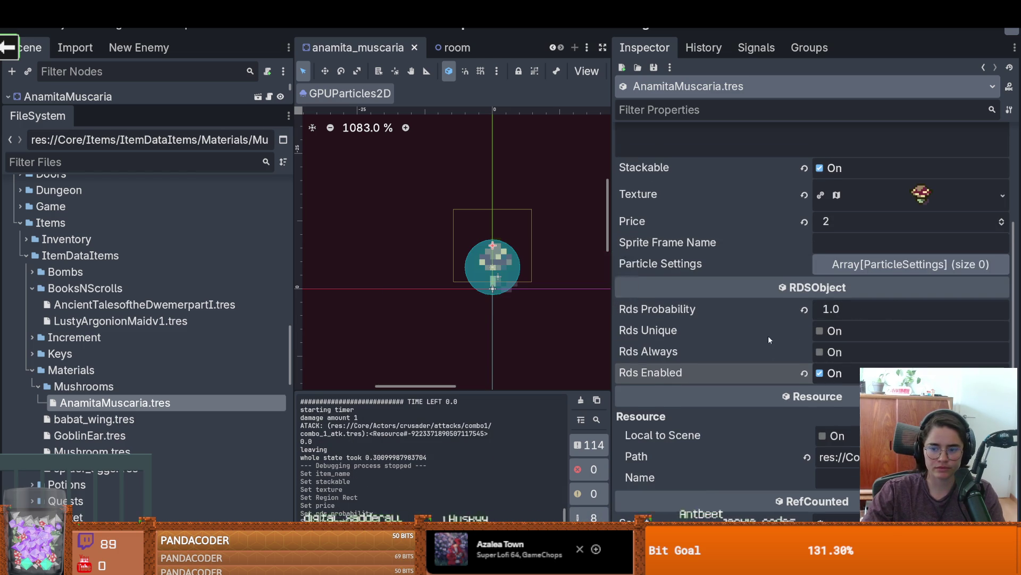
Step: Touch the item description, then return to the mushroom scene's node tree and select a node
left_click(754, 233)
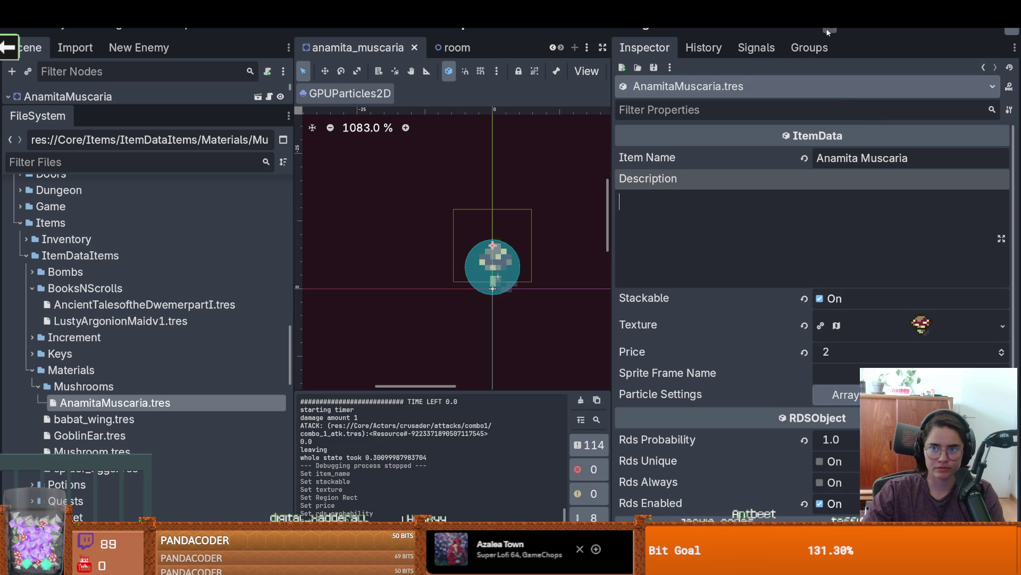
scroll(79, 239, "up", 5)
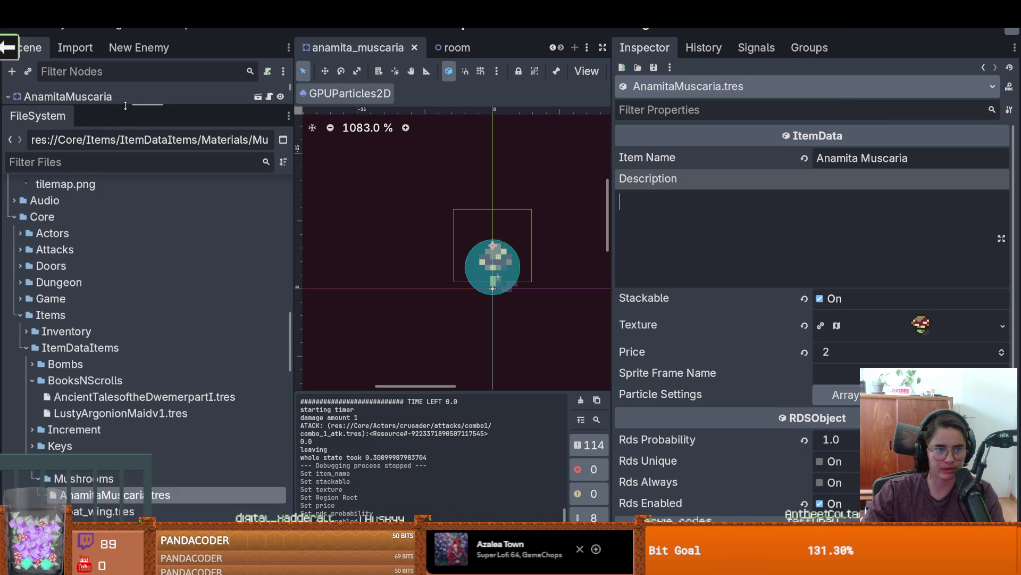
left_click_drag(122, 105, 122, 324)
left_click(122, 113)
Step: Give the LootDropper a new enabled RDSTable rolling 1 item with two content entries
left_click(106, 211)
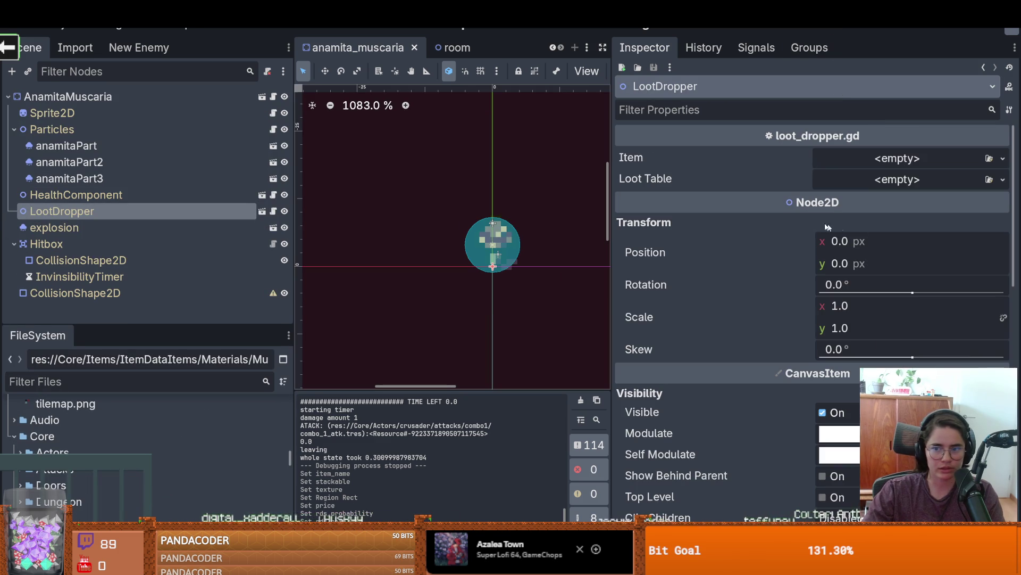
left_click(1003, 179)
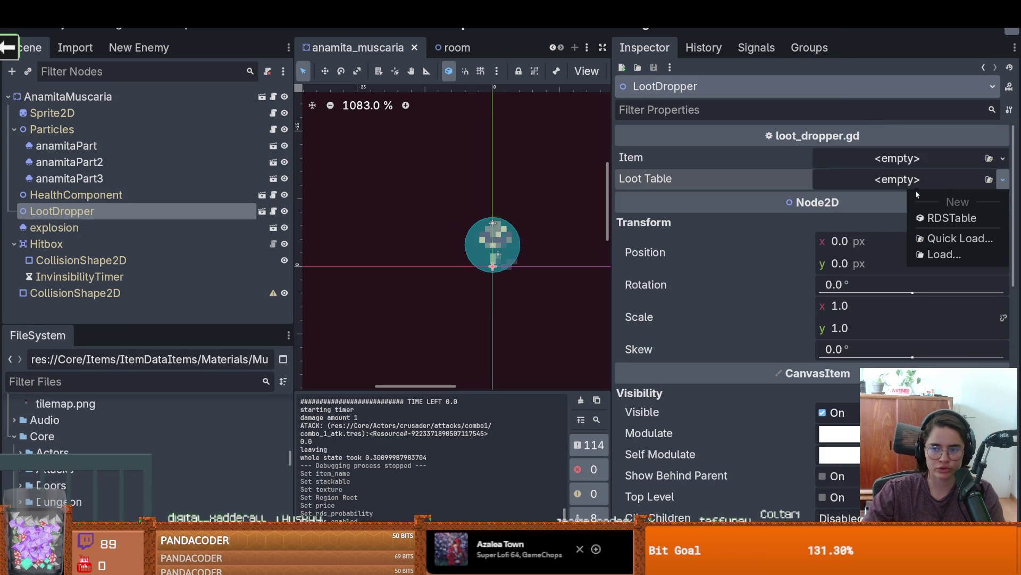
left_click(950, 218)
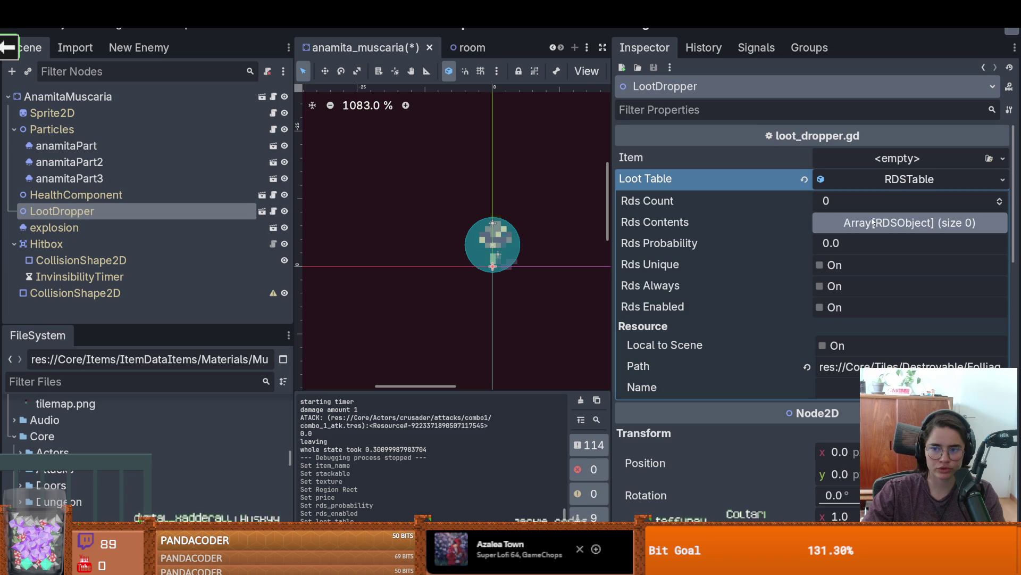
type("1")
left_click(878, 223)
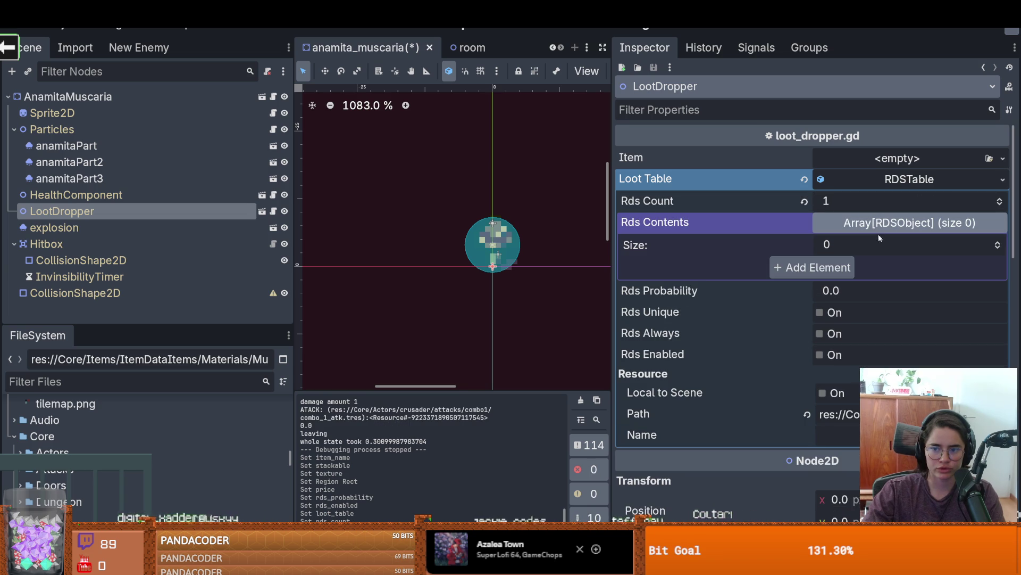
type("2")
key("Return")
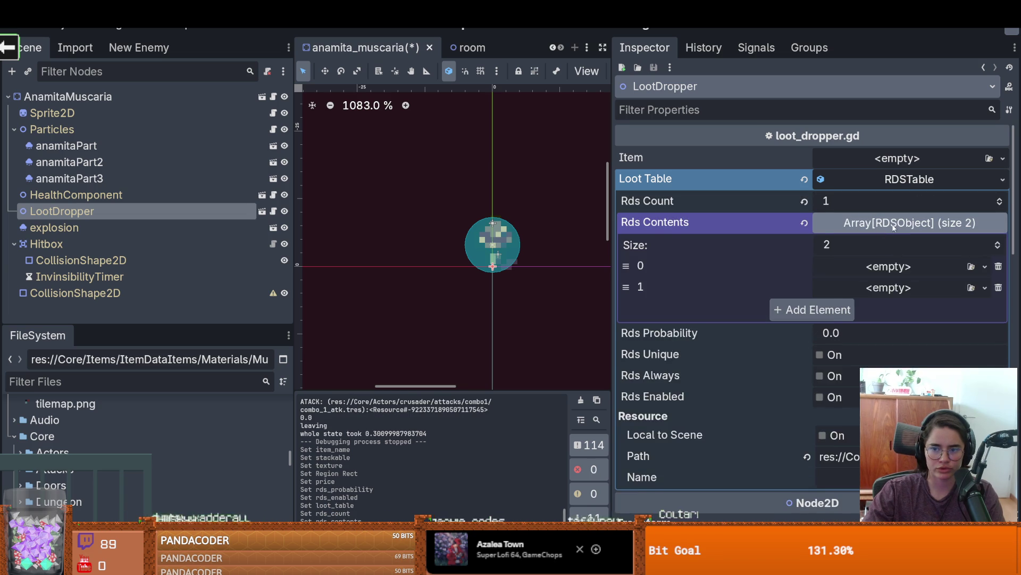
left_click(840, 222)
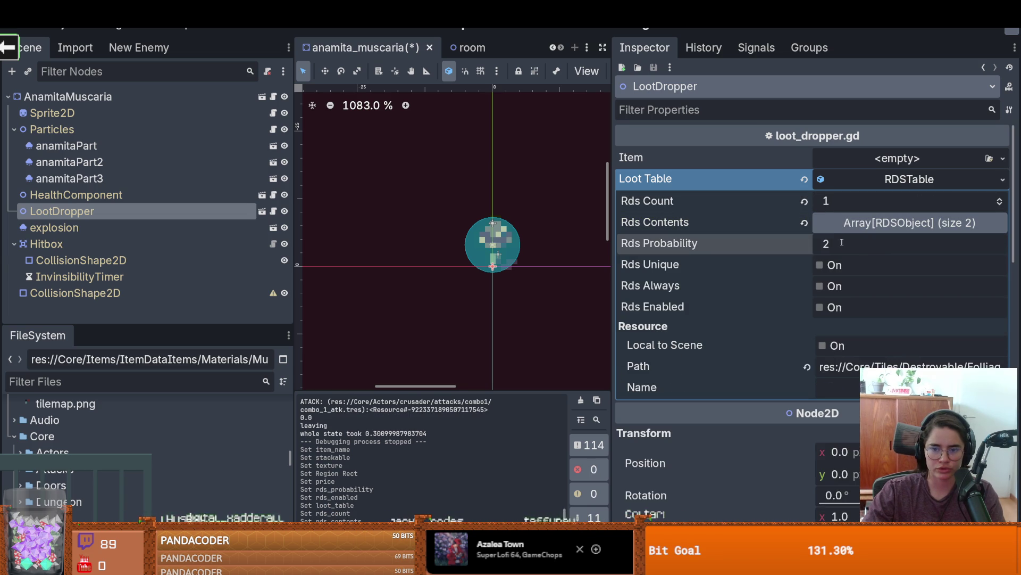
left_click(820, 307)
left_click(905, 223)
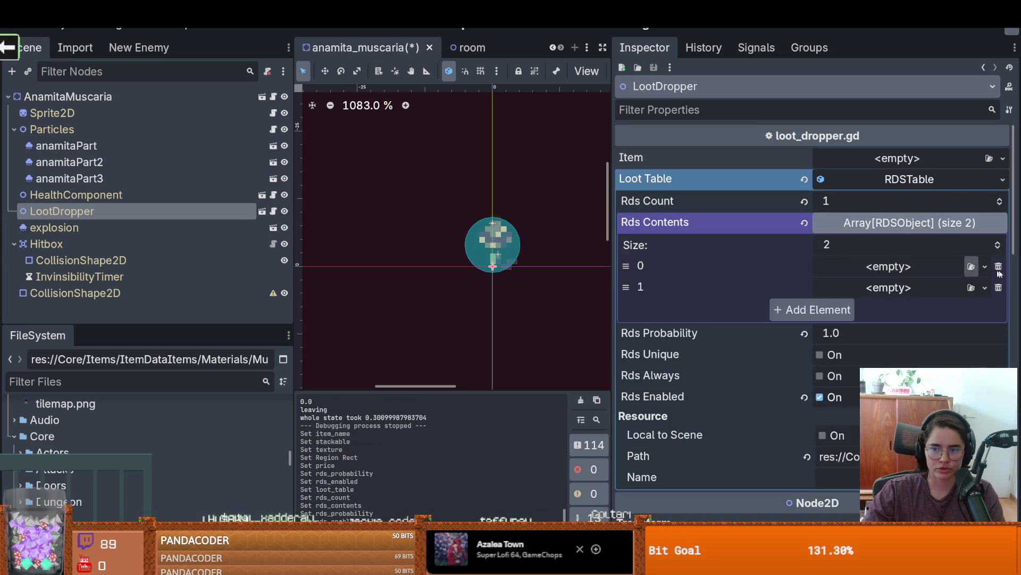
Step: Load NULL.tres into the first Rds Contents entry
left_click(990, 266)
left_click(926, 410)
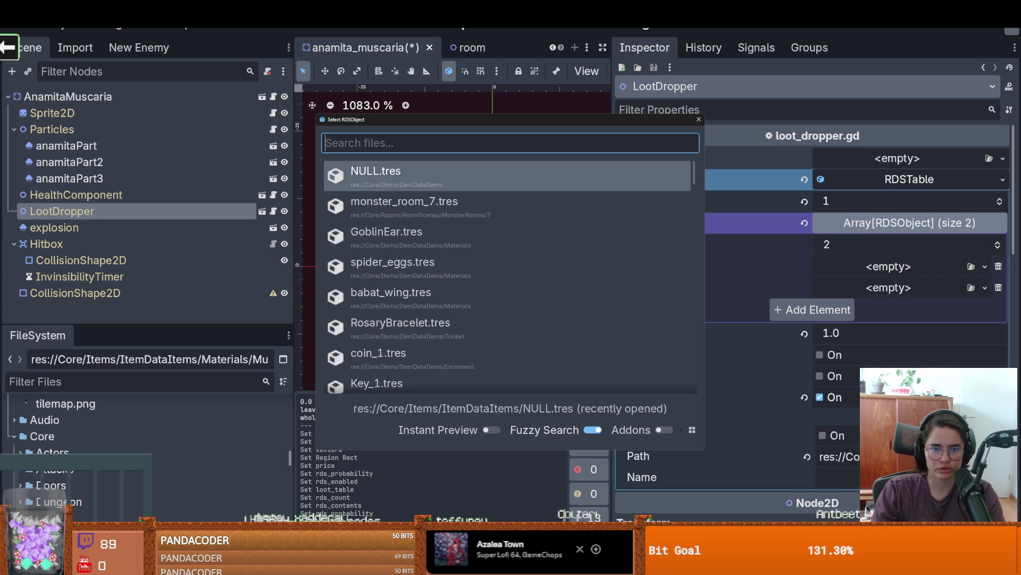
key("Return")
left_click(900, 272)
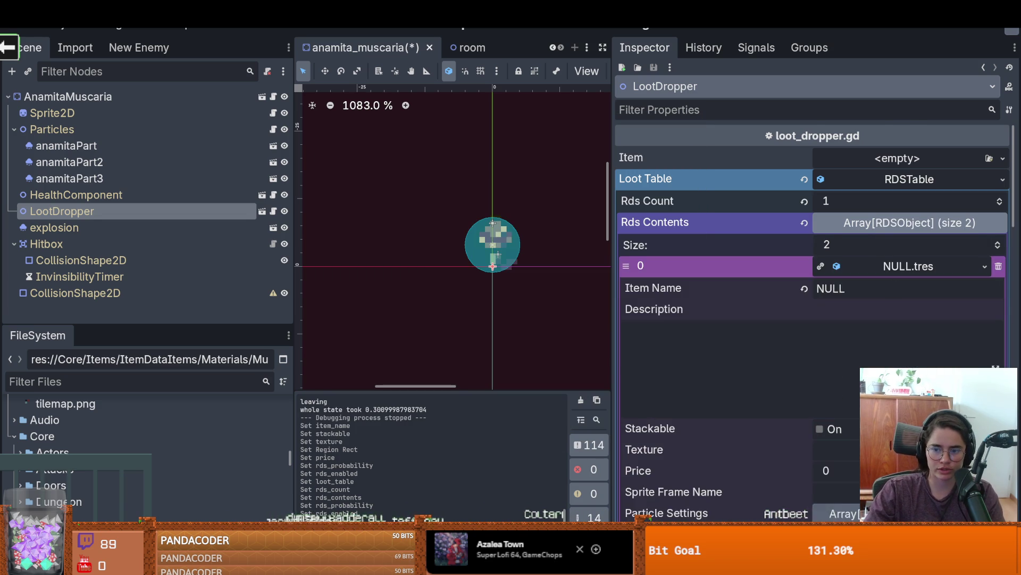
scroll(884, 303, "down", 4)
scroll(869, 331, "up", 3)
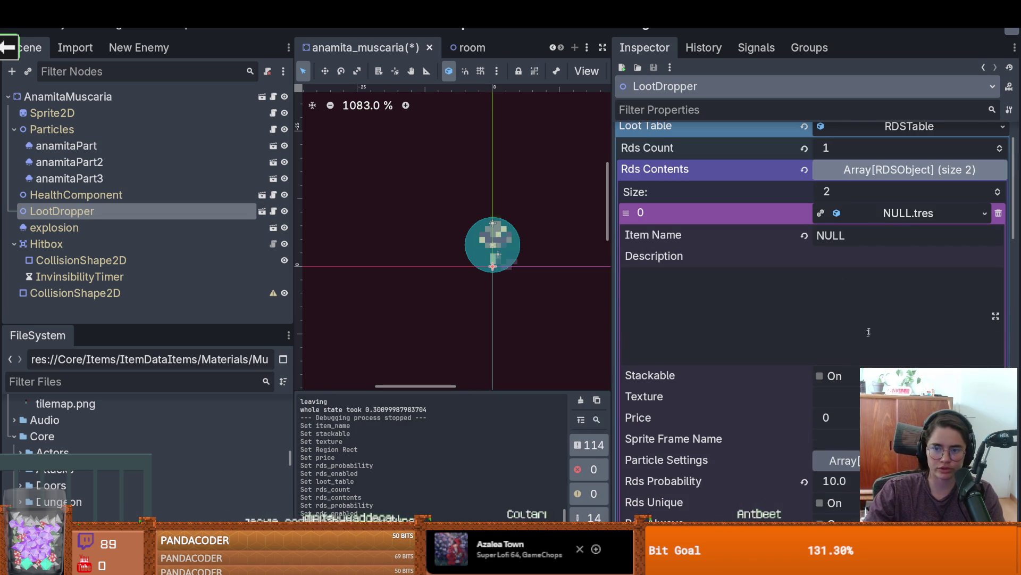
left_click(893, 213)
Step: Load AnamitaMuscaria.tres as the second entry with Rds Probability 3.0, then save and run
left_click(985, 234)
left_click(931, 361)
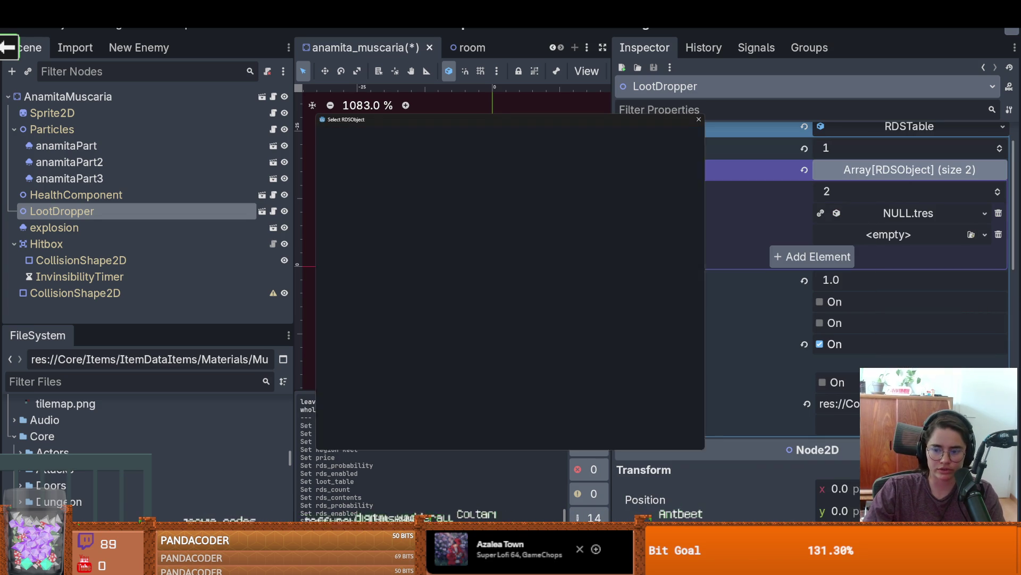
type("an")
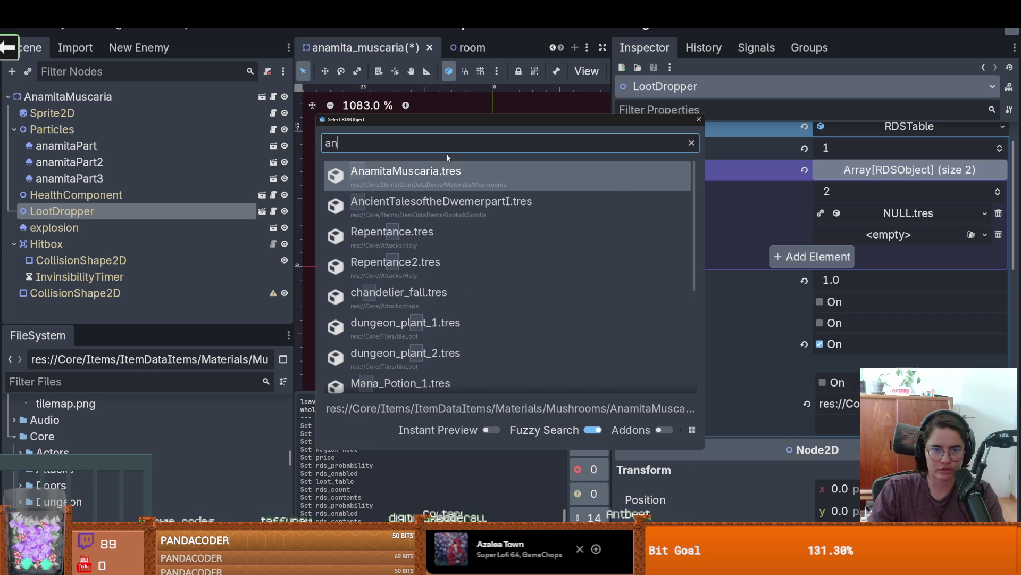
key("Return")
left_click(907, 235)
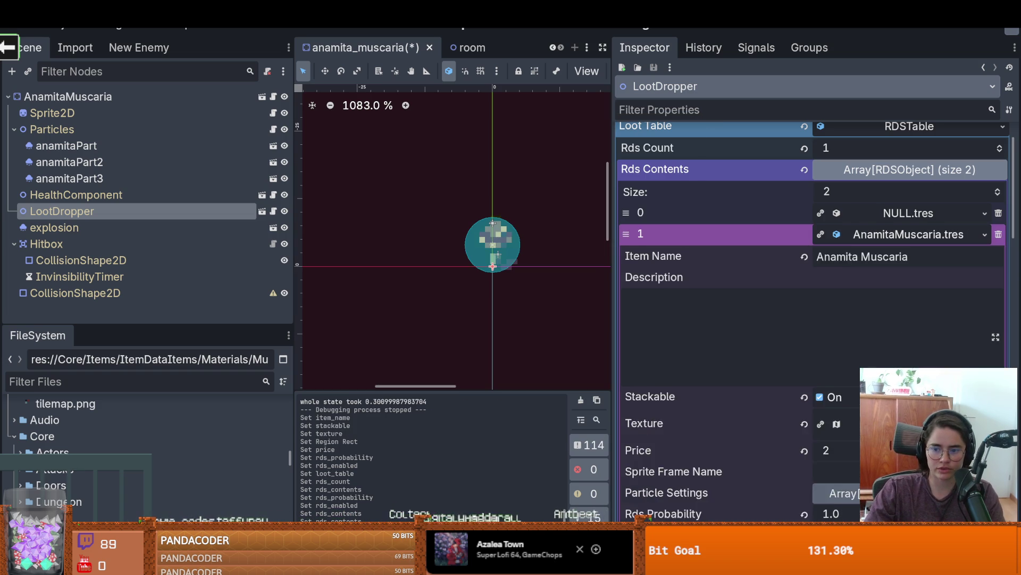
scroll(859, 378, "down", 5)
left_click(836, 301)
scroll(852, 314, "up", 1)
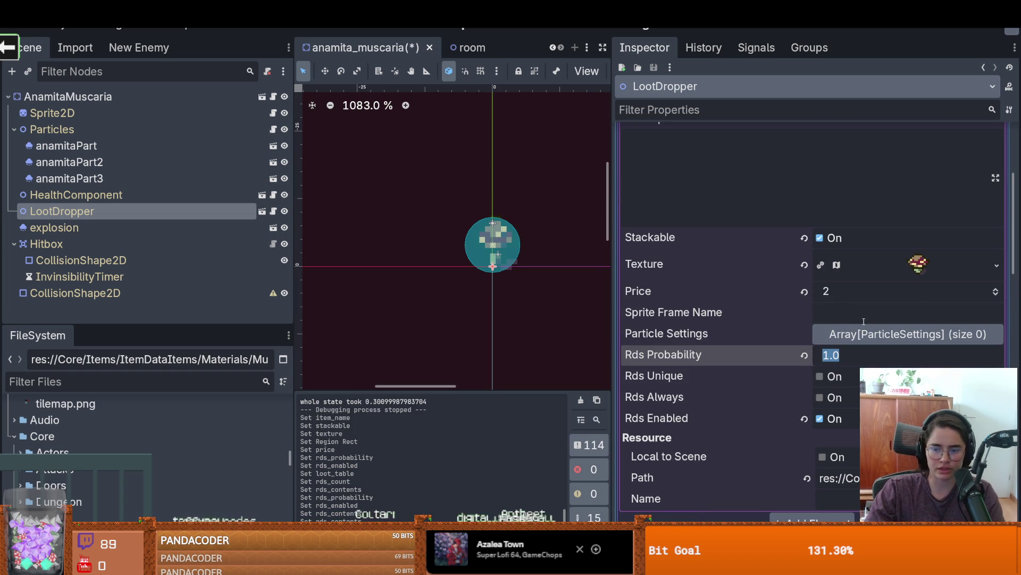
type("3")
key("Return")
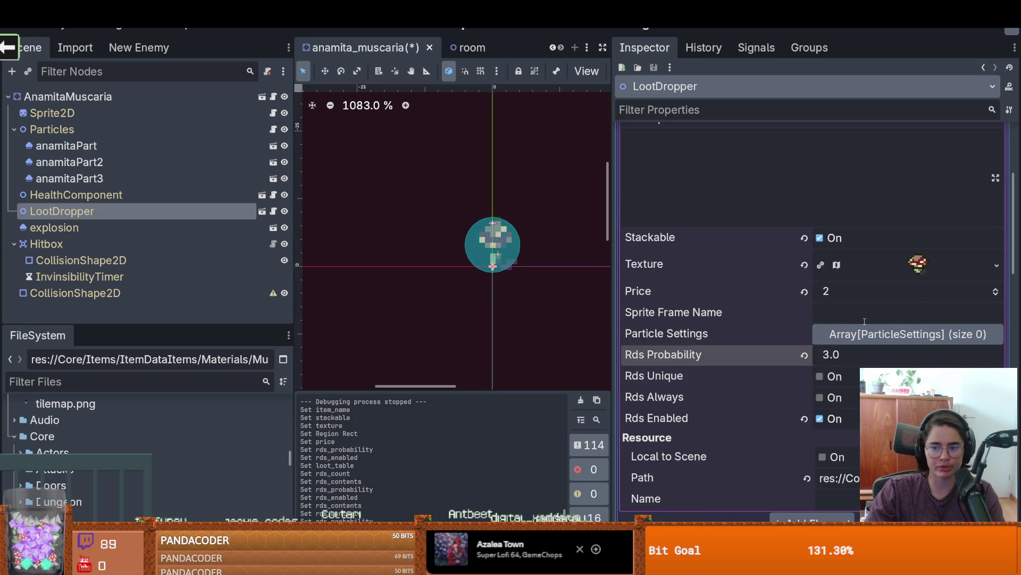
scroll(864, 320, "up", 3)
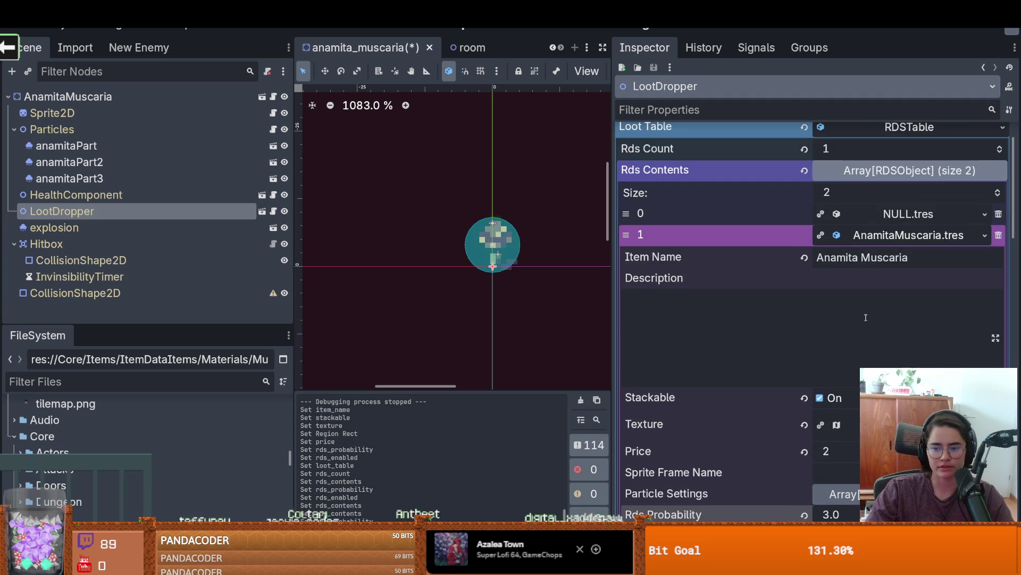
scroll(865, 317, "down", 1)
left_click(842, 29)
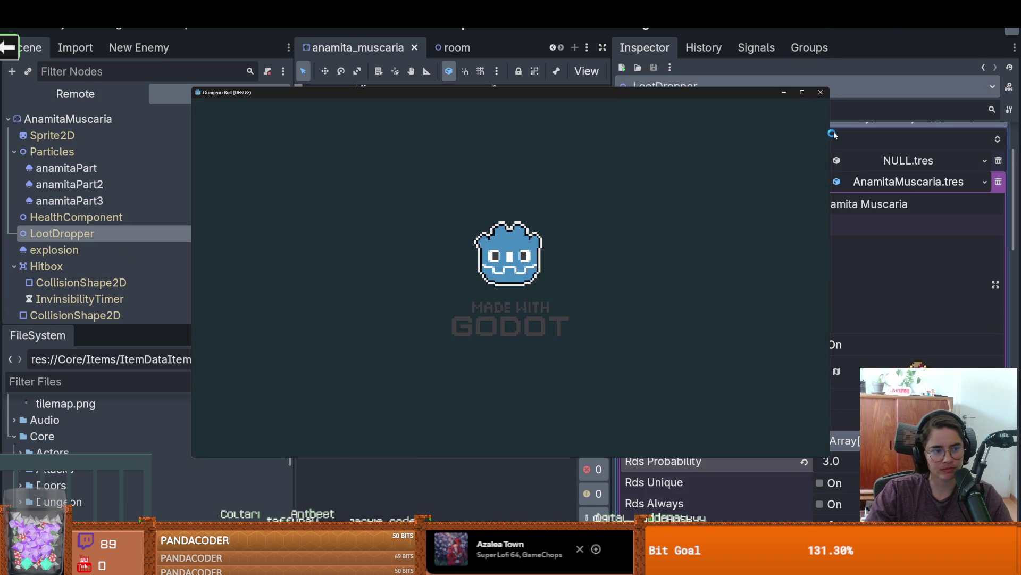
Step: Walk the knight down to the bottom row and slash its mushrooms
key("s")
key("d")
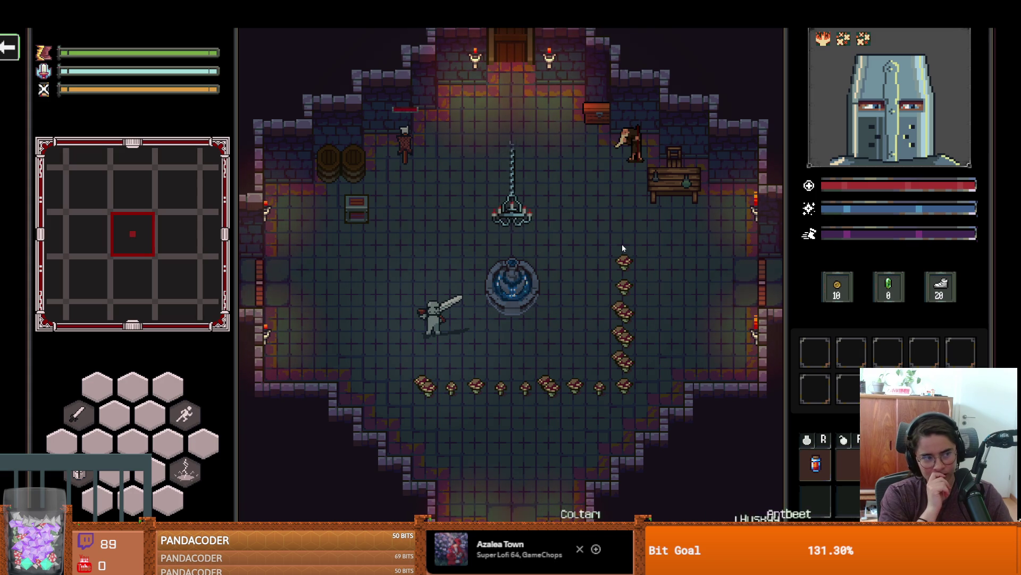
key("s")
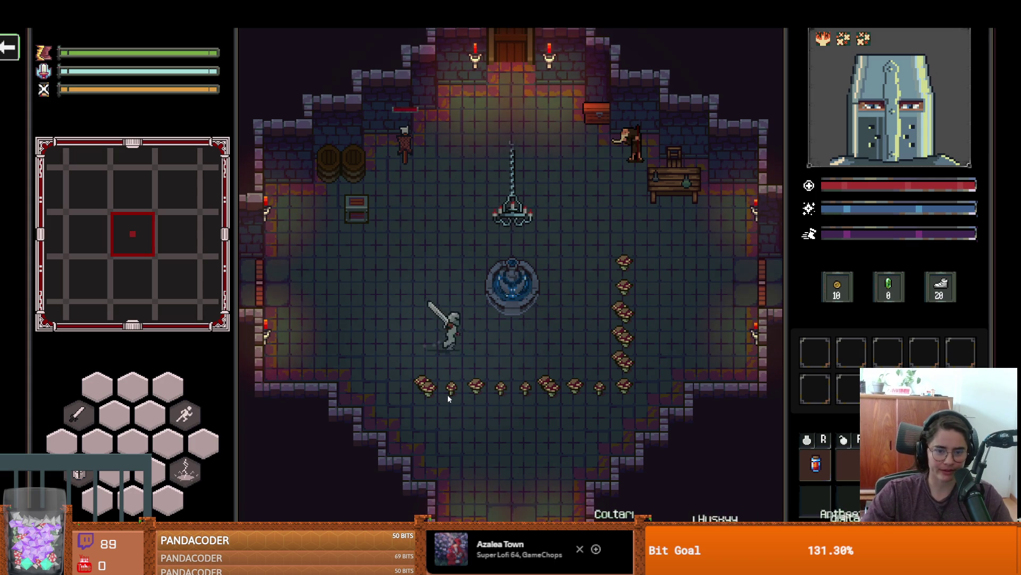
left_click(439, 404)
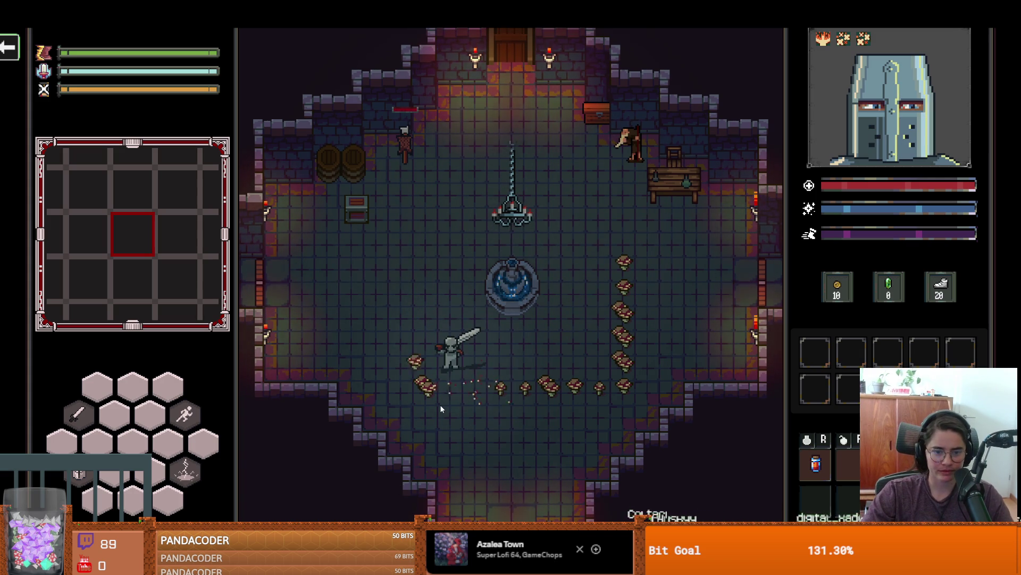
key("d")
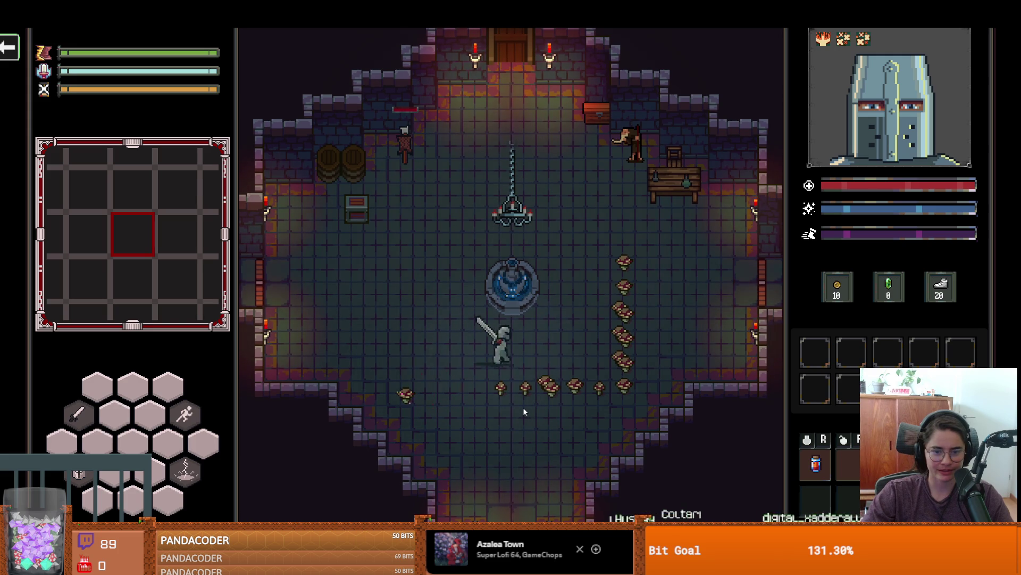
left_click(548, 411)
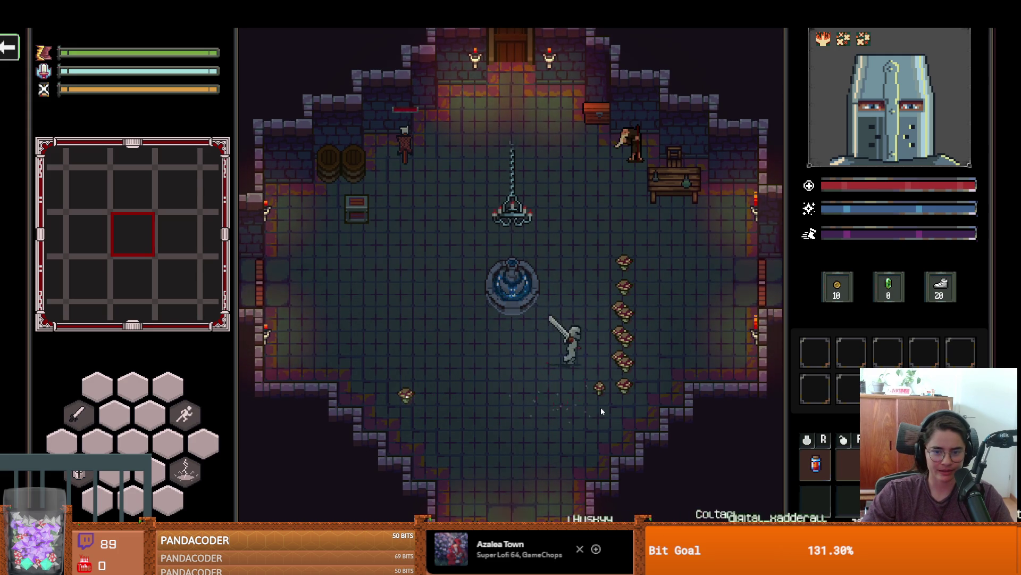
Step: Slash up the right mushroom column to its top, then pause the game
left_click(640, 386)
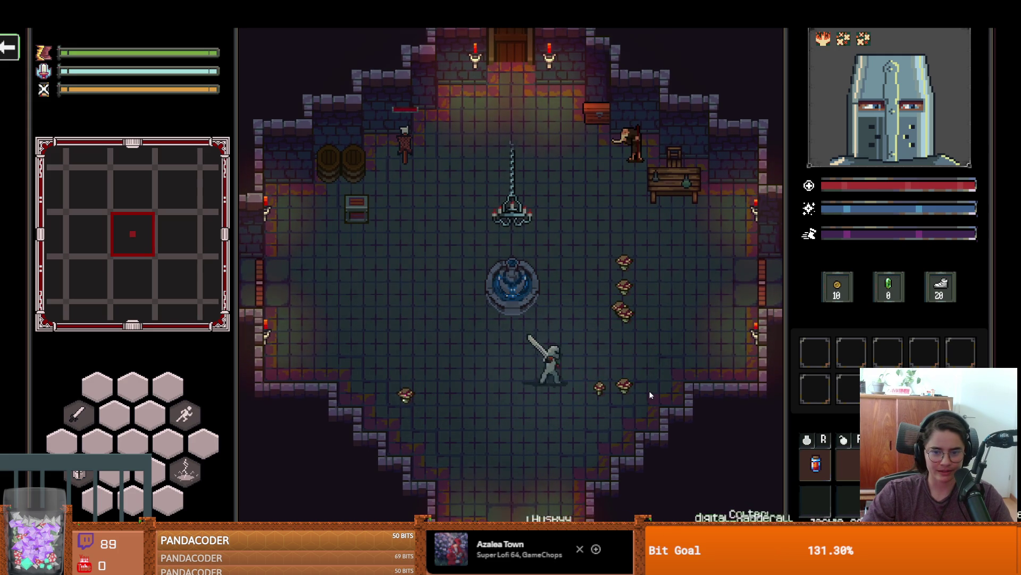
key("d")
left_click(649, 395)
left_click(649, 390)
key("w")
left_click(668, 354)
key("w")
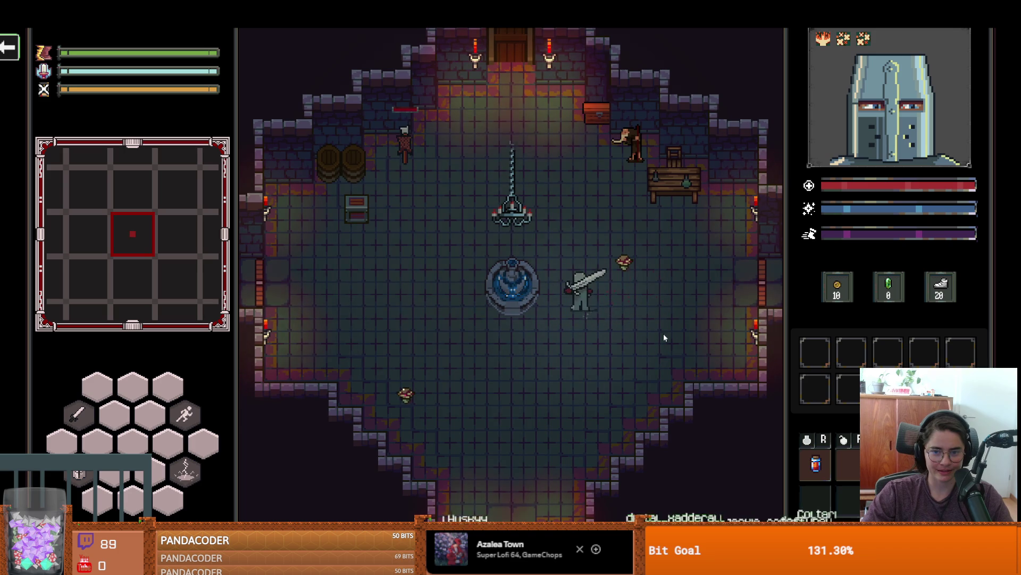
left_click(663, 332)
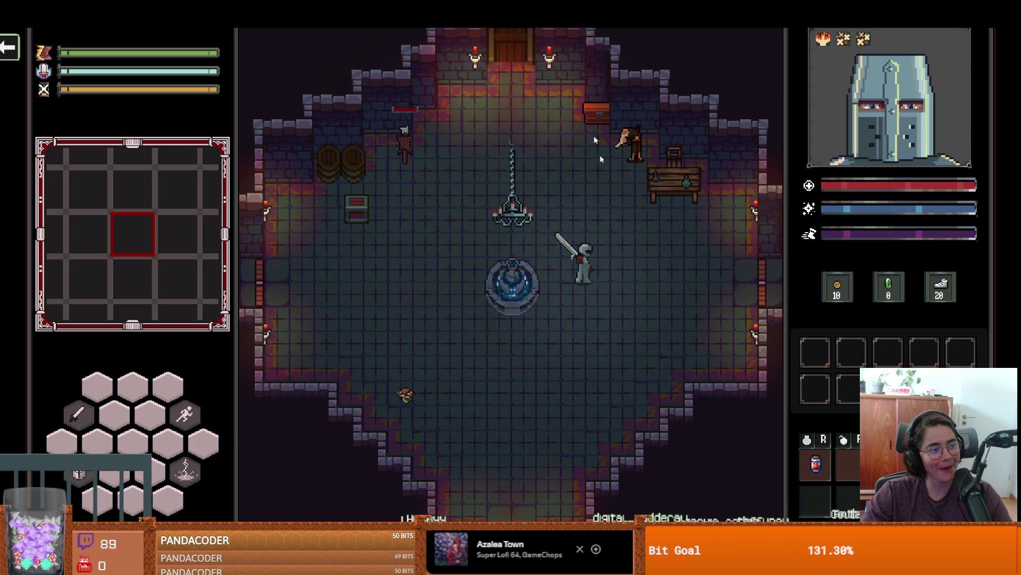
key("Escape")
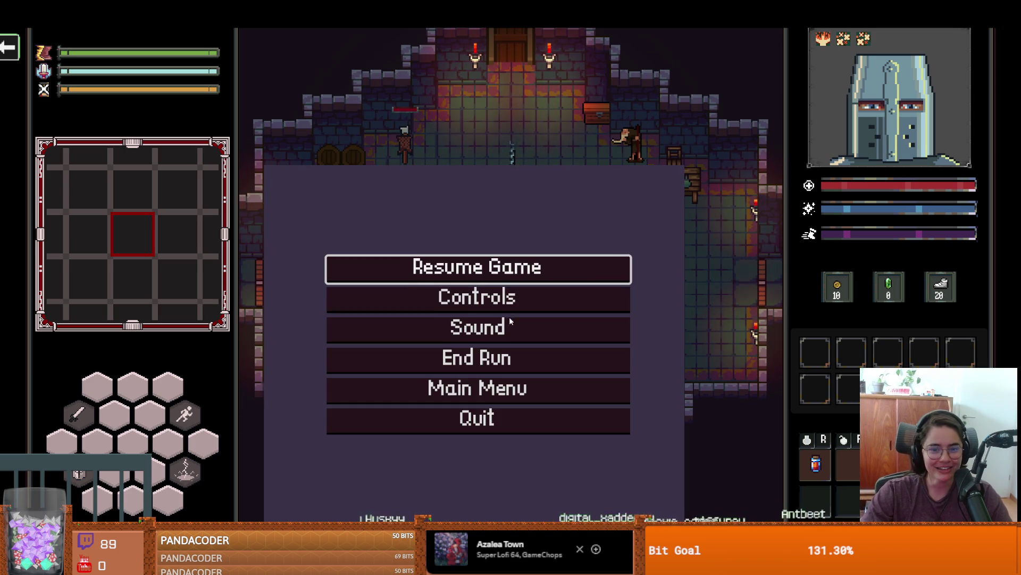
Step: Resume the game and slash the respawned mushrooms along the bottom row
key("Escape")
key("s")
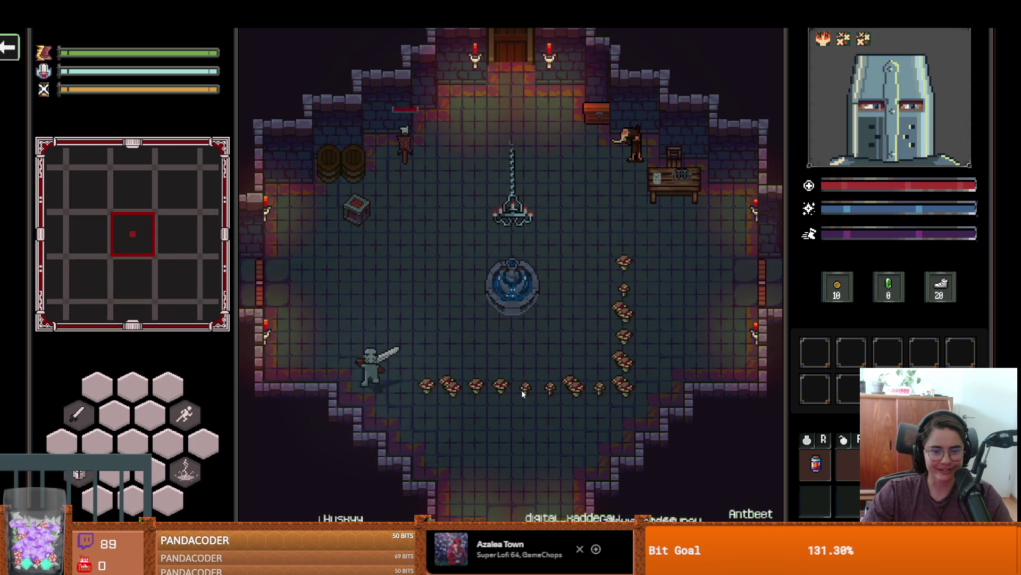
key("d")
left_click(522, 392)
key("d")
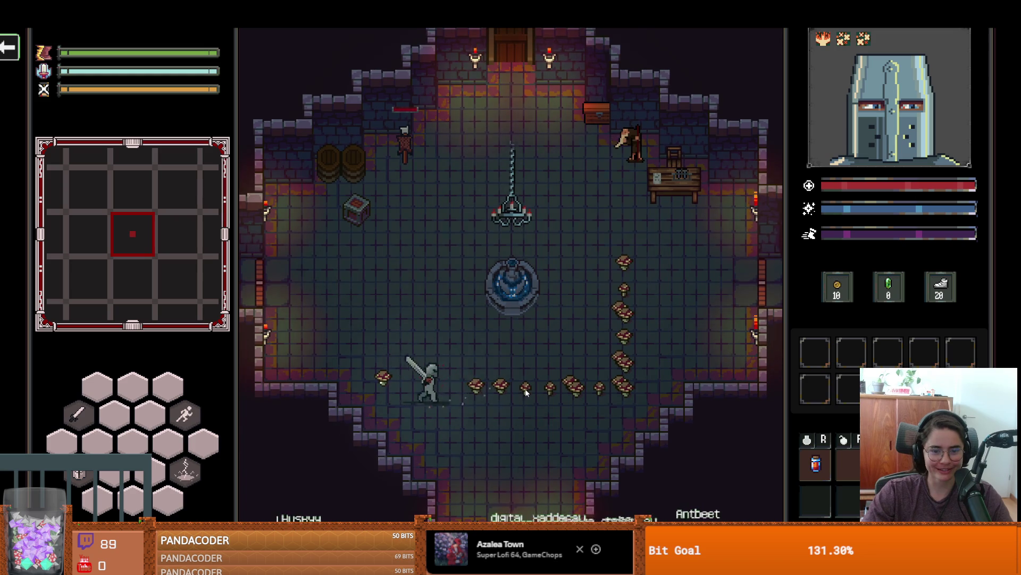
left_click(526, 388)
key("d")
left_click(530, 388)
key("d")
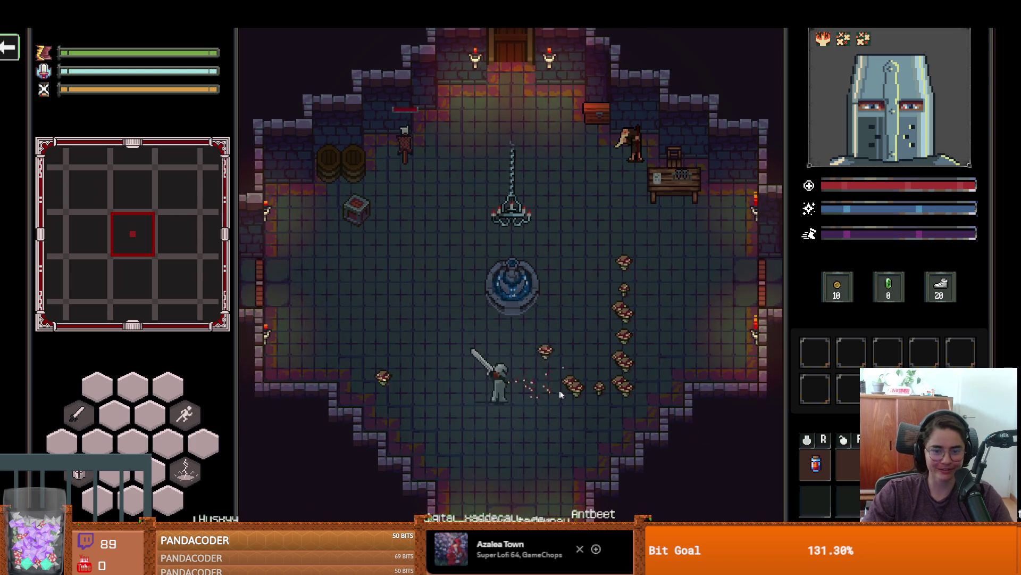
left_click(606, 397)
key("d")
left_click(640, 392)
Step: Slash the mushrooms up the right-hand column
key("w")
left_click(633, 289)
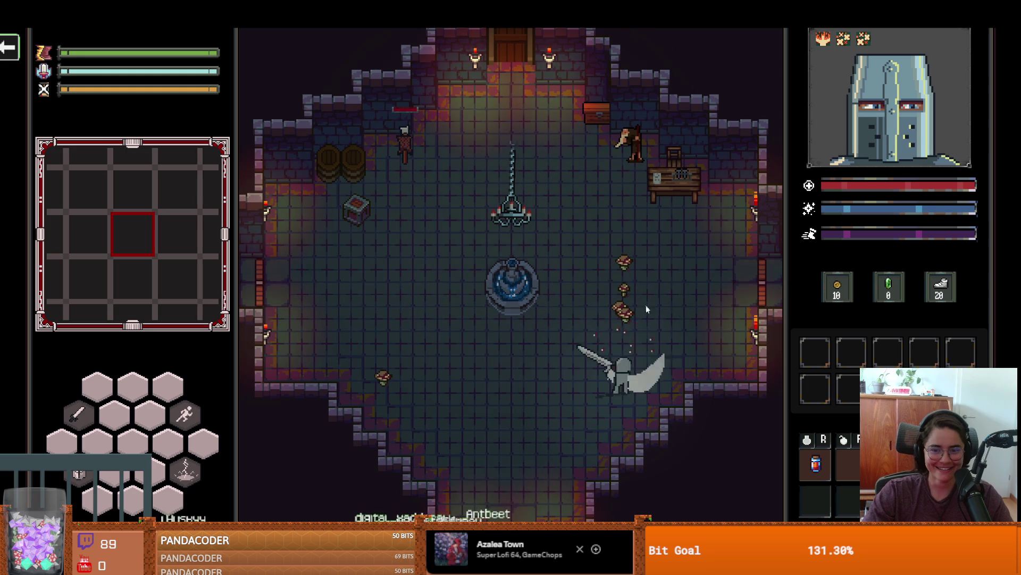
key("a")
left_click(654, 348)
key("w")
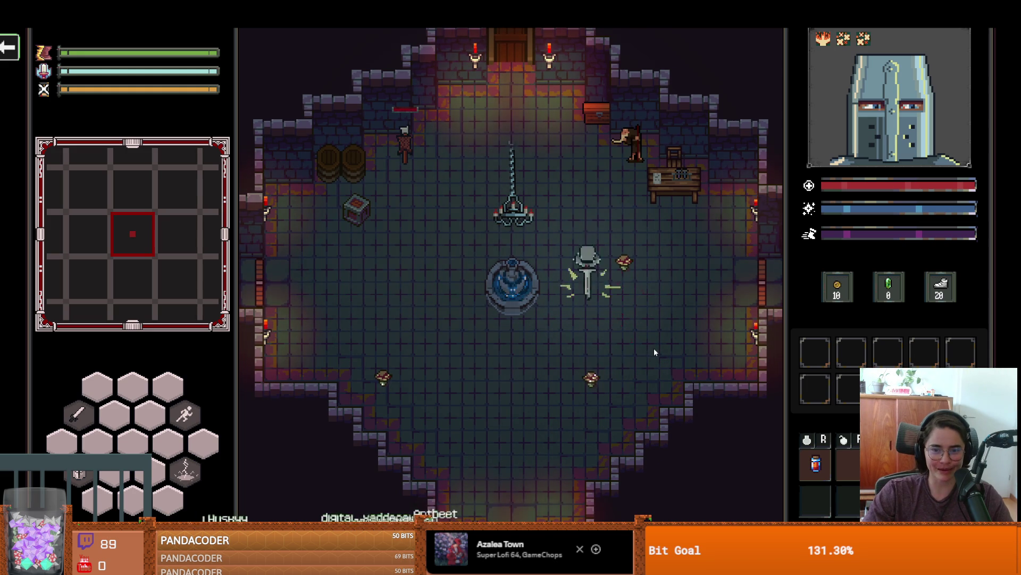
left_click(692, 309)
Step: Walk the knight around the room to pick up the dropped mushrooms
key("s")
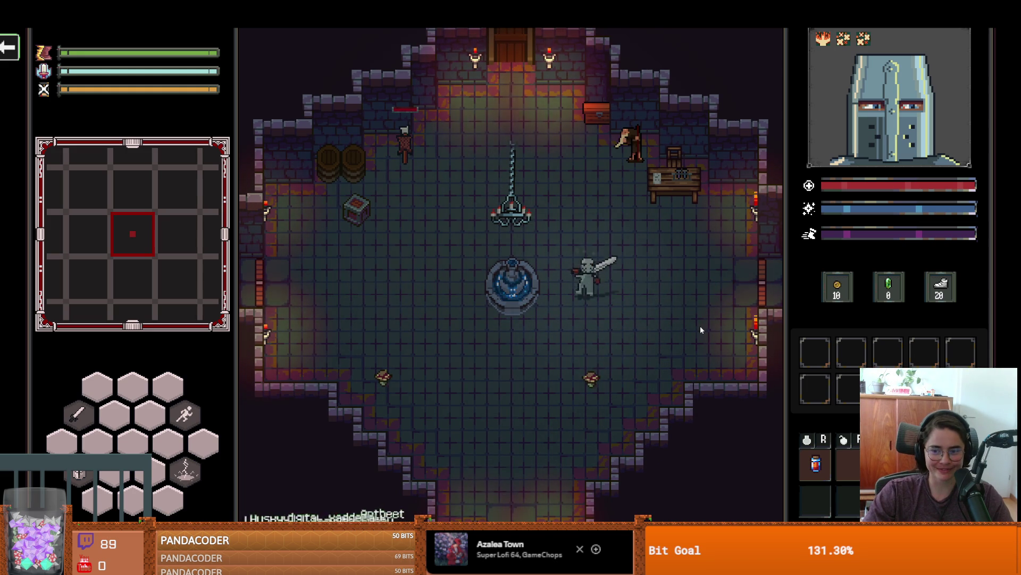
key("a")
key("a")
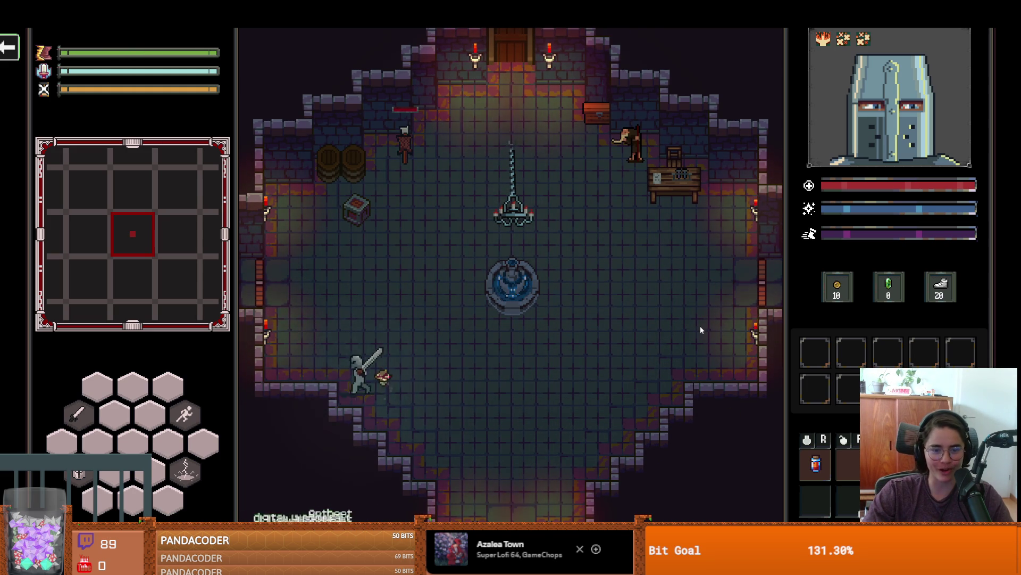
key("d")
key("w")
key("d")
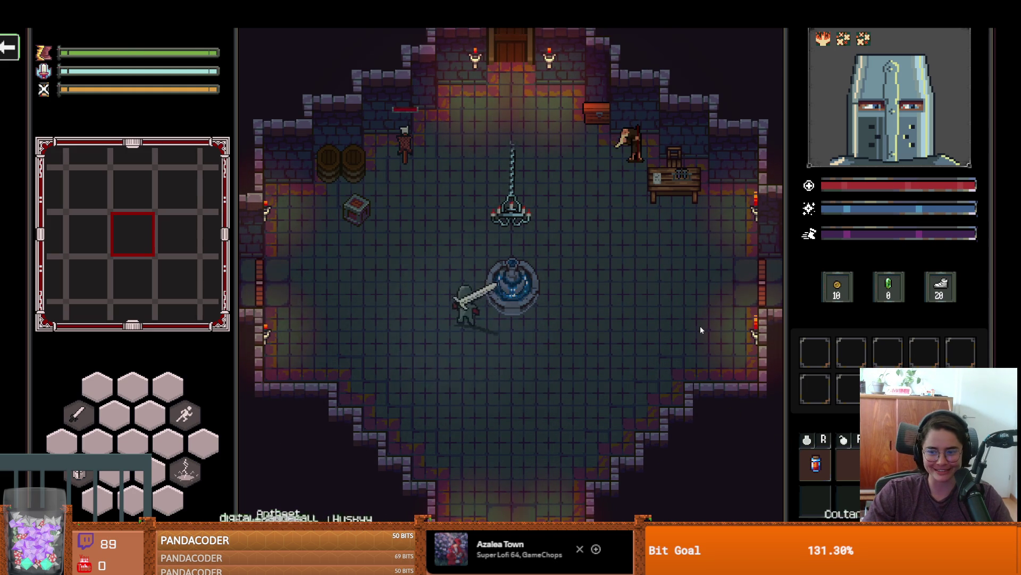
key("s")
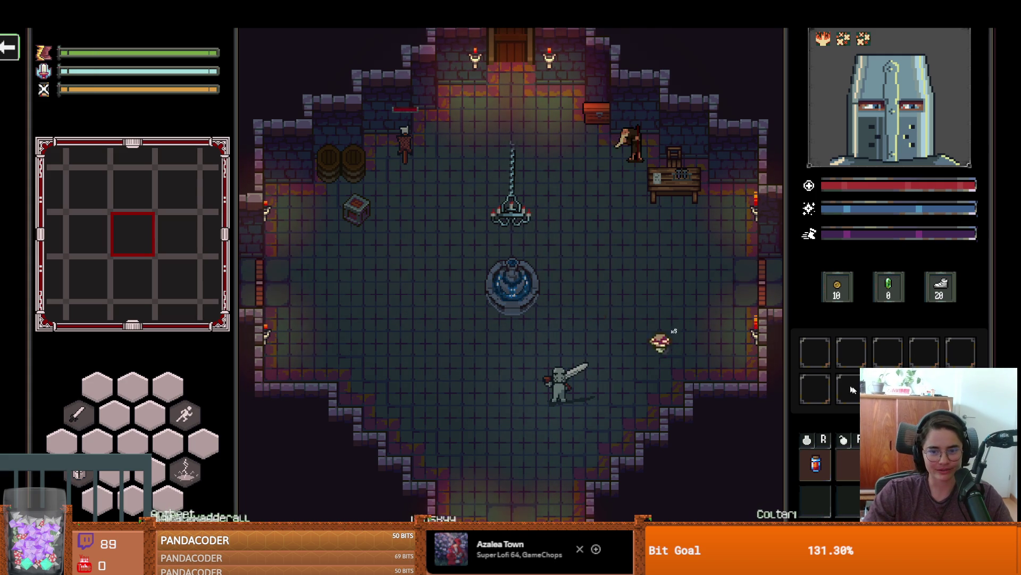
key("w")
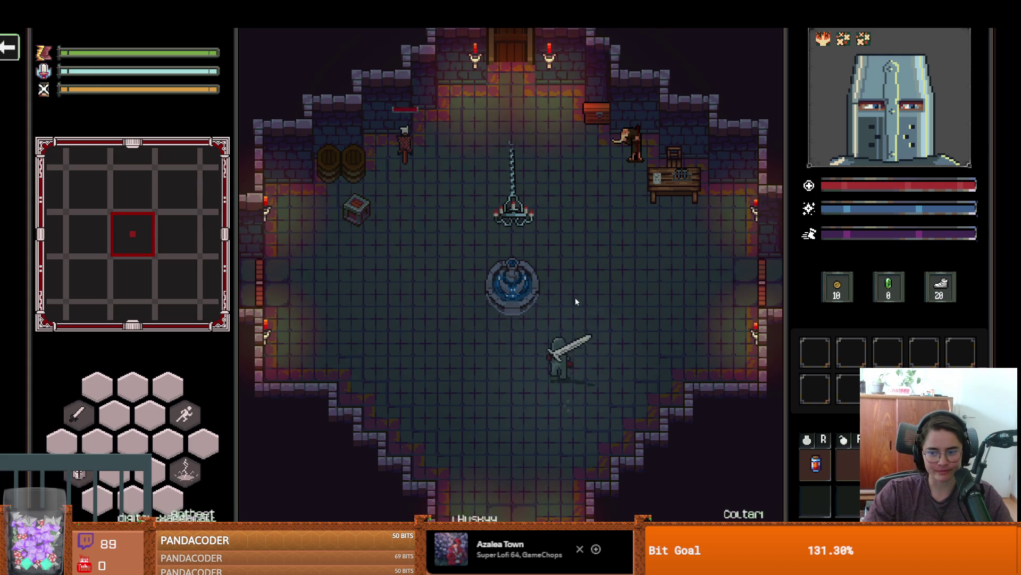
key("d")
key("a")
Step: Clear the remaining row and column mushrooms and collect their drops
key("Escape")
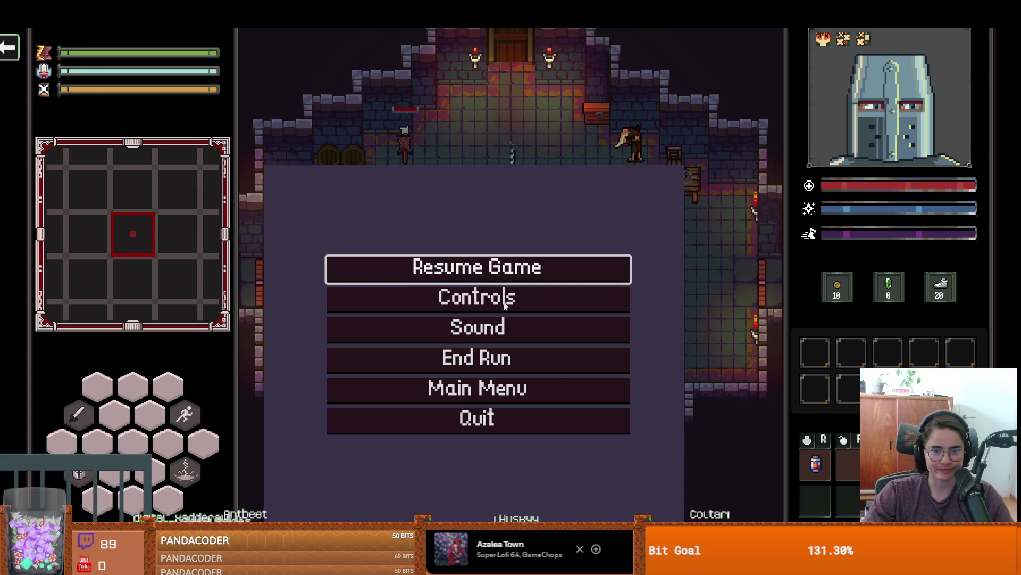
key("Escape")
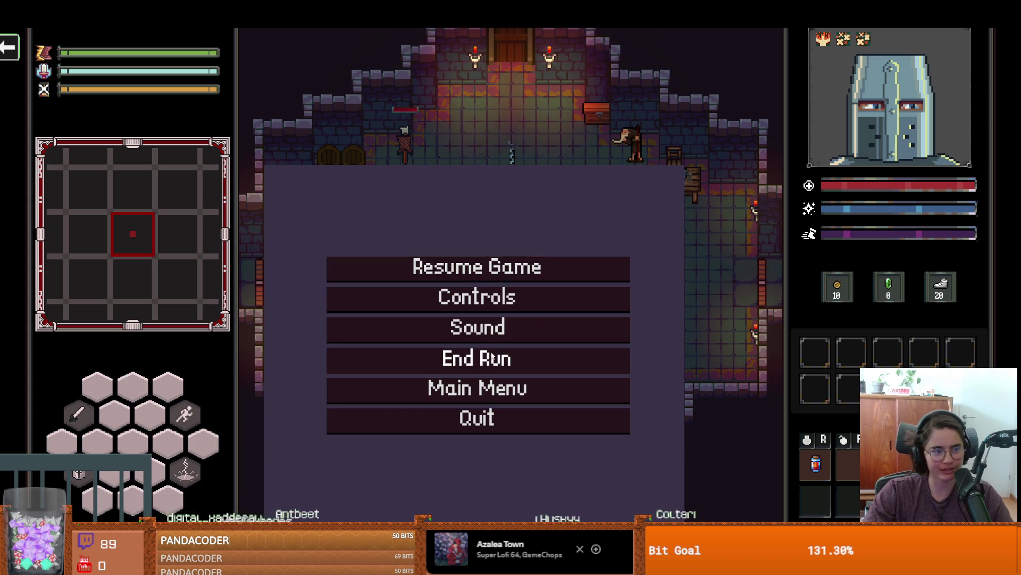
key("s")
left_click(516, 363)
key("d")
left_click(548, 381)
key("d")
left_click(615, 393)
key("w")
left_click(631, 328)
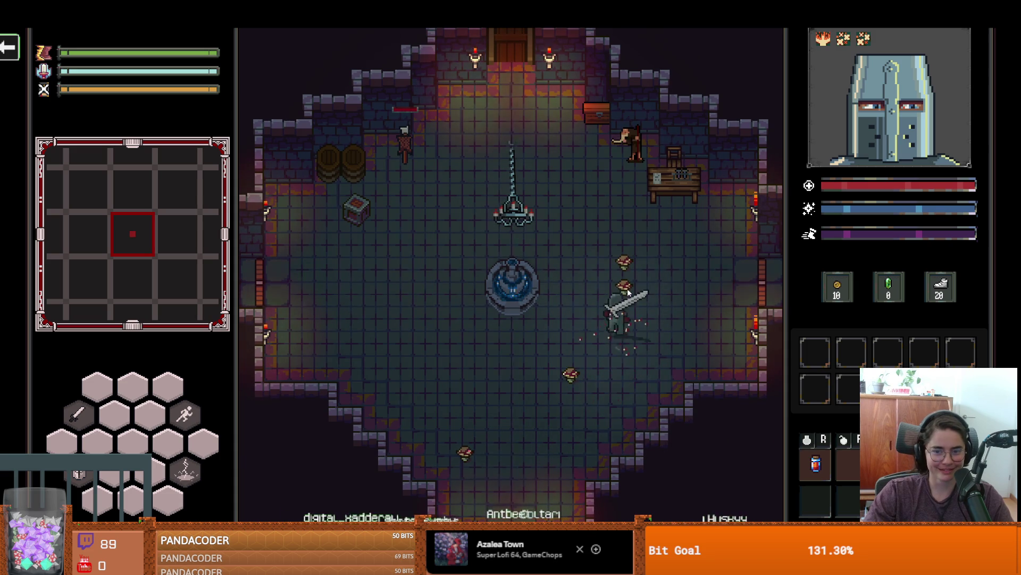
key("s")
key("a")
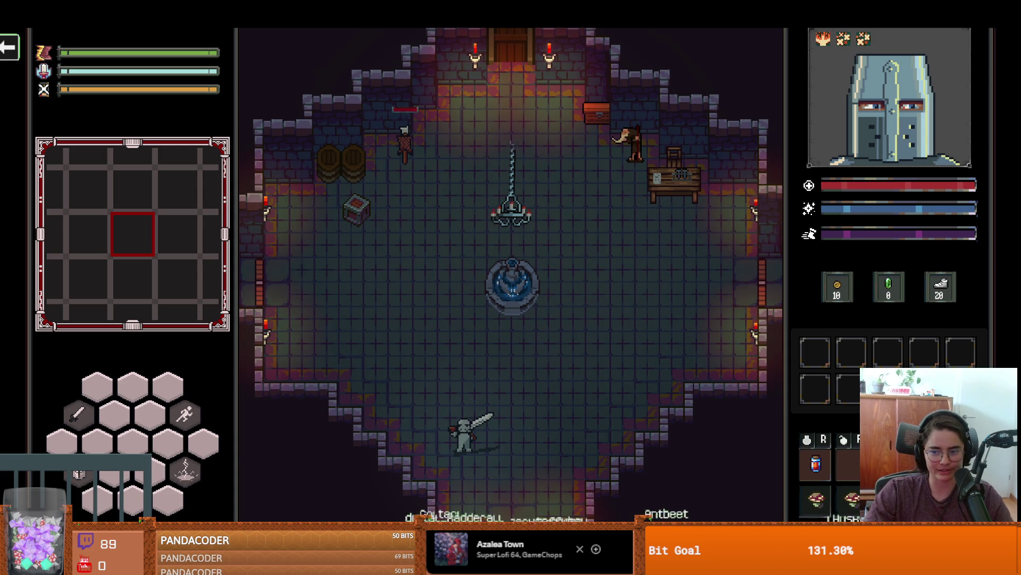
Step: Close the running game, collapse Particles in the node tree, and save the anamita_muscaria scene
key("w")
key("d")
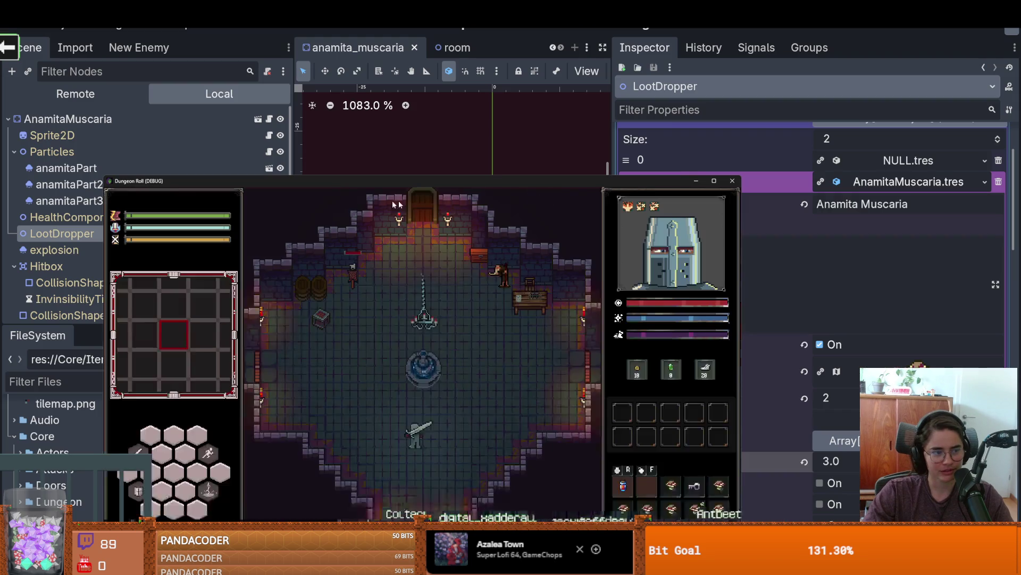
left_click(731, 182)
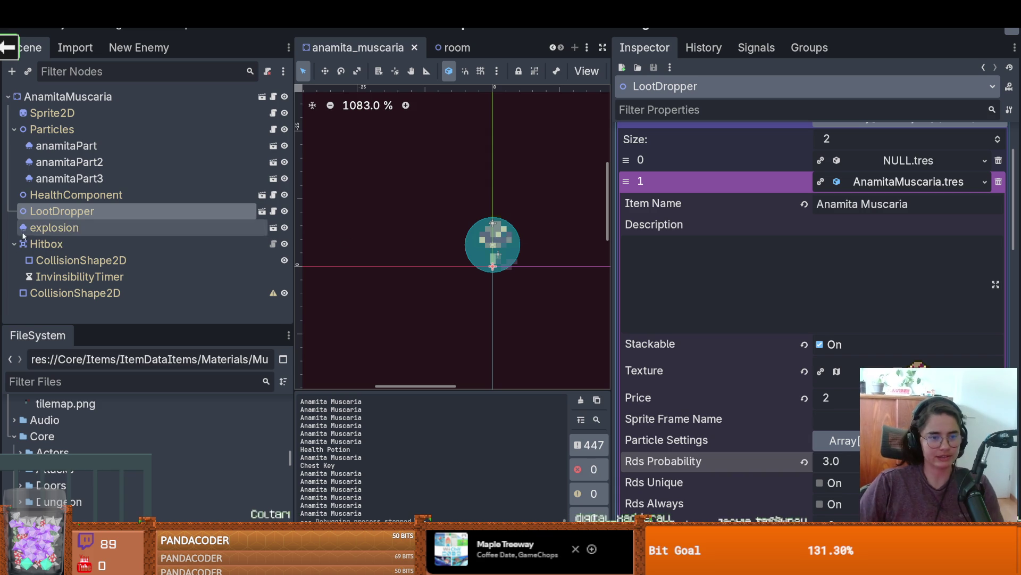
left_click(13, 129)
key("ctrl+s")
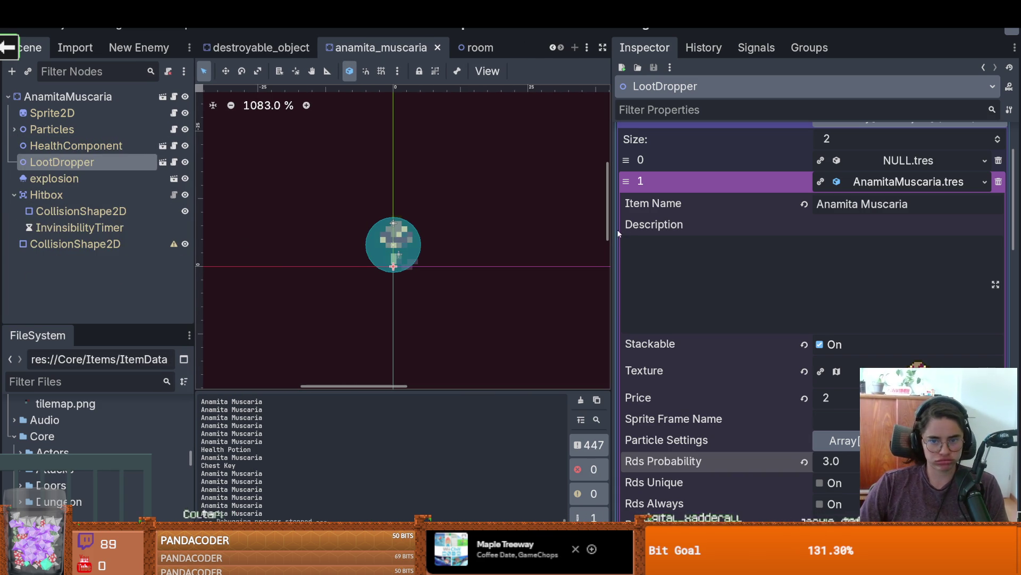
Step: Widen the 2D scene view and left dock, then zoom and re-centre the mushroom sprite
left_click_drag(618, 233, 701, 234)
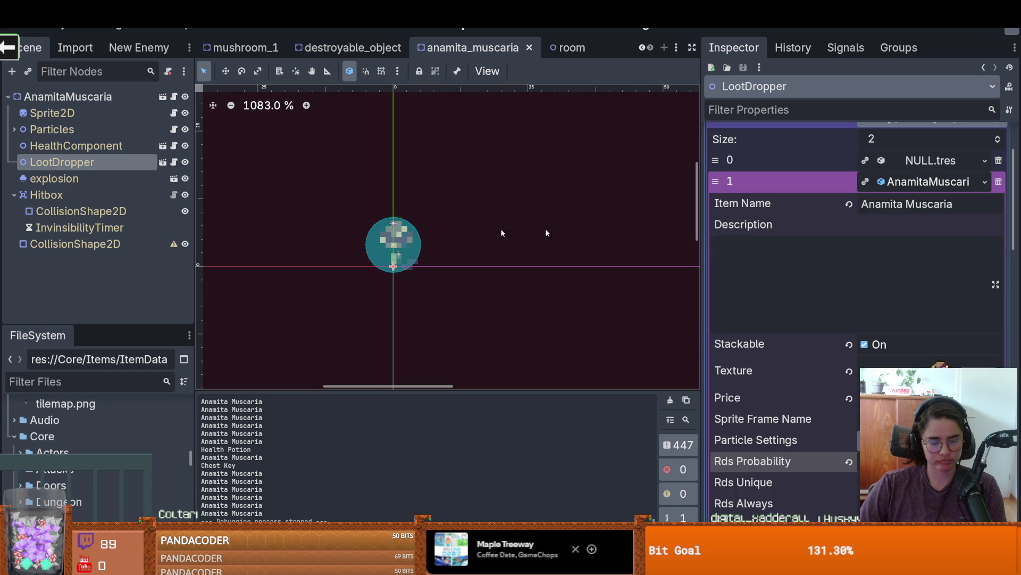
left_click_drag(194, 317, 232, 318)
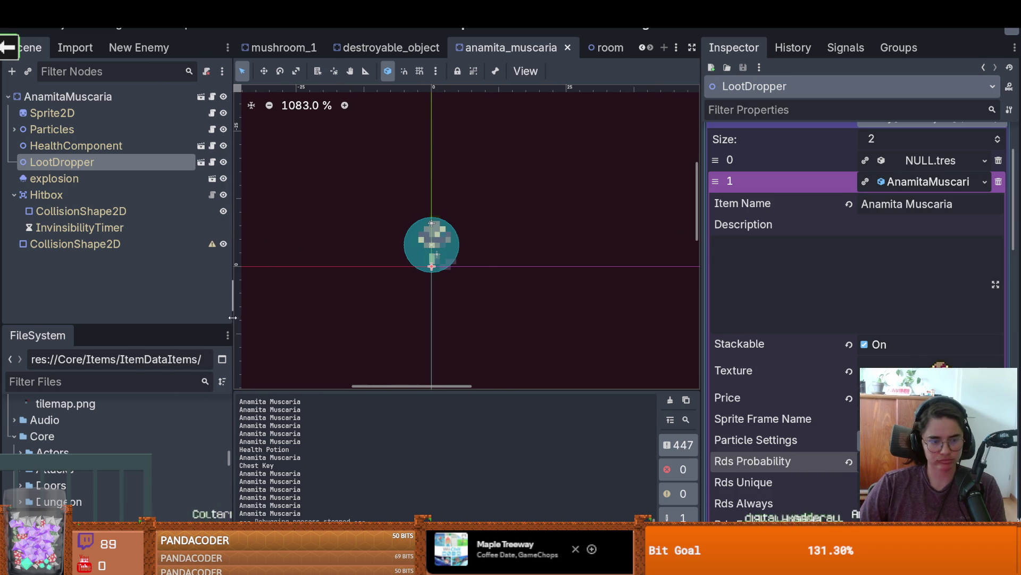
scroll(586, 251, "down", 1)
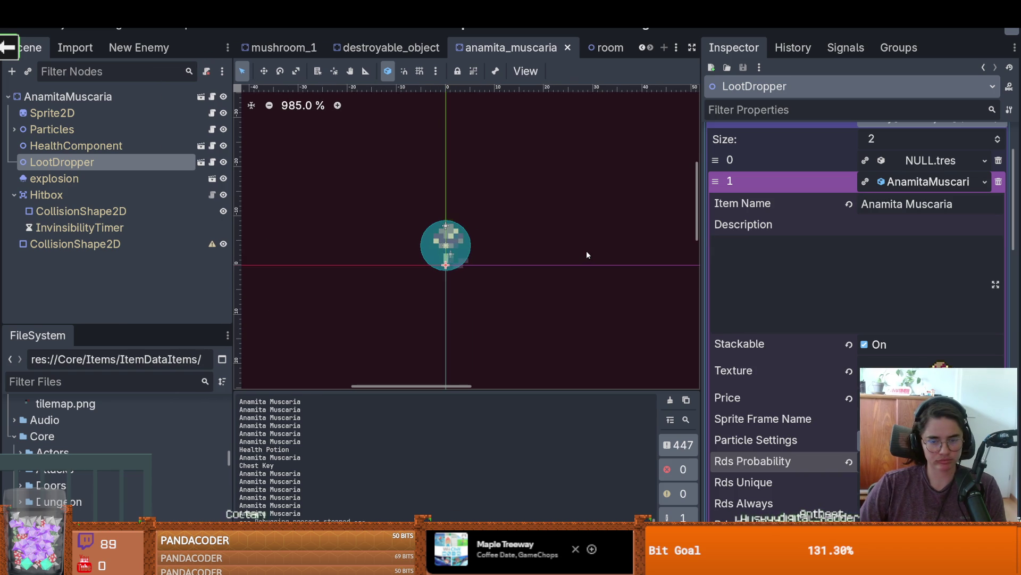
mouse_move(543, 257)
left_mouse_down()
mouse_move(509, 260)
mouse_move(568, 243)
left_mouse_up()
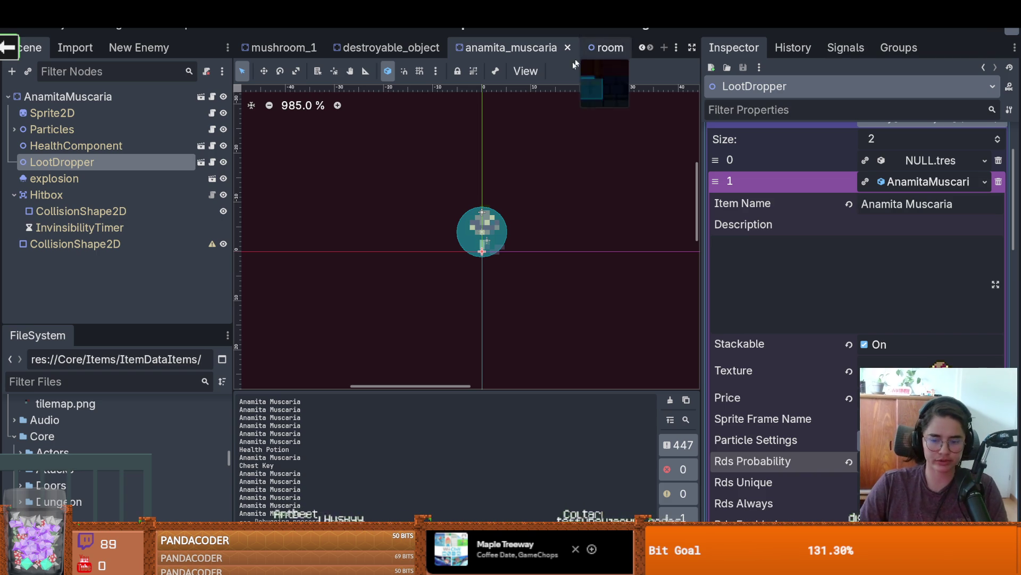
mouse_move(714, 564)
left_click(714, 506)
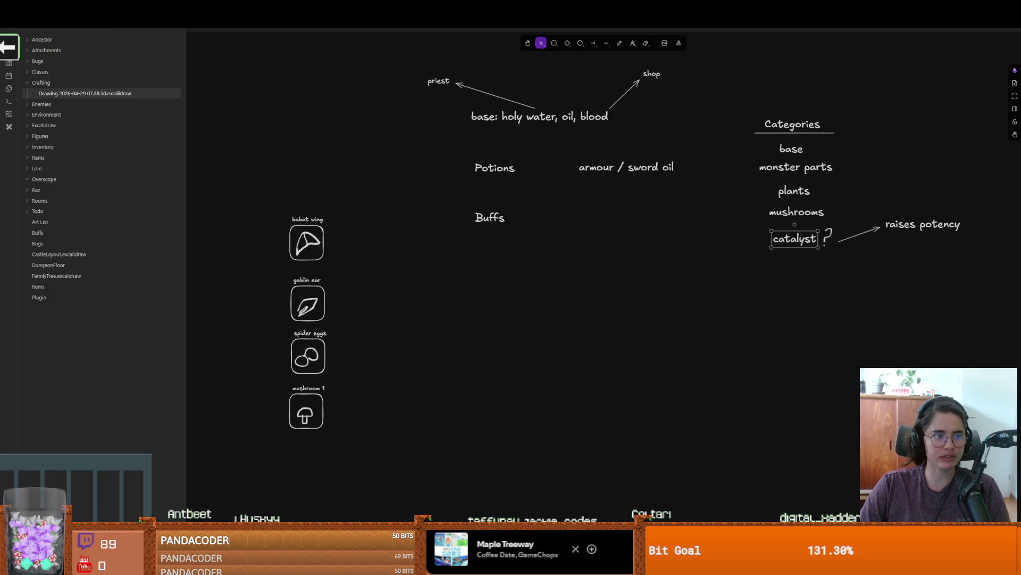
Step: Draw an empty rounded rectangle above the 'base: holy water, oil, blood' note
left_click(371, 148)
left_click(341, 199)
scroll(388, 187, "left", 3)
double_click(455, 154)
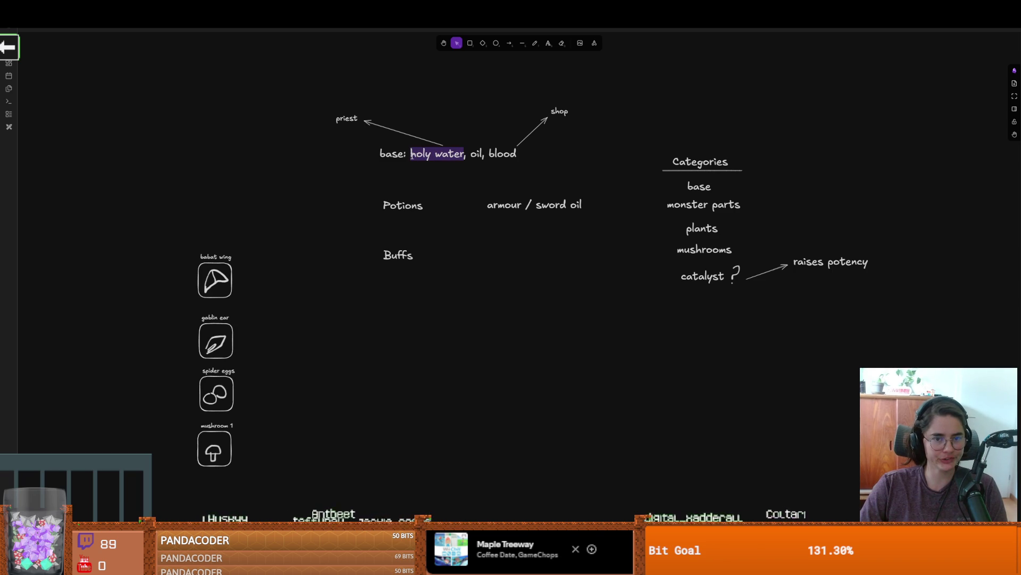
left_click(469, 43)
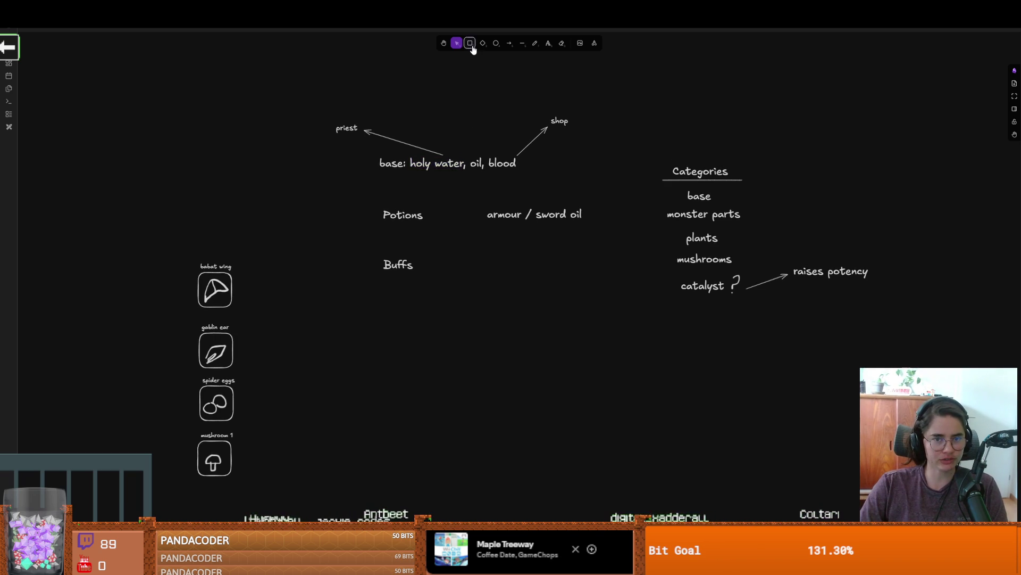
scroll(448, 191, "up", 2)
left_click_drag(347, 107, 593, 144)
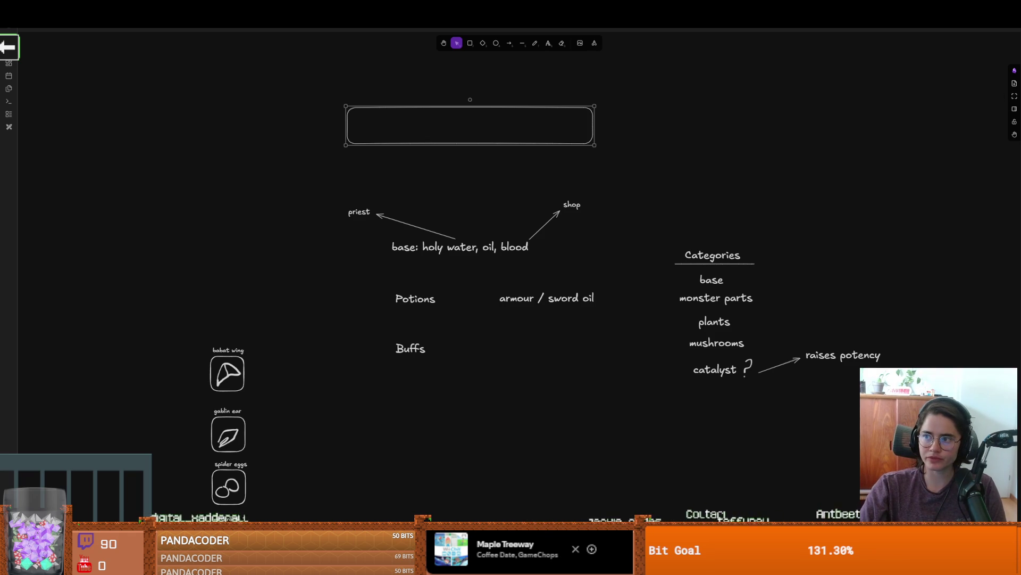
key("alt+Tab")
Step: Filter the FileSystem for 'potion' and open Health_Potion_1.tres
scroll(589, 228, "down", 4)
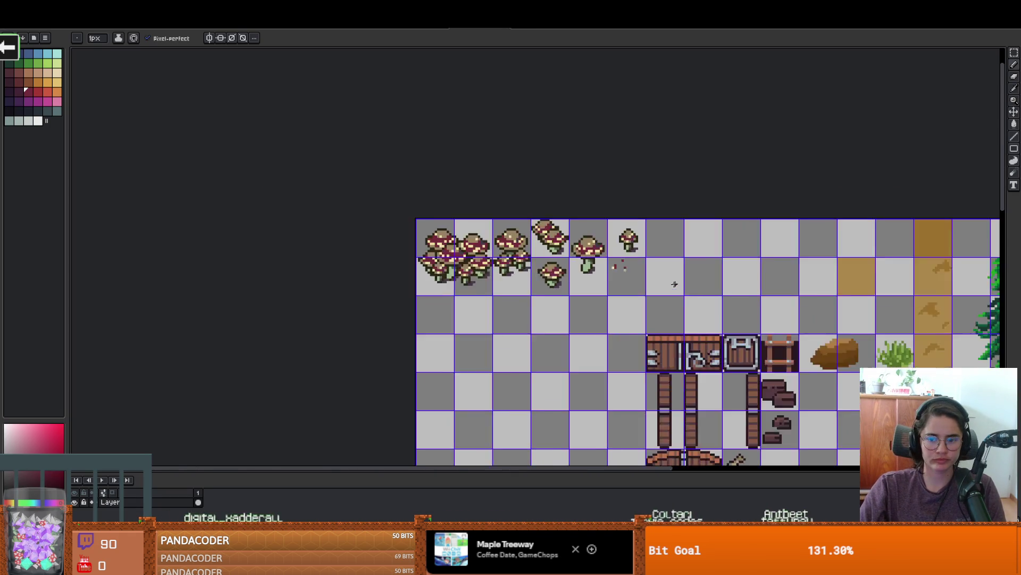
key("alt+Tab")
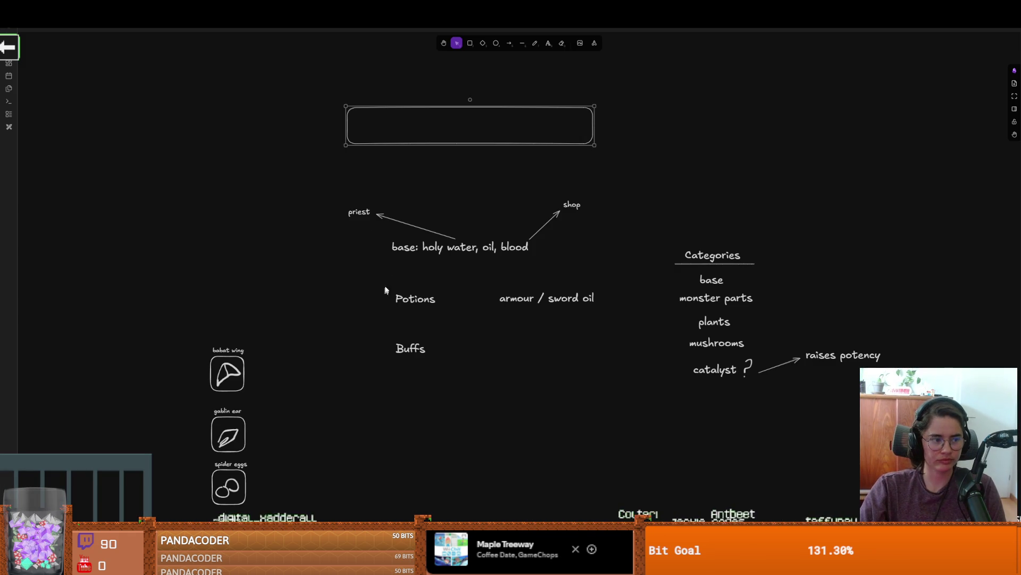
key("alt+Tab")
left_click(107, 381)
type("potion")
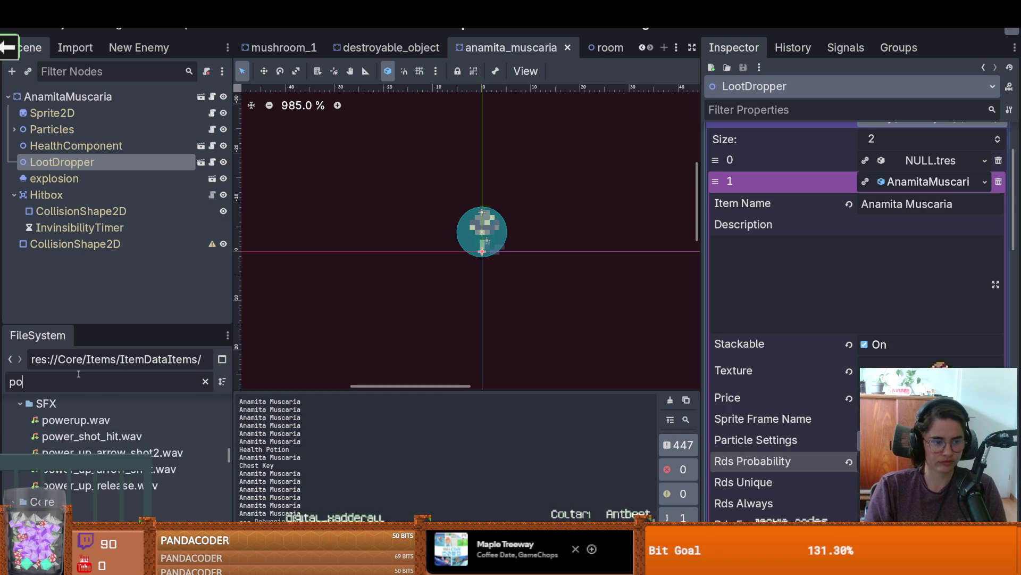
left_click_drag(113, 323, 113, 114)
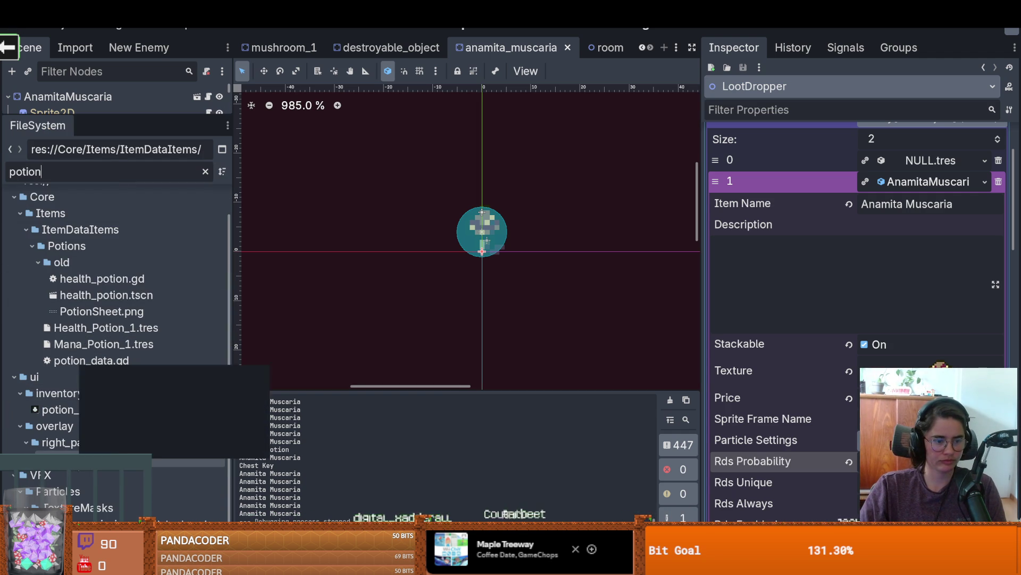
double_click(106, 328)
Step: Locate the texture's source sheet Dungeon_item_props_v2.png and reveal it in the file manager
left_click(941, 412)
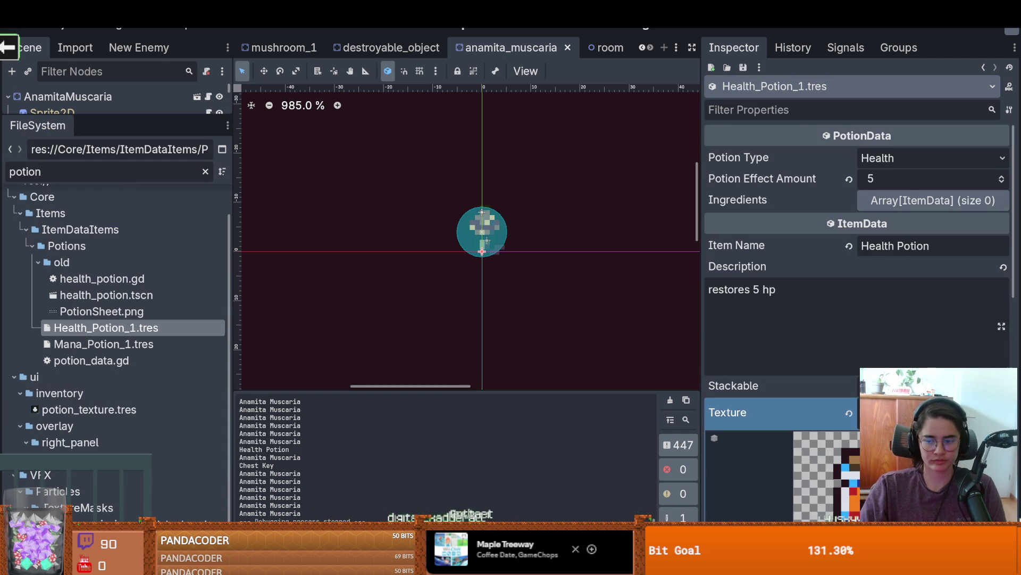
scroll(856, 319, "down", 2)
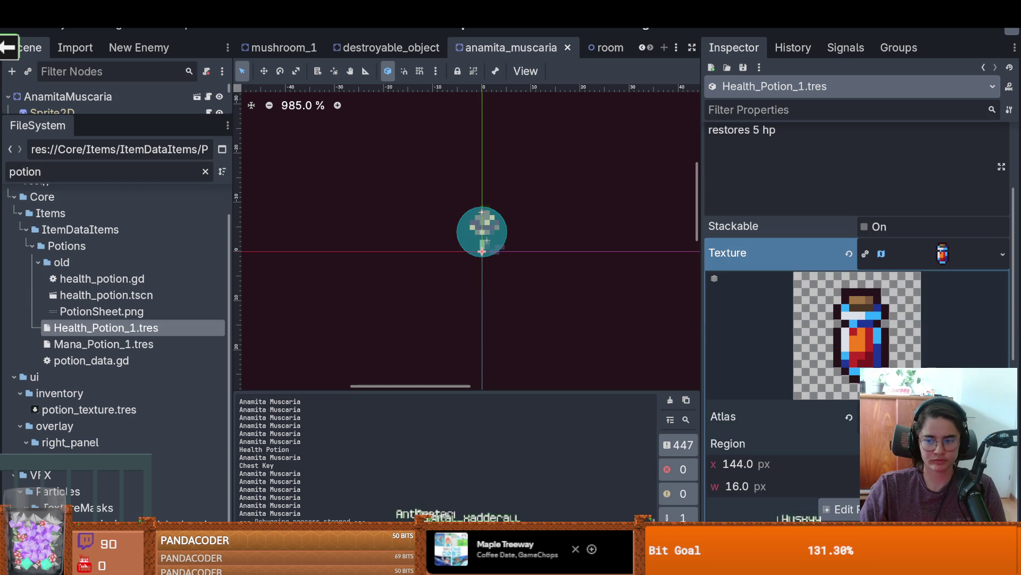
left_click(1003, 253)
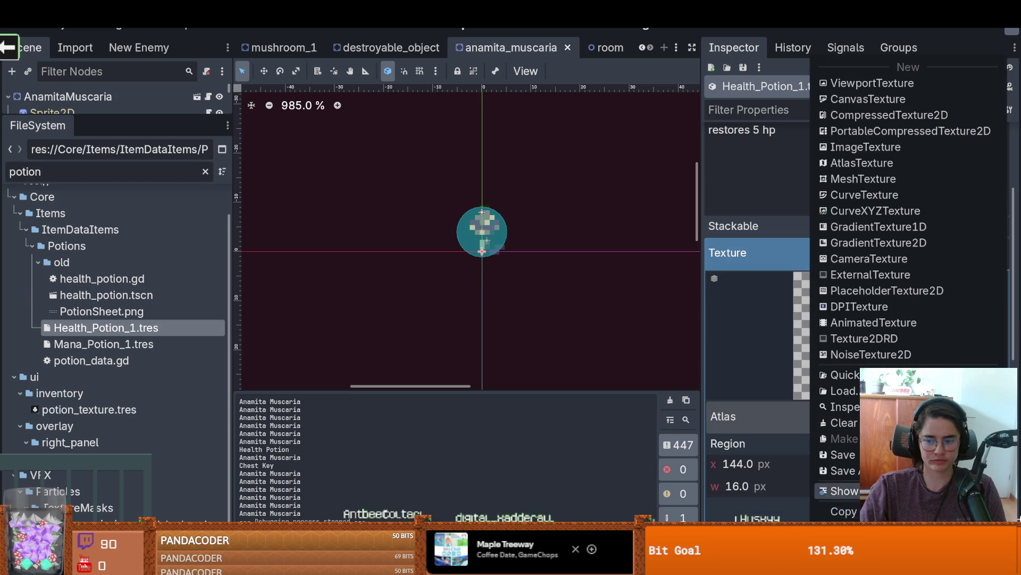
left_click(841, 487)
right_click(144, 459)
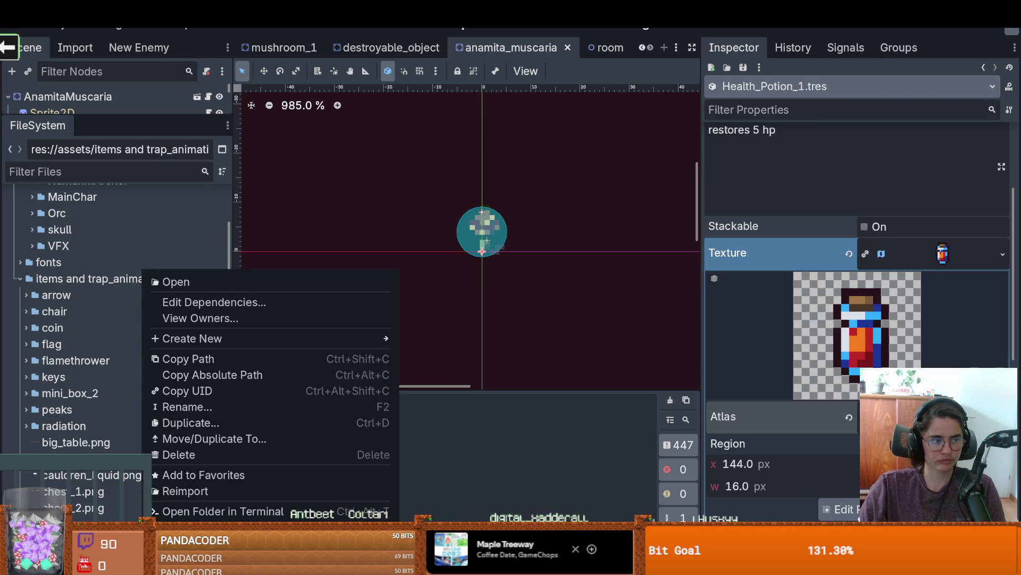
left_click(202, 530)
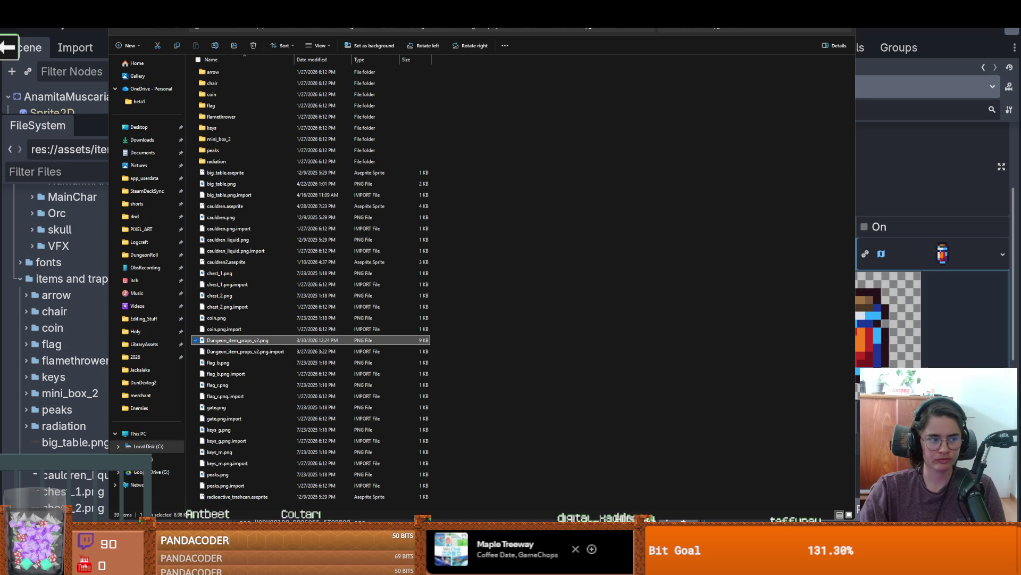
key("alt+Tab")
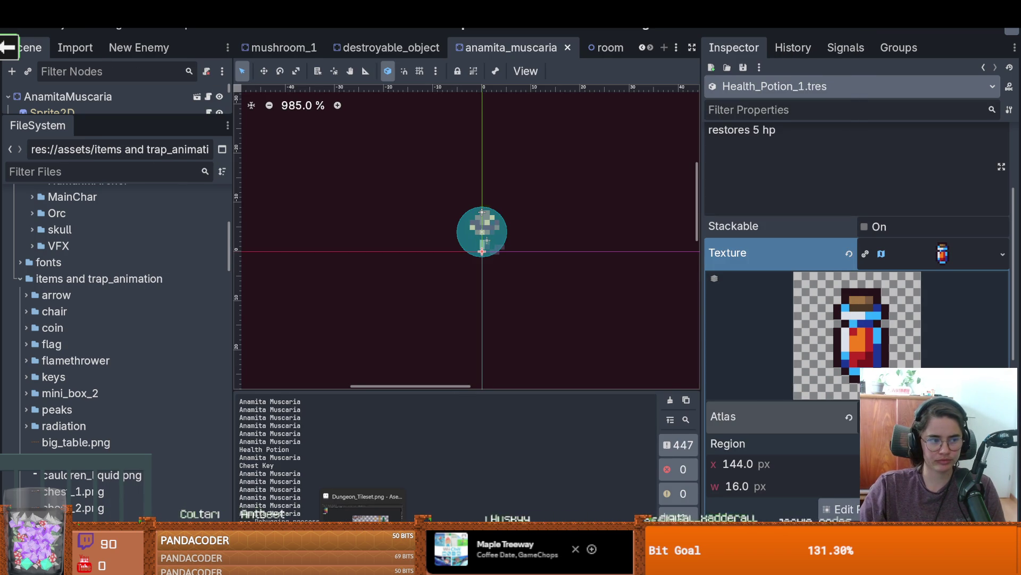
key("alt+Tab")
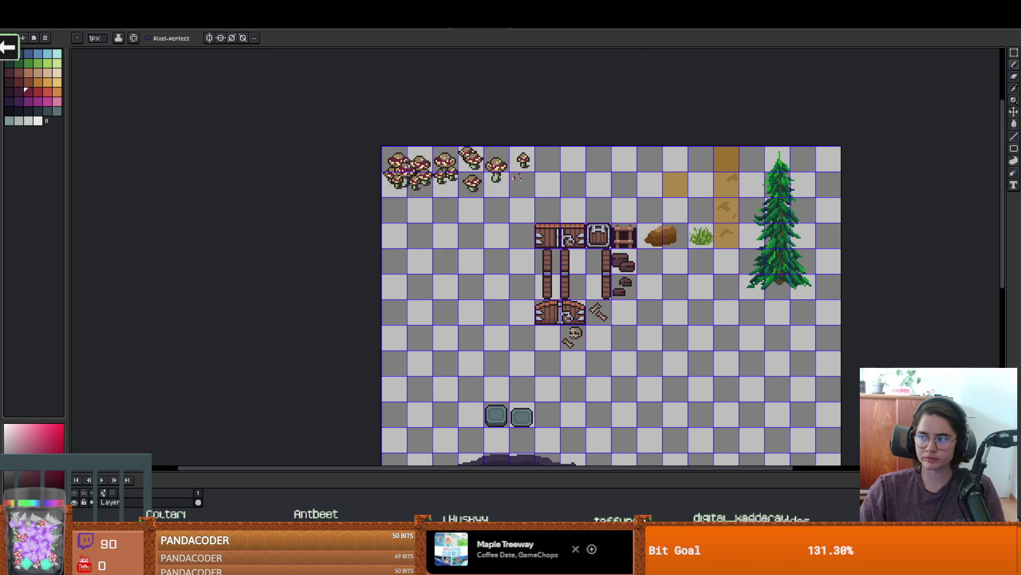
Step: Marquee-select and copy the blue potion on the item-props sheet
left_click(612, 35)
scroll(511, 287, "up", 2)
scroll(507, 304, "down", 2)
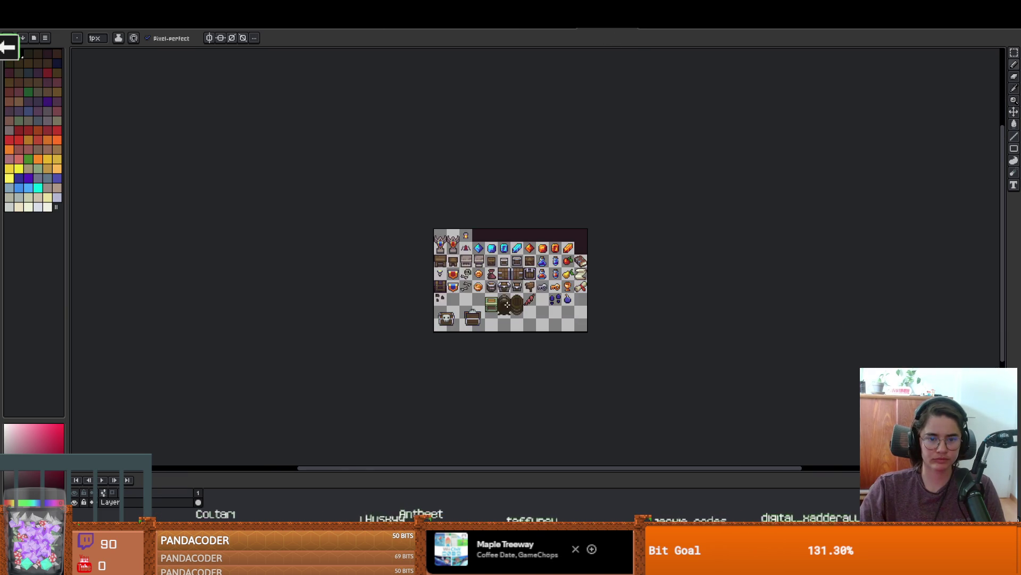
scroll(507, 304, "up", 2)
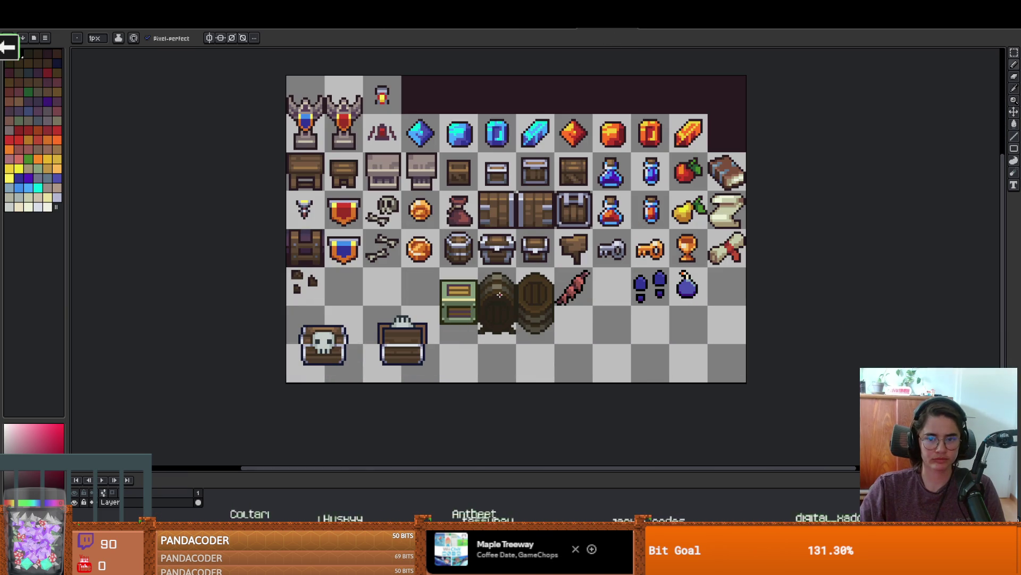
key("m")
scroll(604, 181, "up", 1)
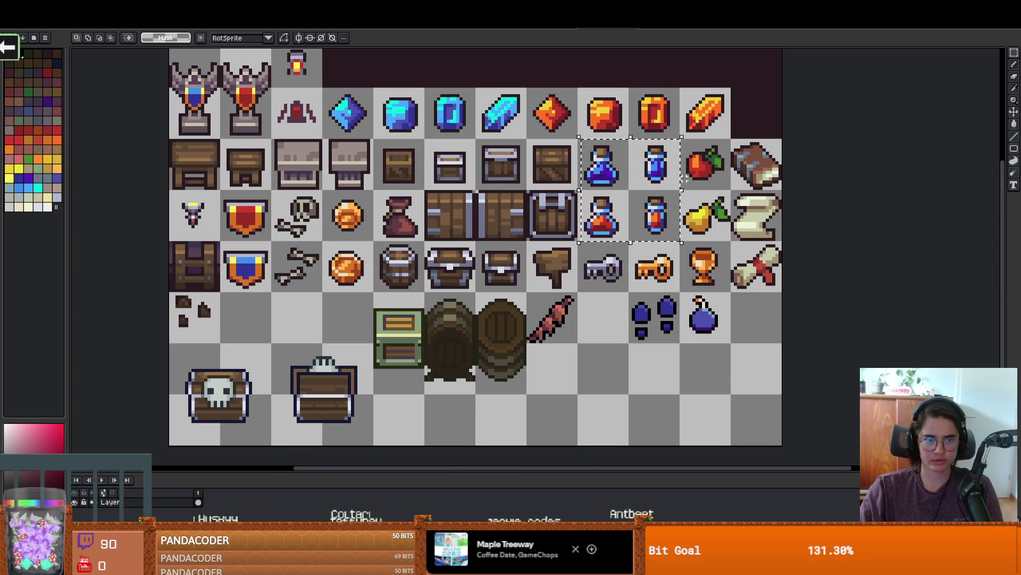
Step: Paste the blue potion into Dungeon_Tileset at 0,32 below the mushroom row
key("ctrl+Tab")
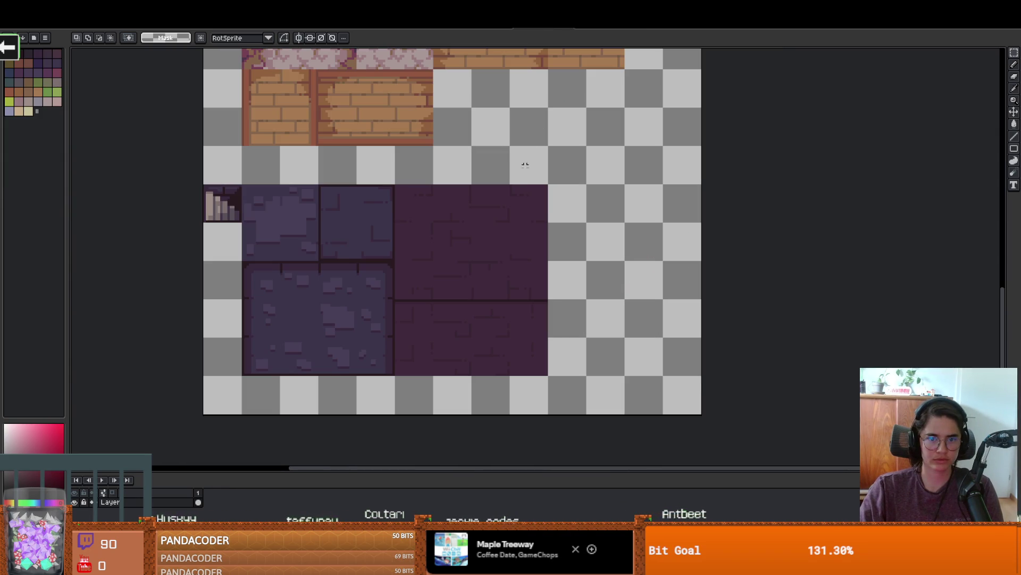
left_click(472, 30)
scroll(507, 190, "up", 1)
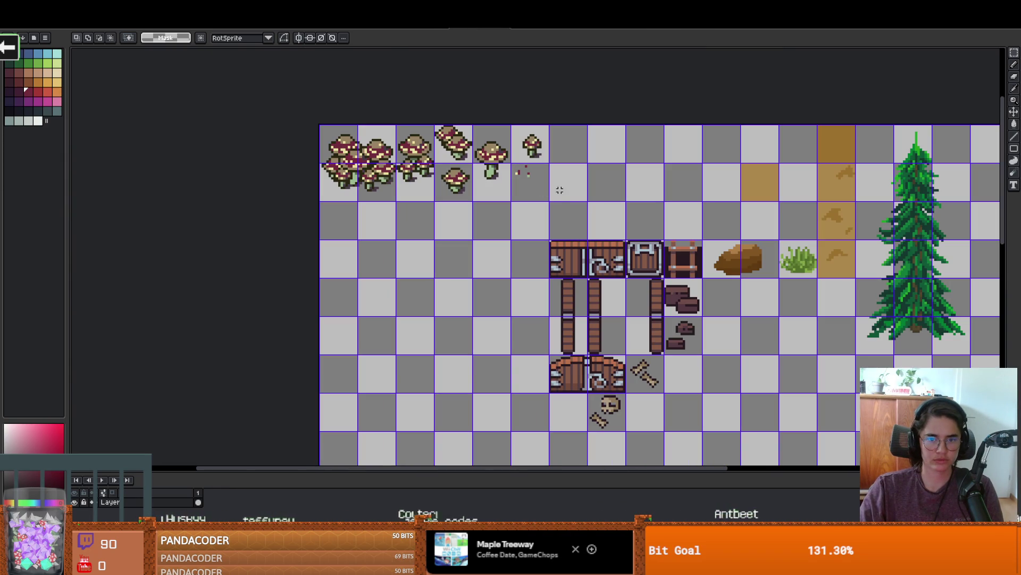
key("ctrl+v")
left_click_drag(686, 226, 345, 229)
scroll(345, 229, "up", 4)
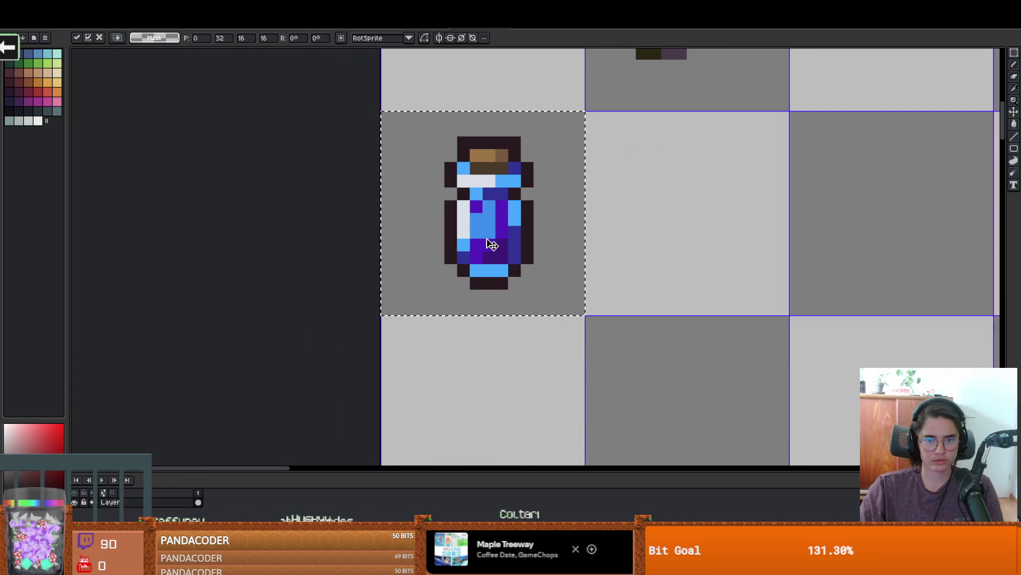
Step: Repaint the bottle's purple stripe light blue with the pencil
key("b")
left_click(491, 231, "alt")
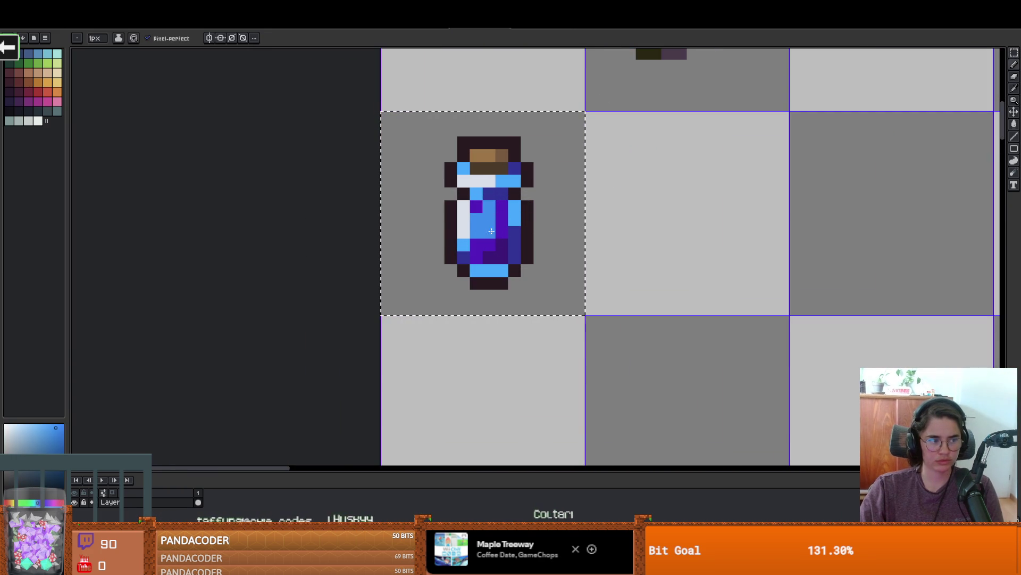
left_click(504, 233)
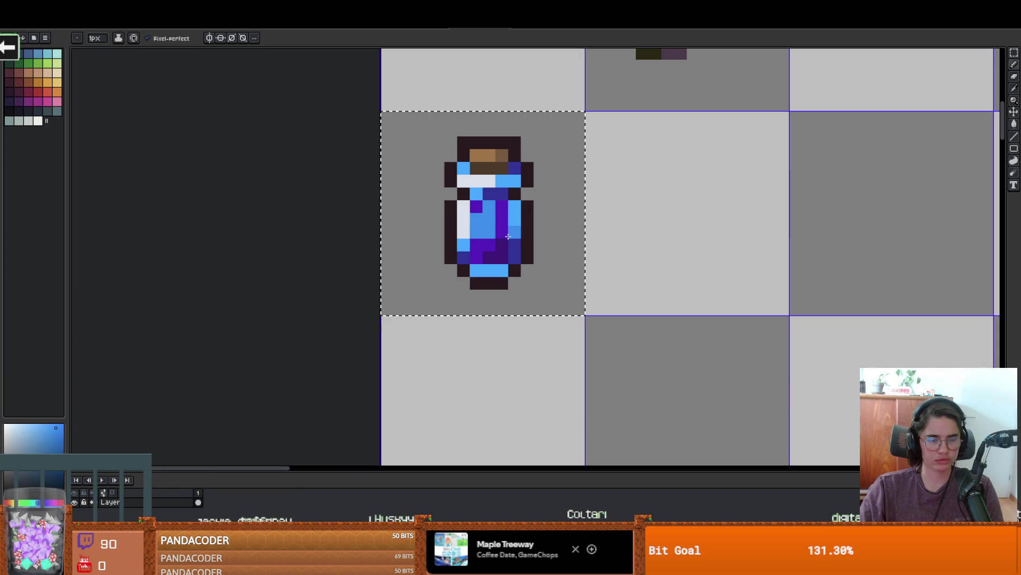
mouse_move(486, 232)
left_mouse_down()
mouse_move(476, 261)
mouse_move(496, 215)
left_mouse_up()
scroll(496, 215, "down", 5)
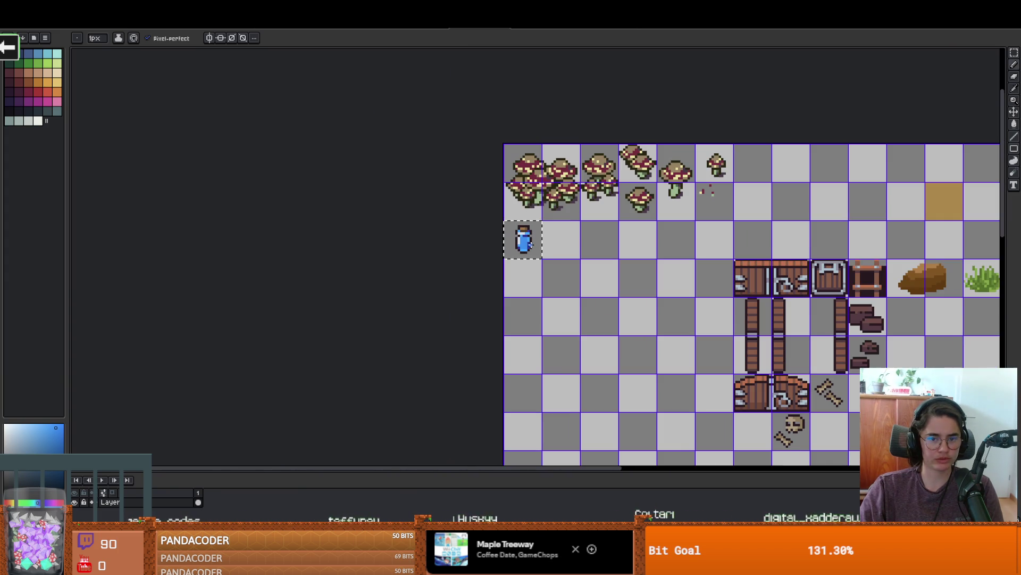
scroll(532, 254, "up", 4)
Step: Add white highlights on the potion's right edge and body, recolouring neck pixels blue
key("alt")
left_click(486, 204, "alt")
left_click_drag(523, 234, 523, 210)
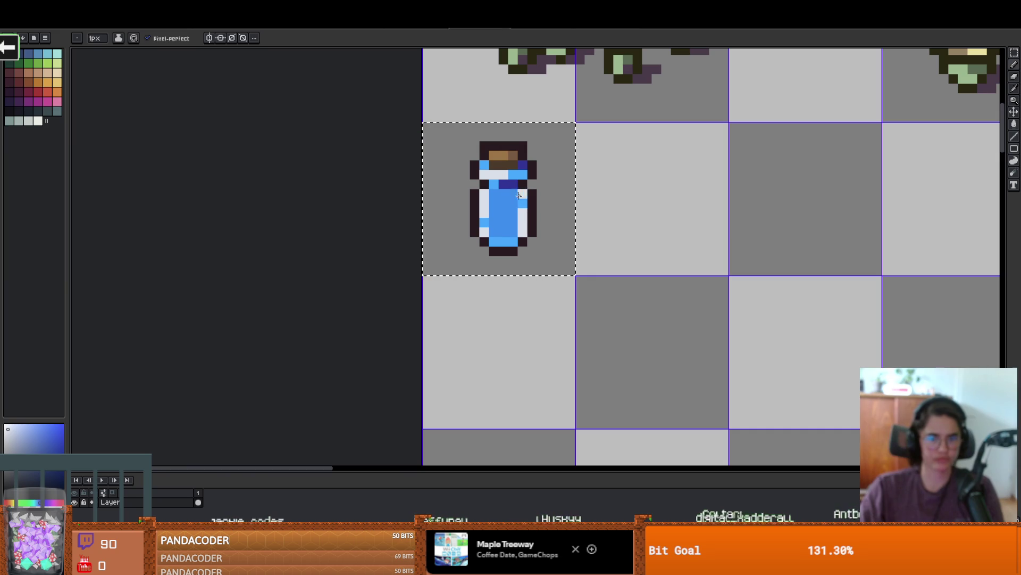
right_click_drag(513, 176, 503, 176)
left_click(504, 185)
scroll(615, 223, "down", 3)
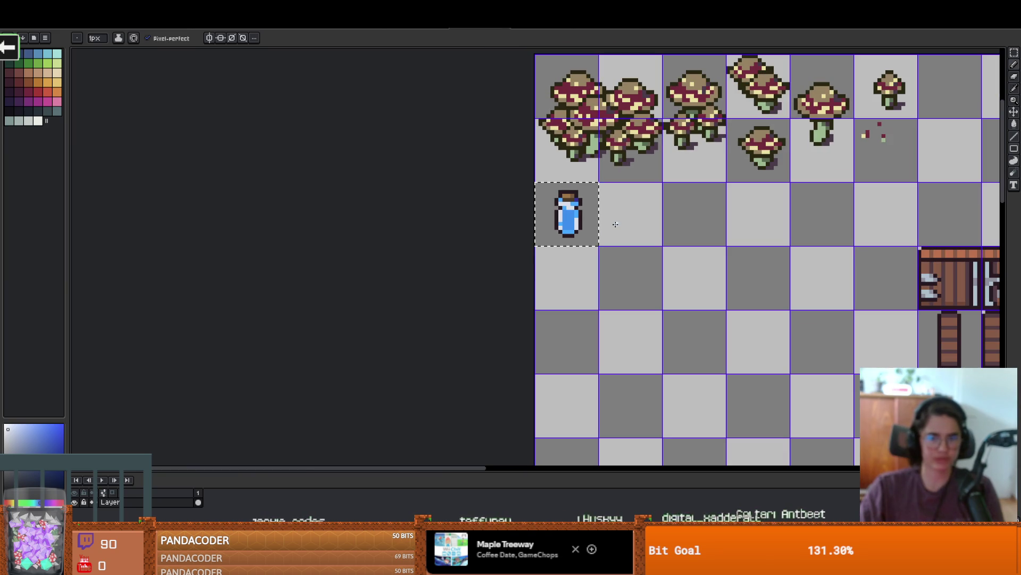
scroll(612, 226, "up", 3)
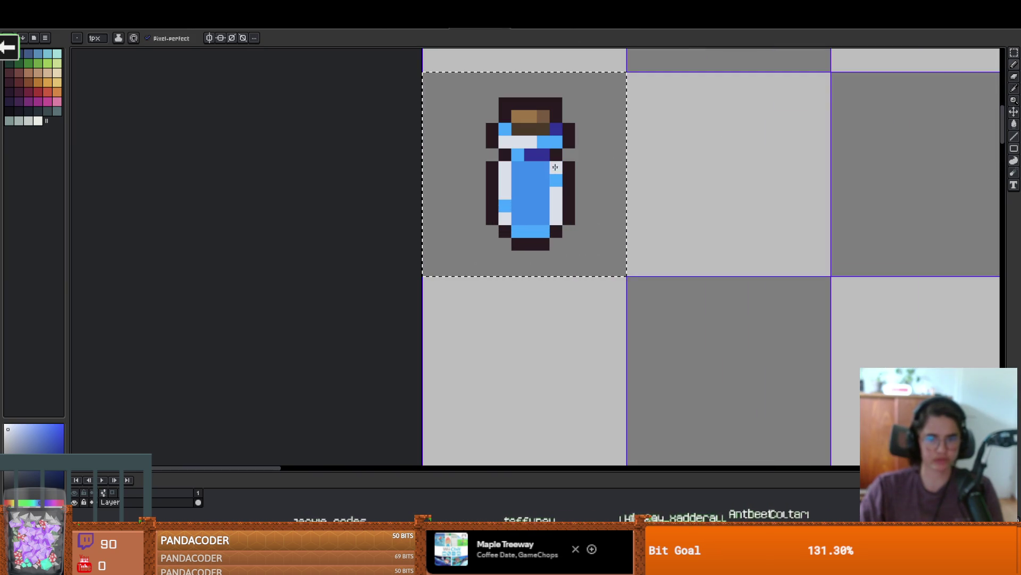
Step: Paint light-teal and grey-white highlights down the bottle's right column, then save
left_click(48, 53)
left_click(551, 191)
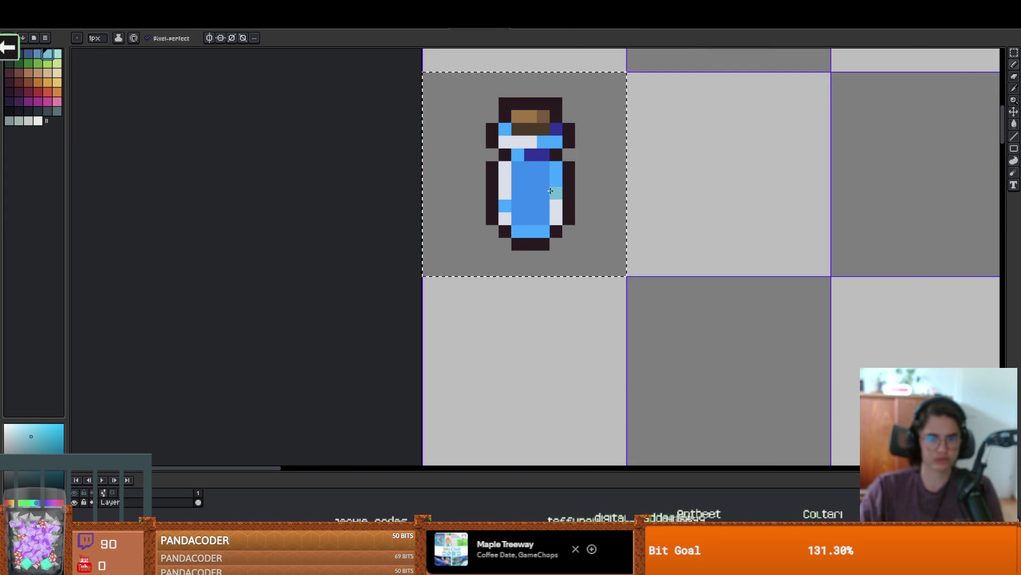
left_click(503, 181, "alt")
left_click(503, 217)
left_click_drag(557, 192, 557, 219)
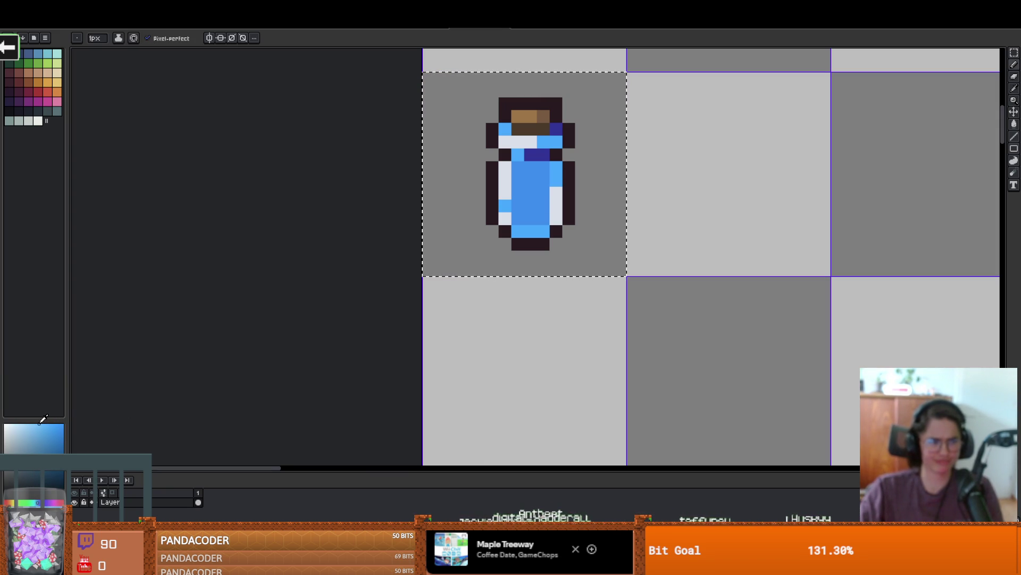
left_click(555, 193)
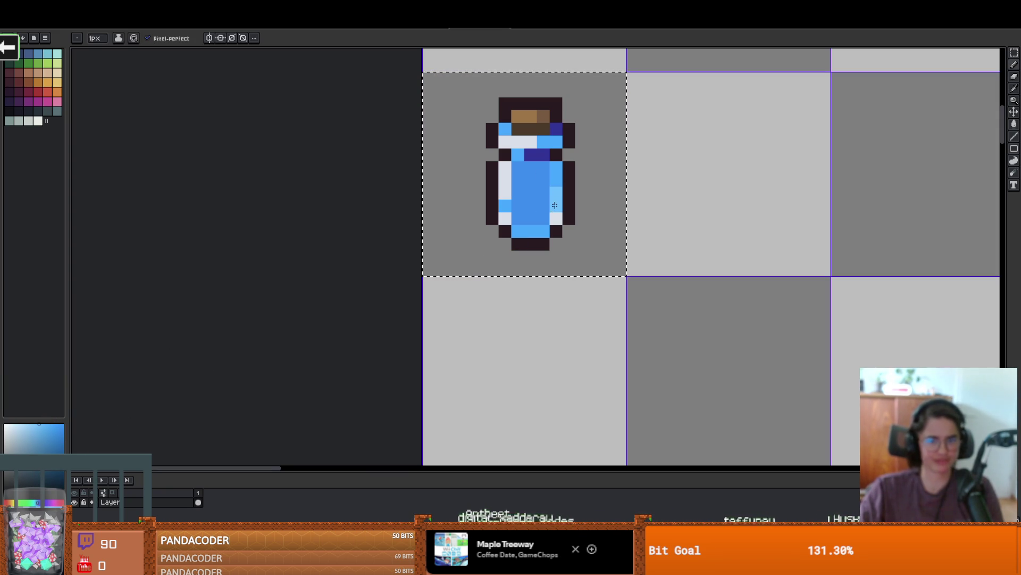
mouse_move(554, 217)
left_mouse_down()
mouse_move(557, 181)
mouse_move(542, 162)
left_mouse_up()
scroll(552, 175, "down", 5)
scroll(527, 223, "up", 1)
key("ctrl+s")
Step: Shade the bottle's lower body darker blue, then return to the item sprite sheet
scroll(463, 216, "up", 1)
key("b")
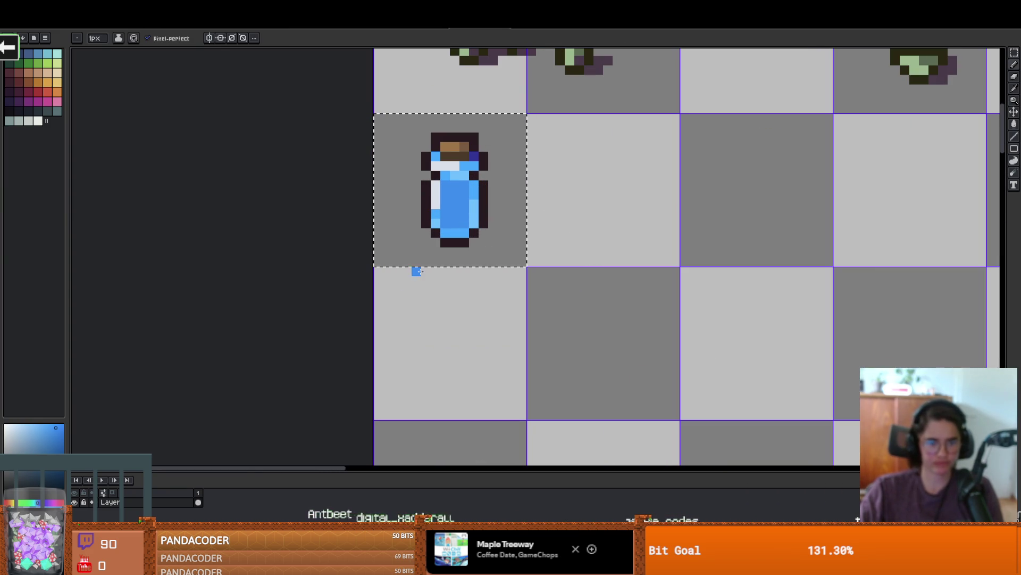
left_click(52, 440)
left_click_drag(455, 214, 464, 223)
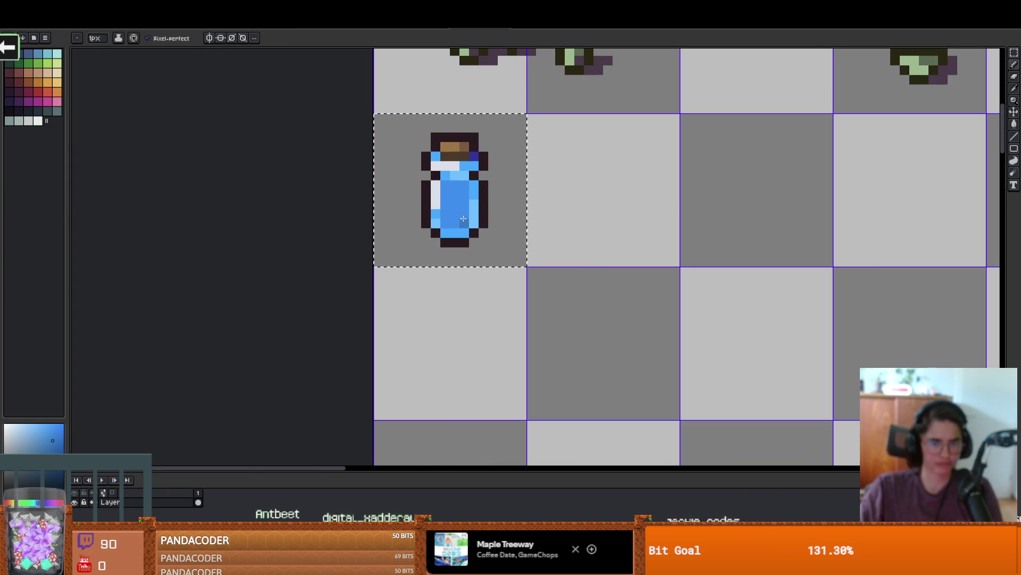
scroll(452, 218, "down", 1)
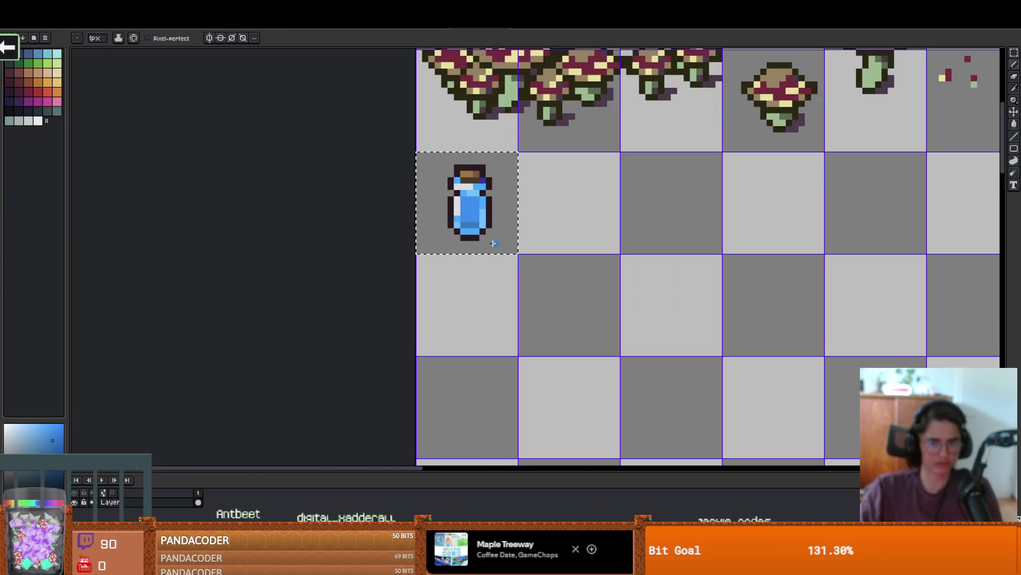
left_click(465, 217, "alt")
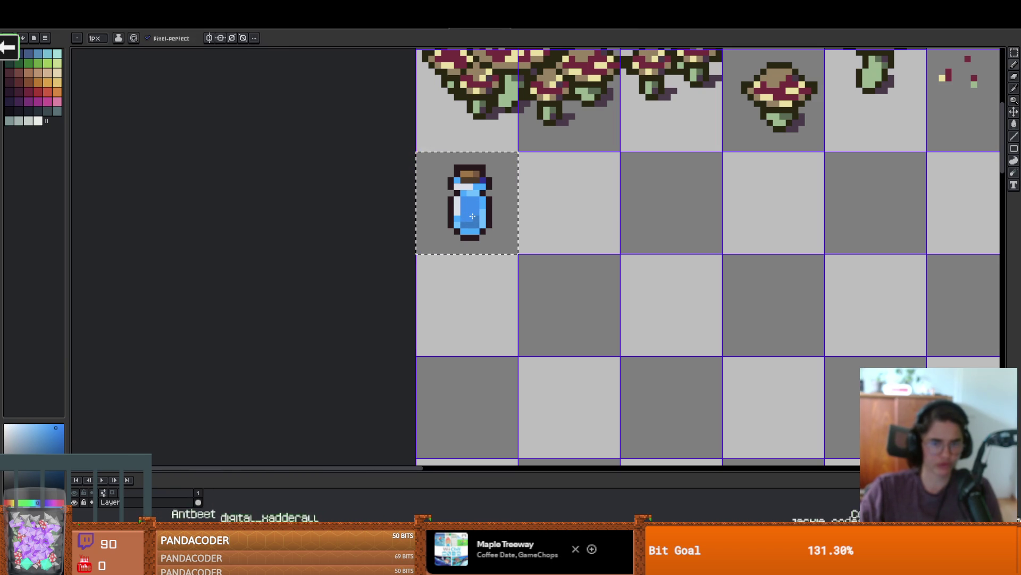
scroll(532, 245, "down", 1)
scroll(532, 245, "down", 2)
scroll(486, 247, "up", 2)
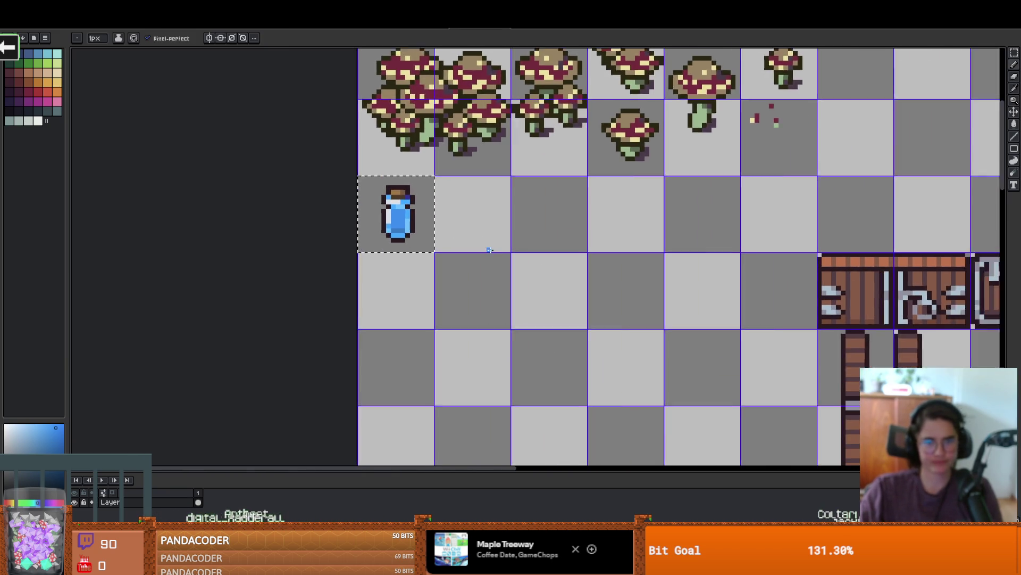
scroll(474, 237, "down", 1)
key("m")
key("ctrl+Tab")
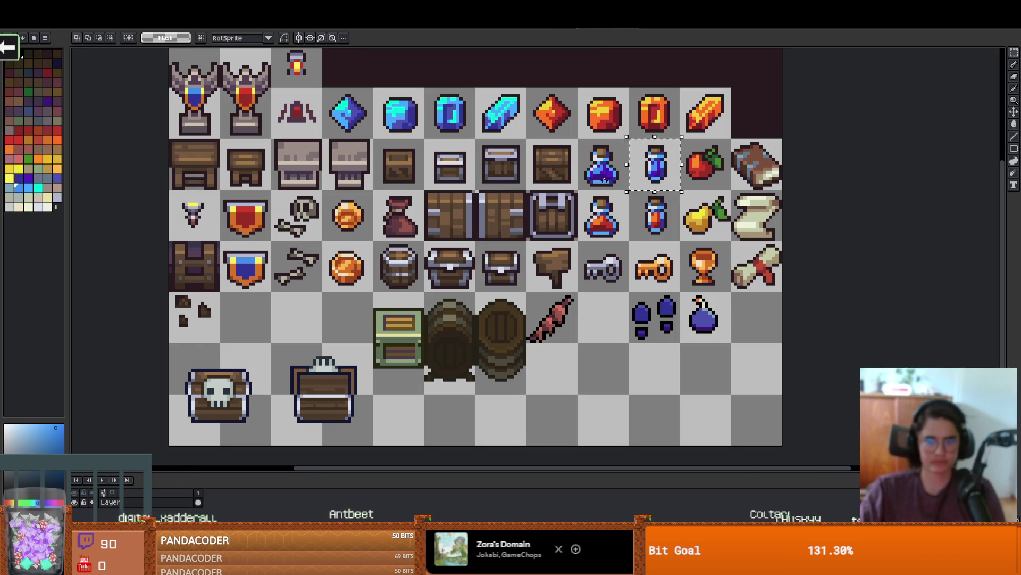
Step: Copy the round flask from the items sheet and paste it beside the blue bottle
key("ctrl+c")
key("ctrl+Tab")
key("ctrl+Tab")
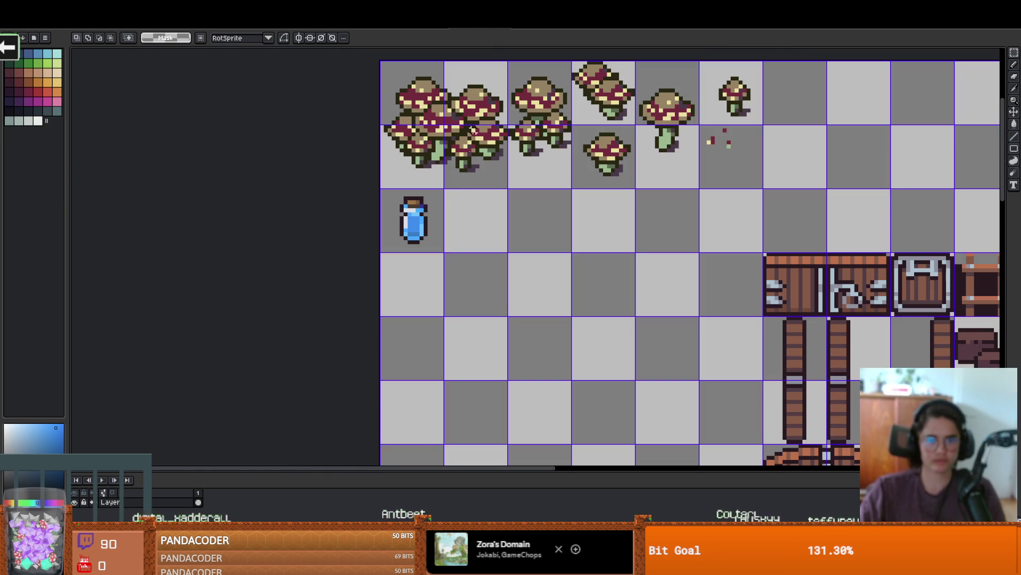
key("ctrl+v")
left_click_drag(928, 228, 487, 232)
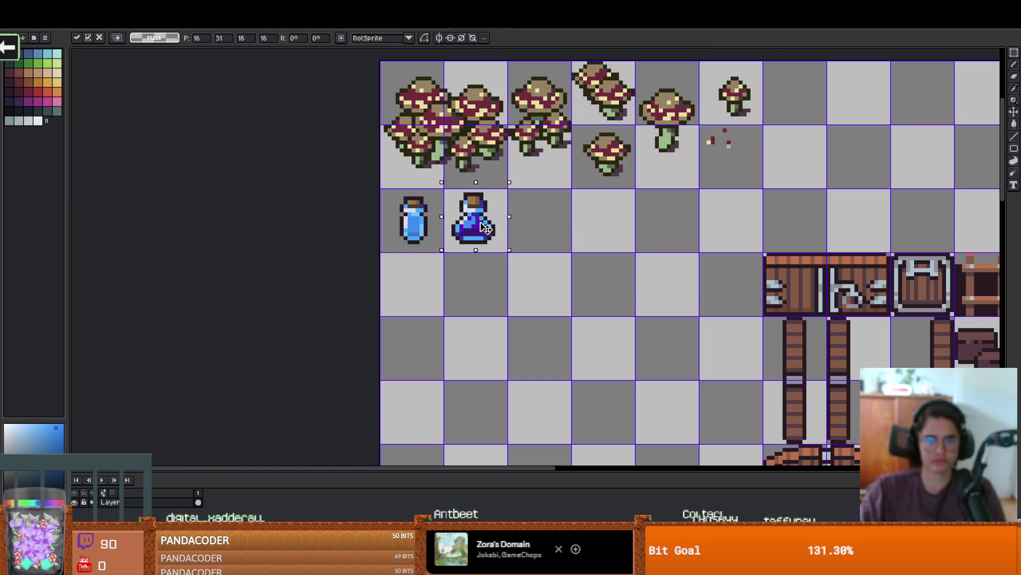
Step: Shift the items-sheet selection onto the brown bag, then drop the pasted flask in place
key("ctrl+Tab")
key("ctrl+Tab")
key("ctrl+shift+Tab")
left_click_drag(375, 190, 414, 233)
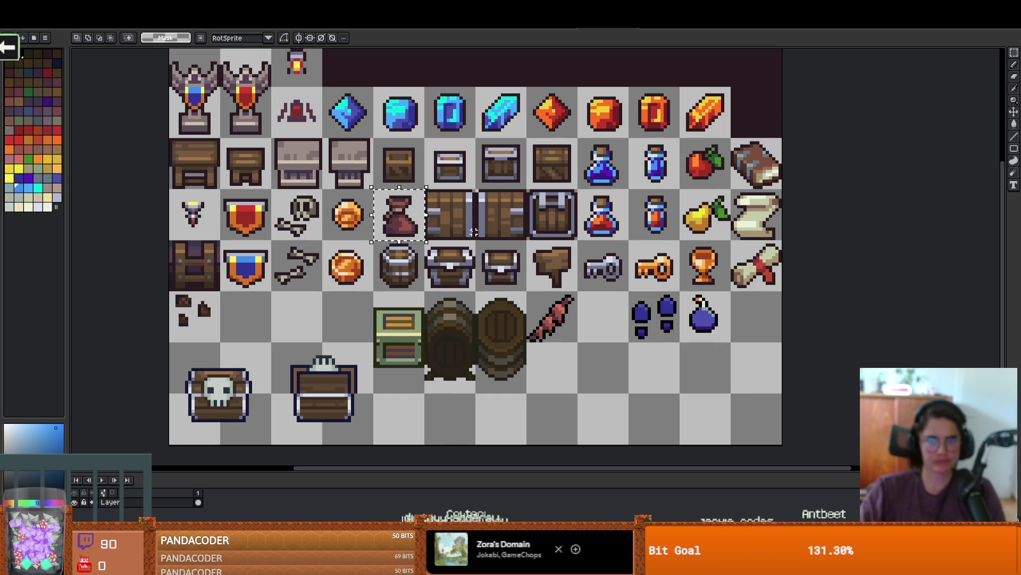
left_click(549, 28)
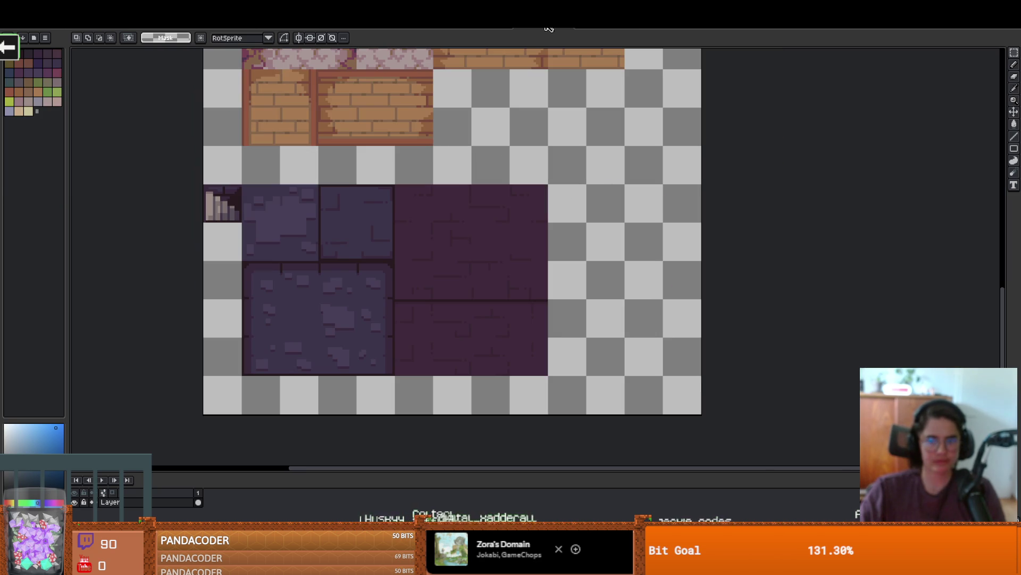
key("ctrl+Tab")
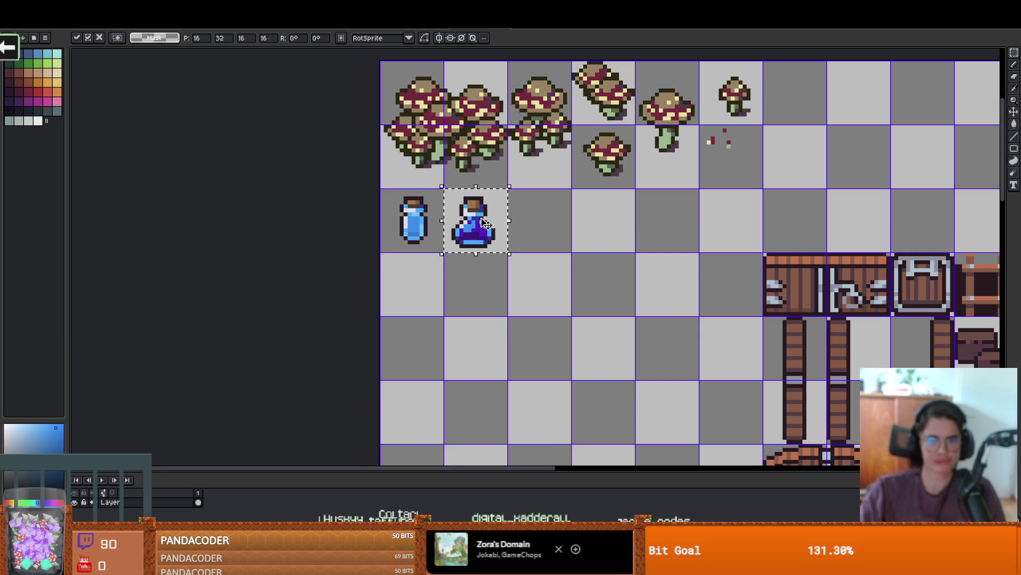
scroll(484, 222, "up", 3)
key("ctrl+d")
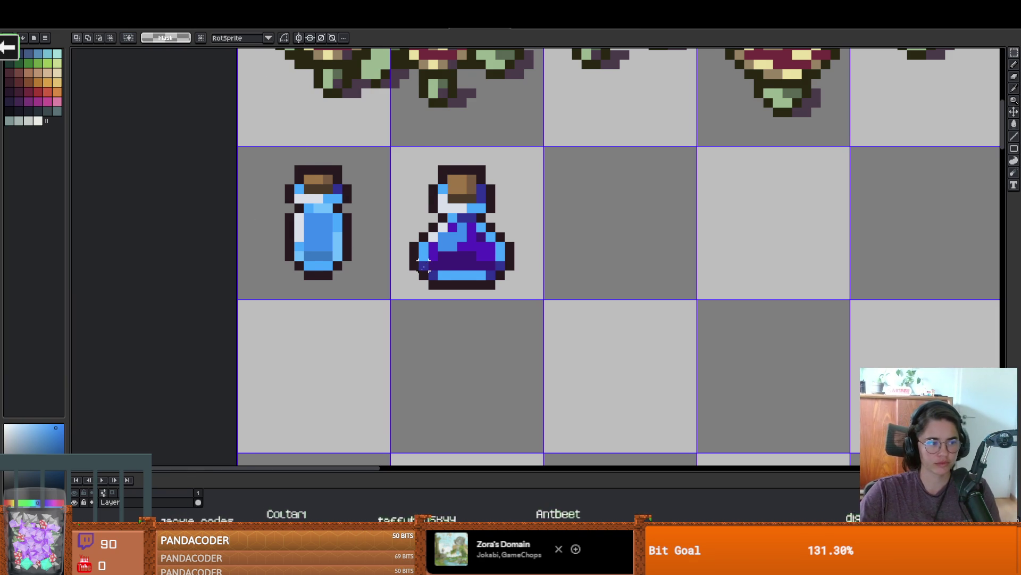
Step: Pencil the flask's purple column, right side and bottom strip blue, extending the bottle's dark band
scroll(424, 264, "left", 1)
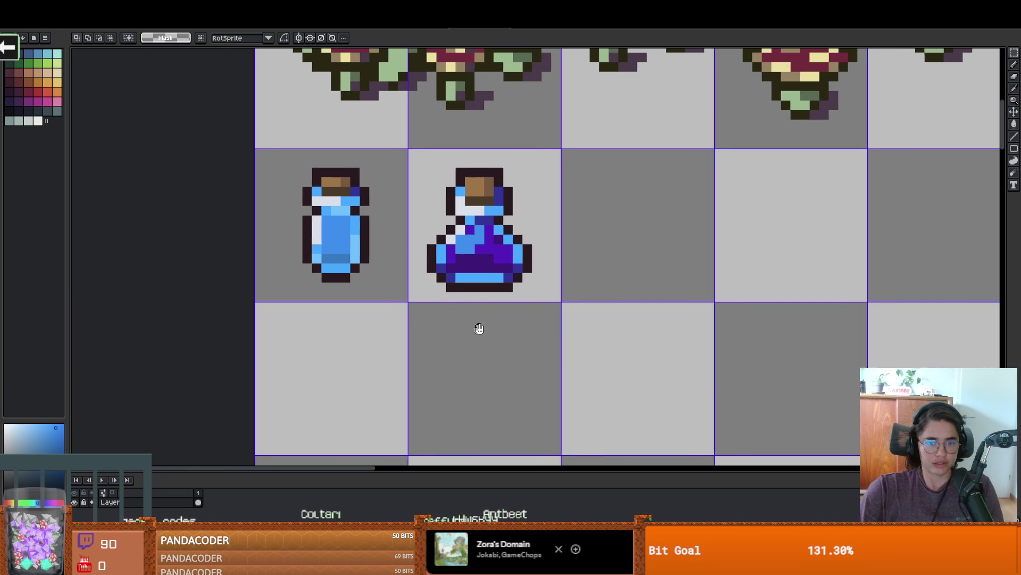
scroll(335, 256, "up", 2)
key("b")
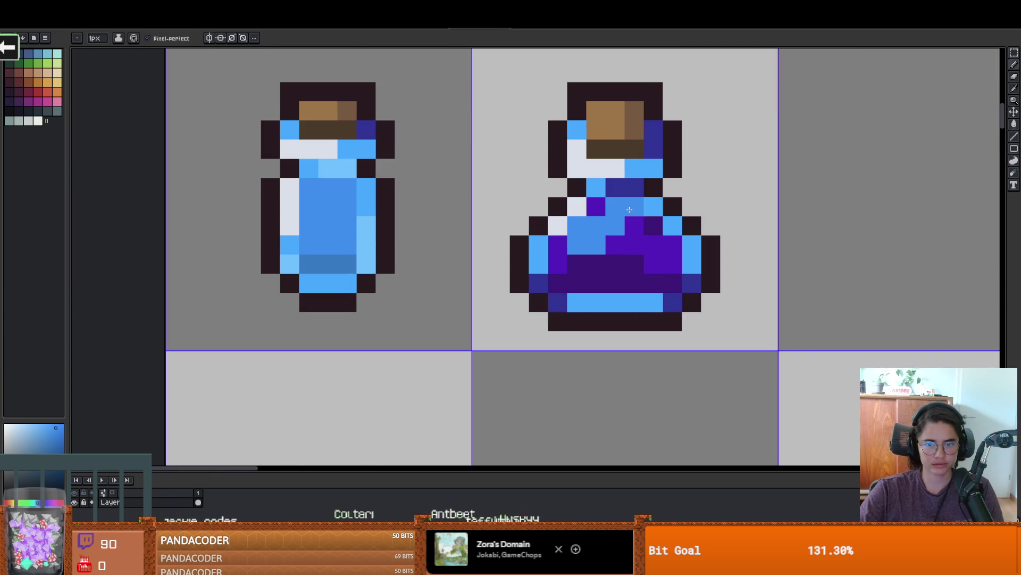
left_click_drag(635, 245, 634, 206)
left_click_drag(648, 243, 668, 252)
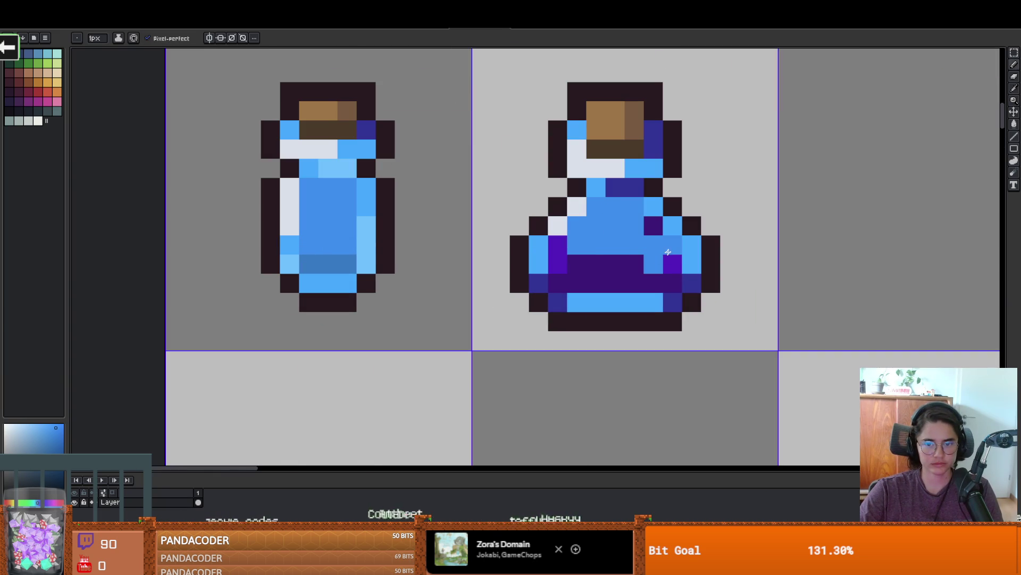
scroll(559, 261, "down", 2)
scroll(428, 217, "up", 1)
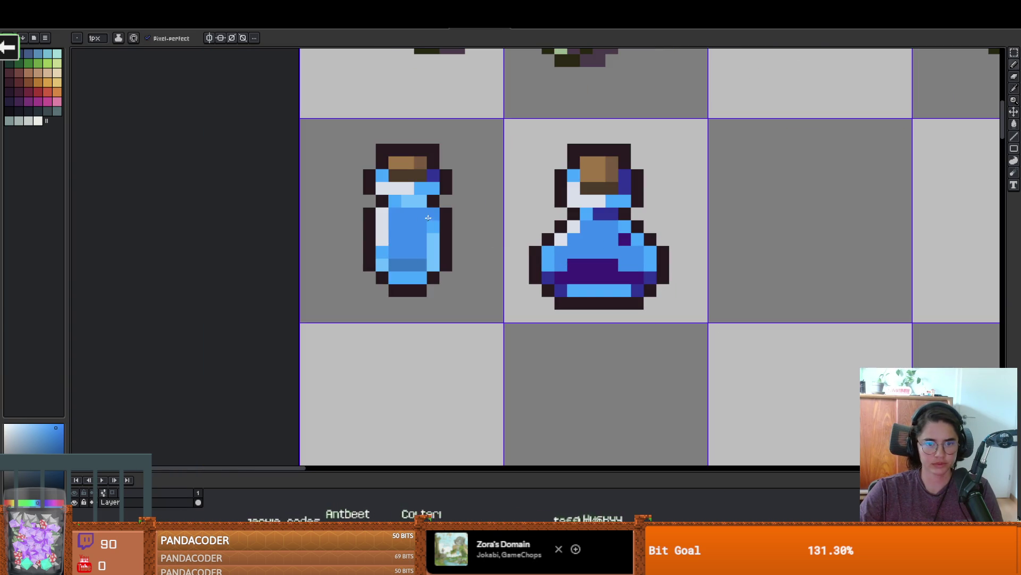
left_click_drag(423, 263, 433, 265)
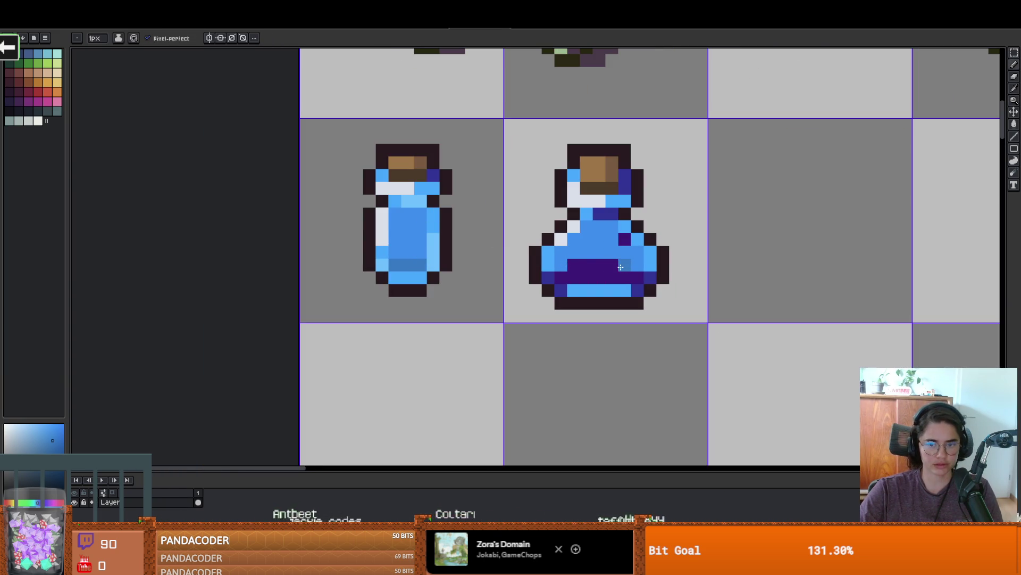
left_click_drag(563, 276, 643, 277)
Step: Touch up remaining purple and indigo flask pixels, including neck and bottom corners, in light blue
scroll(638, 277, "up", 2)
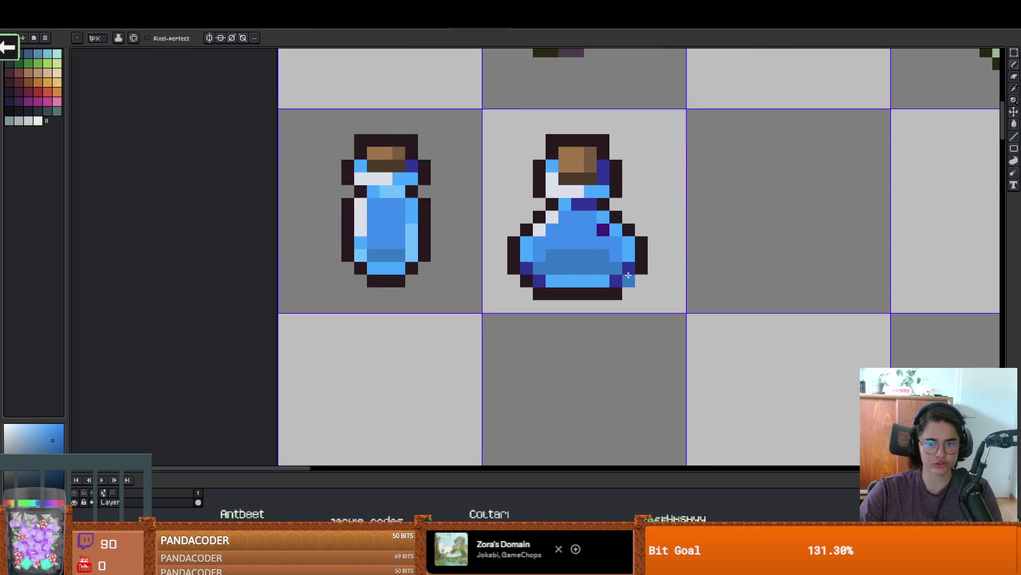
left_click(479, 265)
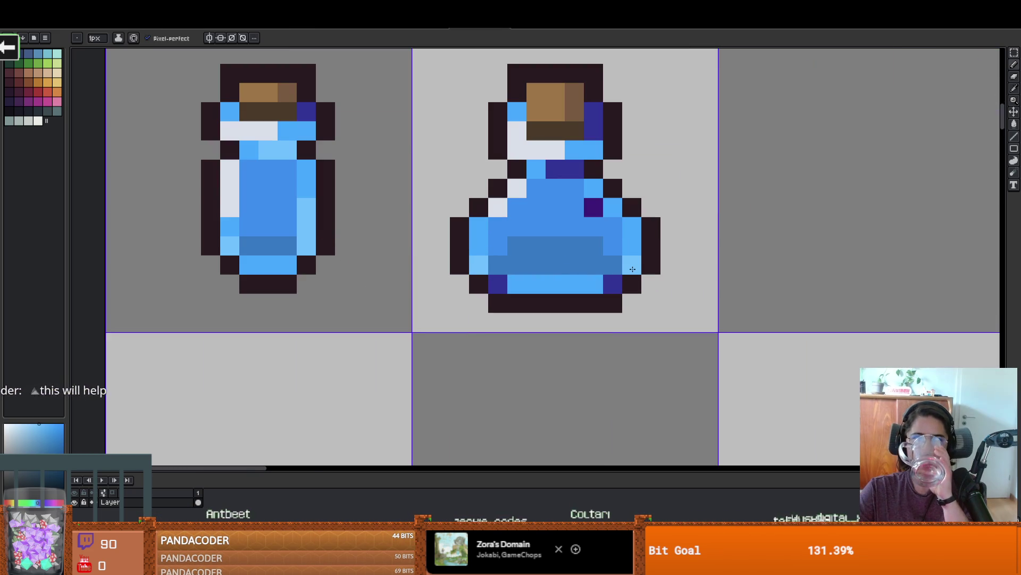
left_click(593, 208)
left_click(574, 169)
left_click(555, 169)
left_click(588, 243)
key("ctrl+z")
left_click(604, 279)
left_click(498, 283)
scroll(609, 250, "down", 5)
scroll(608, 242, "up", 3)
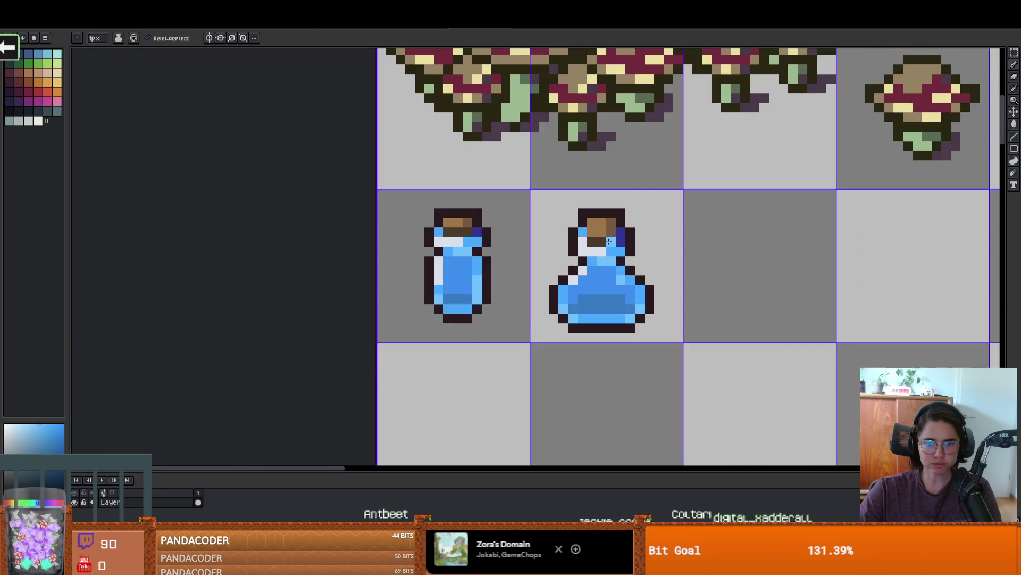
scroll(609, 241, "up", 1)
scroll(624, 229, "down", 3)
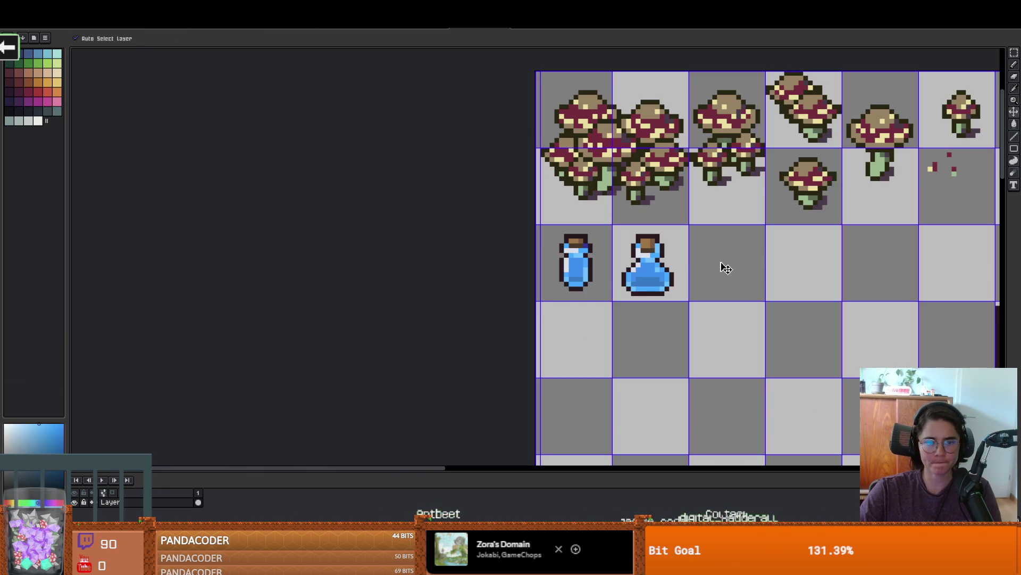
scroll(612, 290, "up", 1)
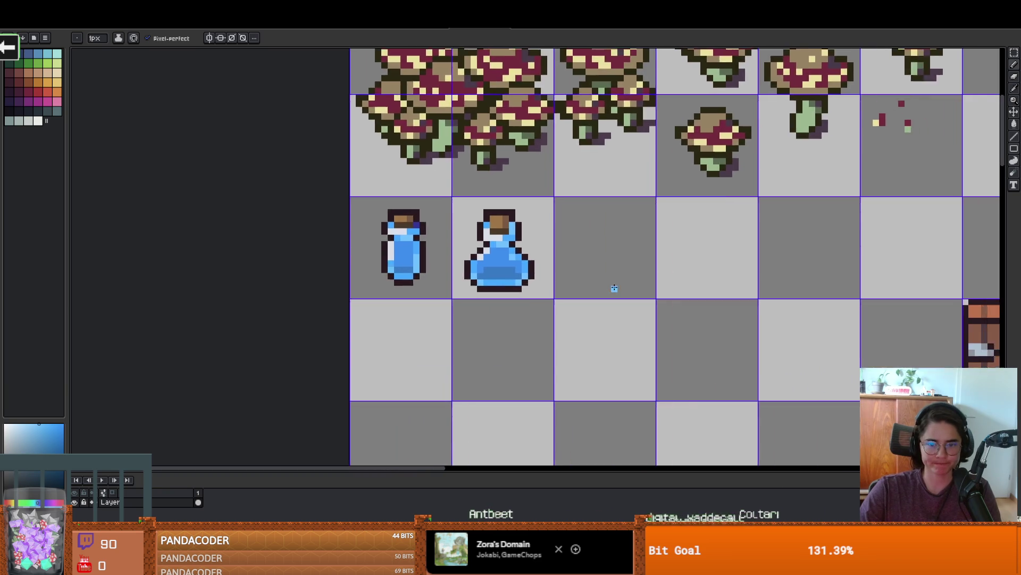
scroll(612, 288, "down", 2)
scroll(554, 267, "up", 2)
scroll(555, 267, "up", 1)
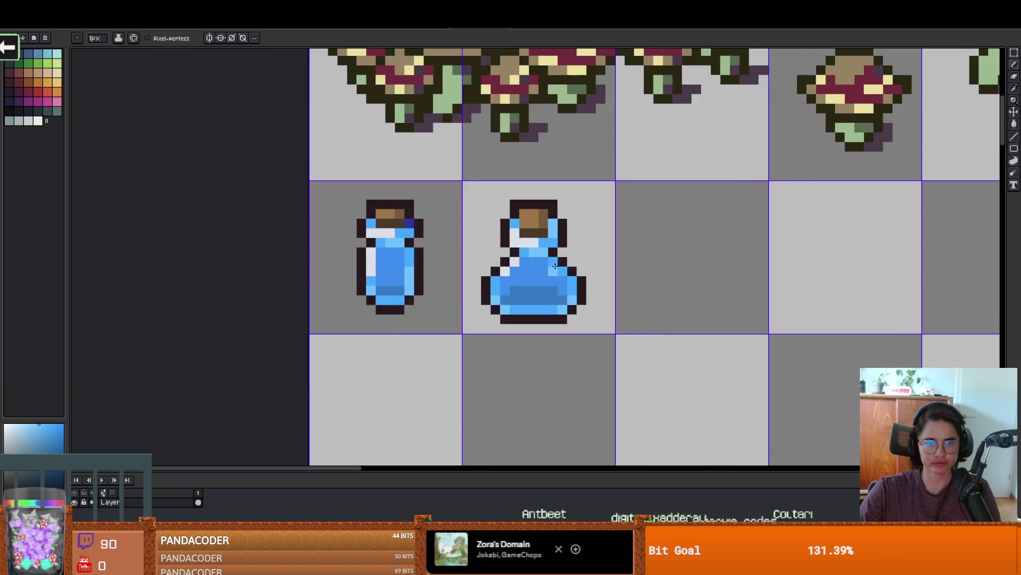
scroll(555, 267, "down", 2)
scroll(516, 247, "up", 3)
scroll(516, 248, "down", 5)
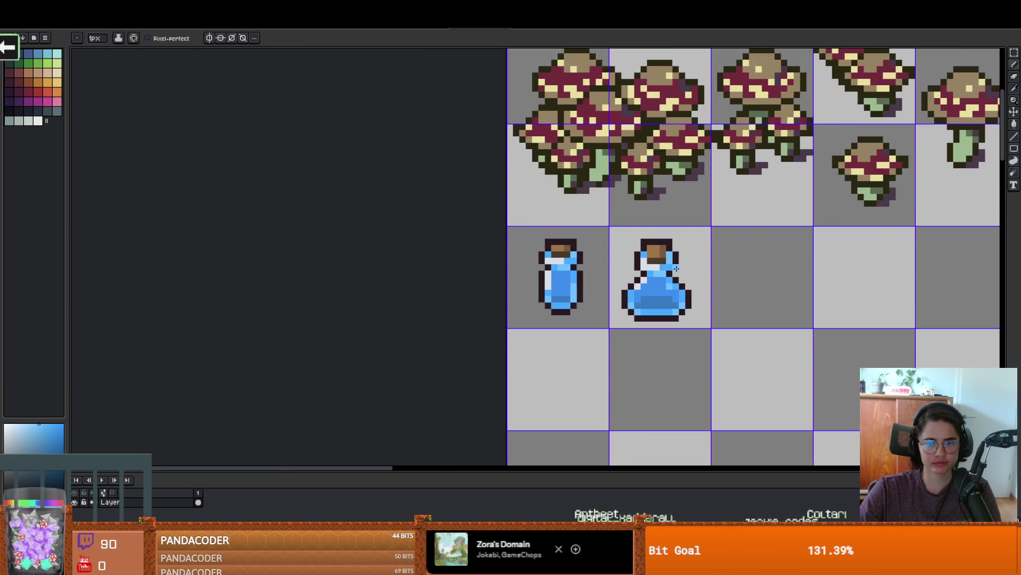
Step: Return to Godot to reimport the edited sprites, save the scene, then go to Chess.com
key("v")
key("alt+Tab")
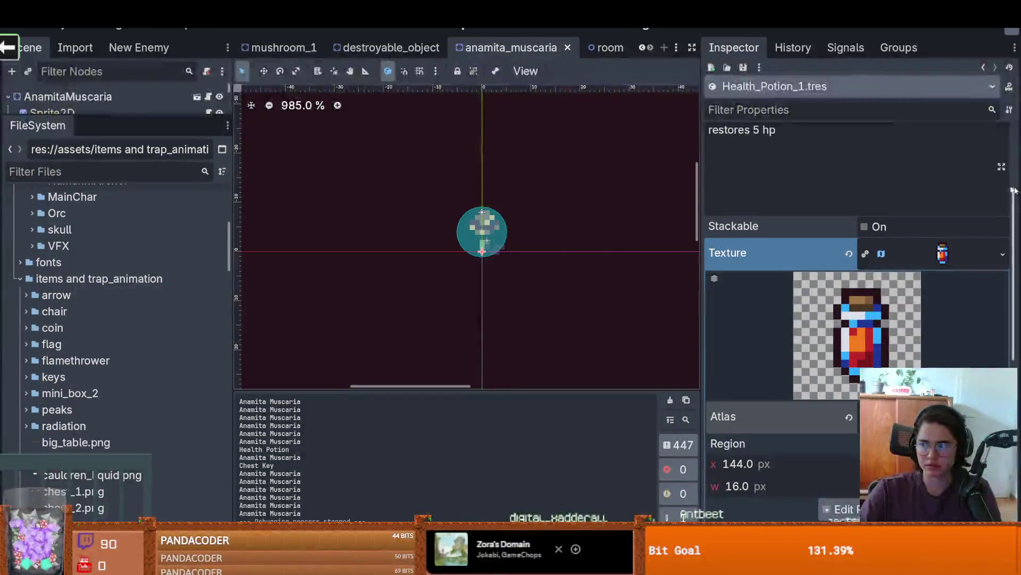
key("ctrl+s")
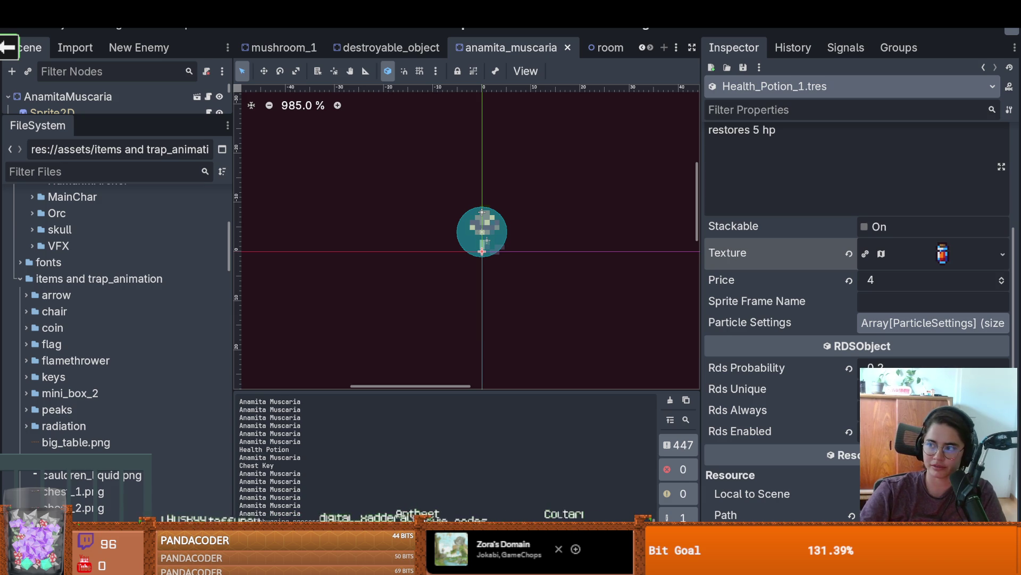
key("alt+Tab")
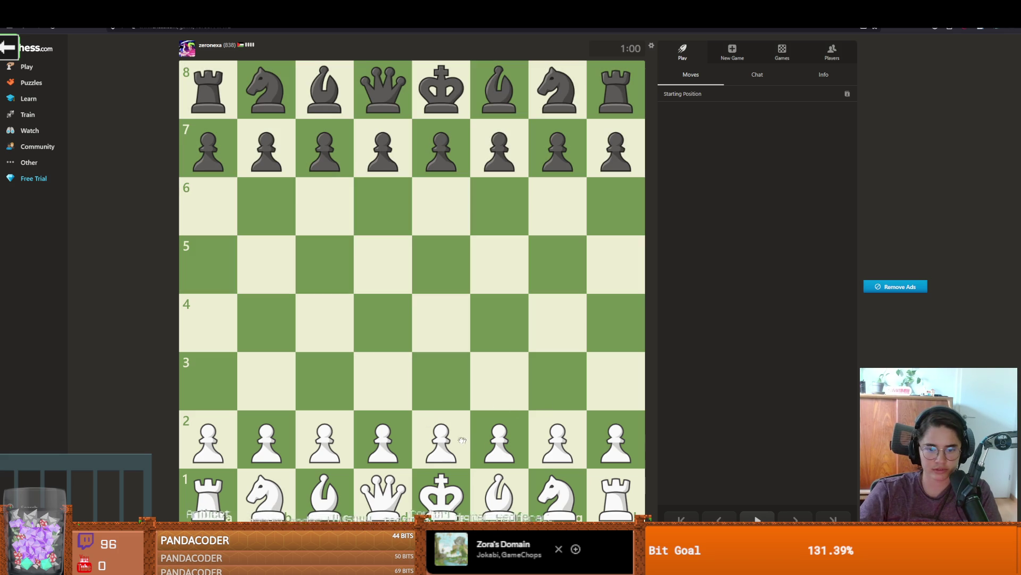
Step: Open with e4, Nf3, Bc4 and Nxd4
left_click_drag(462, 440, 443, 324)
left_click_drag(556, 489, 500, 380)
left_click_drag(500, 492, 322, 333)
left_click_drag(500, 381, 375, 327)
mouse_move(383, 493)
left_mouse_down()
mouse_move(479, 410)
mouse_move(442, 460)
left_mouse_up()
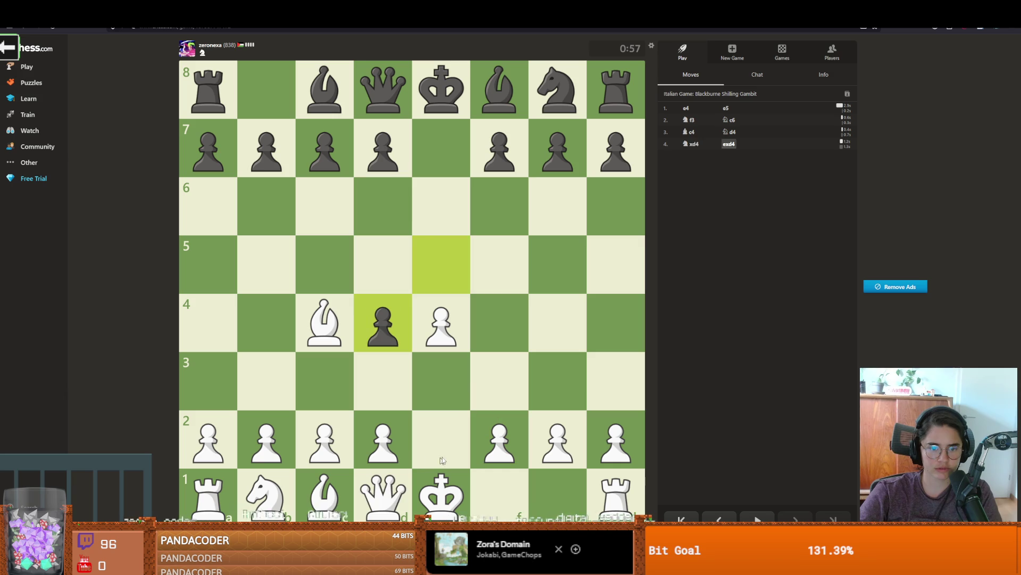
Step: Castle kingside, then play Qf3, d3, Re1, e5 and Rxe5
left_click_drag(452, 501, 556, 495)
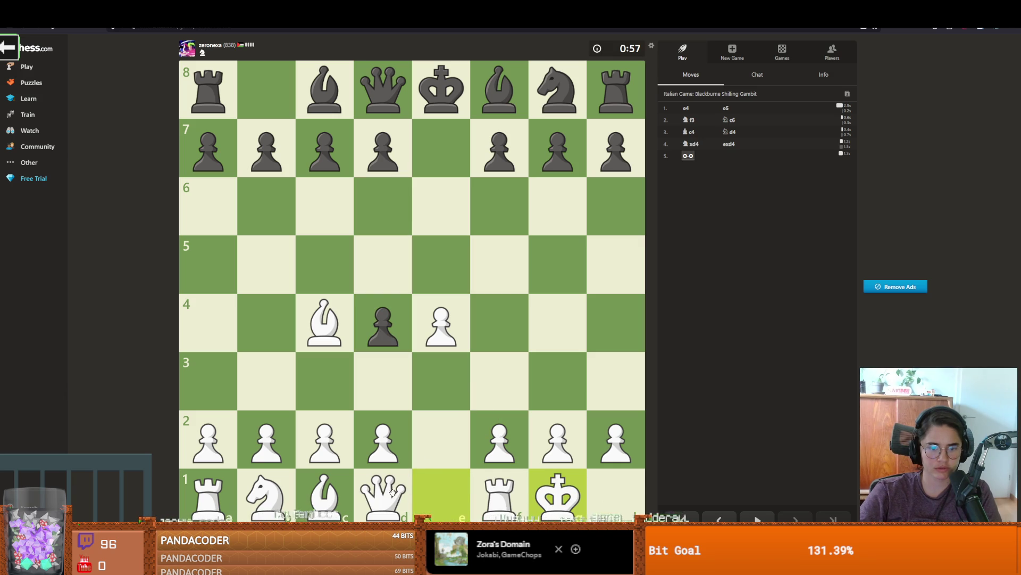
left_click_drag(403, 481, 472, 402)
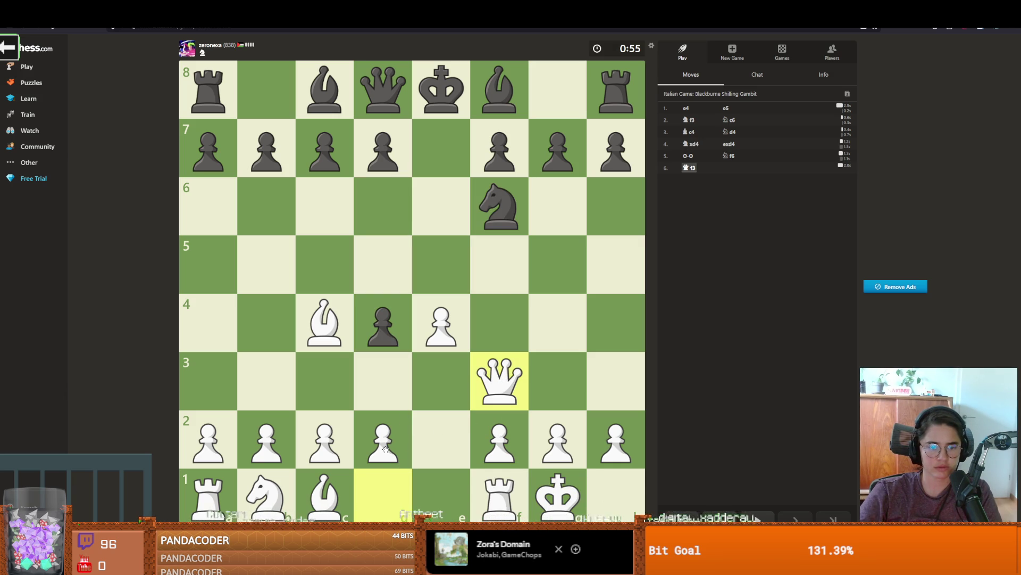
left_click_drag(385, 449, 398, 390)
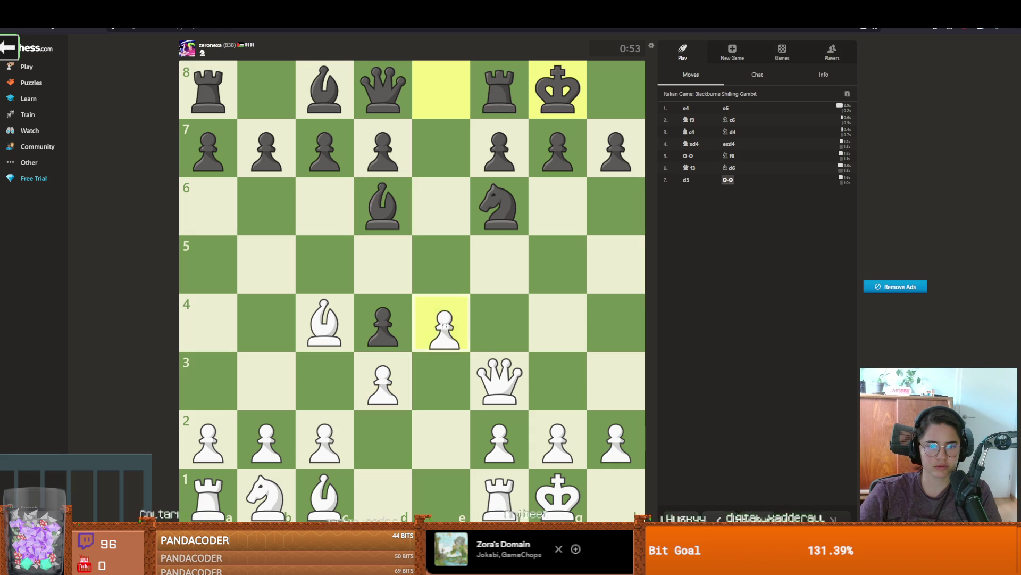
left_click_drag(499, 495, 441, 494)
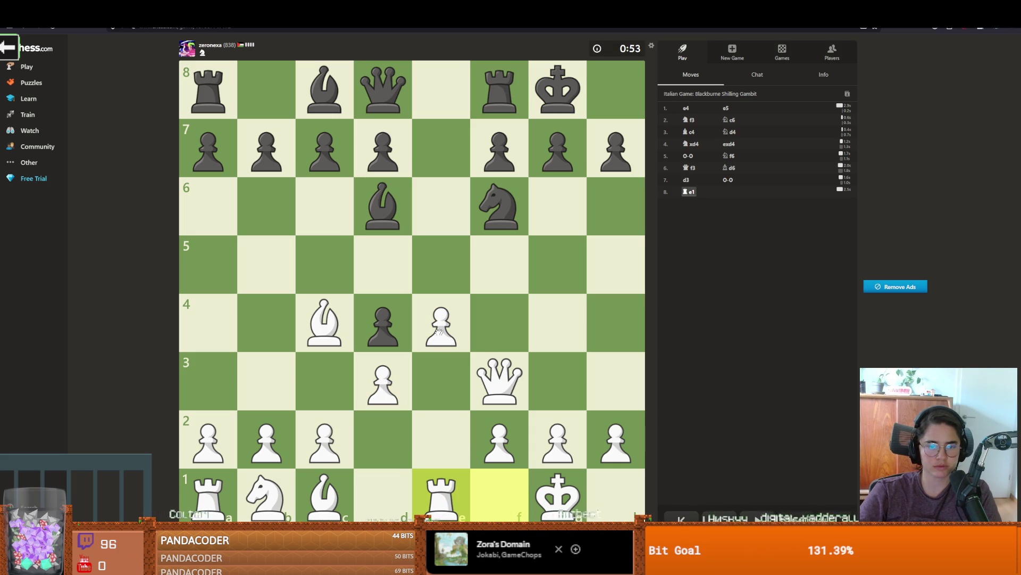
left_click(436, 333)
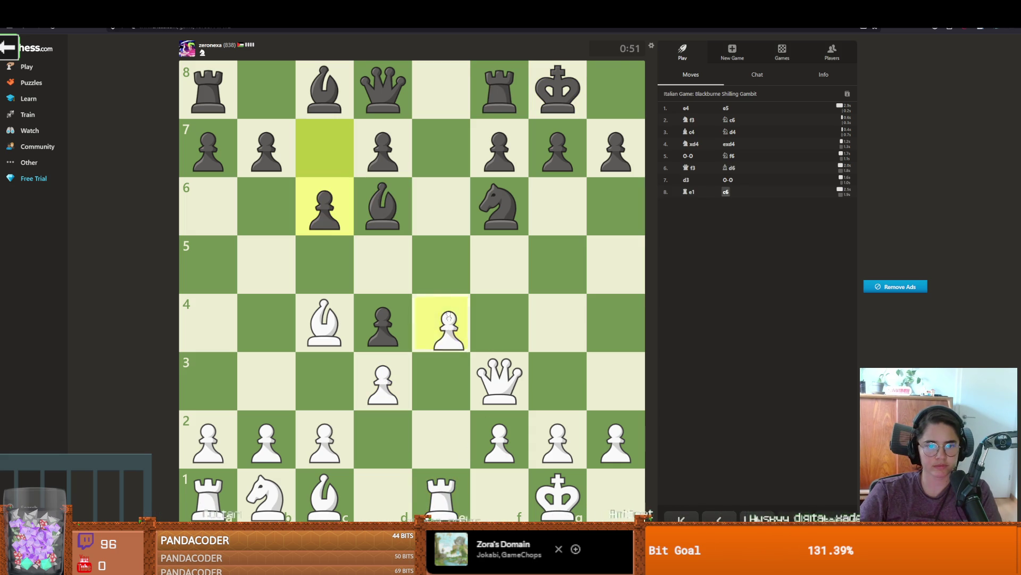
left_click(444, 256)
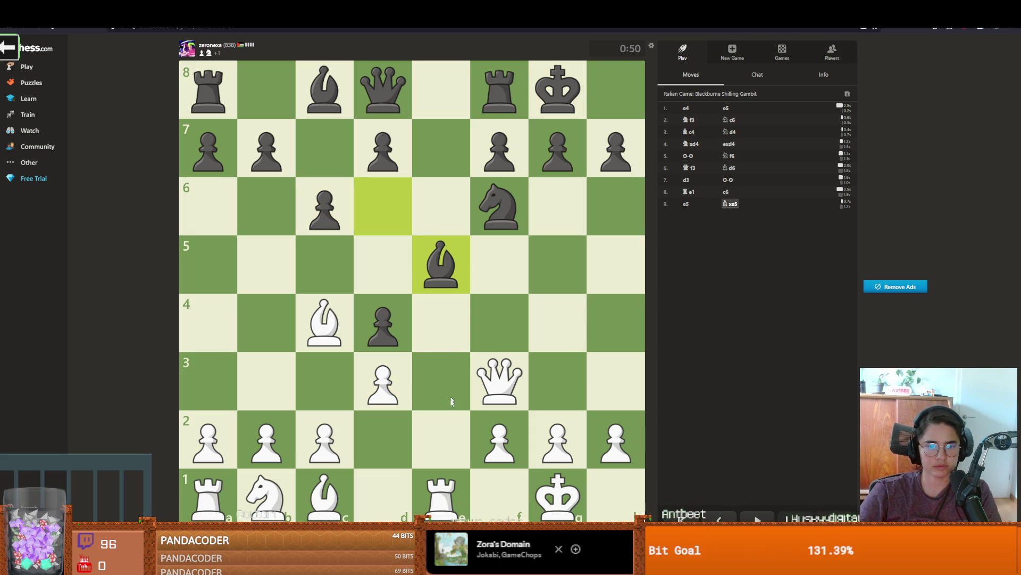
mouse_move(459, 474)
left_mouse_down()
mouse_move(442, 288)
mouse_move(443, 93)
left_mouse_up()
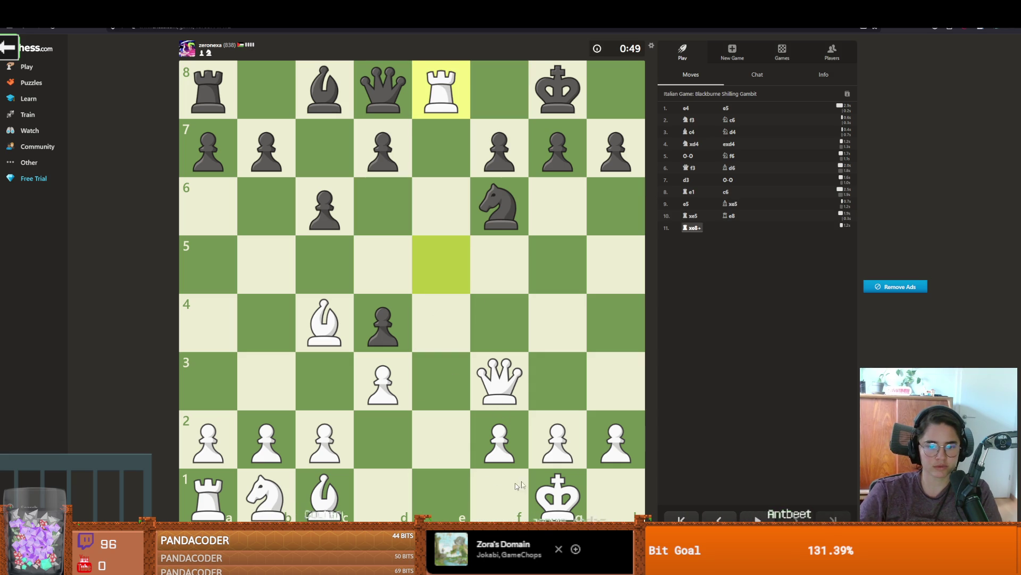
Step: Continue with g3, Kg2, Qf4 and Bb3
left_click_drag(553, 438, 557, 381)
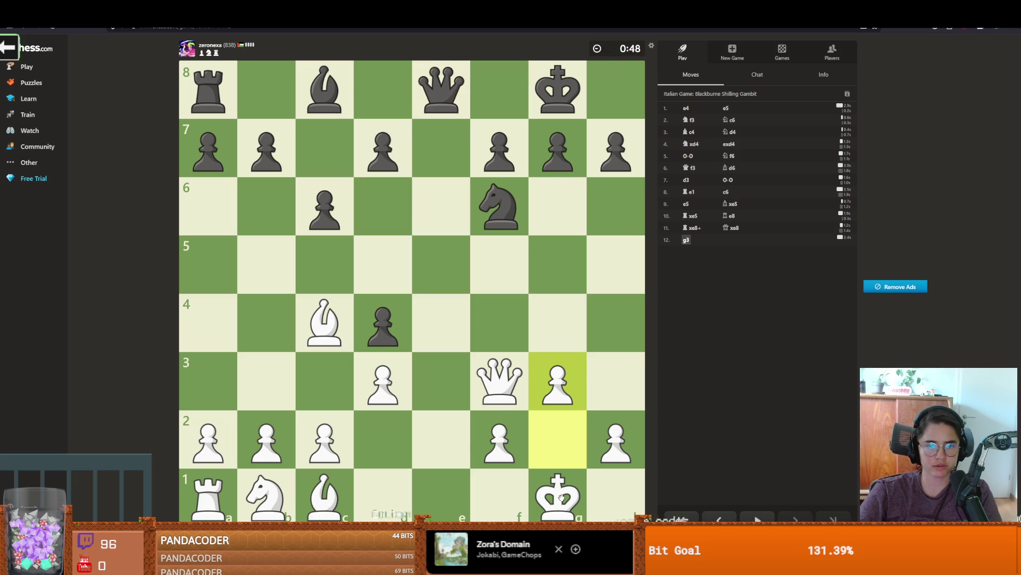
left_click_drag(561, 497, 551, 444)
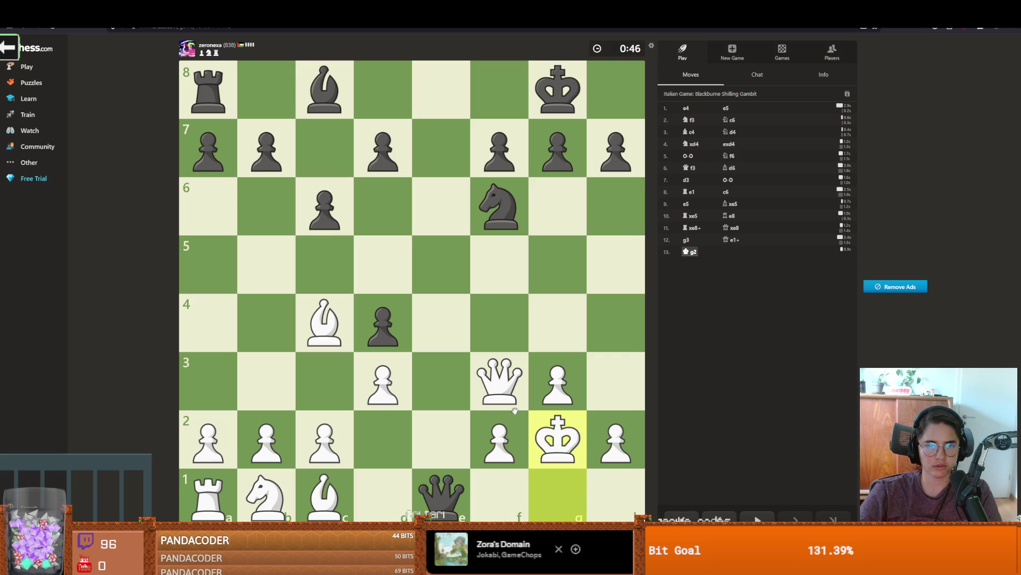
mouse_move(510, 373)
left_mouse_down()
mouse_move(525, 337)
mouse_move(508, 328)
left_mouse_up()
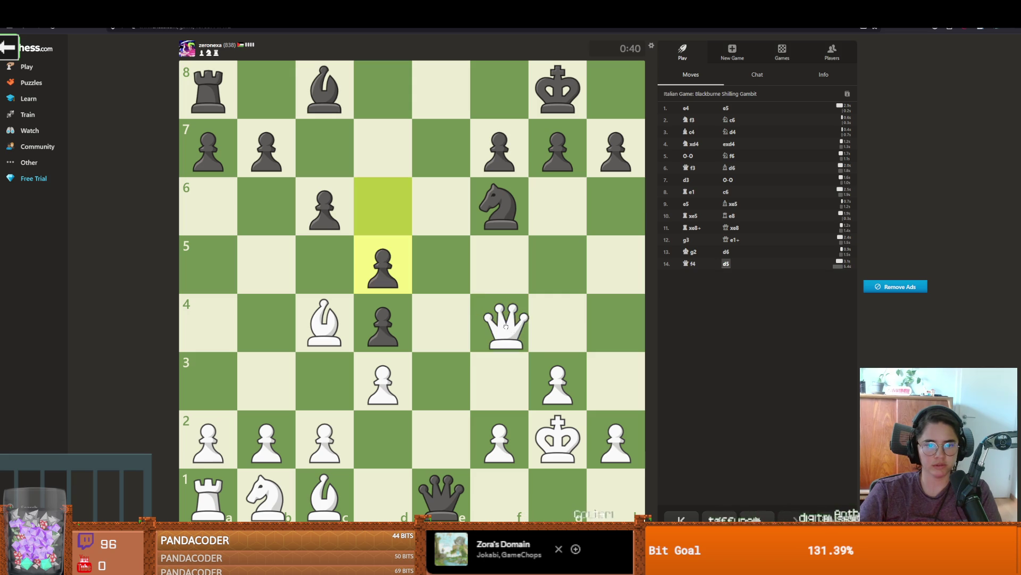
left_click_drag(327, 320, 344, 318)
left_click_drag(285, 366, 282, 370)
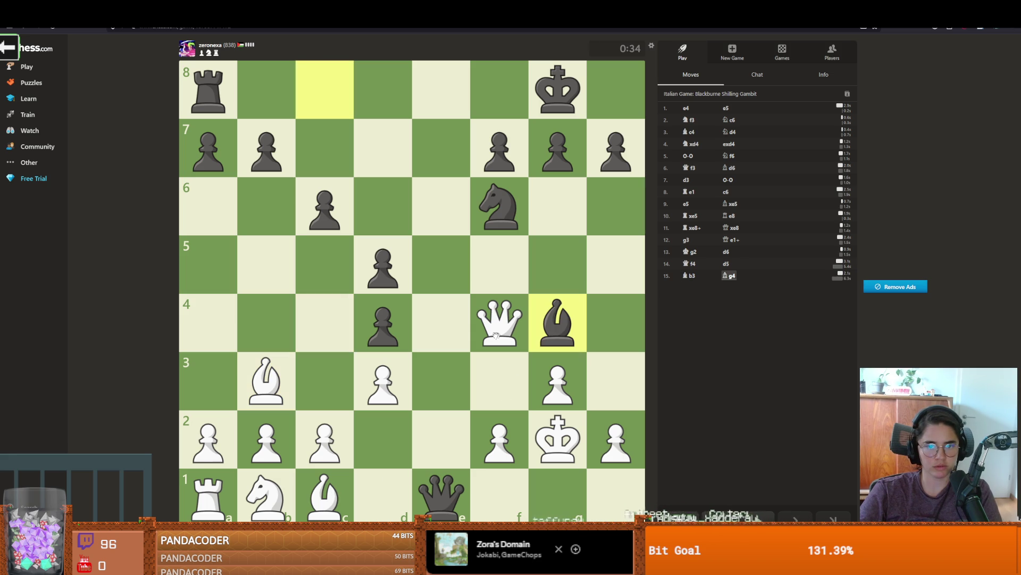
left_click_drag(499, 332, 318, 151)
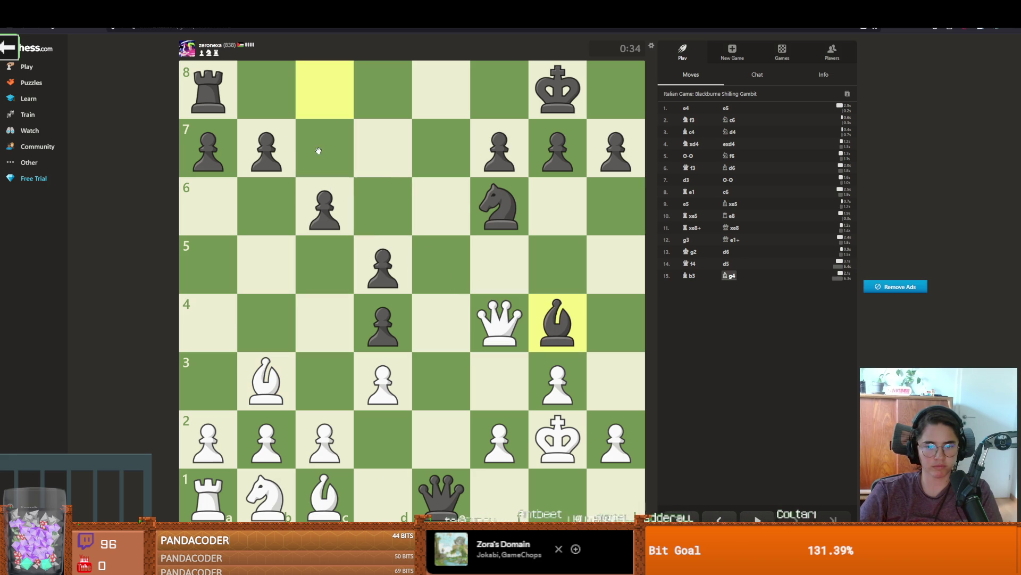
Step: Take the g4 bishop with the queen, then play Kf3 and Kxg4
left_click(614, 436)
mouse_move(499, 325)
left_mouse_down()
mouse_move(558, 319)
mouse_move(640, 428)
mouse_move(620, 412)
mouse_move(615, 373)
mouse_move(619, 399)
left_mouse_up()
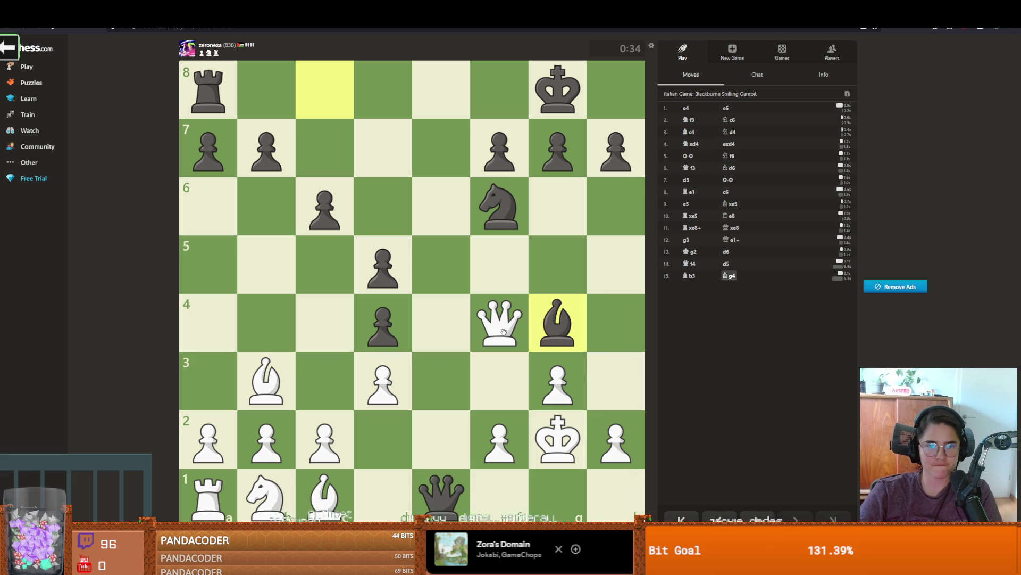
mouse_move(502, 327)
left_mouse_down()
mouse_move(552, 315)
mouse_move(507, 324)
left_mouse_up()
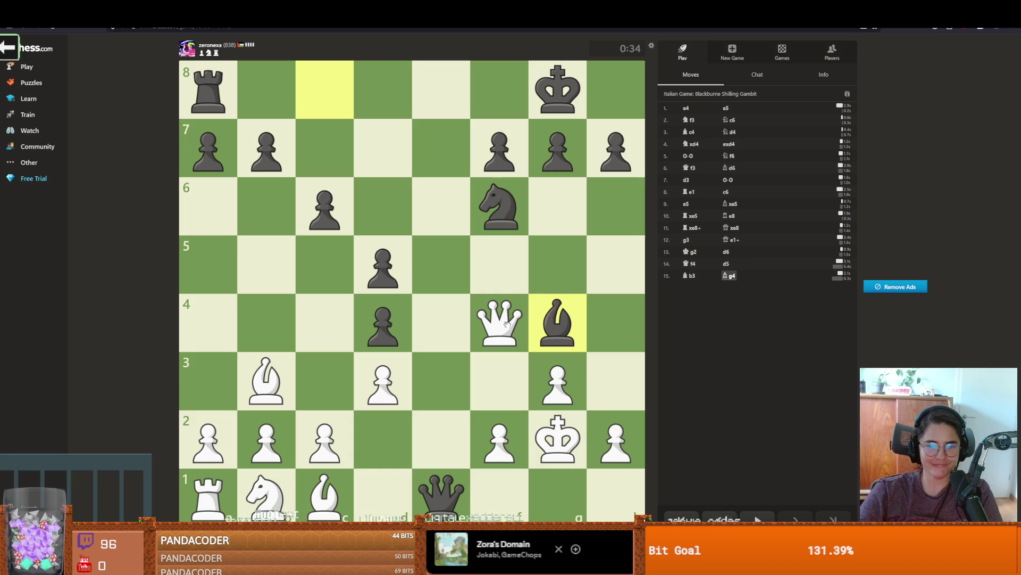
mouse_move(312, 489)
left_mouse_down()
mouse_move(390, 436)
mouse_move(325, 490)
left_mouse_up()
left_click_drag(500, 322, 560, 330)
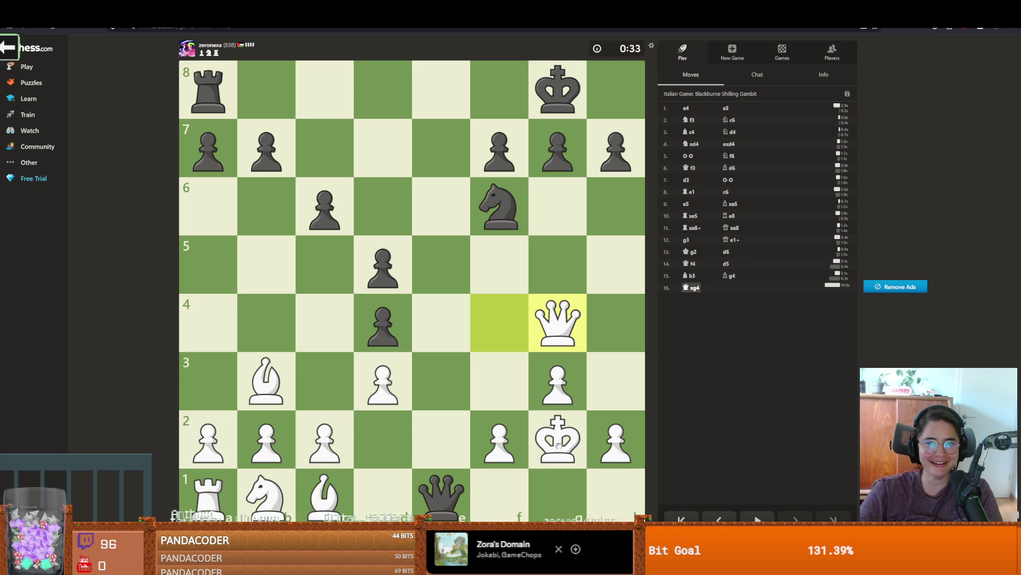
mouse_move(558, 445)
left_mouse_down()
mouse_move(520, 371)
mouse_move(500, 378)
left_mouse_up()
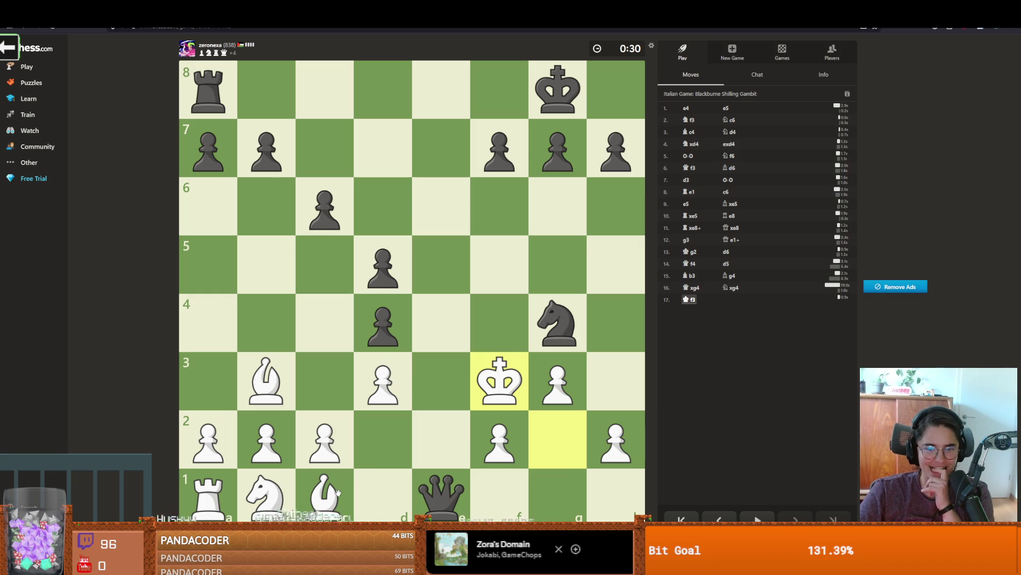
left_click_drag(511, 378, 558, 338)
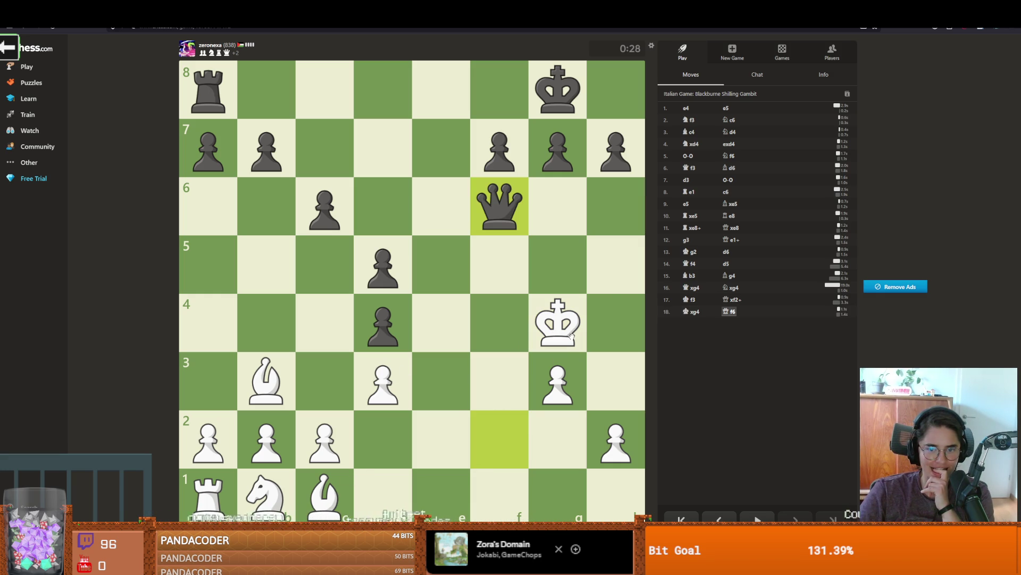
Step: Play Kh3, Kg2, Bf4 and Kf3 to escape the checks
left_click_drag(571, 335, 618, 379)
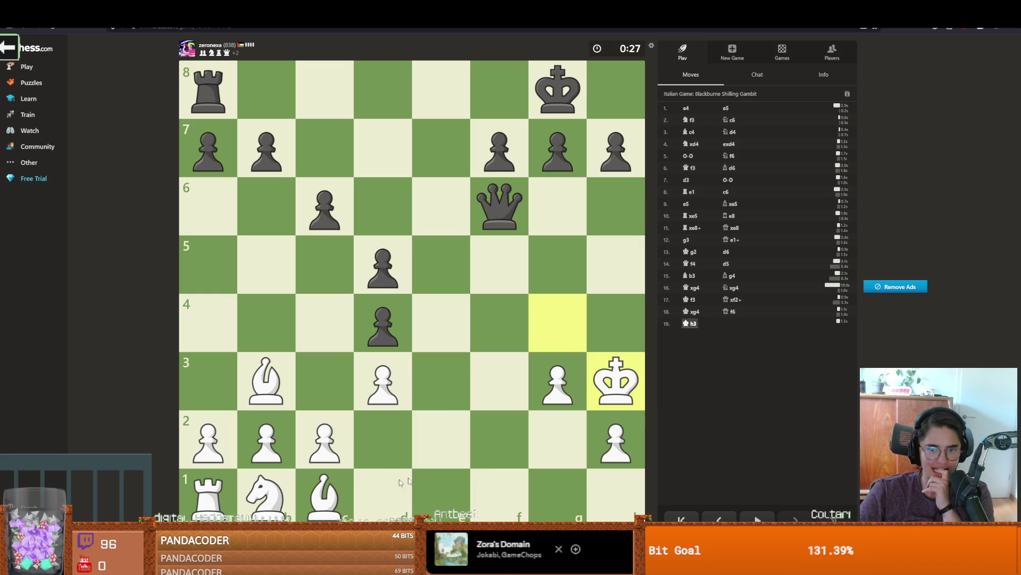
right_click(336, 501)
left_click_drag(616, 380, 563, 434)
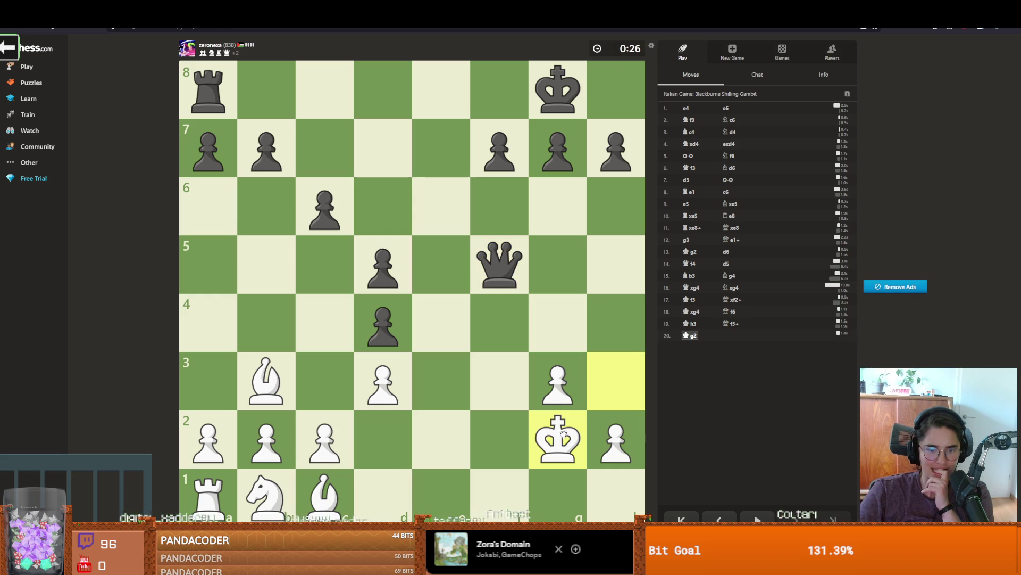
mouse_move(325, 495)
left_mouse_down()
mouse_move(505, 354)
mouse_move(509, 335)
left_mouse_up()
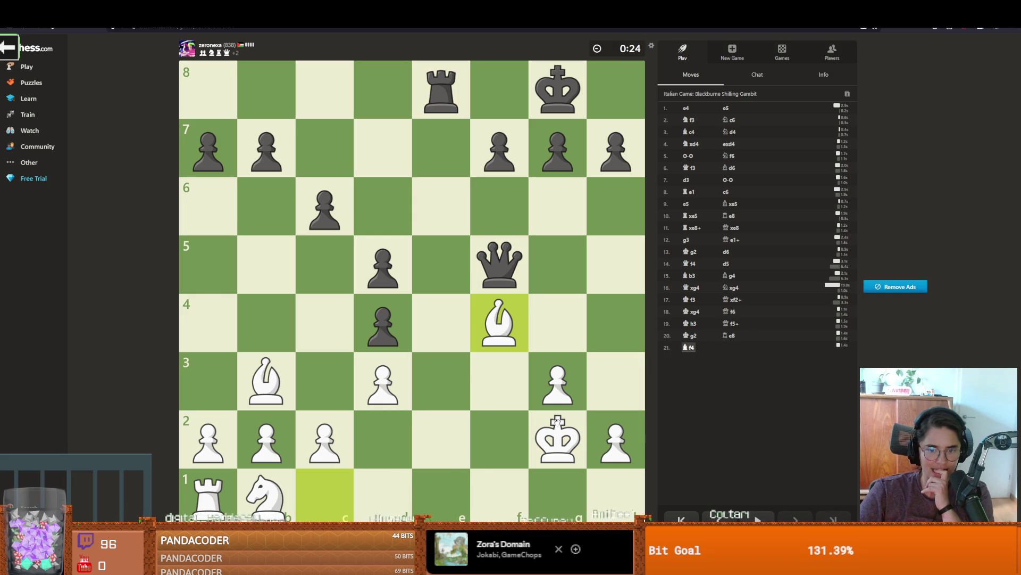
left_click_drag(551, 446, 506, 407)
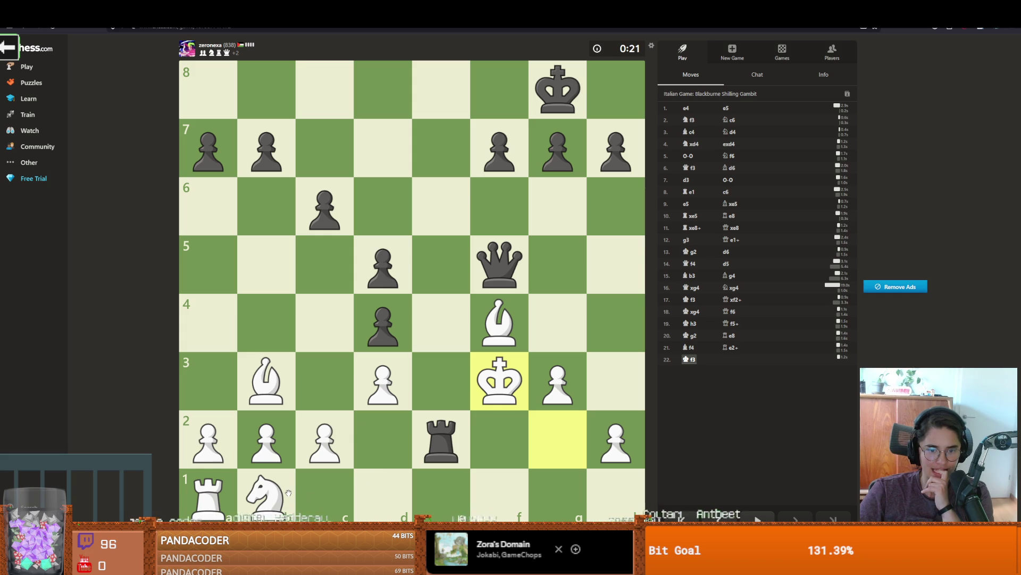
Step: Play Kxe2 and Bxh2 as the clock runs out and White loses on time
left_click_drag(483, 404, 503, 444)
left_click_drag(497, 383, 446, 313)
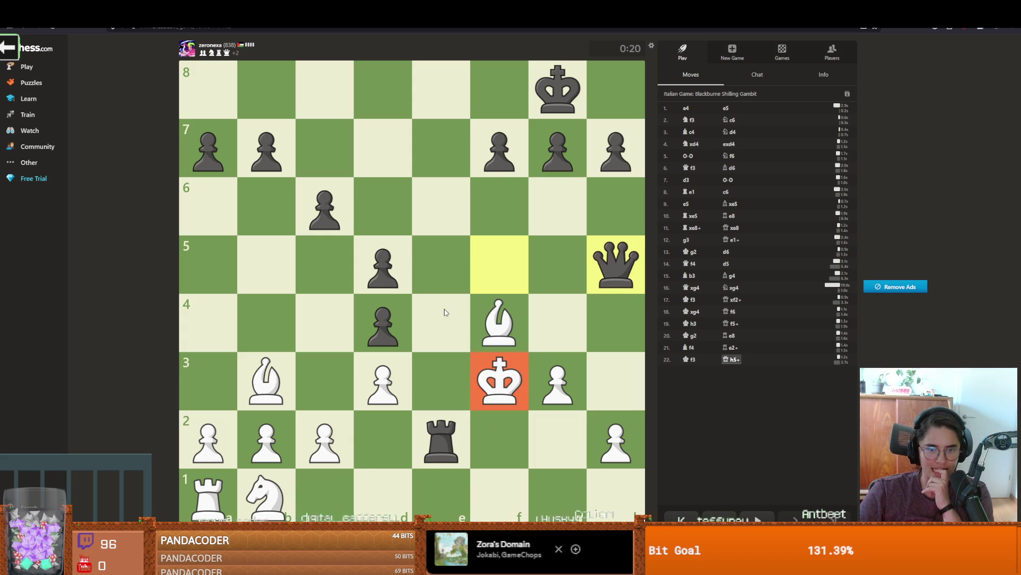
mouse_move(499, 380)
left_mouse_down()
mouse_move(534, 428)
mouse_move(490, 383)
mouse_move(455, 382)
mouse_move(499, 380)
mouse_move(558, 323)
left_mouse_up()
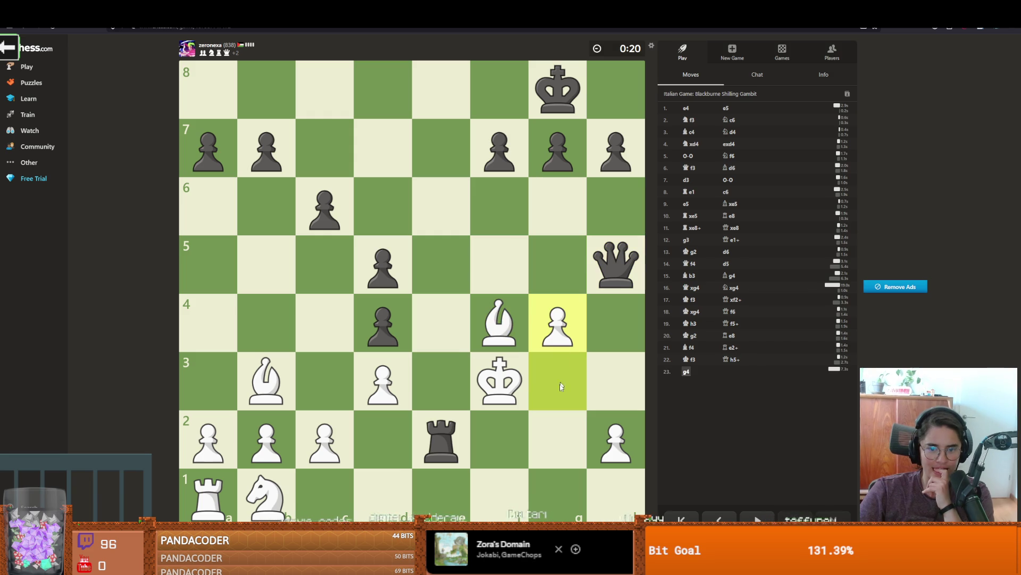
left_click_drag(503, 381, 444, 436)
left_click_drag(499, 323, 616, 439)
left_click_drag(441, 437, 503, 434)
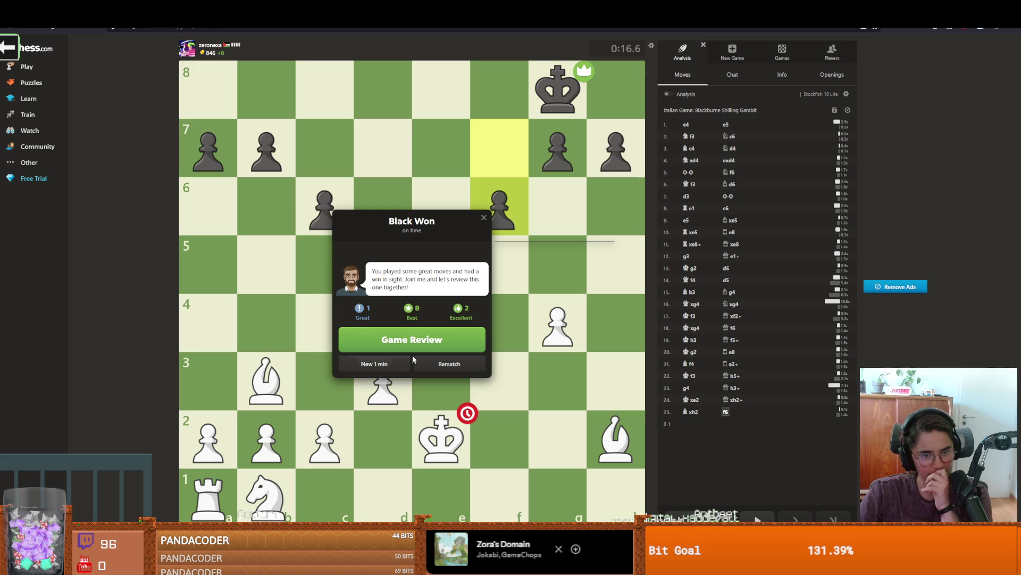
Step: Open Game Review from the 'Black Won' result dialog
left_click(442, 338)
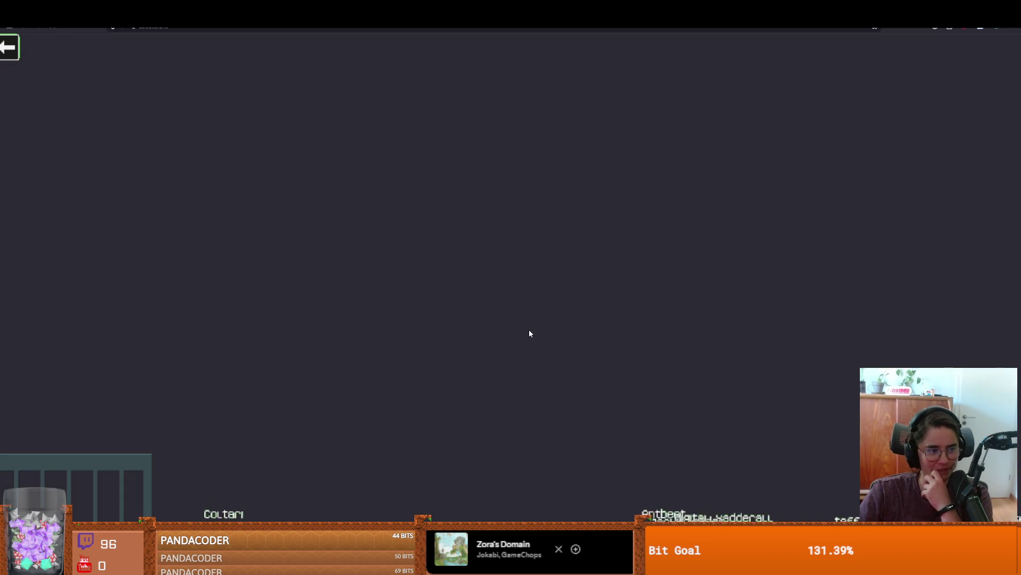
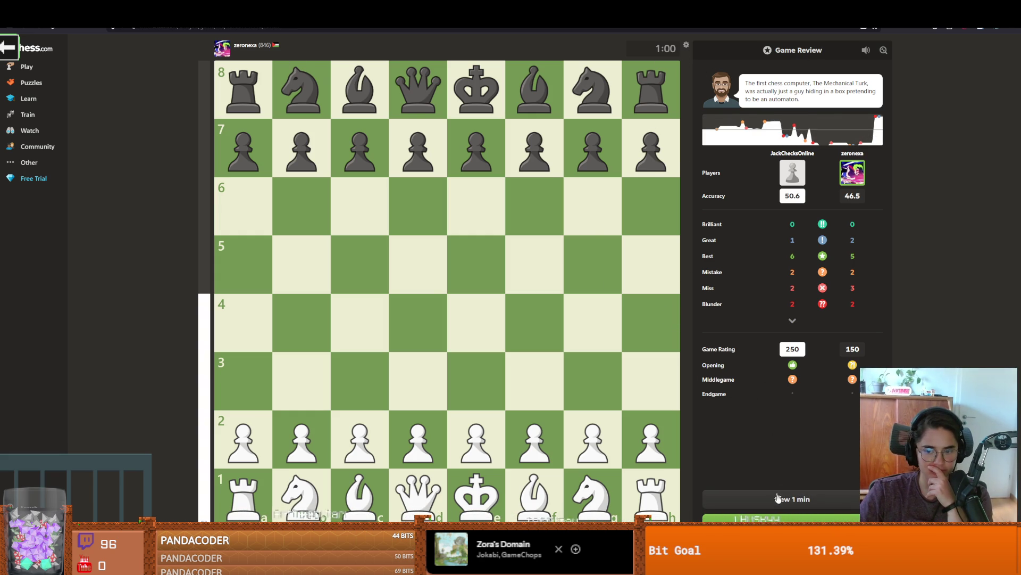
Step: Start Game Review and step through the opening to the 12.g3 blunder
left_click(742, 516)
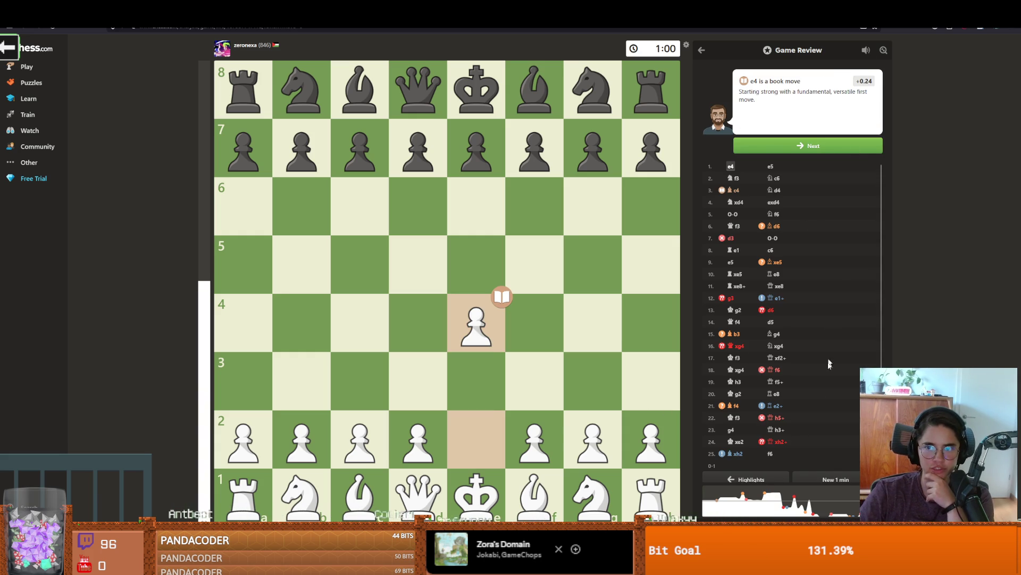
key("Right")
key("Right")
key("Right")
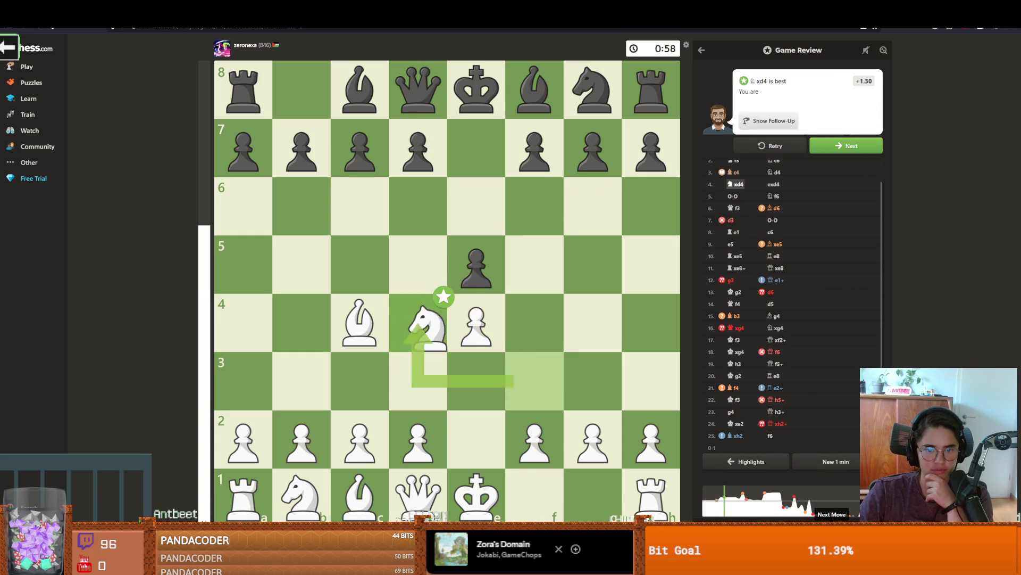
key("Right")
key("Right")
key("Right")
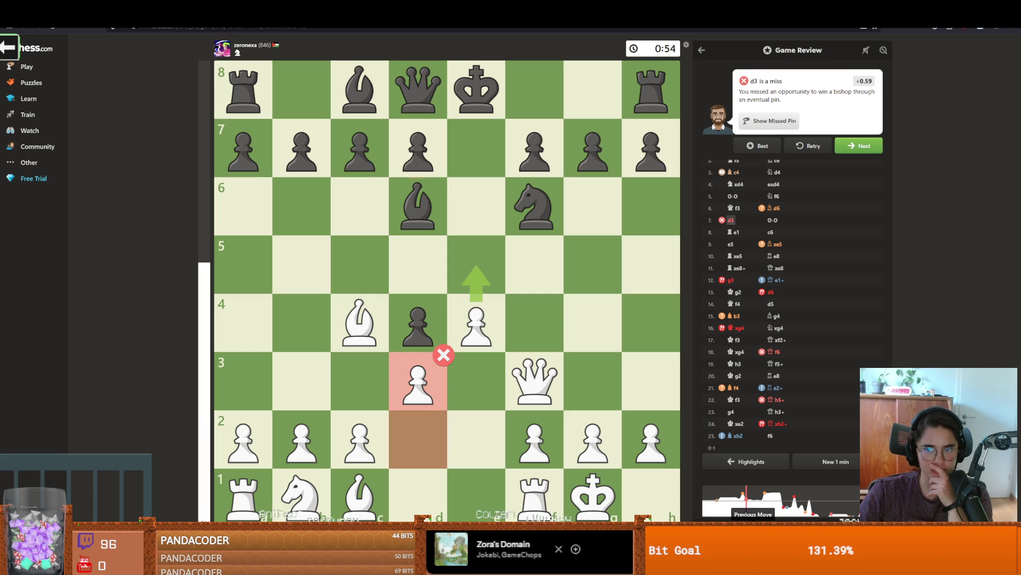
key("Left")
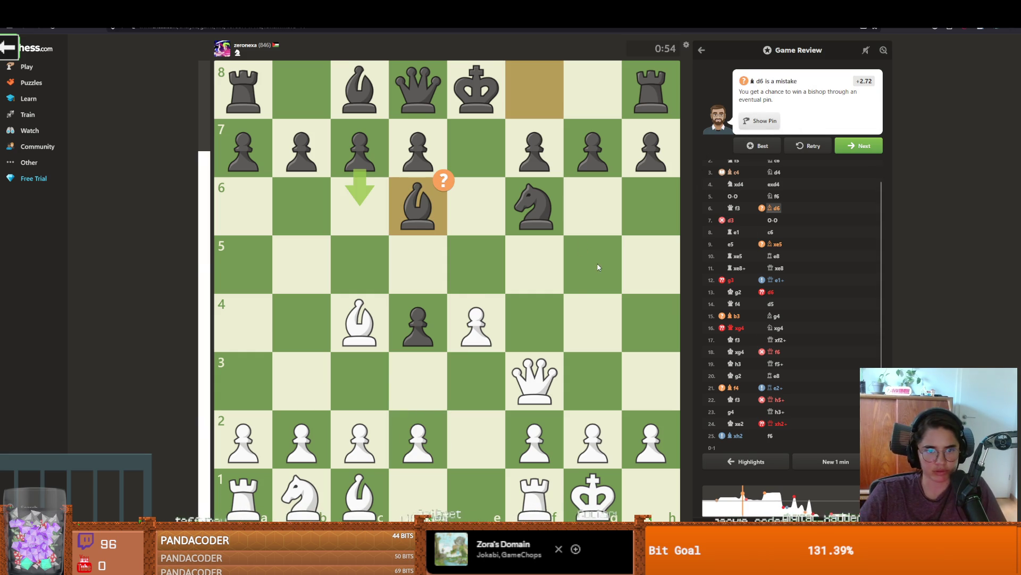
key("Right")
key("Right")
key("Right")
key("Right")
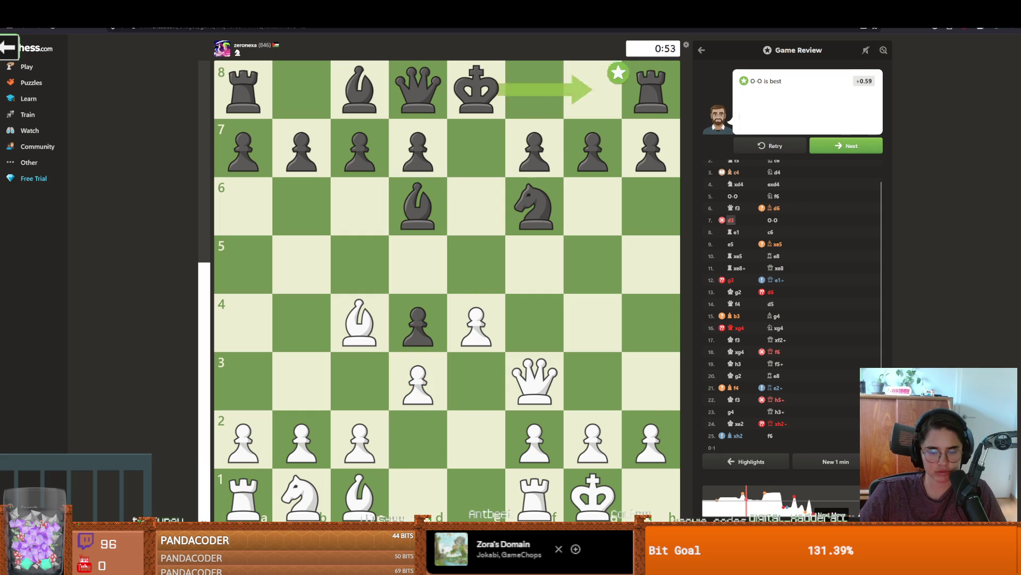
key("Right")
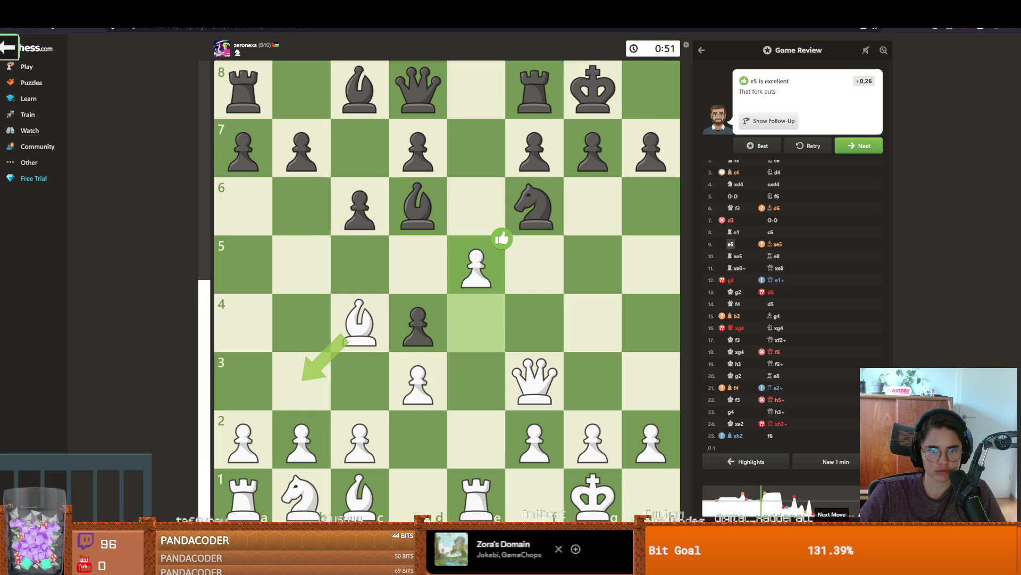
key("Right")
key("Right")
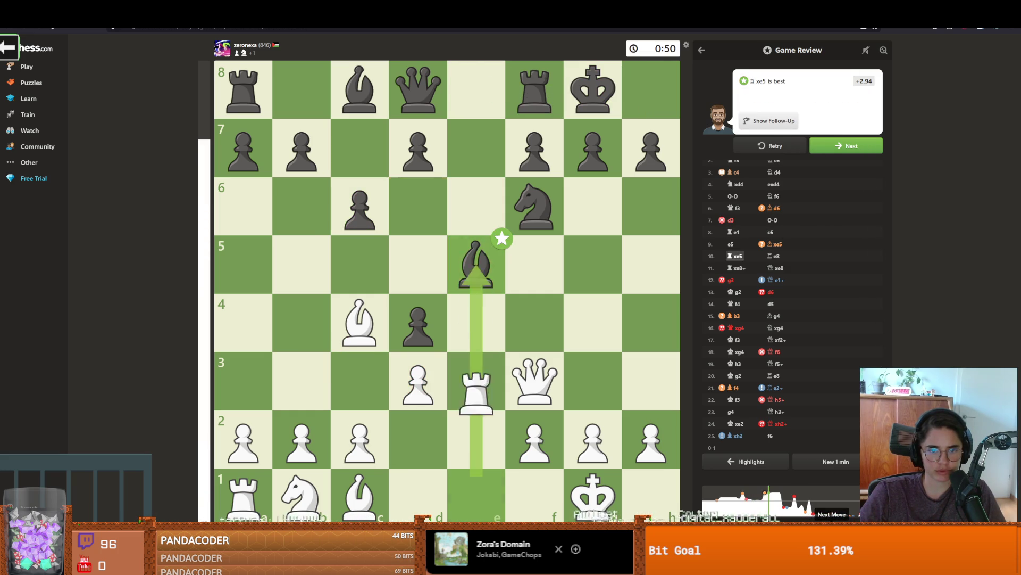
key("Right")
key("Right")
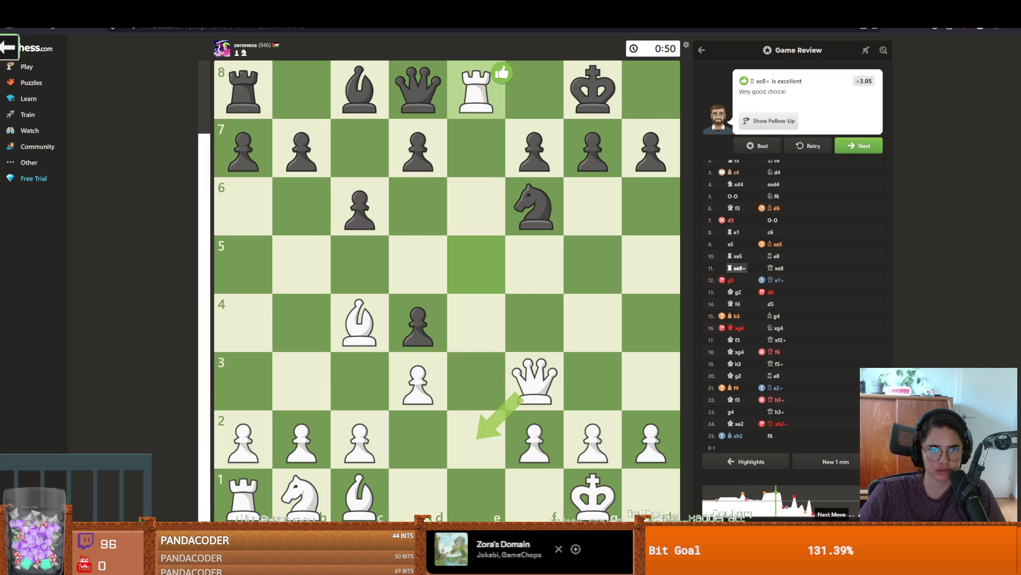
key("Right")
key("Right")
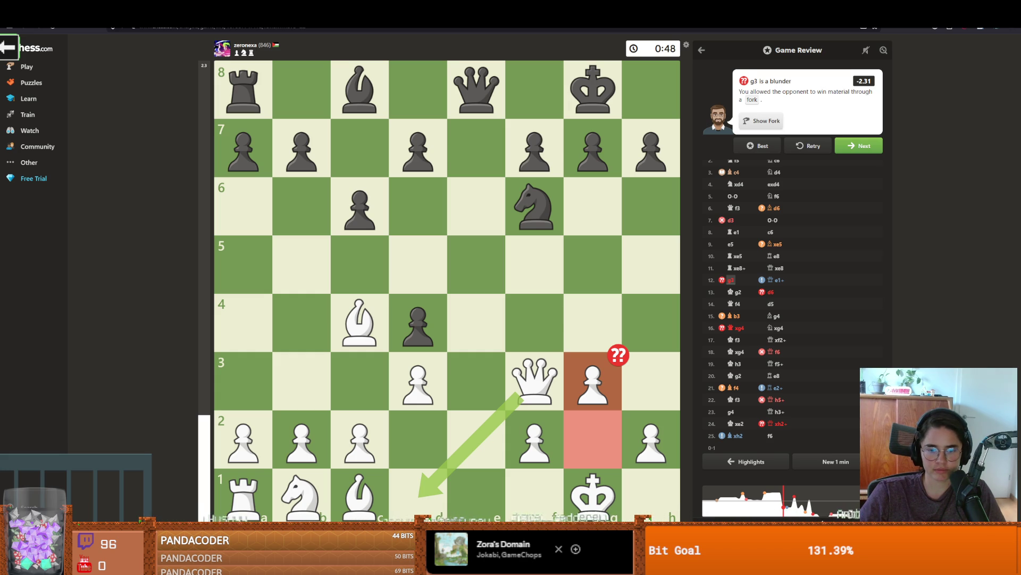
Step: Advance to 16.Qxg4, step back to the 15...Bg4 miss, and retry it
key("Right")
key("Right")
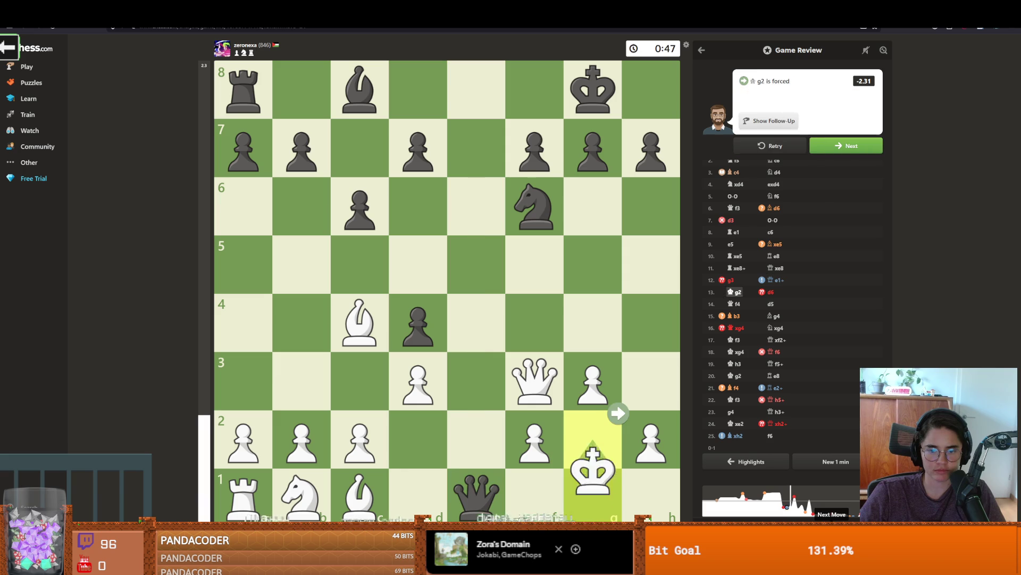
key("Right")
key("Right")
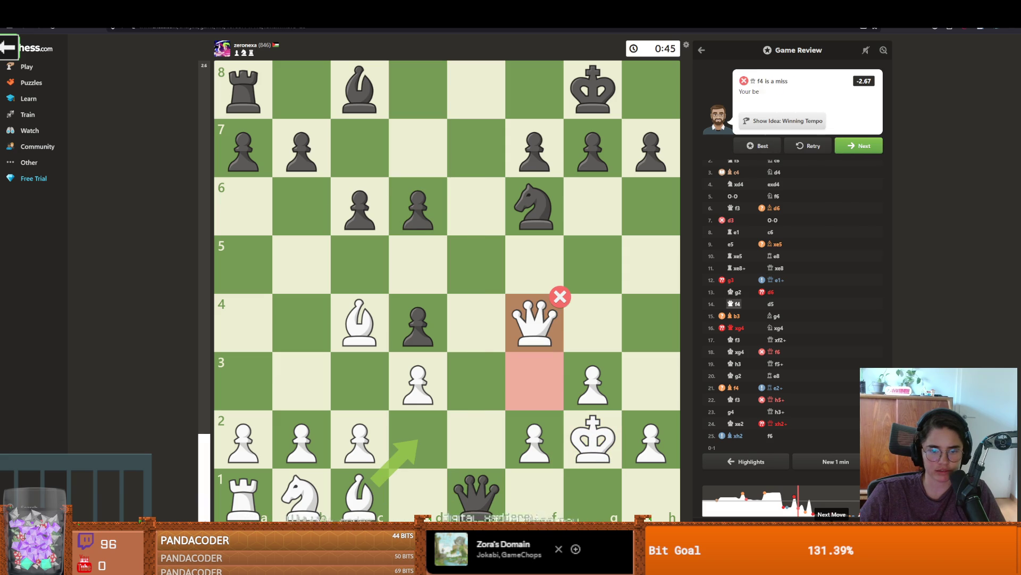
key("Right")
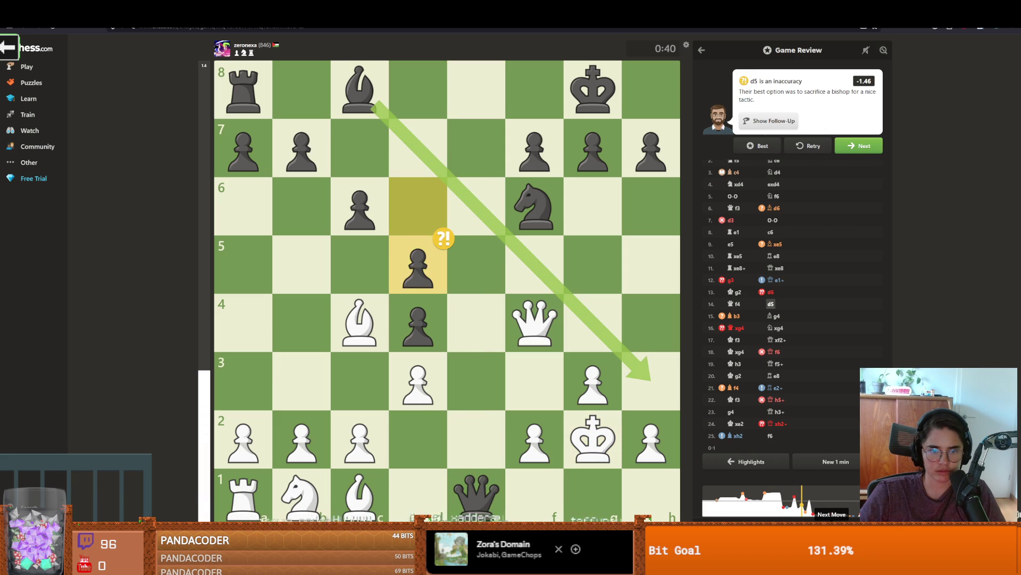
key("Right")
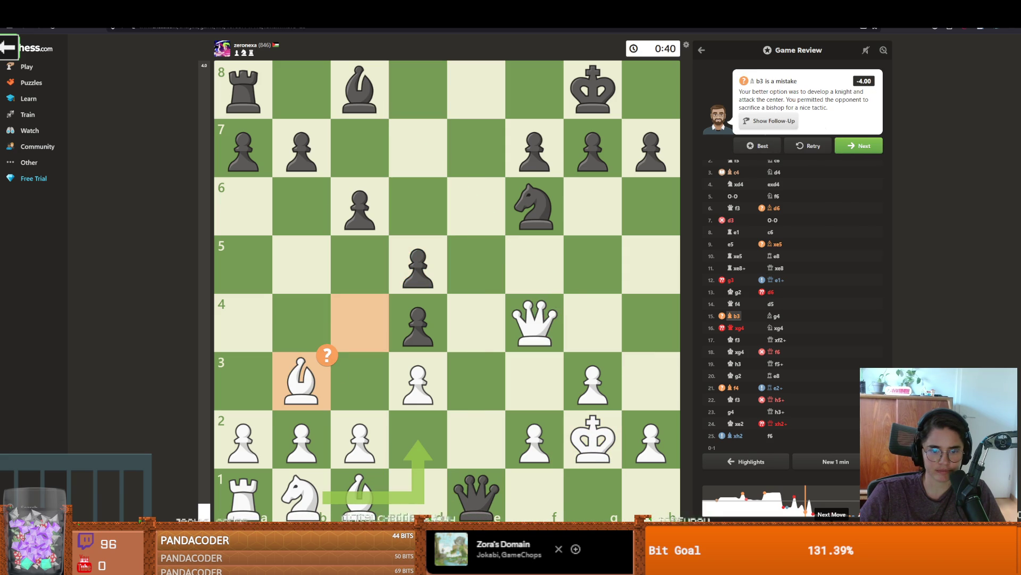
key("Right")
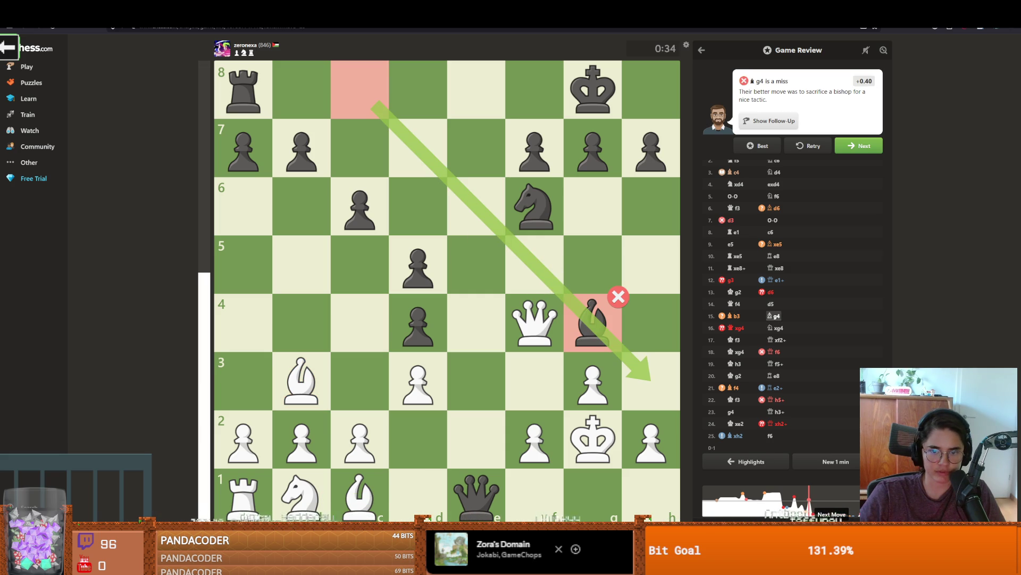
key("Right")
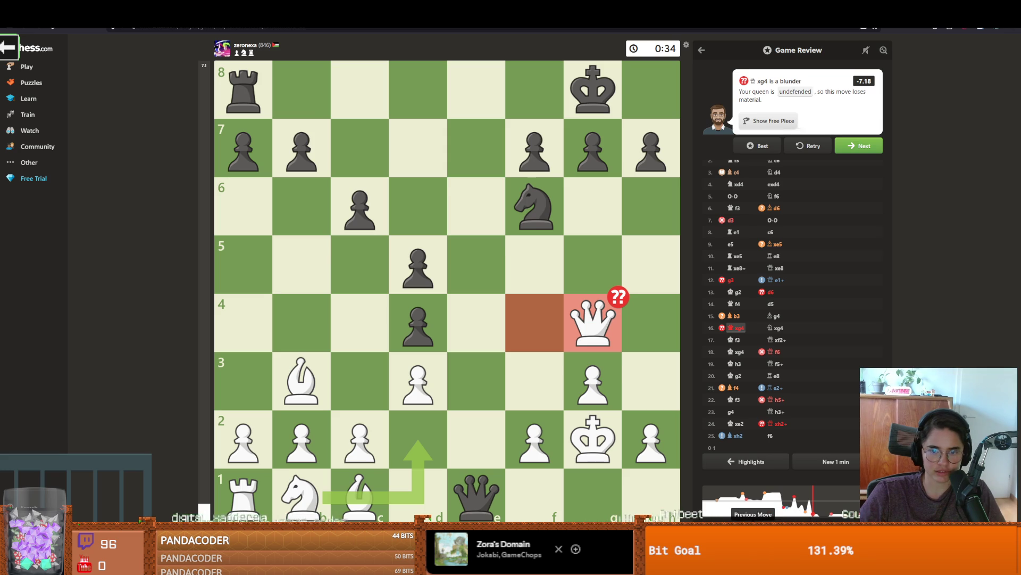
key("Left")
left_click(807, 145)
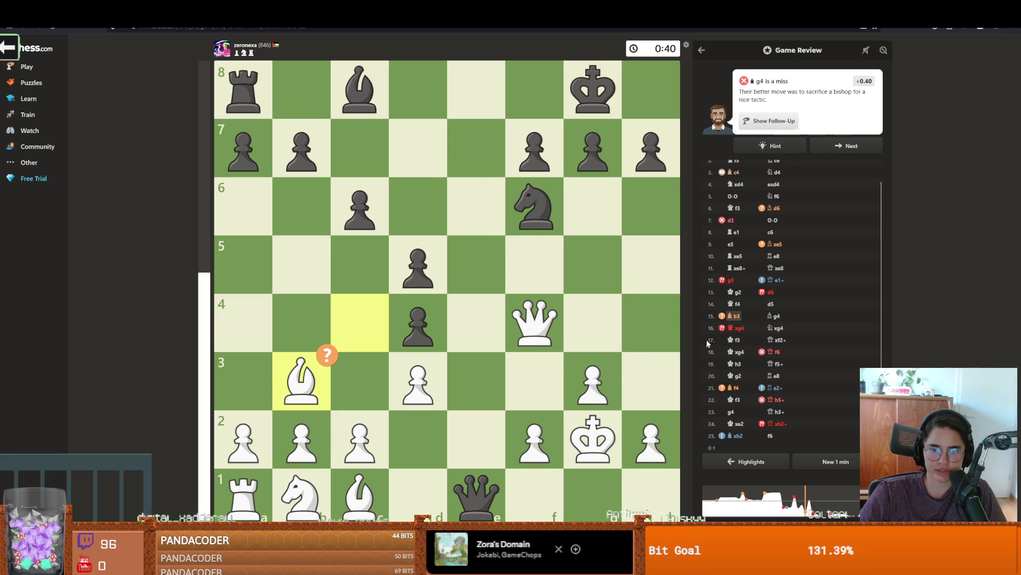
Step: Play the best move Bh3+, then retry 16.Qxg4 and view its best move Nd2
key("Right")
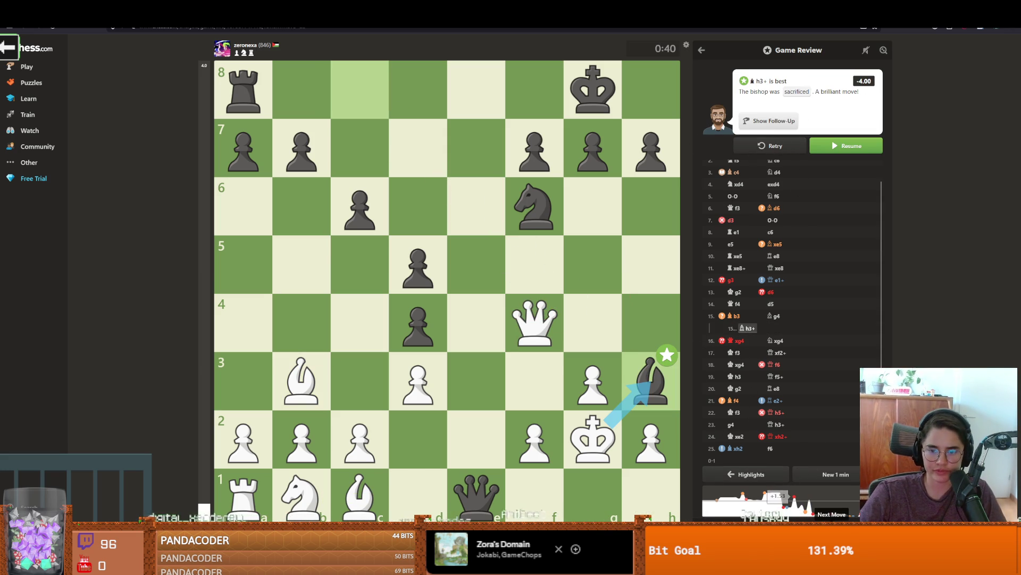
left_click(772, 149)
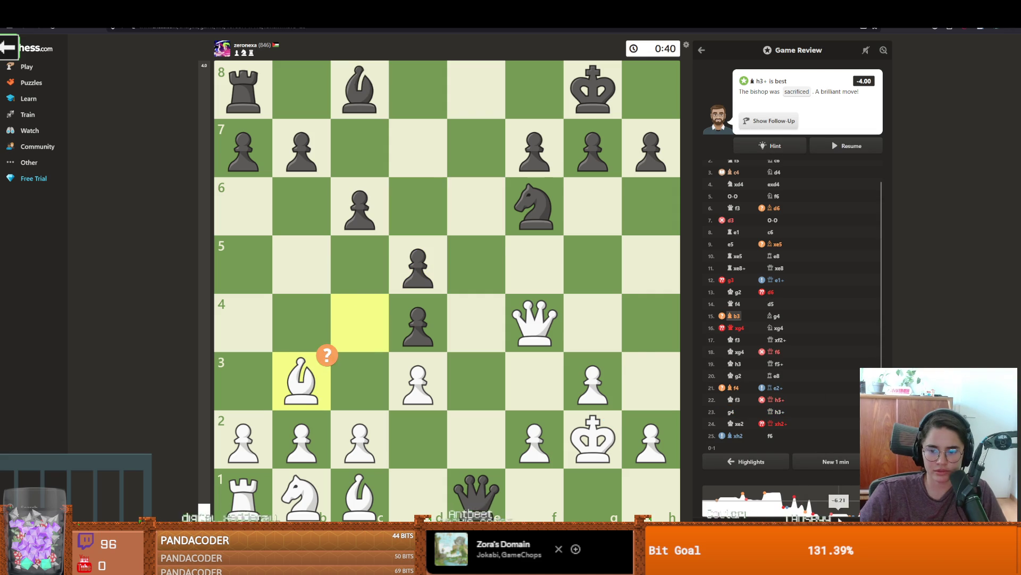
key("Right")
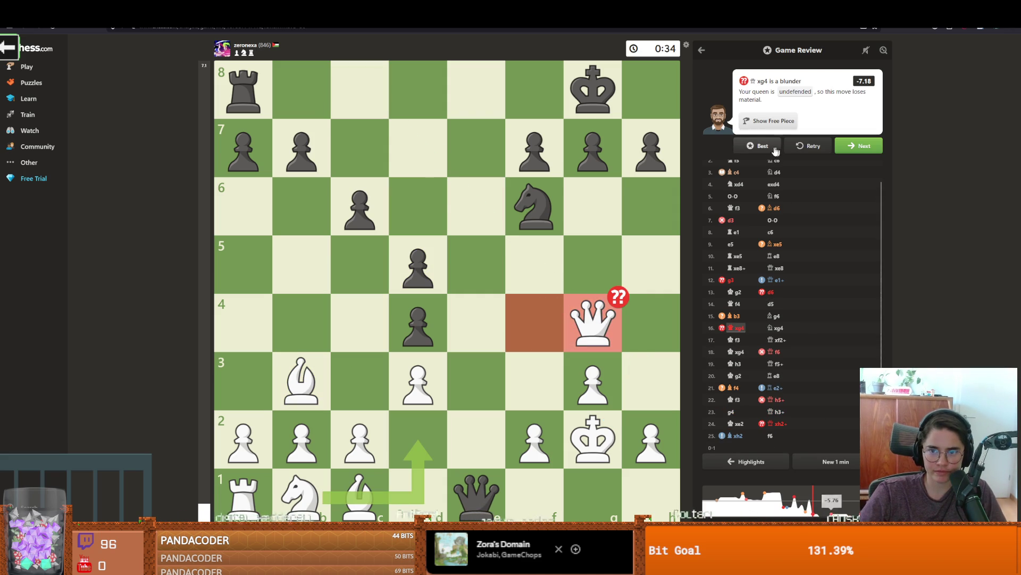
left_click(762, 151)
left_click(762, 151)
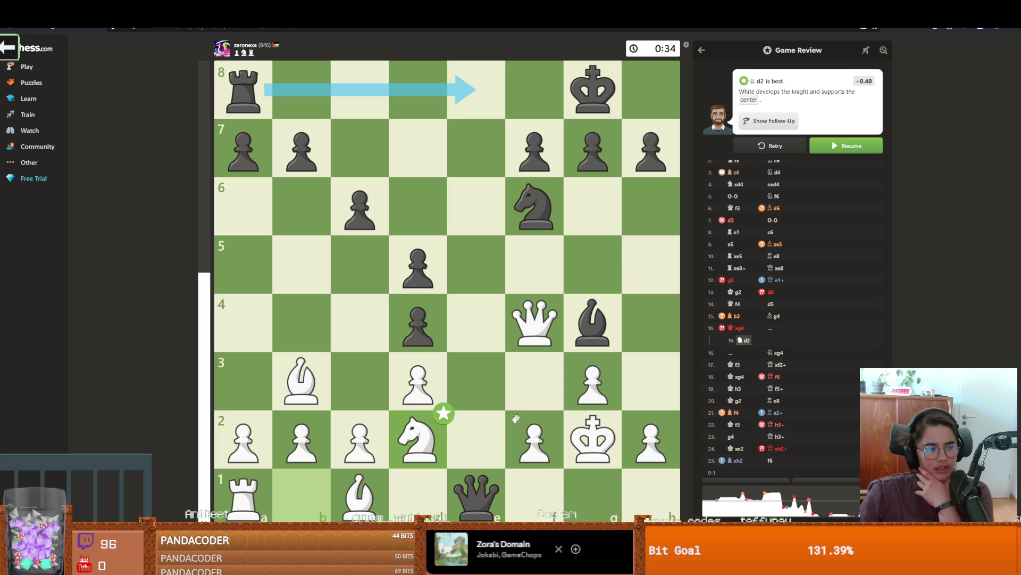
left_click_drag(476, 492, 583, 490)
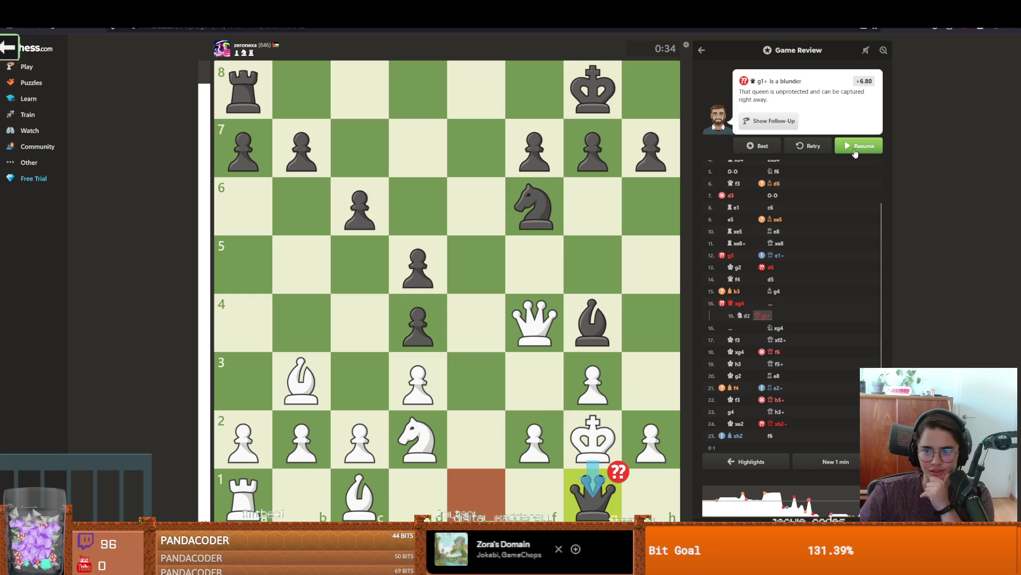
Step: Return to the main line and step through Nxg4, Qxf2, Kxg4, Qf6, Re8 and Re2+ to 23.g4
left_click(846, 147)
left_click(848, 146)
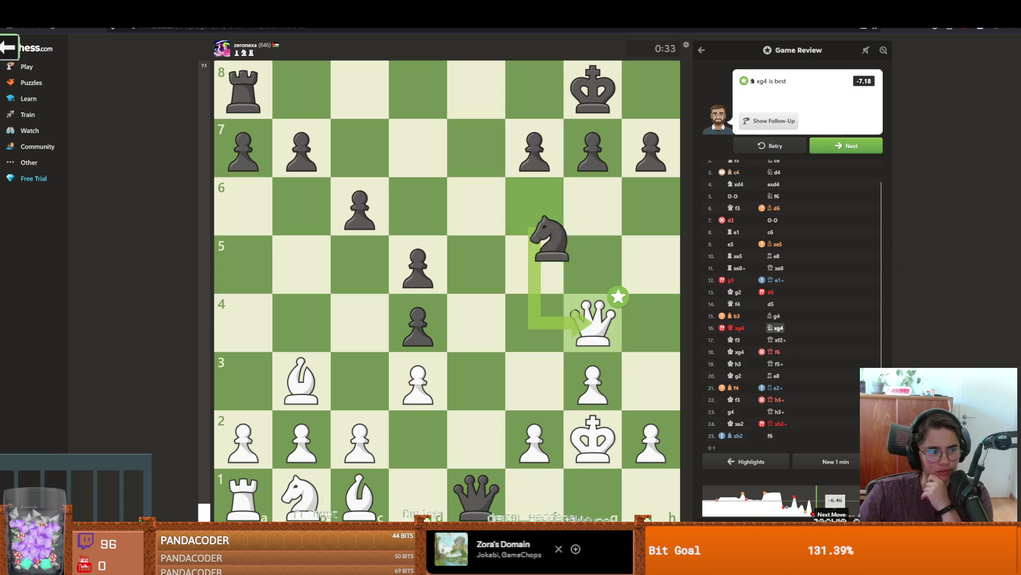
left_click(846, 146)
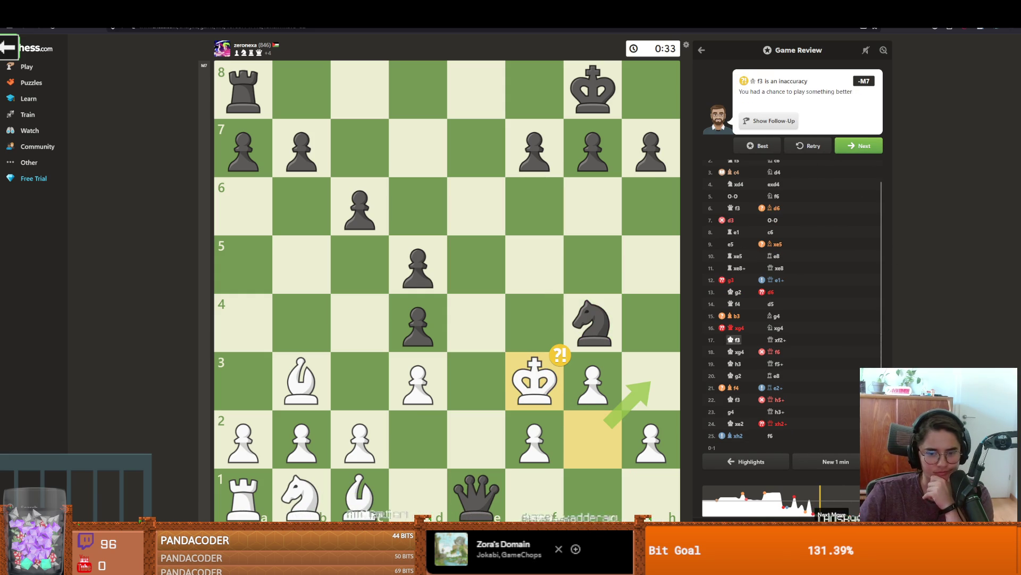
key("Right")
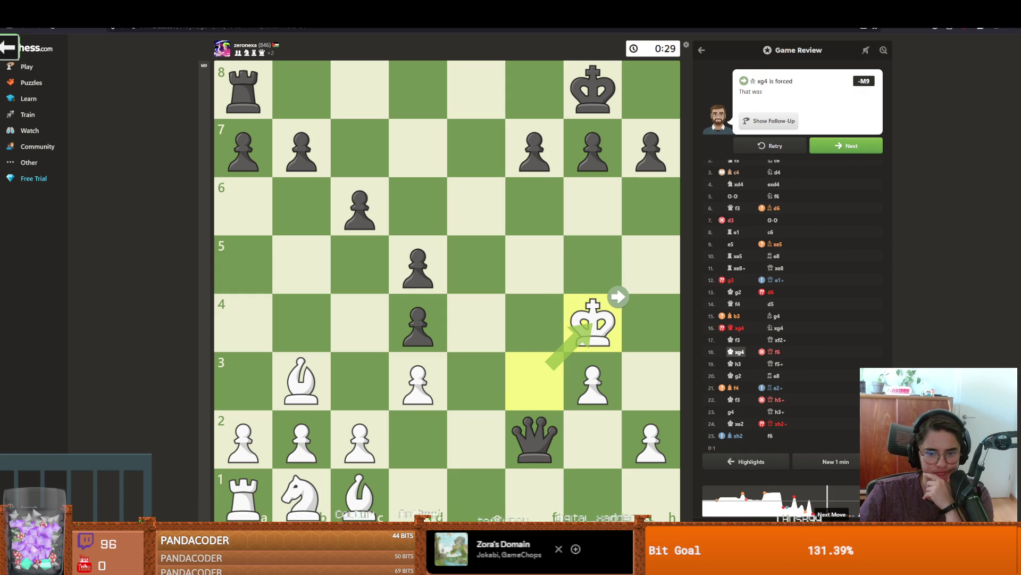
key("Right")
key("Right")
key("Right")
key("Right")
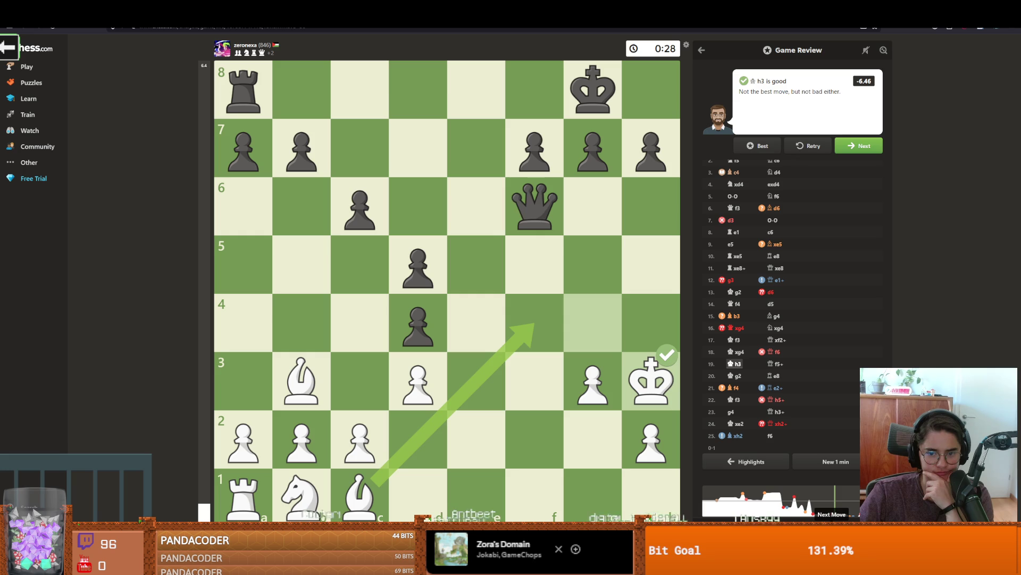
key("Right")
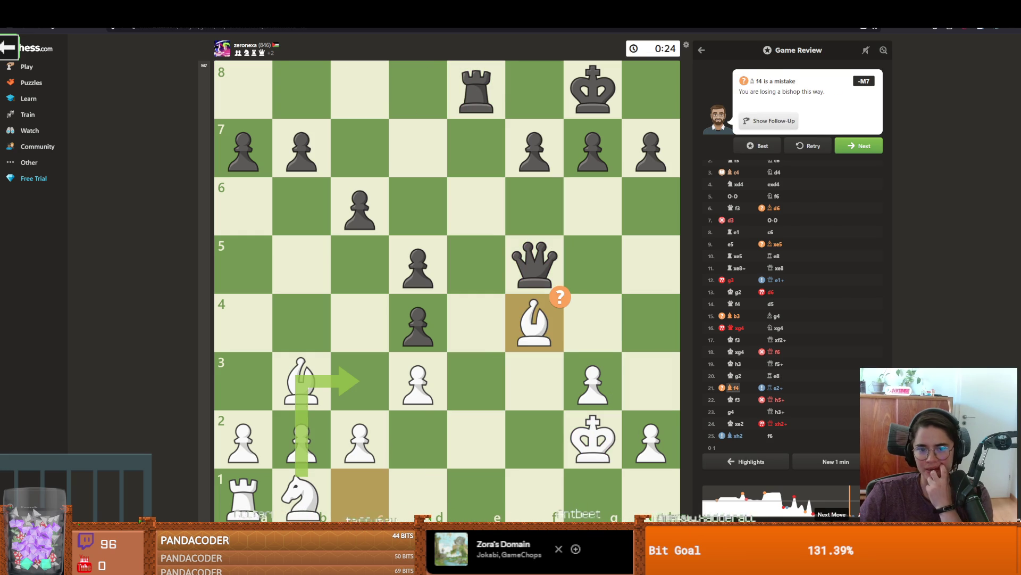
key("Right")
key("Right")
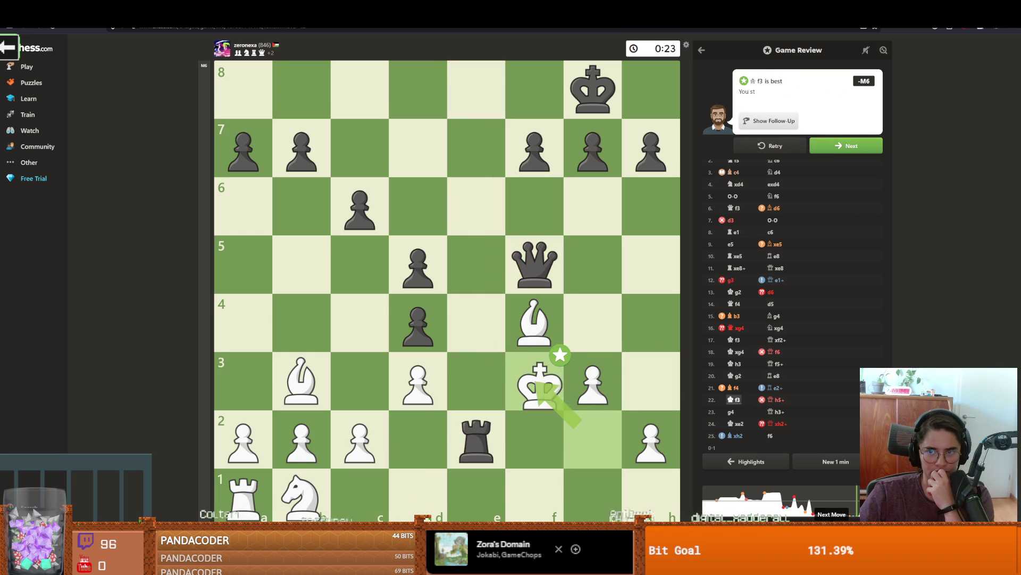
key("Right")
key("Right")
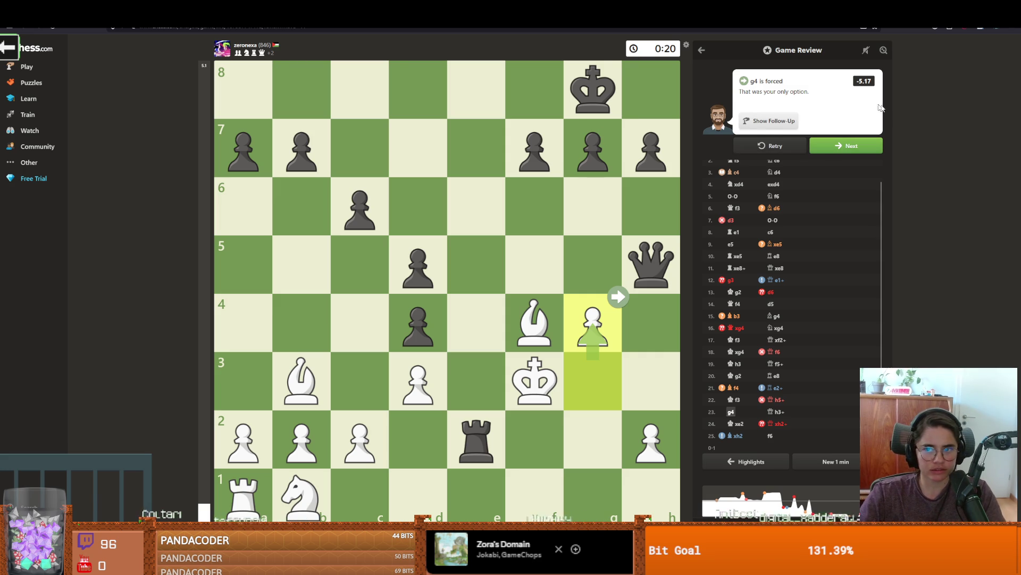
Step: Jump from the Qxh2+ blunder to the final move, f6, ending the review
left_click(851, 146)
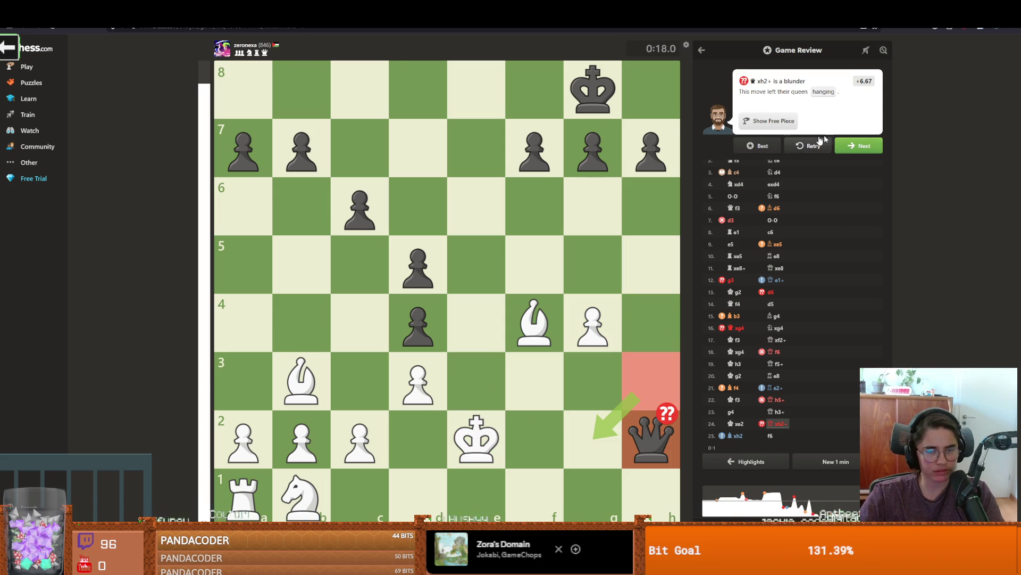
left_click(853, 150)
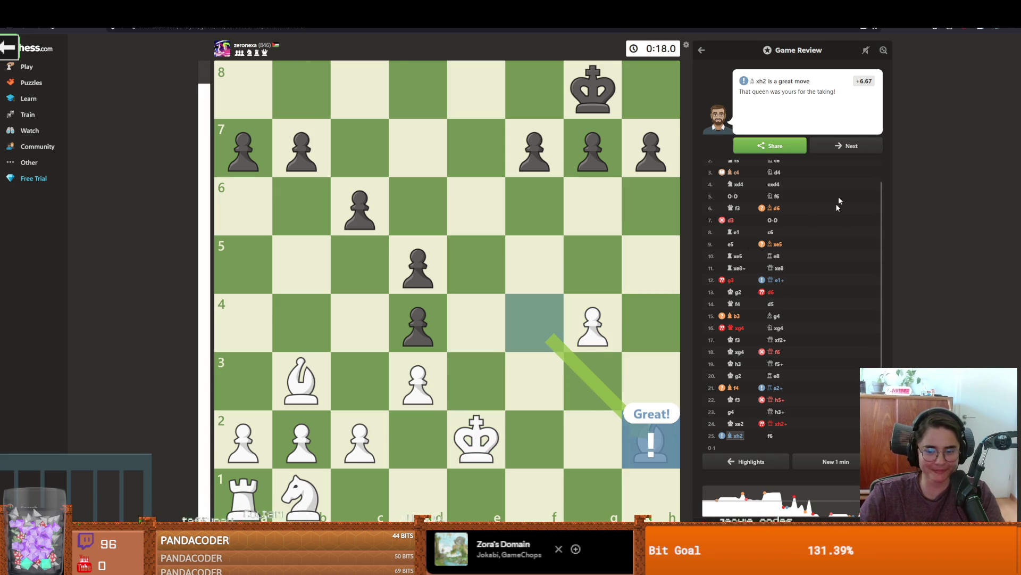
left_click(854, 150)
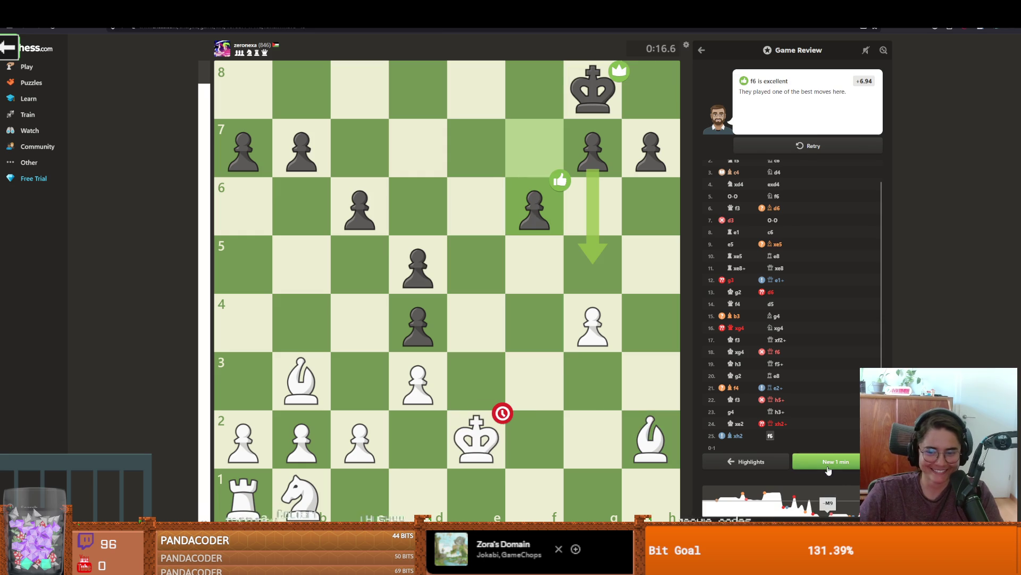
key("alt+Left")
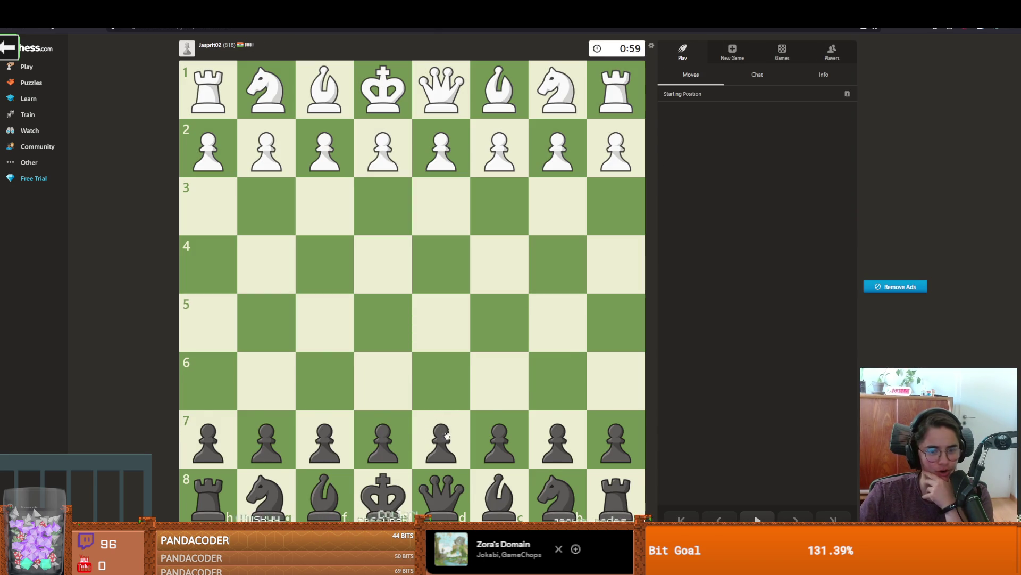
Step: Open as Black with e5, Nf6, Bc5 and d6, premoving a pawn recapture on d6
left_click_drag(383, 439, 383, 322)
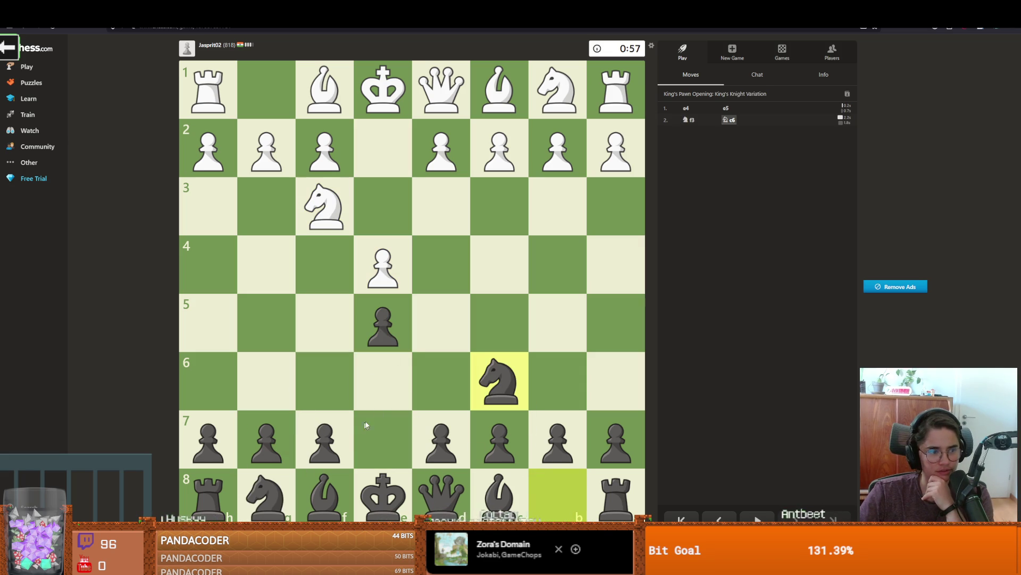
mouse_move(266, 495)
left_mouse_down()
mouse_move(269, 445)
mouse_move(325, 380)
left_mouse_up()
left_click_drag(324, 495, 492, 334)
right_click(439, 368)
left_click_drag(441, 439, 441, 381)
left_click_drag(504, 444, 457, 393)
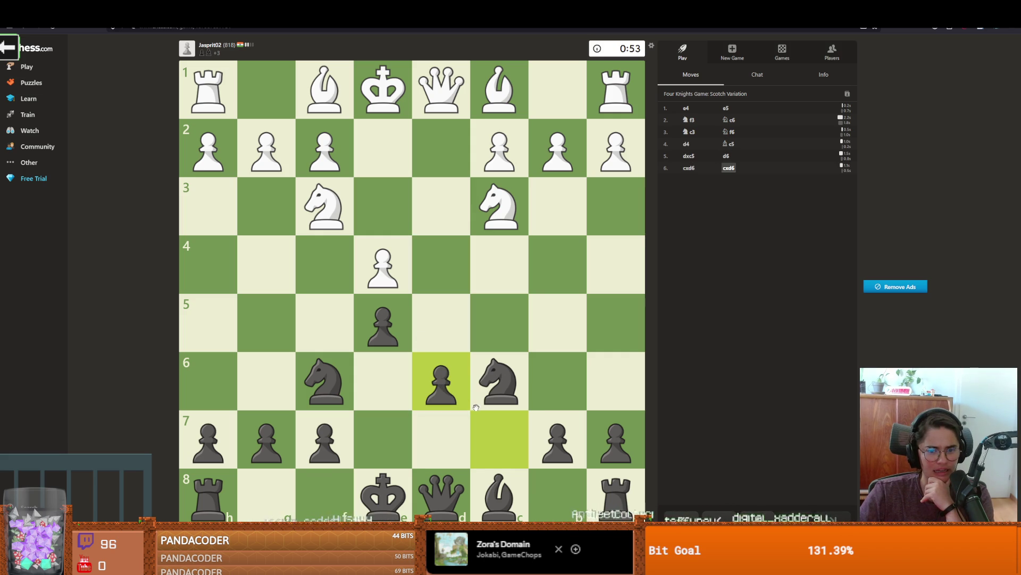
Step: Play Qb6, Qxc6, Nxe4 and Qxe4, then pull the queen back to c6
left_click_drag(453, 490, 558, 381)
left_click_drag(558, 381, 500, 375)
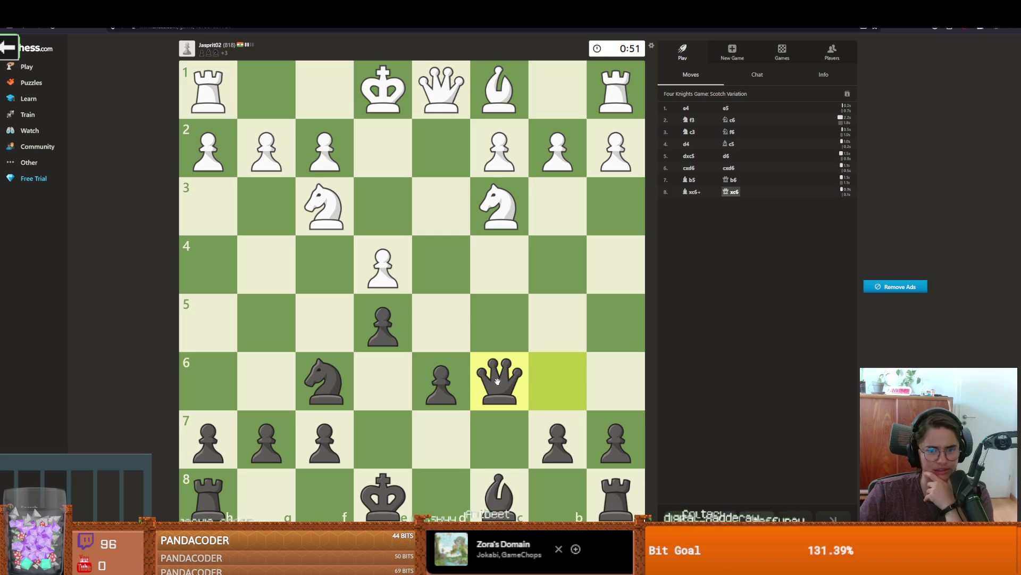
left_click_drag(324, 381, 383, 265)
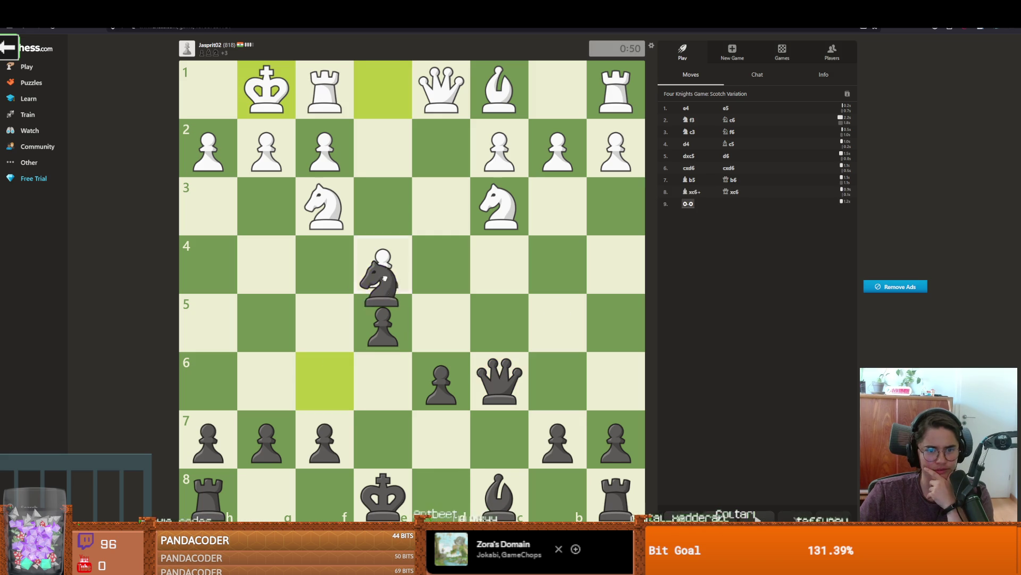
left_click_drag(501, 381, 383, 264)
left_click_drag(383, 265, 500, 381)
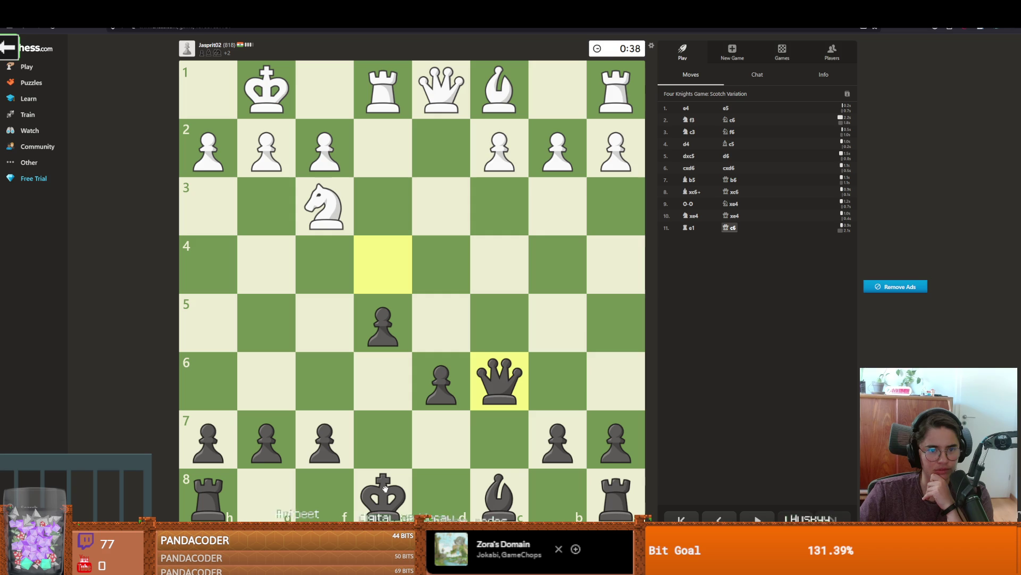
Step: Develop the c8 bishop to f5, capture on c2 and bring the rook to c8
mouse_move(499, 492)
left_mouse_down()
mouse_move(356, 333)
mouse_move(267, 412)
mouse_move(266, 379)
left_mouse_up()
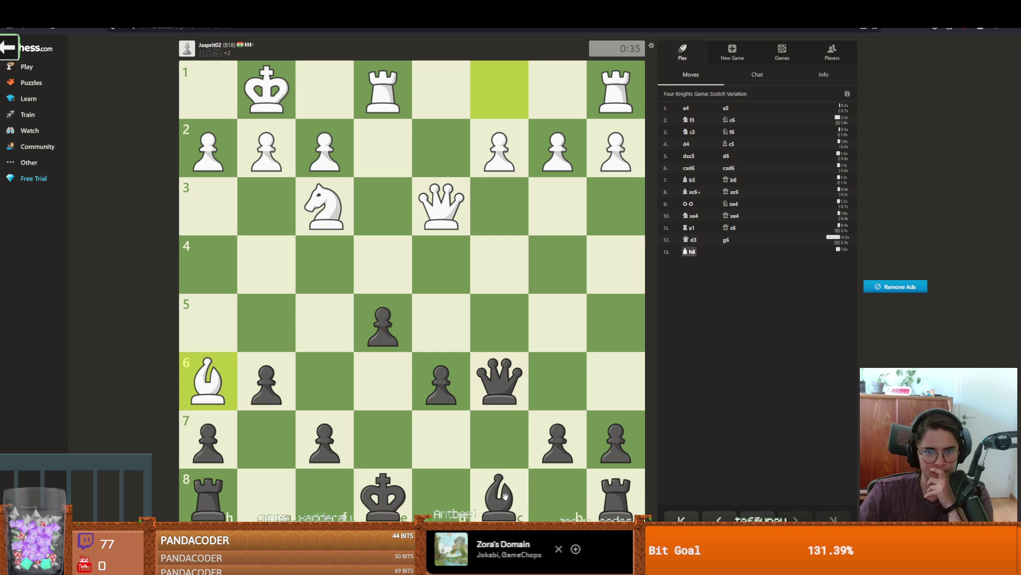
left_click_drag(495, 492, 327, 321)
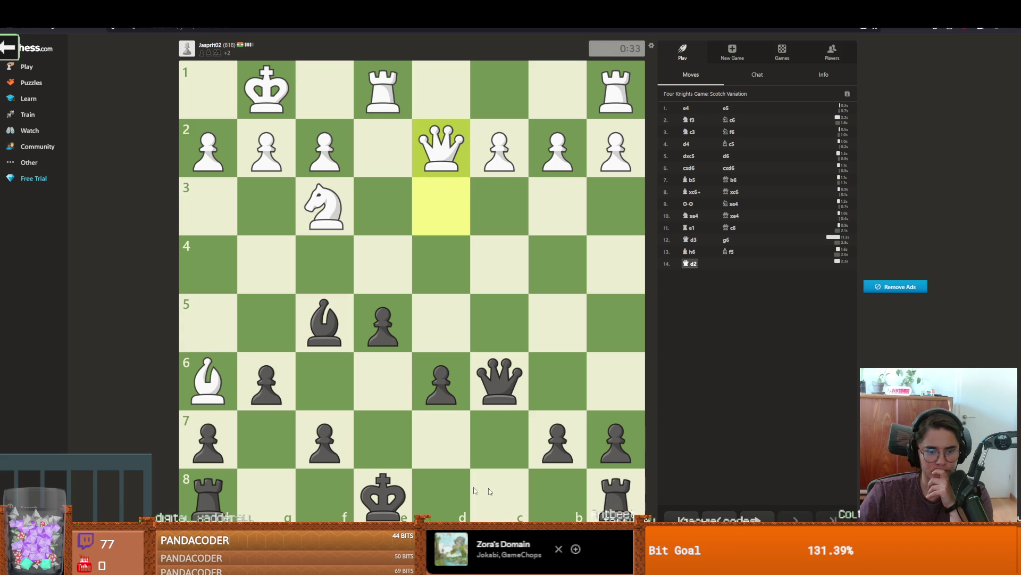
mouse_move(325, 322)
left_mouse_down()
mouse_move(482, 205)
mouse_move(497, 148)
left_mouse_up()
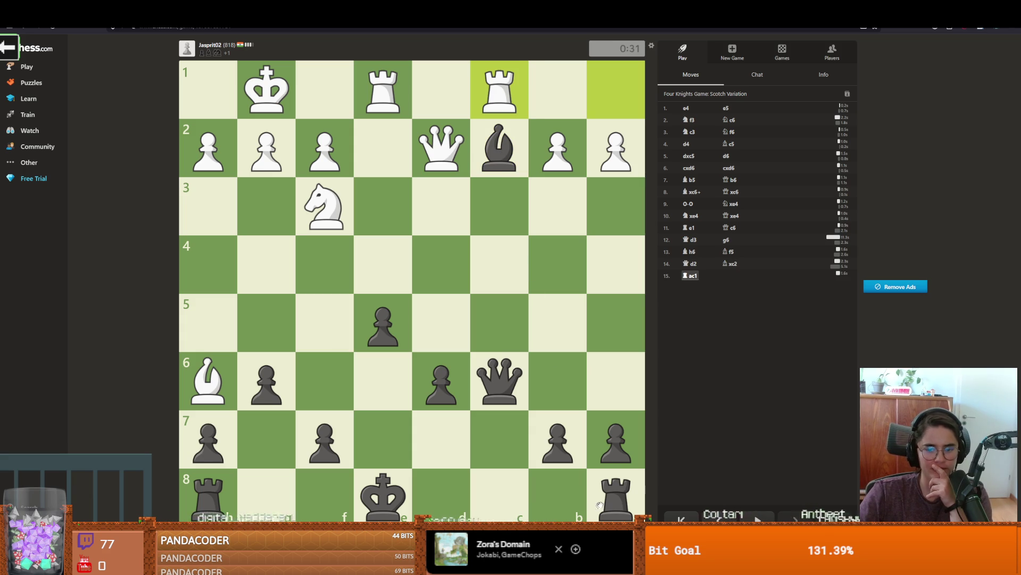
left_click_drag(616, 495, 510, 483)
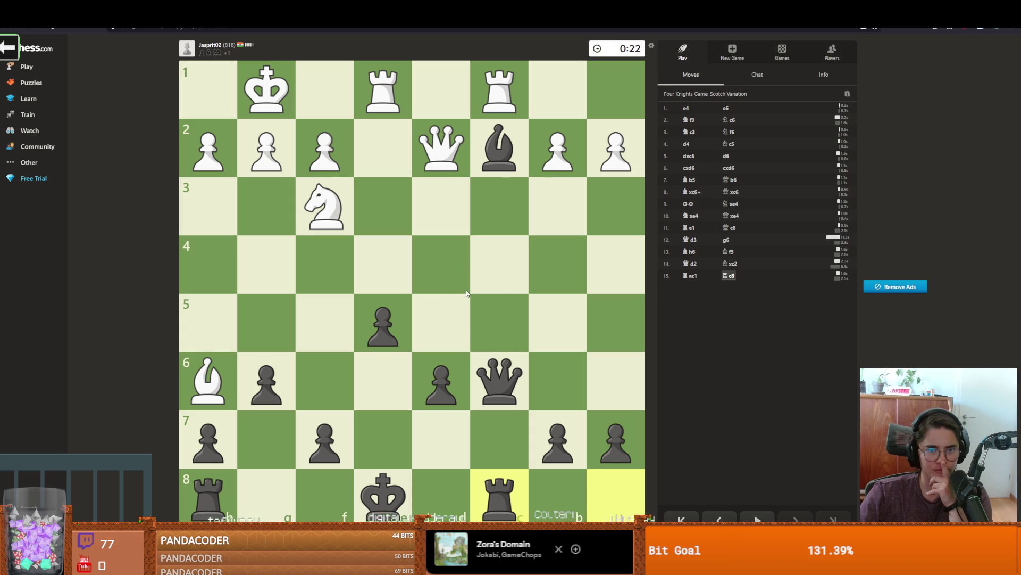
Step: Push pawns, trade on c2 with queen and rook, capture on f3, and play Kf7
mouse_move(382, 323)
left_mouse_down()
mouse_move(382, 271)
mouse_move(422, 361)
left_mouse_up()
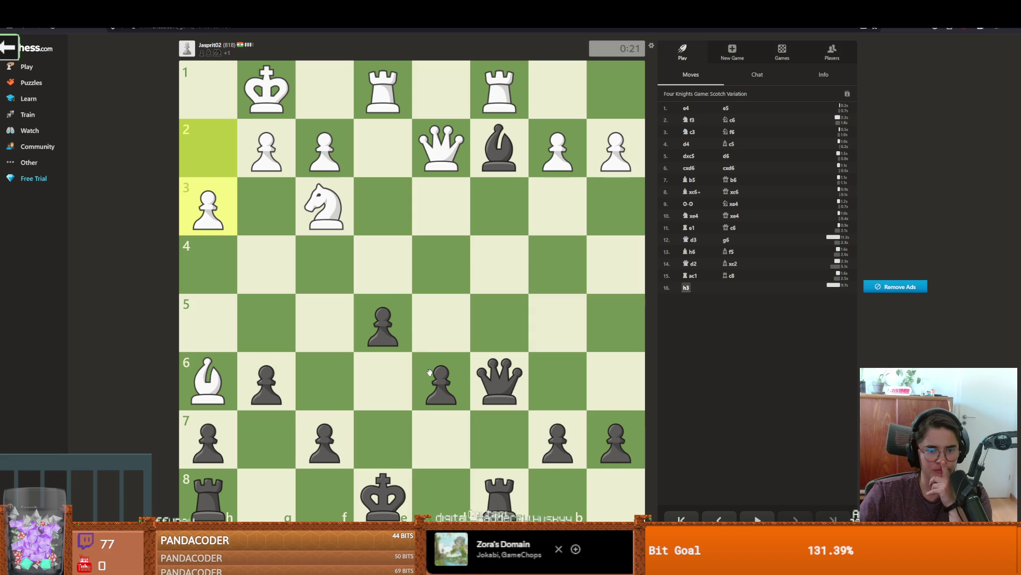
mouse_move(325, 433)
left_mouse_down()
mouse_move(325, 324)
mouse_move(382, 295)
mouse_move(383, 265)
left_mouse_up()
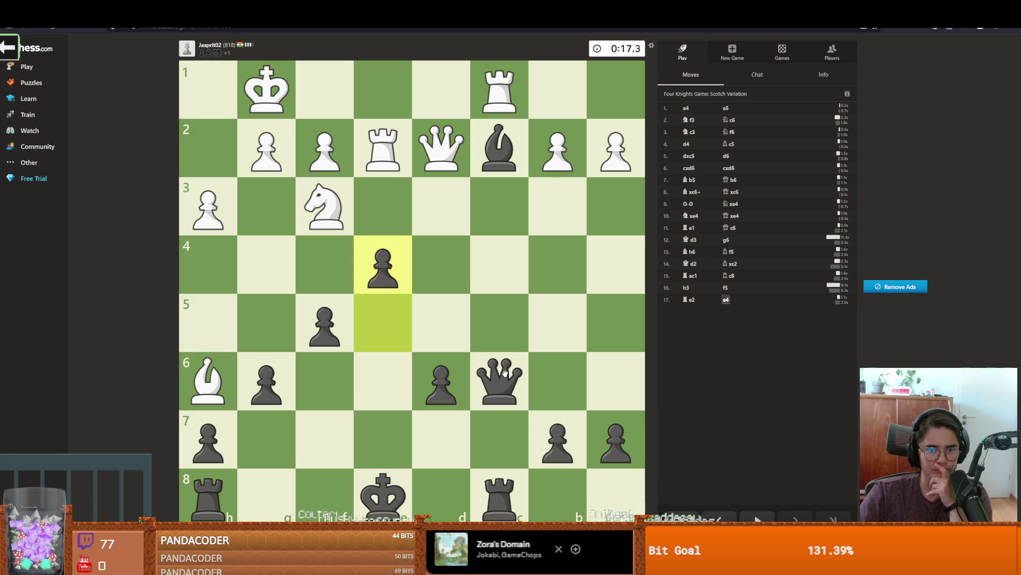
left_click_drag(502, 363, 501, 140)
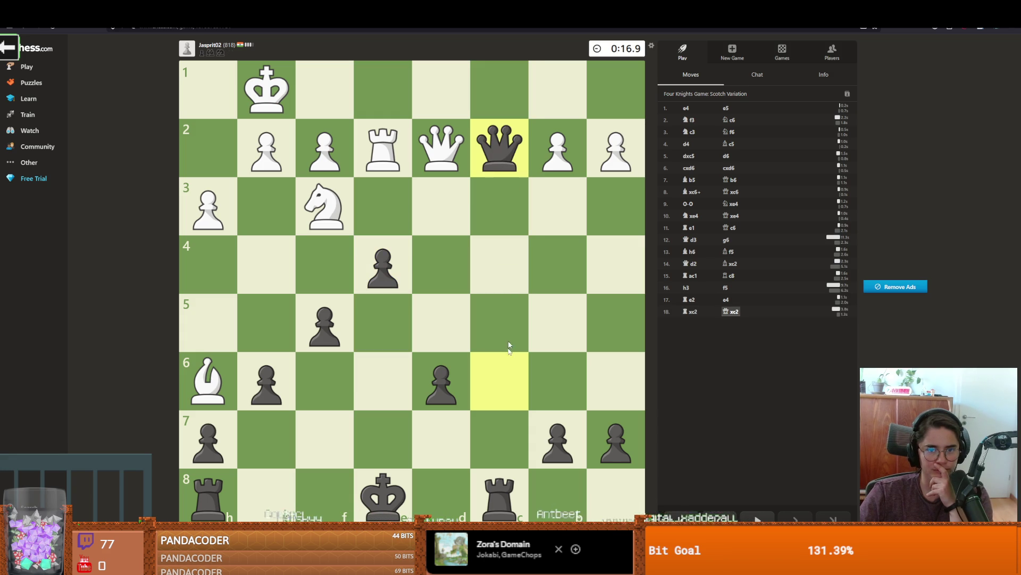
left_click_drag(500, 487, 500, 149)
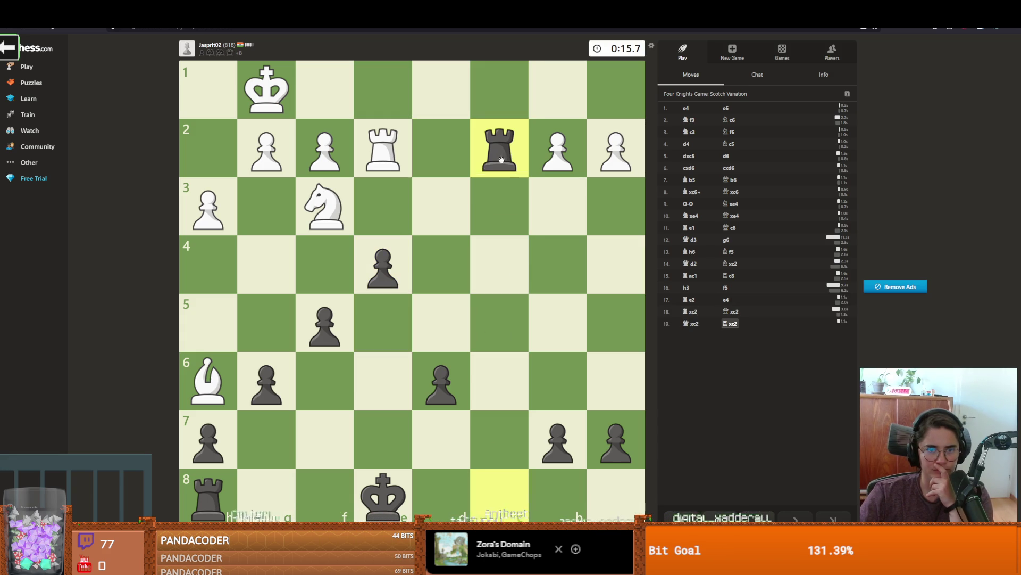
left_click_drag(383, 265, 325, 207)
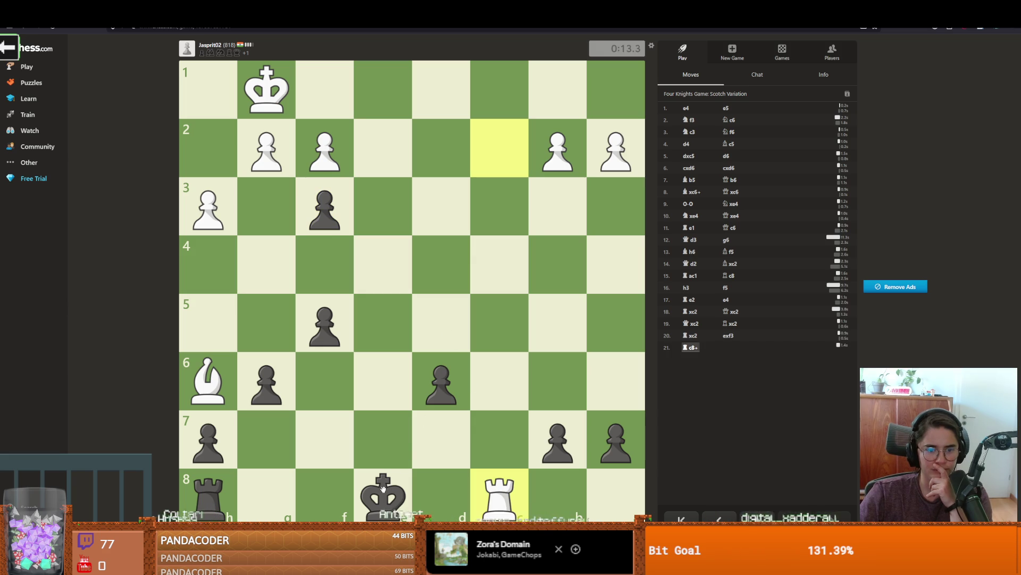
mouse_move(383, 488)
left_mouse_down()
mouse_move(343, 468)
mouse_move(325, 439)
left_mouse_up()
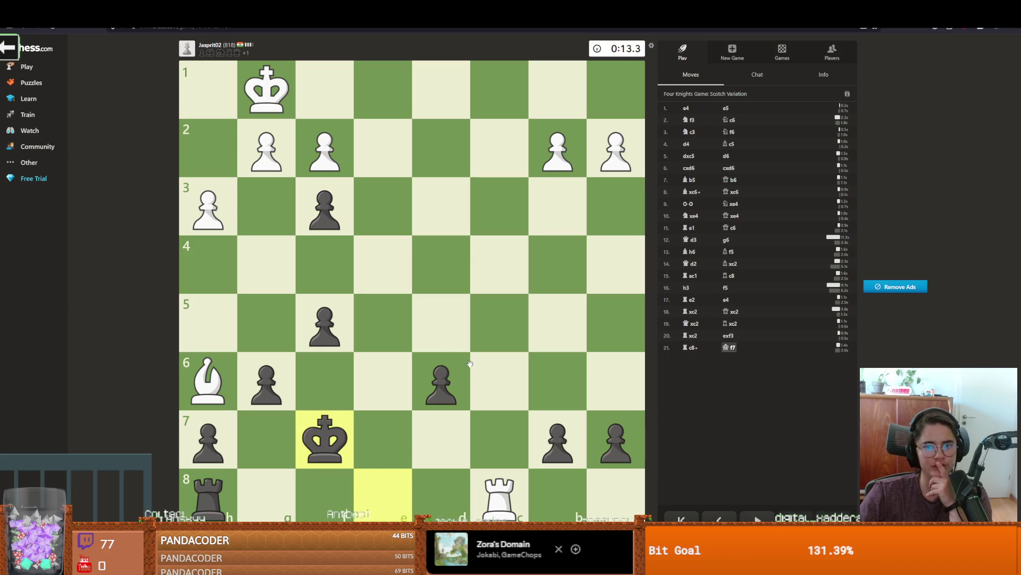
Step: Advance the pawns to d5, d4, f4 and b5 with the king on e6
left_click_drag(461, 383, 443, 318)
mouse_move(327, 426)
left_mouse_down()
mouse_move(369, 358)
mouse_move(325, 433)
mouse_move(397, 308)
left_mouse_up()
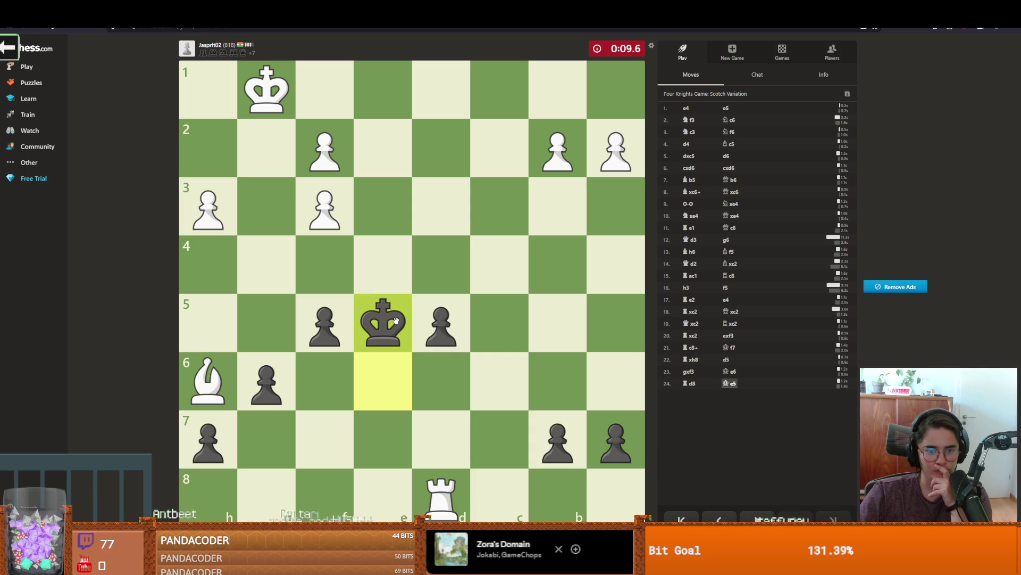
left_click(426, 319)
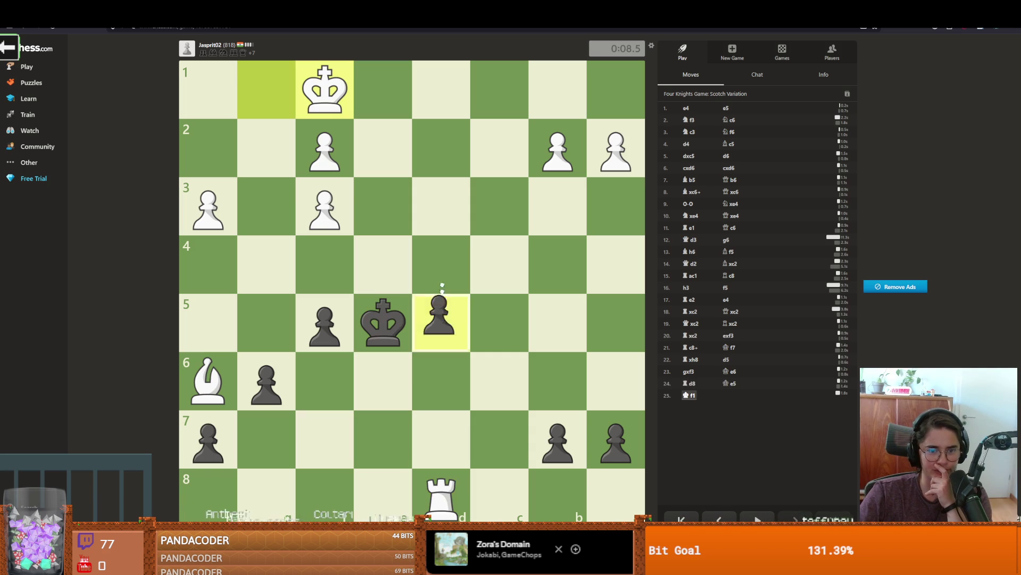
left_click(442, 264)
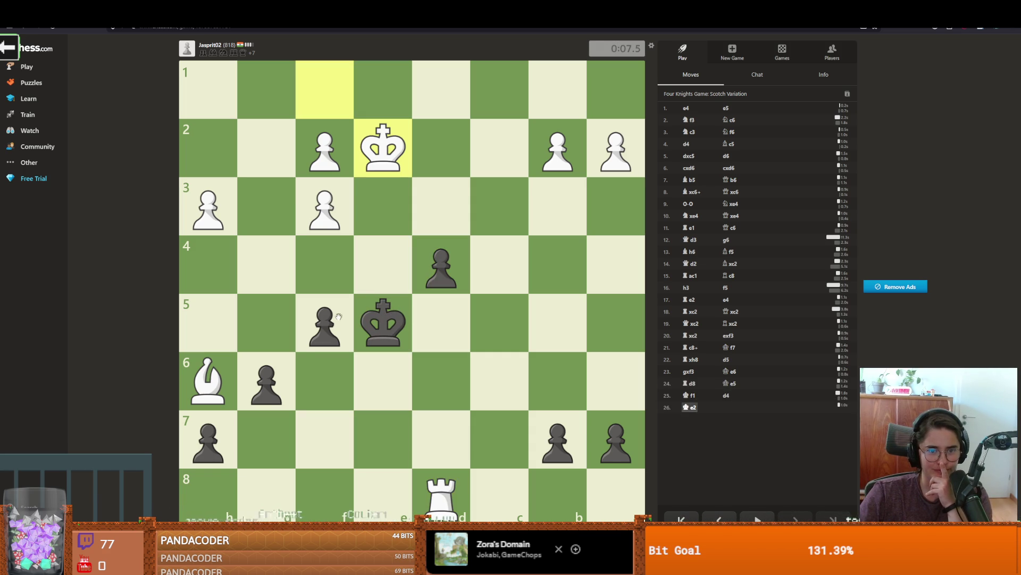
left_click_drag(339, 316, 329, 266)
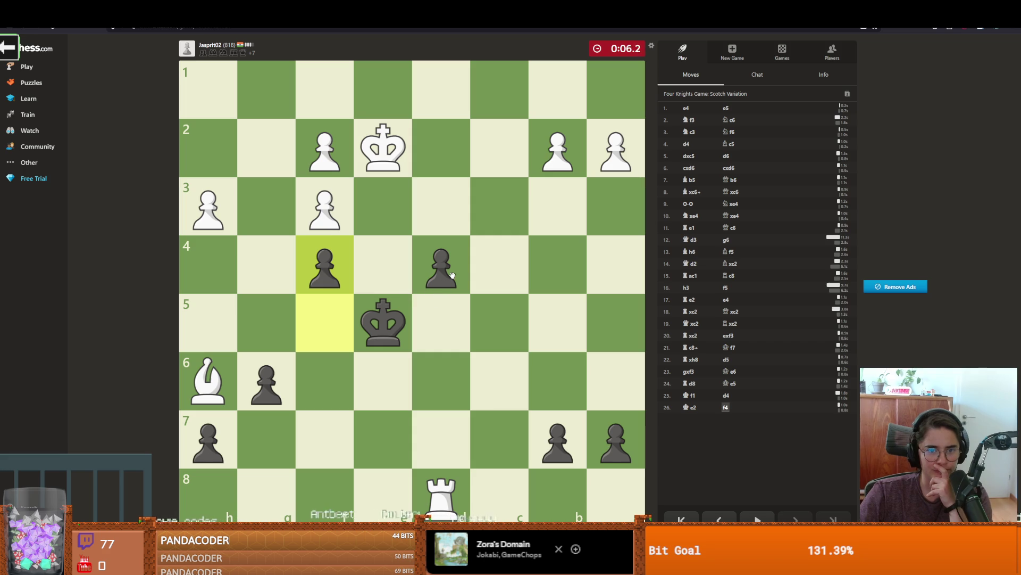
left_click(558, 438)
left_click(561, 339)
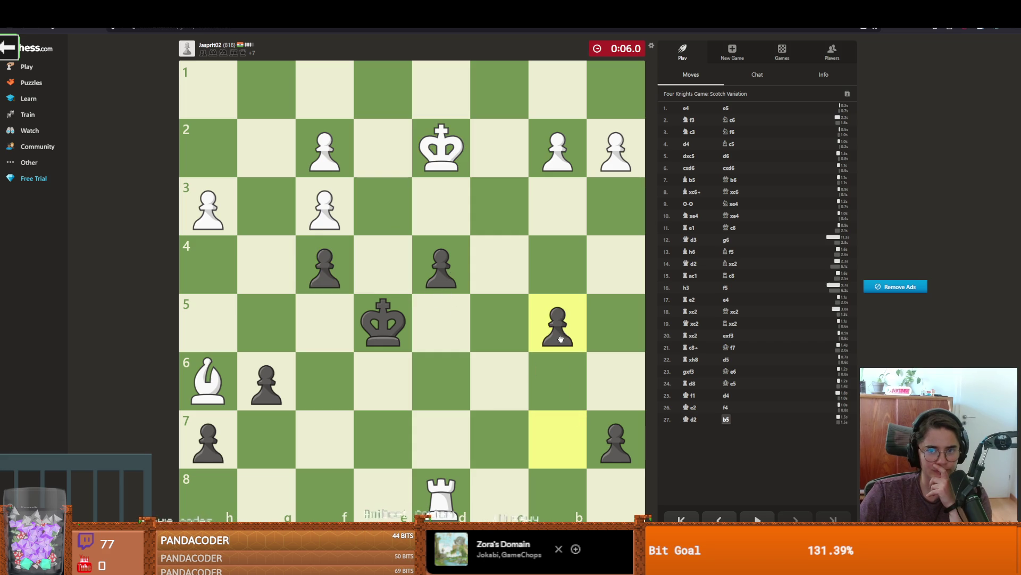
Step: Walk the king through e6, f7 and g6 to f5, pushing the h-pawn to h5
mouse_move(387, 328)
left_mouse_down()
mouse_move(440, 326)
mouse_move(381, 326)
mouse_move(384, 373)
left_mouse_up()
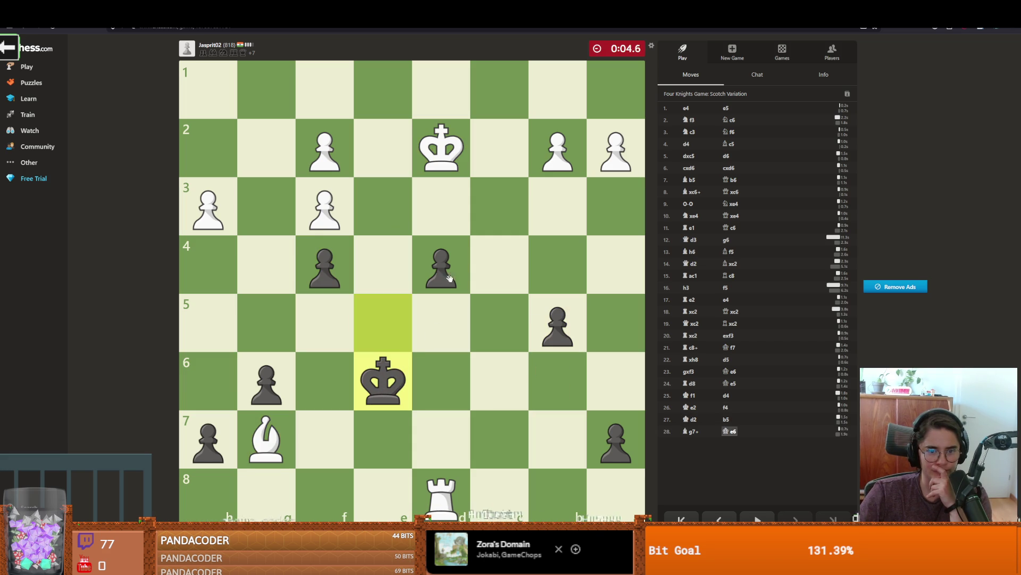
mouse_move(383, 381)
left_mouse_down()
mouse_move(402, 383)
mouse_move(337, 432)
mouse_move(322, 428)
mouse_move(322, 379)
mouse_move(268, 367)
mouse_move(266, 322)
left_mouse_up()
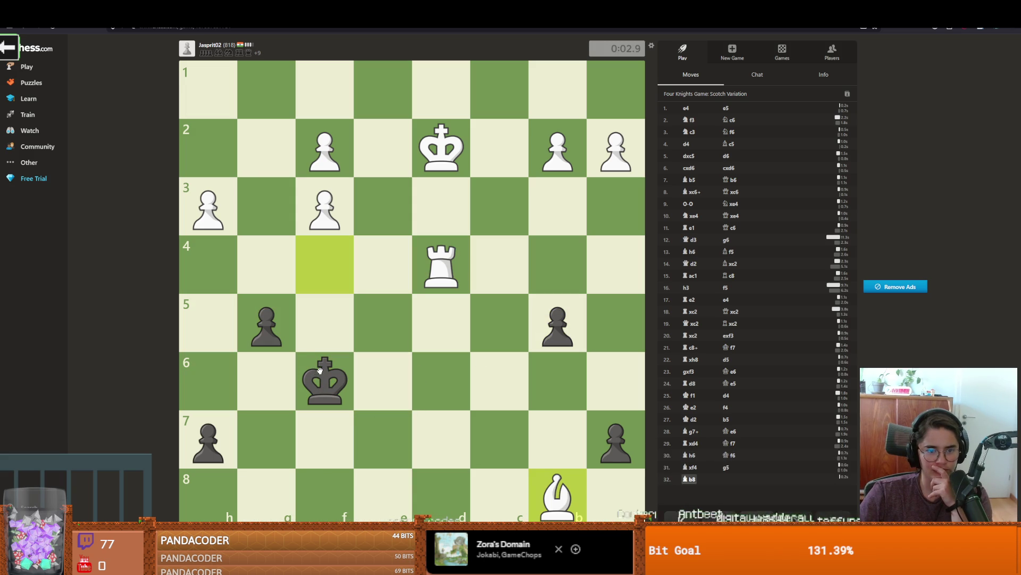
left_click_drag(317, 373, 267, 377)
left_click_drag(216, 426, 223, 330)
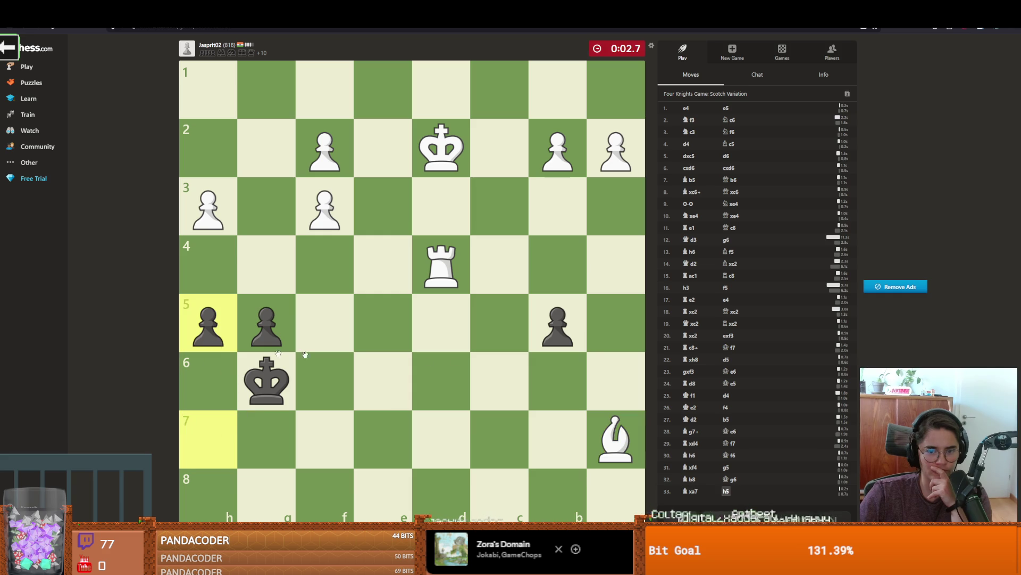
mouse_move(266, 381)
left_mouse_down()
mouse_move(324, 322)
mouse_move(339, 372)
mouse_move(271, 375)
mouse_move(325, 377)
mouse_move(275, 371)
mouse_move(325, 376)
mouse_move(288, 373)
left_mouse_up()
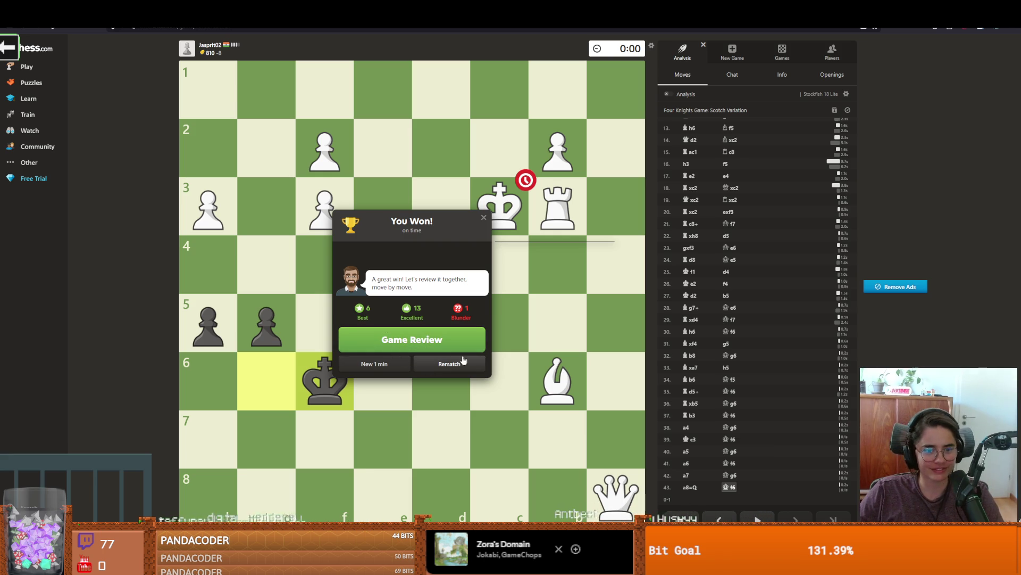
Step: Dismiss the win result, start a new game and pick a friend to challenge
left_click(738, 53)
left_click(745, 167)
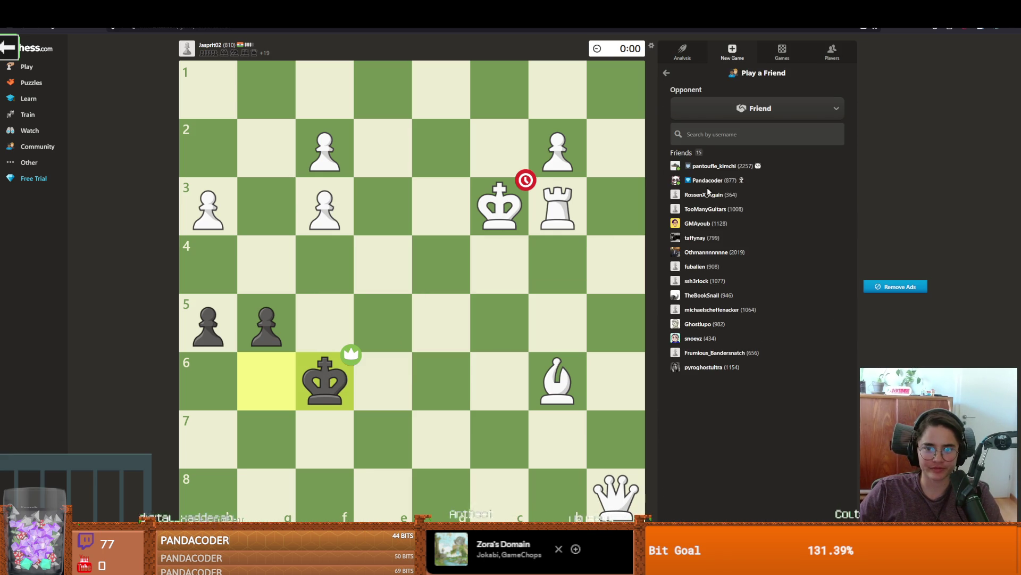
left_click(707, 181)
Step: Cancel the opponent search and send the friend a 1 min Bullet challenge
left_click(755, 252)
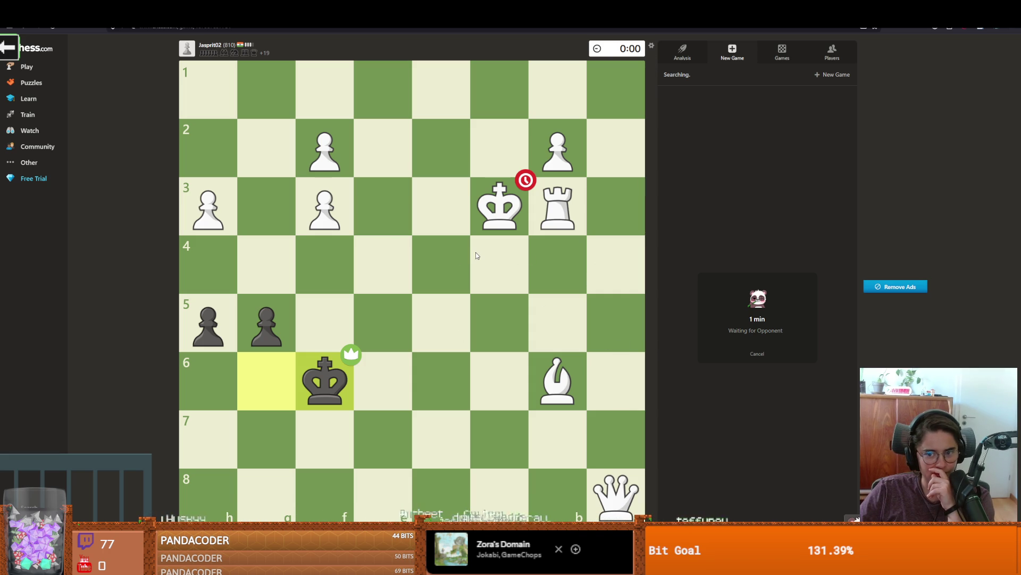
left_click(758, 354)
left_click(752, 168)
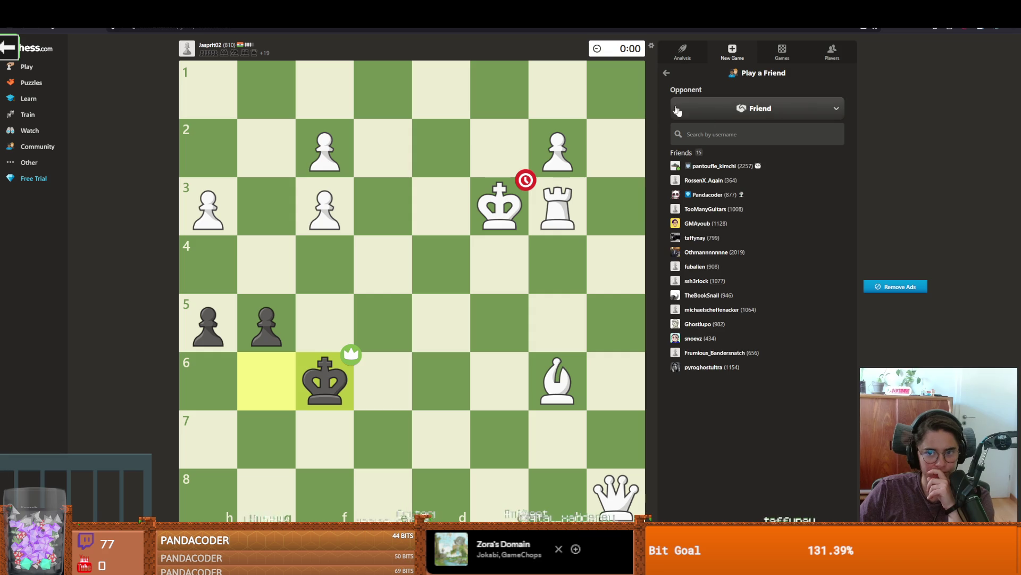
left_click(707, 194)
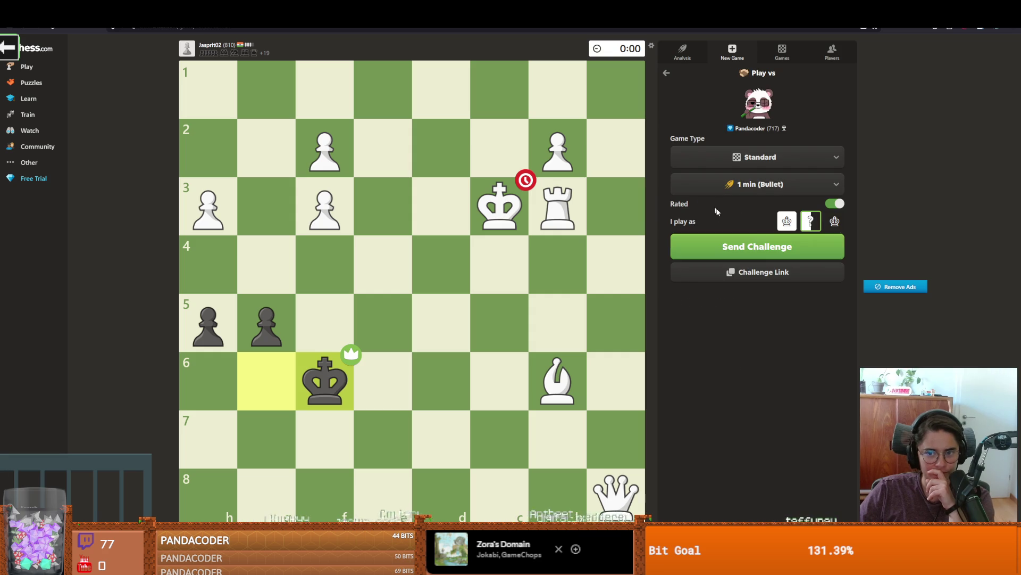
left_click(756, 255)
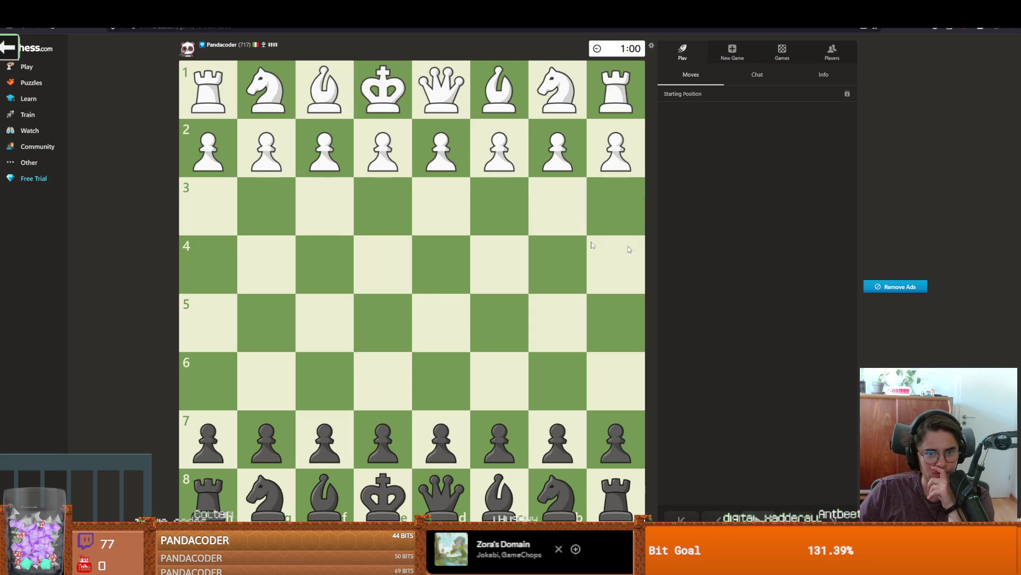
Step: Play e5, Nf6, Qe7, Nxd5, Qc5 and Qd6 as Black
left_click_drag(383, 439, 383, 323)
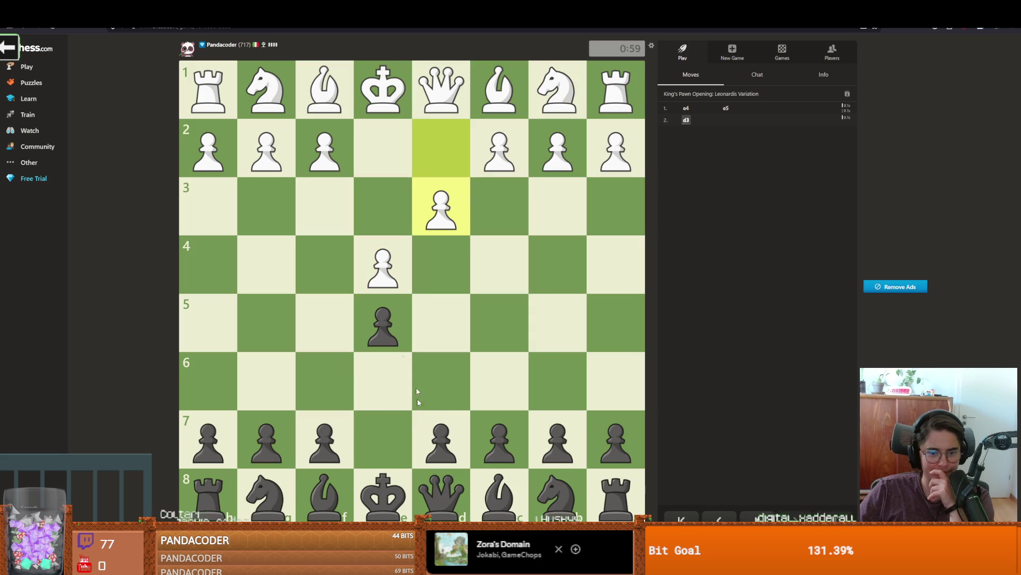
left_click(502, 464)
left_click_drag(266, 493, 325, 381)
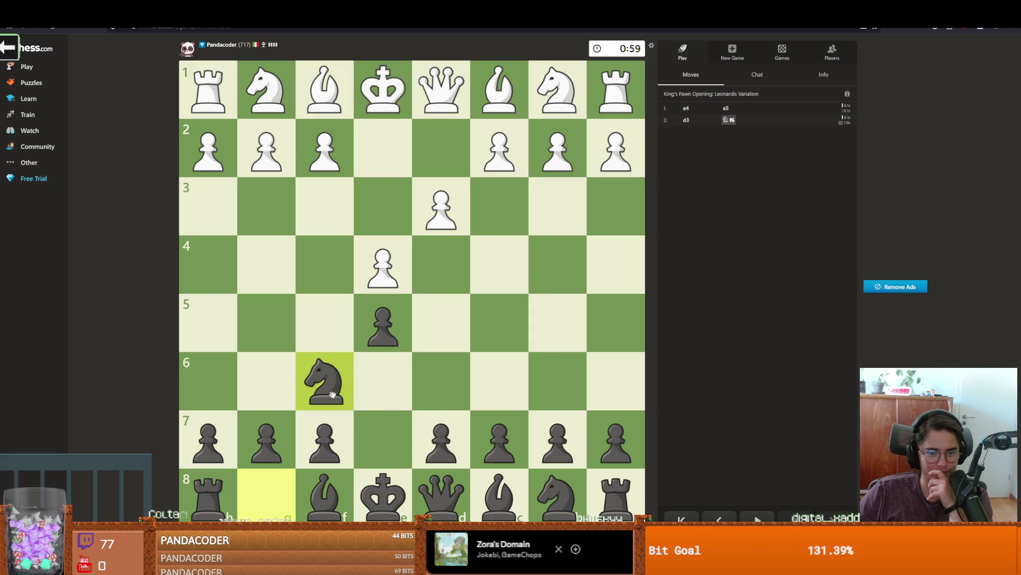
left_click_drag(442, 492, 392, 444)
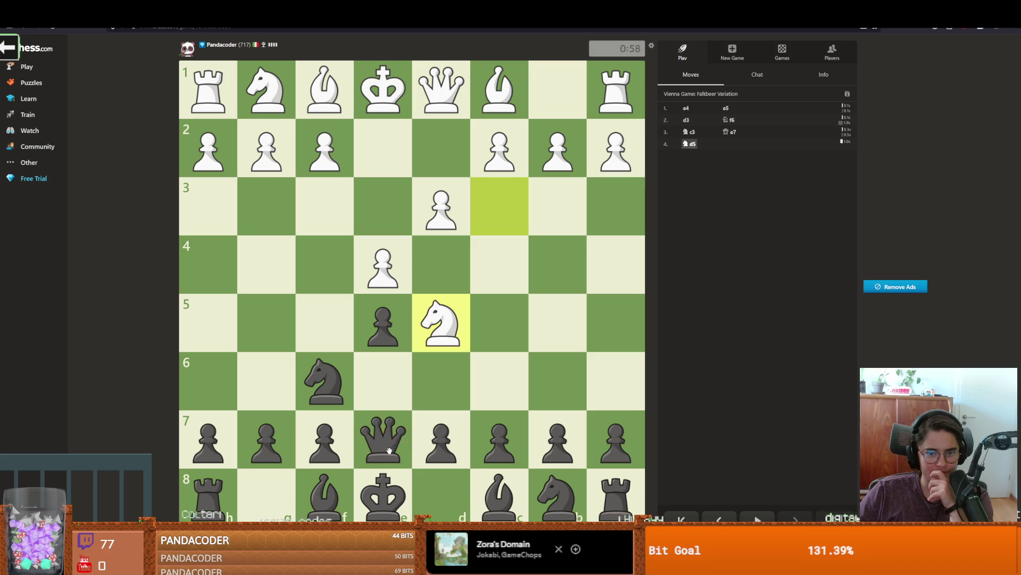
mouse_move(325, 381)
left_mouse_down()
mouse_move(383, 373)
mouse_move(441, 322)
left_mouse_up()
left_click_drag(392, 429, 480, 340)
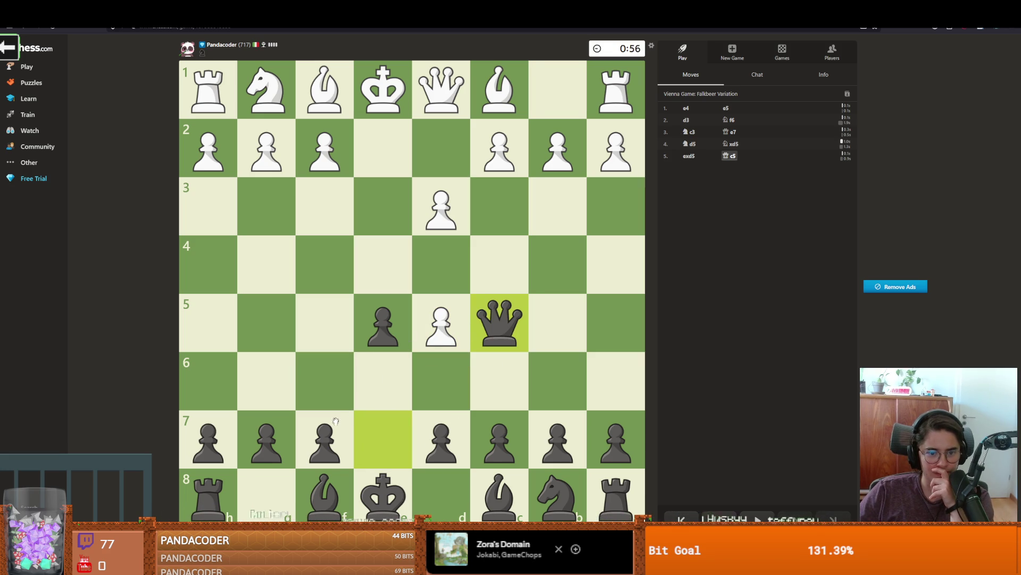
mouse_move(488, 318)
left_mouse_down()
mouse_move(490, 344)
mouse_move(440, 378)
left_mouse_up()
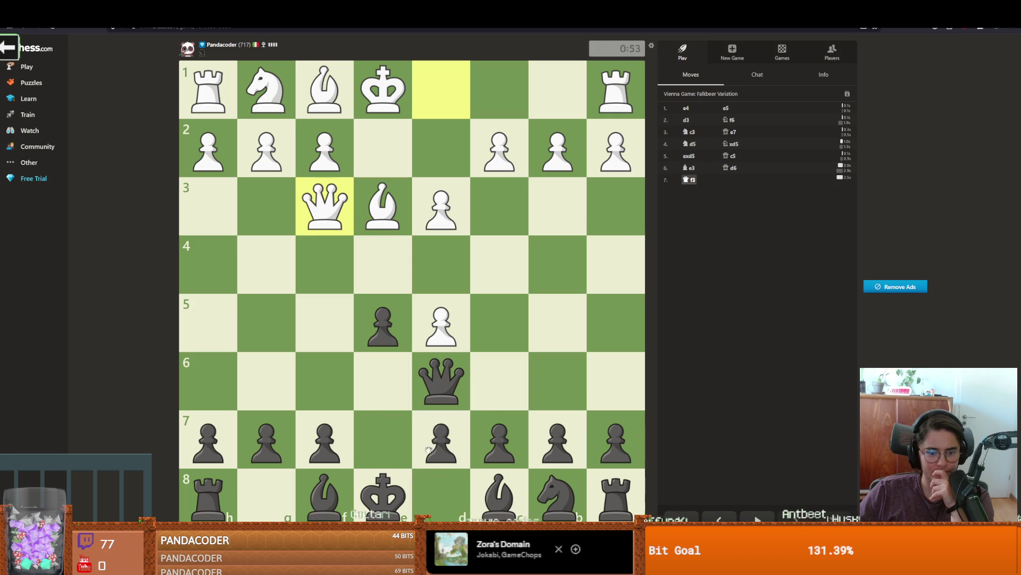
Step: Play f6, c6, cxd5, b6, exd4 and Bb7
left_click_drag(336, 451, 326, 380)
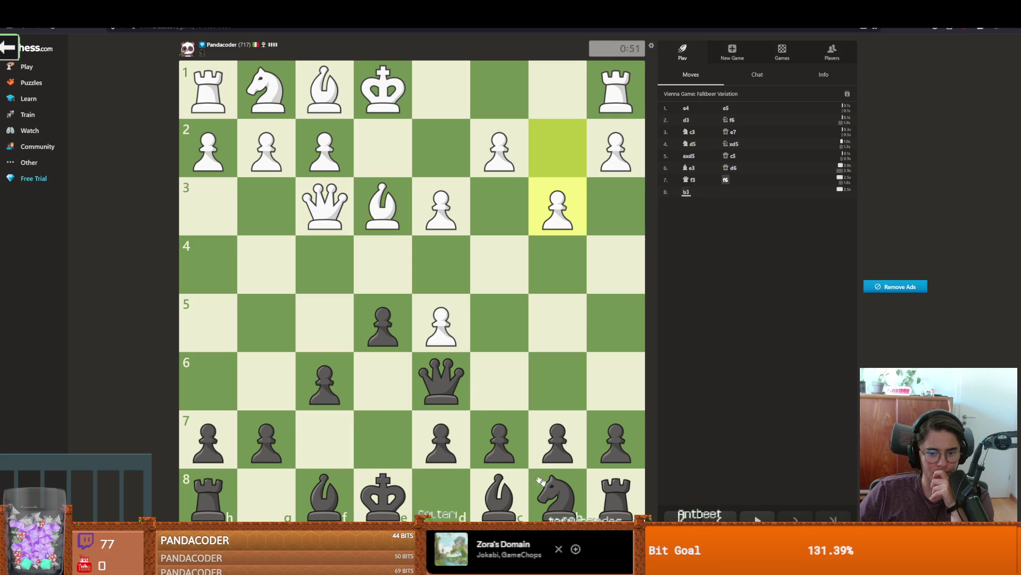
left_click_drag(488, 428, 484, 395)
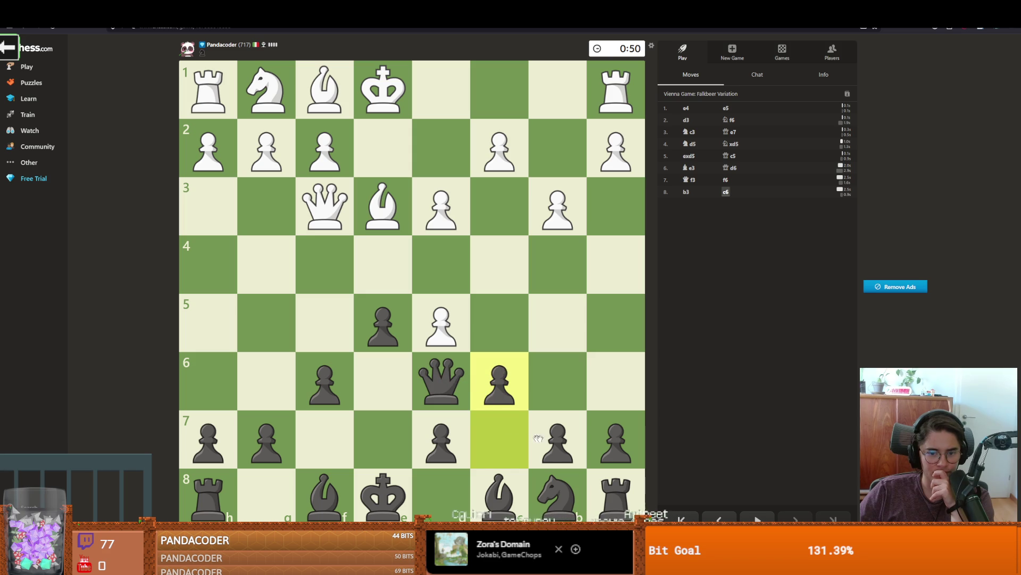
left_click(500, 380)
left_click(441, 322)
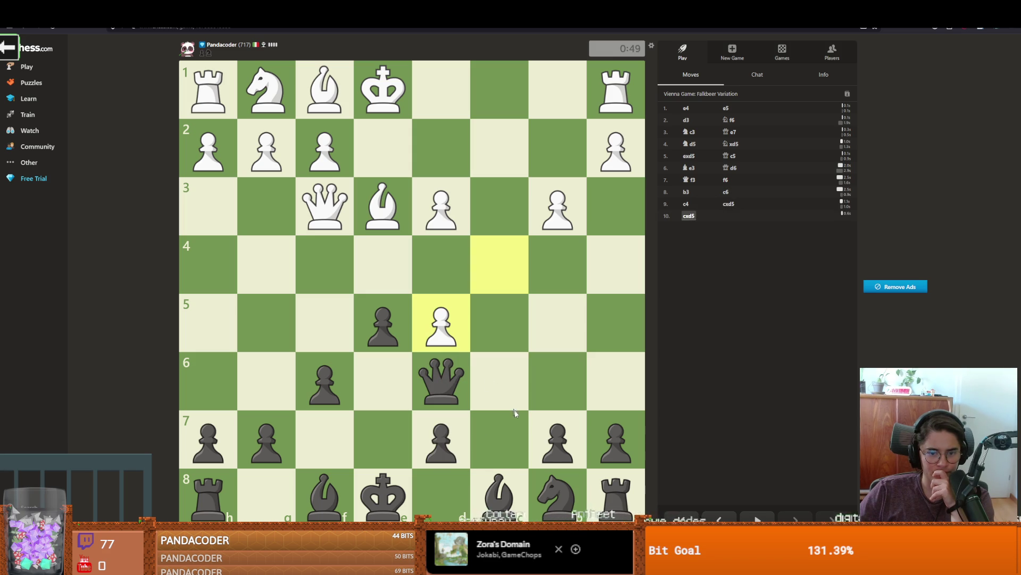
mouse_move(568, 440)
left_mouse_down()
mouse_move(556, 422)
mouse_move(557, 382)
left_mouse_up()
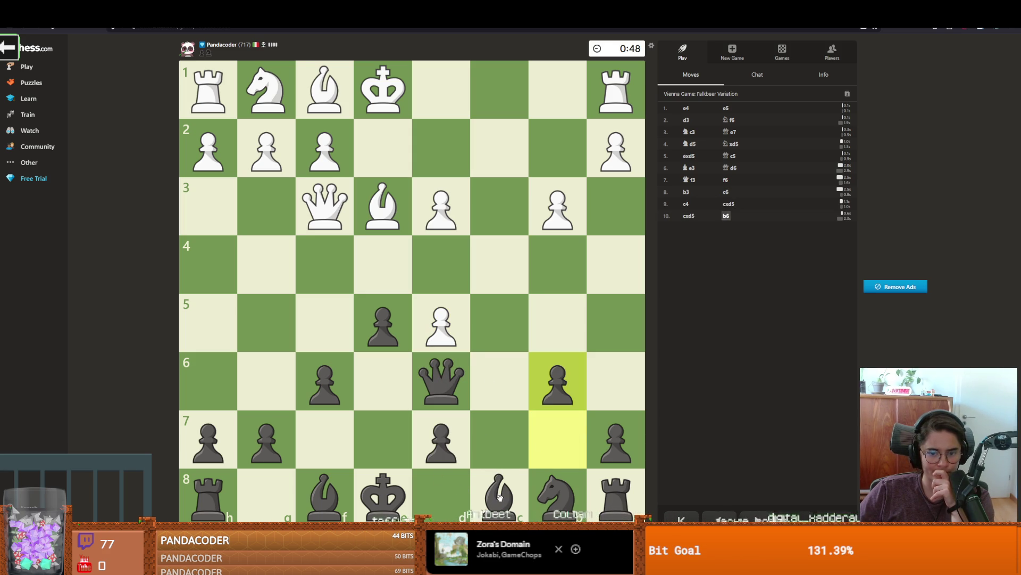
left_click_drag(383, 323, 442, 265)
mouse_move(505, 487)
left_mouse_down()
mouse_move(548, 429)
mouse_move(452, 351)
left_mouse_up()
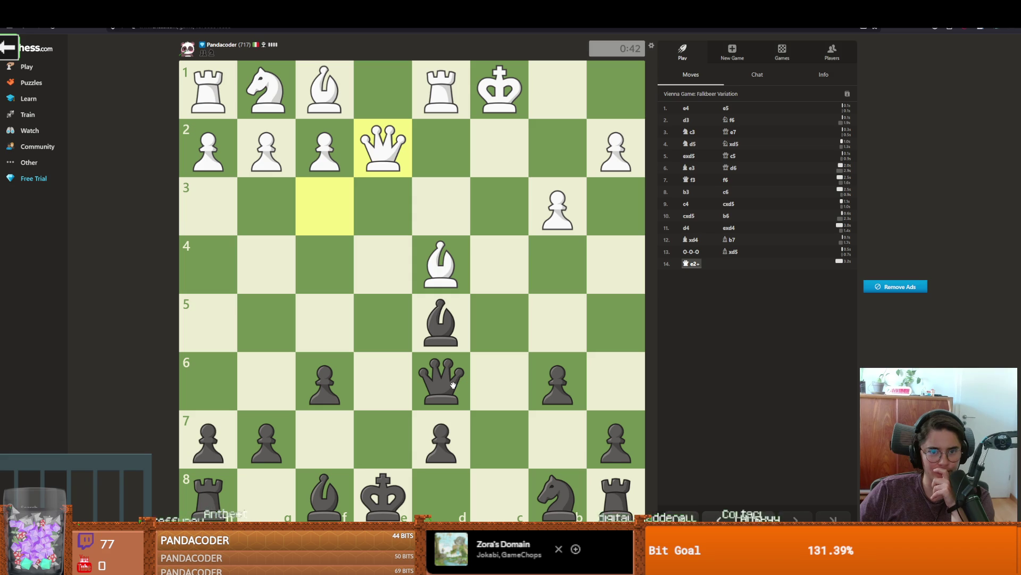
Step: Play Kf7, Qc6+, Be4+, Bxd3+ and Qe6, then develop the knight to c6
left_click_drag(371, 484, 330, 442)
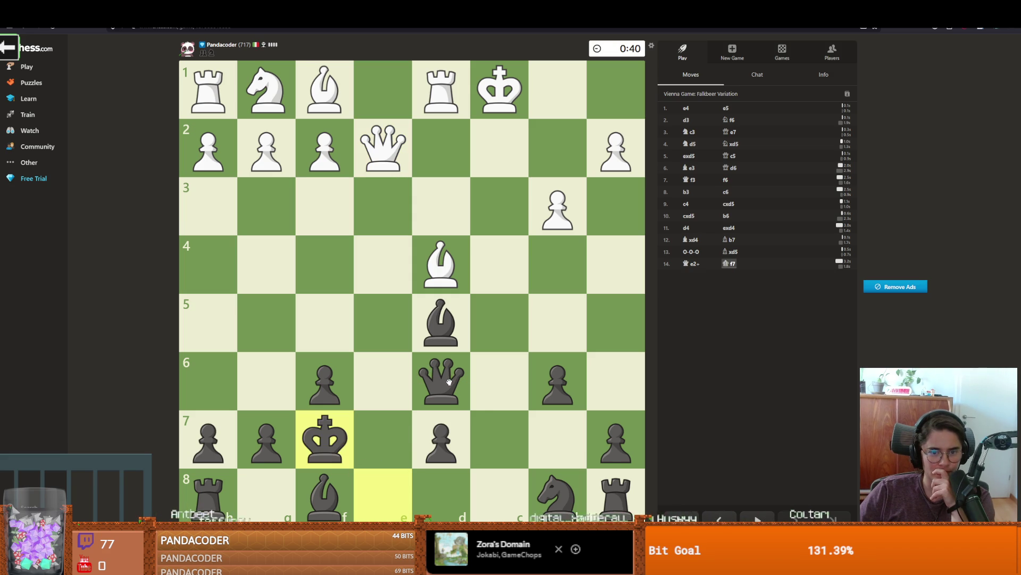
left_click(450, 381)
left_click(499, 381)
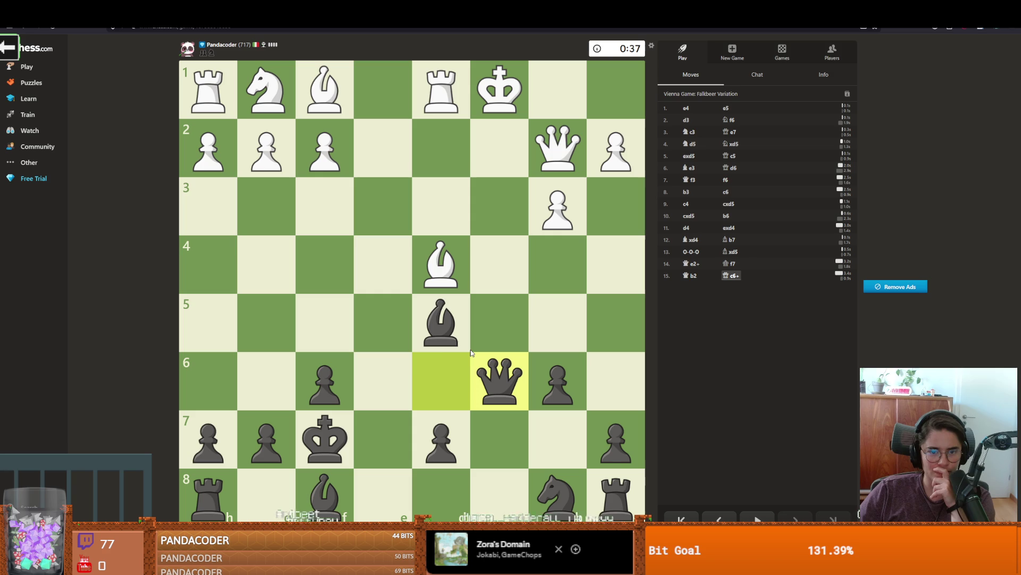
left_click_drag(441, 323, 383, 265)
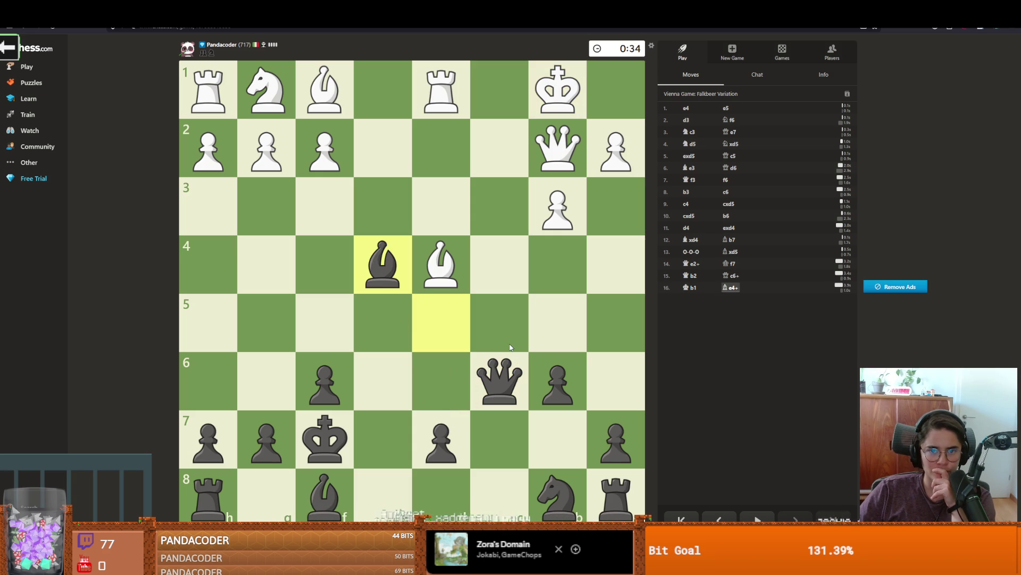
left_click_drag(383, 264, 441, 208)
left_click_drag(496, 371, 389, 372)
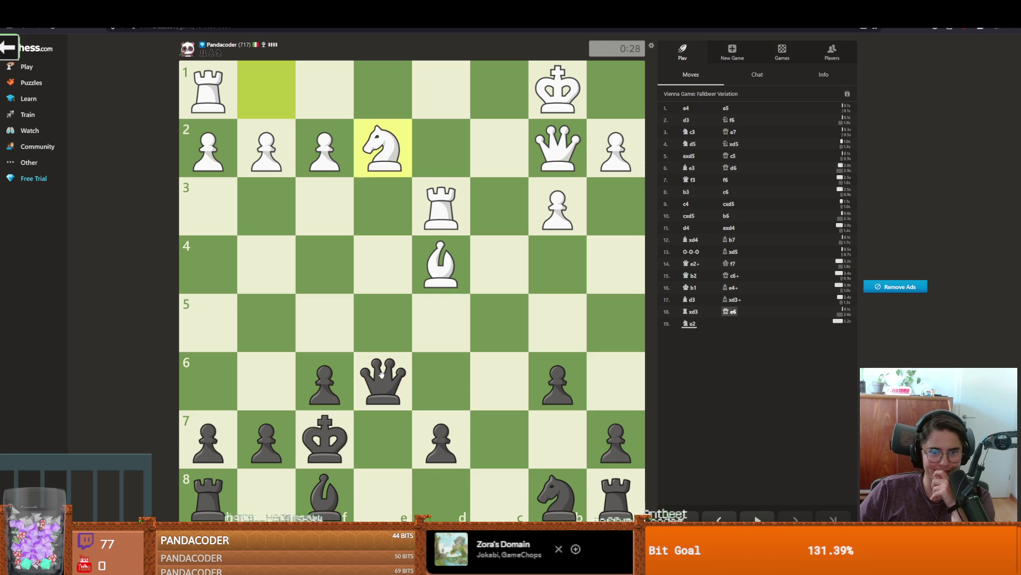
mouse_move(325, 492)
left_mouse_down()
mouse_move(457, 349)
mouse_move(452, 360)
left_mouse_up()
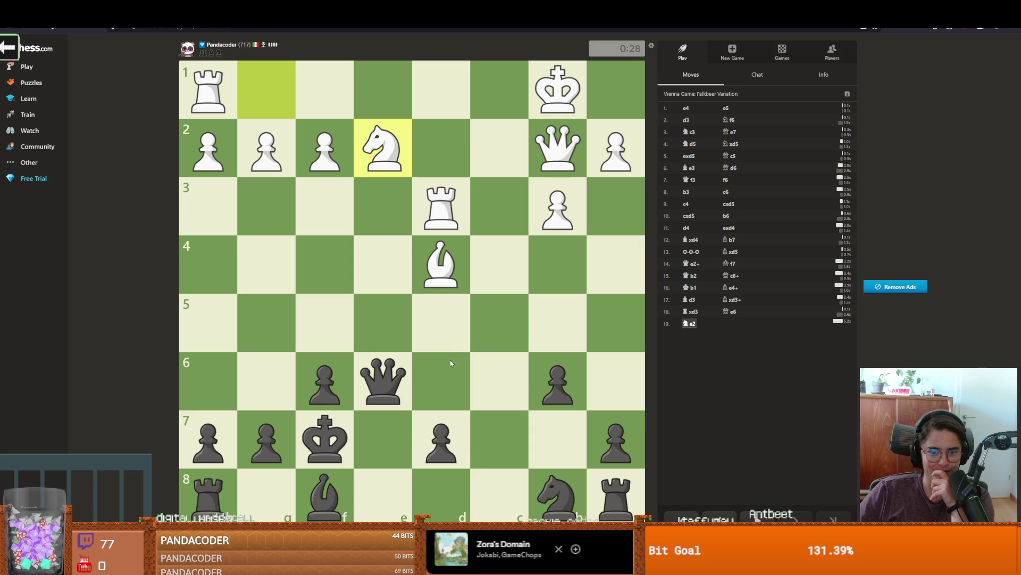
left_click_drag(556, 493, 510, 371)
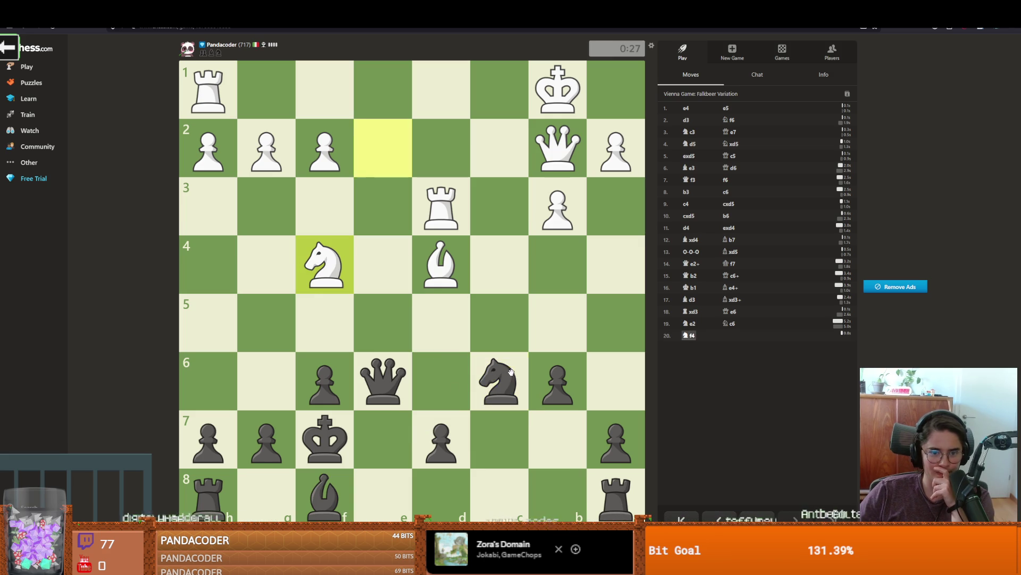
Step: Play Qe7, Be5 and Nxe5, then capture the rook on d7 with the knight
left_click_drag(383, 379, 380, 419)
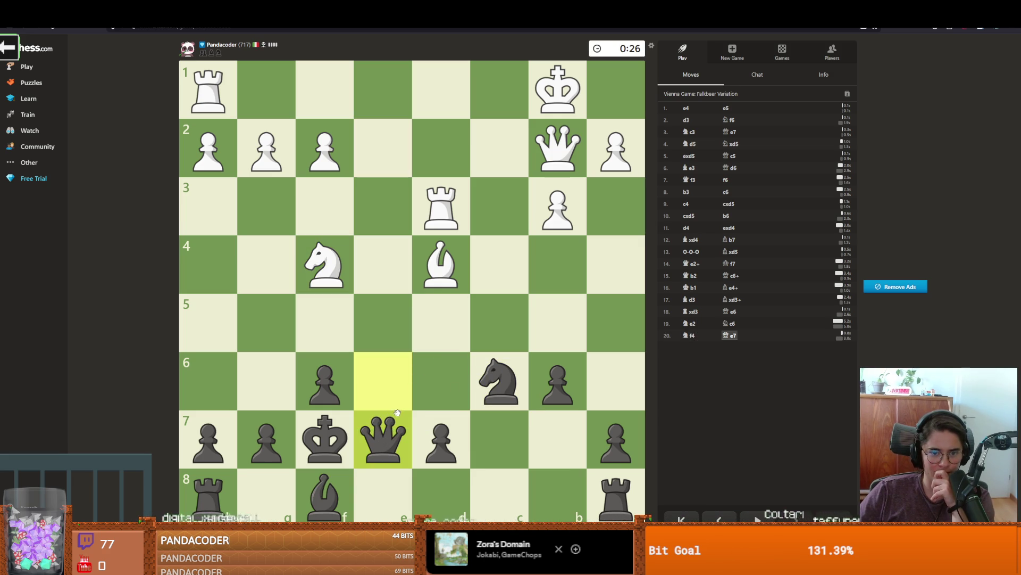
mouse_move(381, 428)
left_mouse_down()
mouse_move(382, 385)
mouse_move(388, 488)
mouse_move(383, 398)
mouse_move(380, 485)
mouse_move(615, 492)
left_mouse_up()
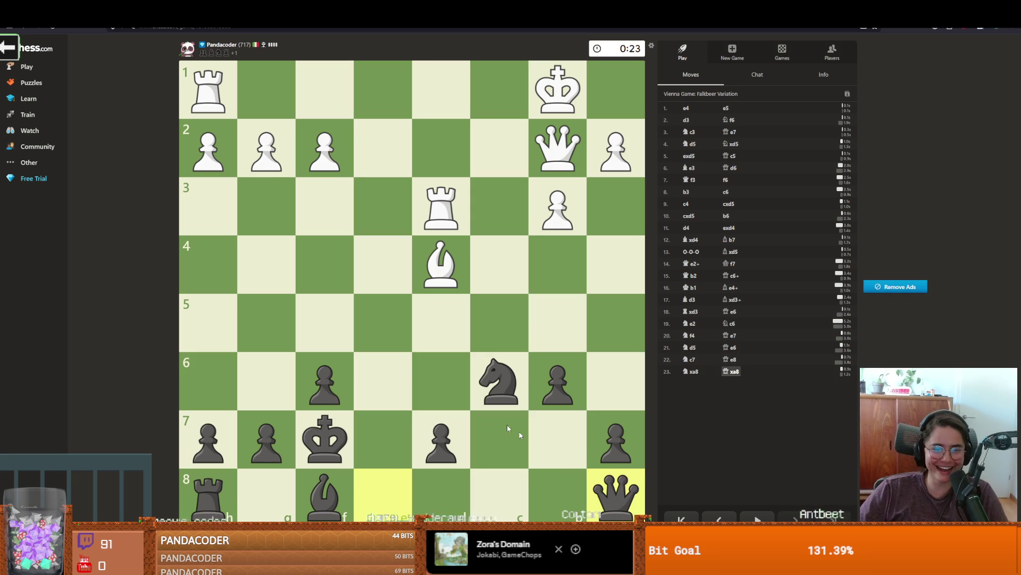
mouse_move(325, 492)
left_mouse_down()
mouse_move(447, 384)
mouse_move(460, 403)
left_mouse_up()
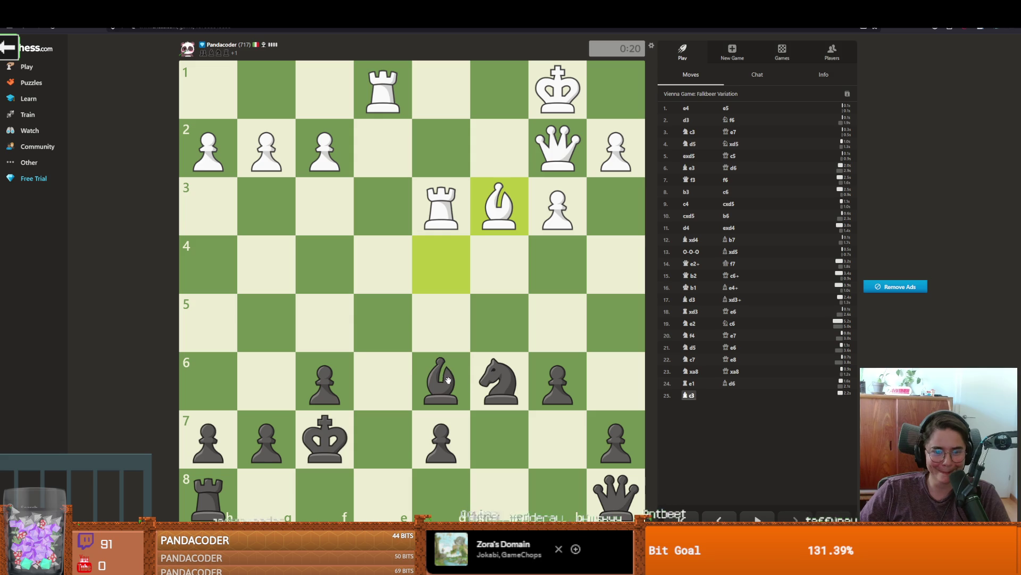
left_click_drag(448, 380, 383, 322)
left_click_drag(497, 380, 384, 324)
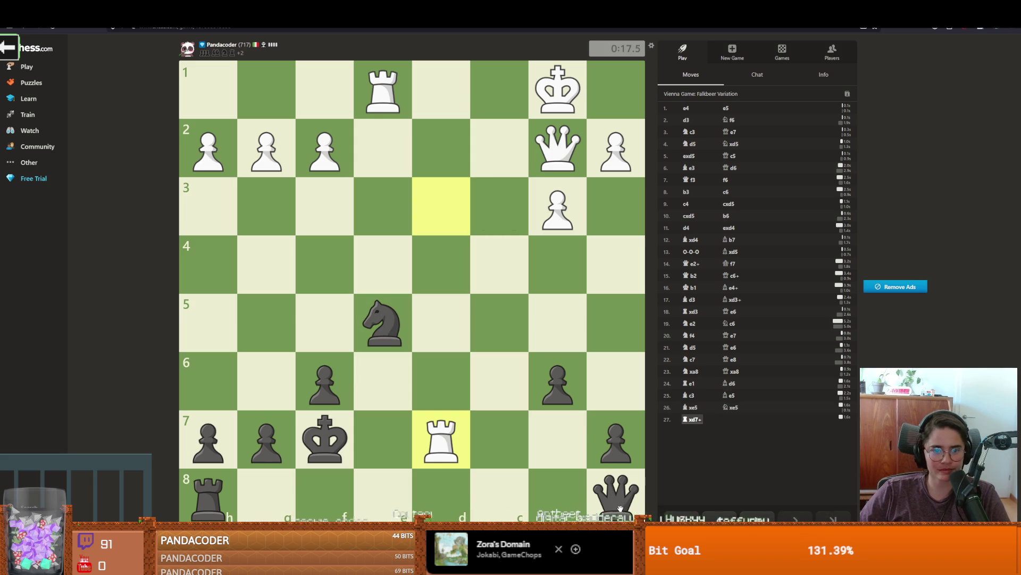
left_click(367, 342)
left_click(441, 439)
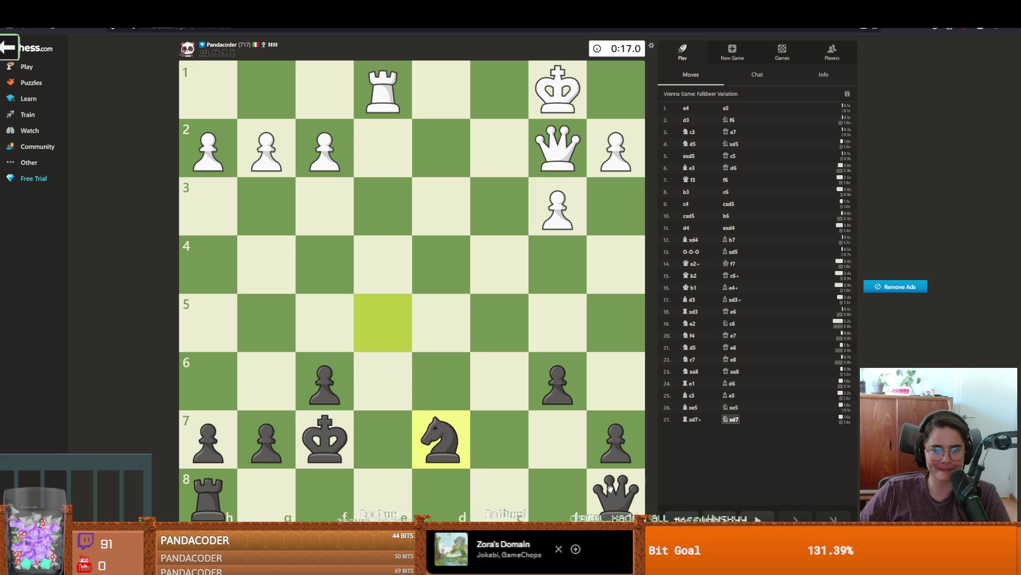
Step: Answer Qxg2, Qxf2+ and Qf5 with Kg6 and Kf7, premoving Qe5
mouse_move(611, 489)
left_mouse_down()
mouse_move(433, 331)
mouse_move(274, 144)
left_mouse_up()
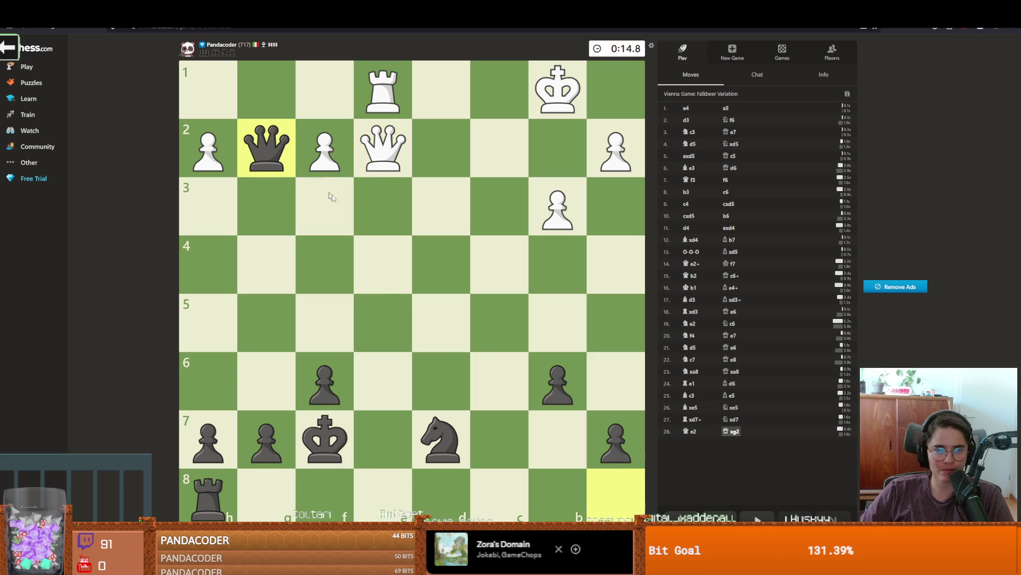
left_click_drag(328, 427, 269, 382)
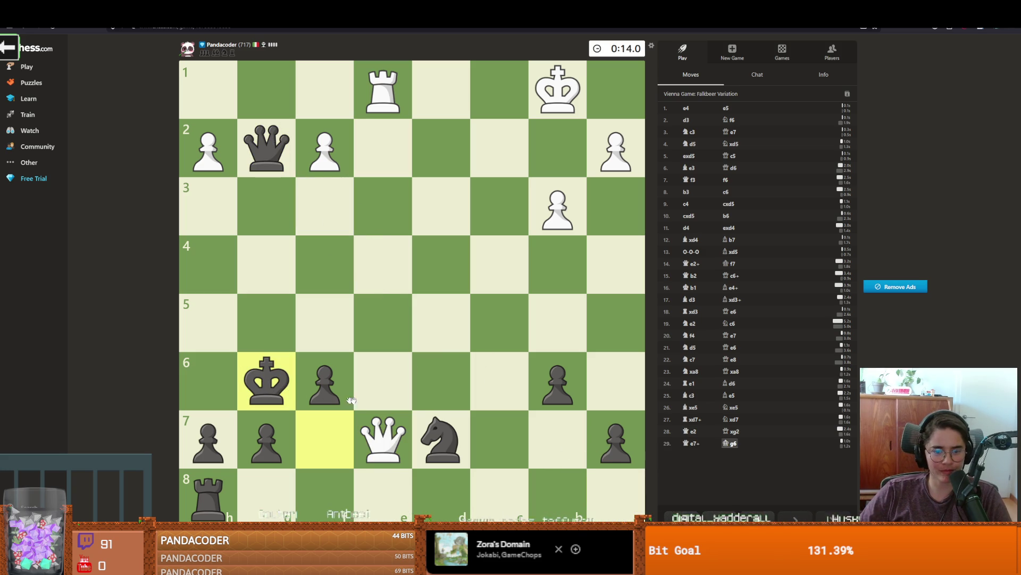
mouse_move(268, 150)
left_mouse_down()
mouse_move(319, 155)
mouse_move(319, 213)
left_mouse_up()
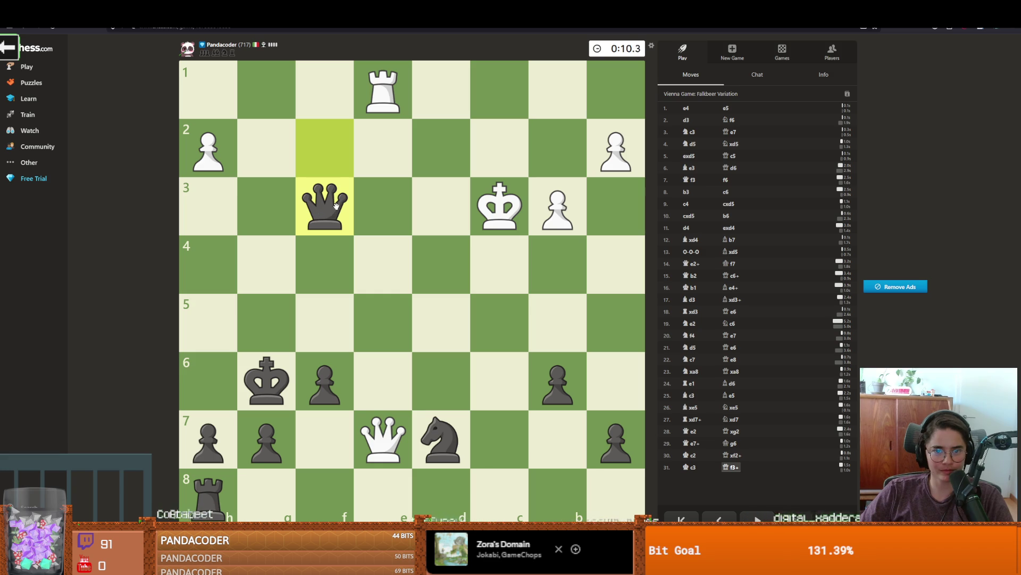
mouse_move(336, 205)
left_mouse_down()
mouse_move(365, 208)
mouse_move(332, 330)
left_mouse_up()
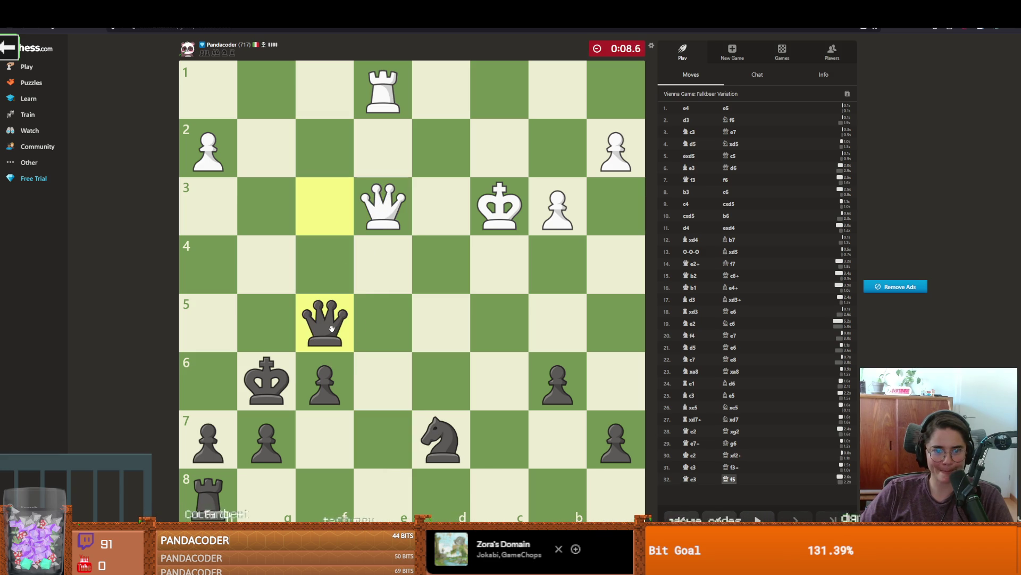
left_click(266, 380)
left_click(324, 439)
mouse_move(336, 330)
left_mouse_down()
mouse_move(332, 321)
mouse_move(364, 334)
left_mouse_up()
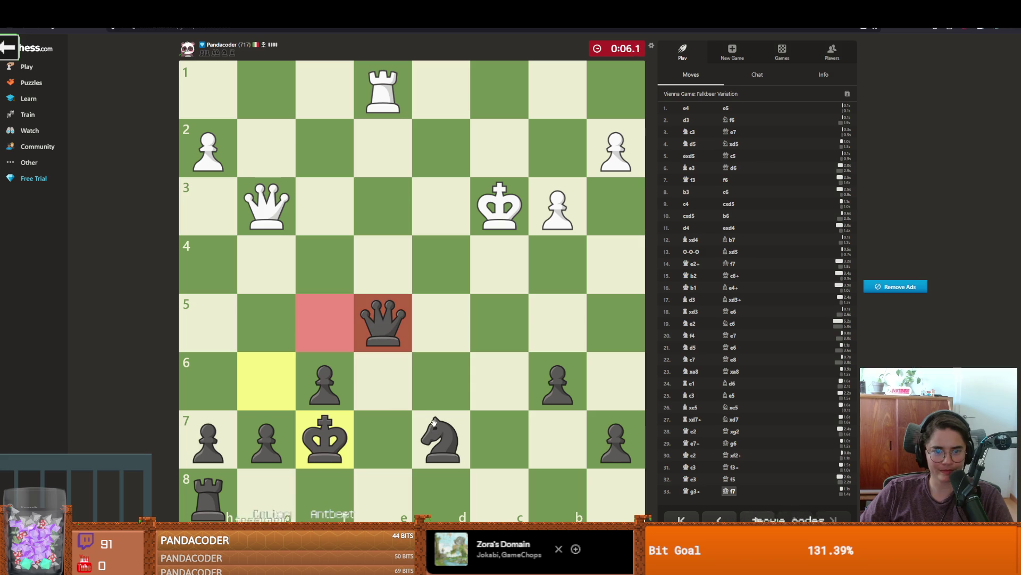
Step: Capture White's queen on e5 with the d7 knight, then check with Rc8, Nc6 and Re8
left_click_drag(434, 422, 390, 319)
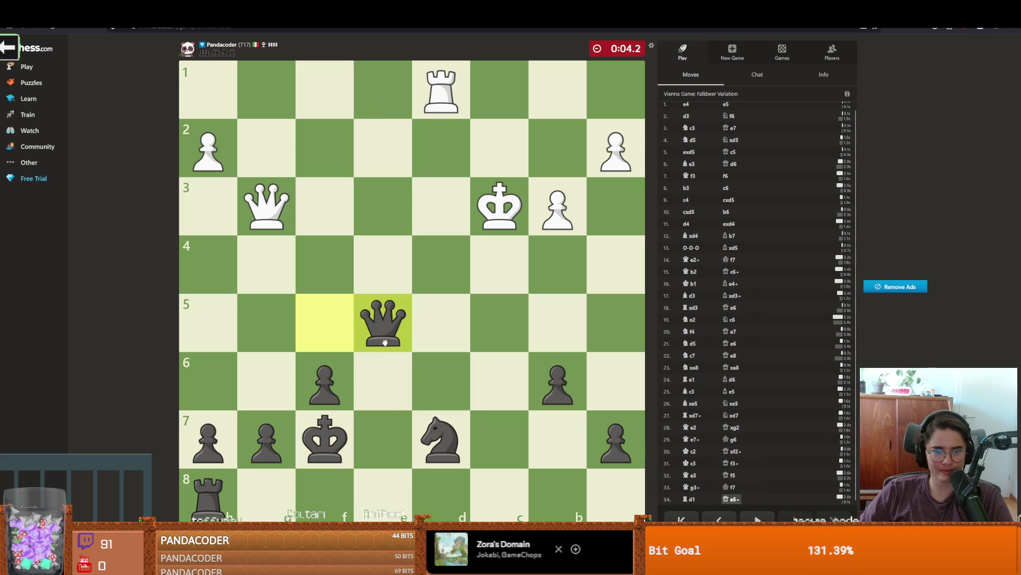
left_click(441, 439)
left_click(407, 343)
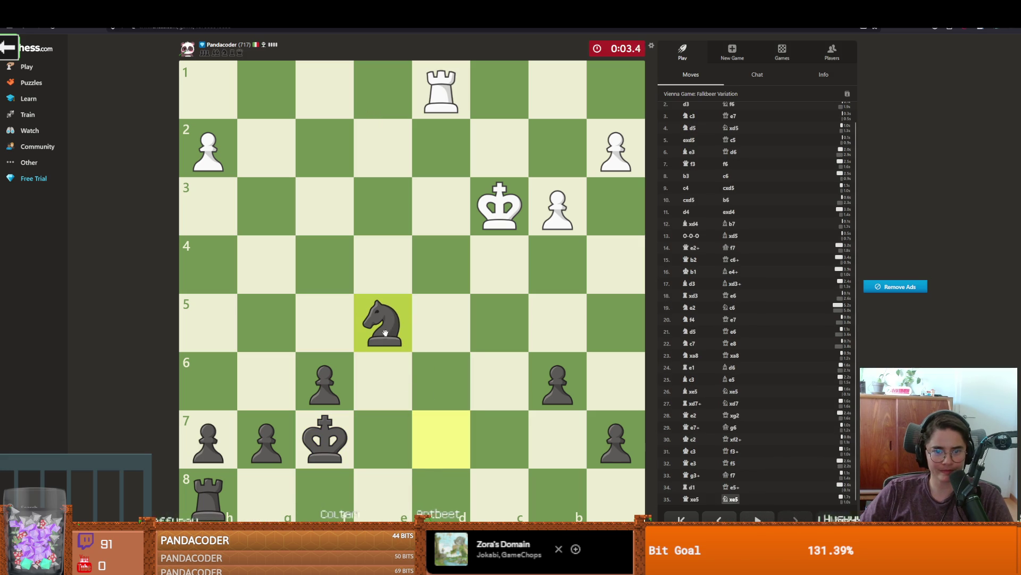
mouse_move(207, 492)
left_mouse_down()
mouse_move(502, 482)
mouse_move(500, 495)
left_mouse_up()
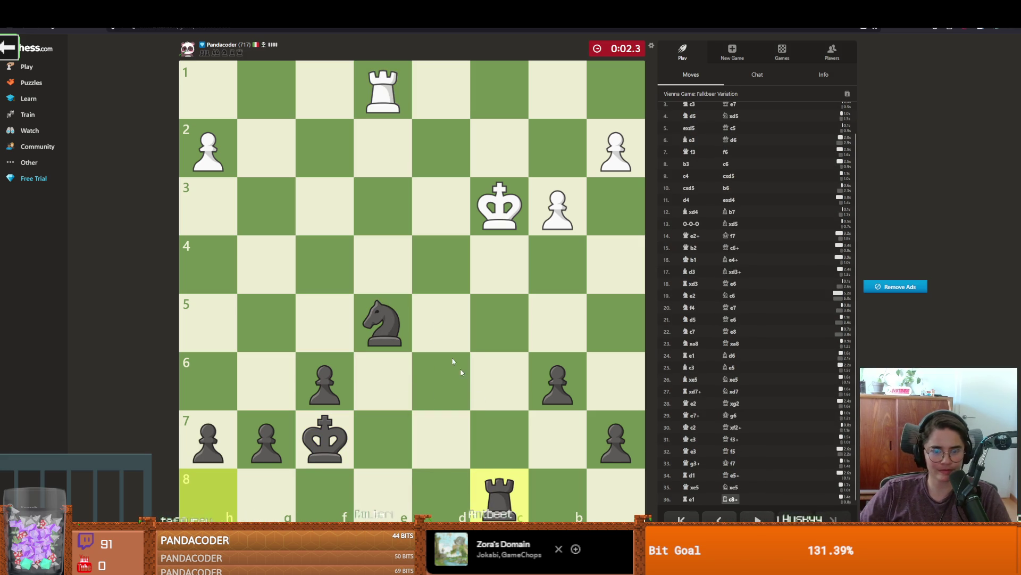
left_click_drag(392, 315, 499, 381)
mouse_move(498, 487)
left_mouse_down()
mouse_move(383, 495)
mouse_move(383, 90)
mouse_move(326, 92)
left_mouse_up()
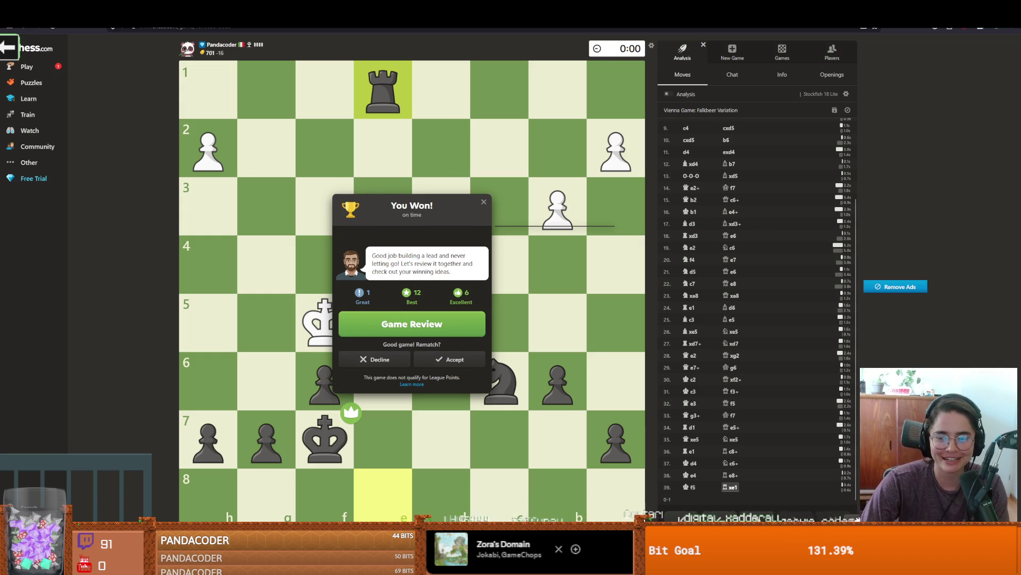
Step: Accept the rematch and open as White with e4, Nf3, exd5 and Qe2
left_click(451, 359)
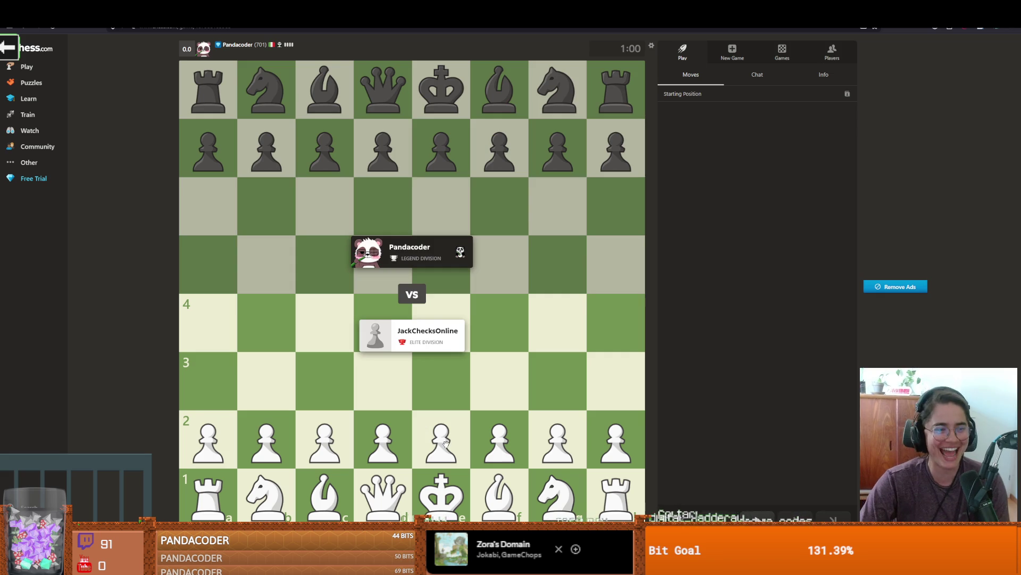
left_click_drag(446, 443, 441, 322)
left_click_drag(558, 495, 499, 381)
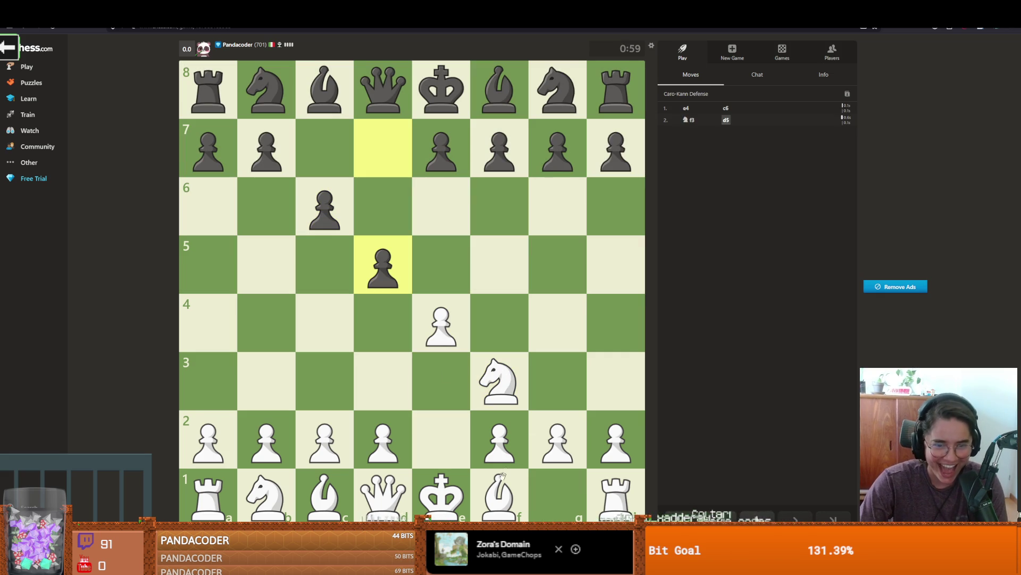
left_click_drag(441, 325, 383, 266)
mouse_move(383, 495)
left_mouse_down()
mouse_move(449, 446)
mouse_move(278, 275)
left_mouse_up()
Step: Grab the b7 pawn with the queen, then retreat it via b3 and e3 to c3
mouse_move(286, 488)
left_mouse_down()
mouse_move(319, 376)
mouse_move(266, 492)
left_mouse_up()
left_click(266, 264)
left_click(267, 152)
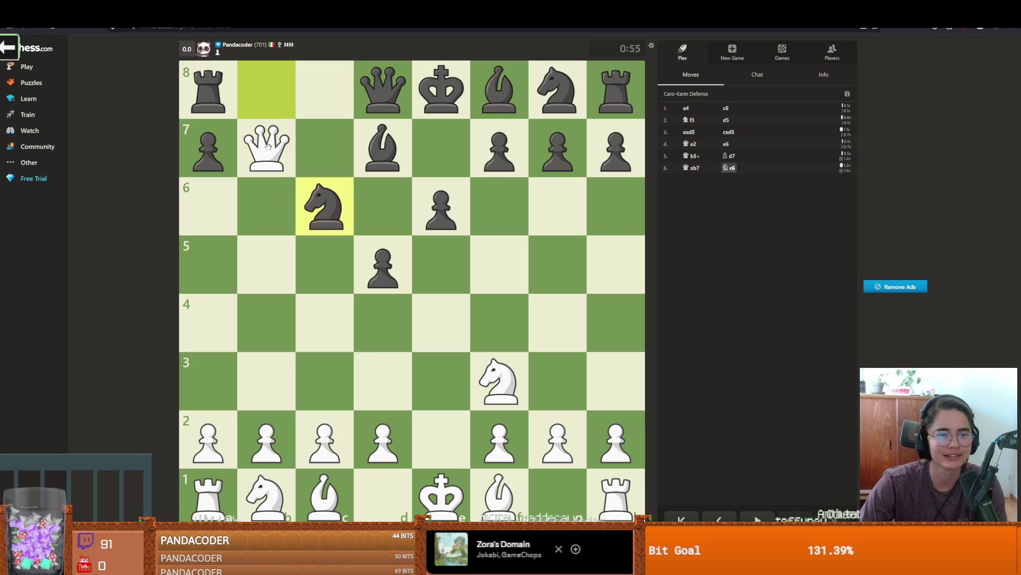
mouse_move(268, 147)
left_mouse_down()
mouse_move(276, 369)
mouse_move(342, 388)
mouse_move(441, 378)
left_mouse_up()
left_click_drag(504, 376, 503, 377)
left_click_drag(443, 388, 326, 379)
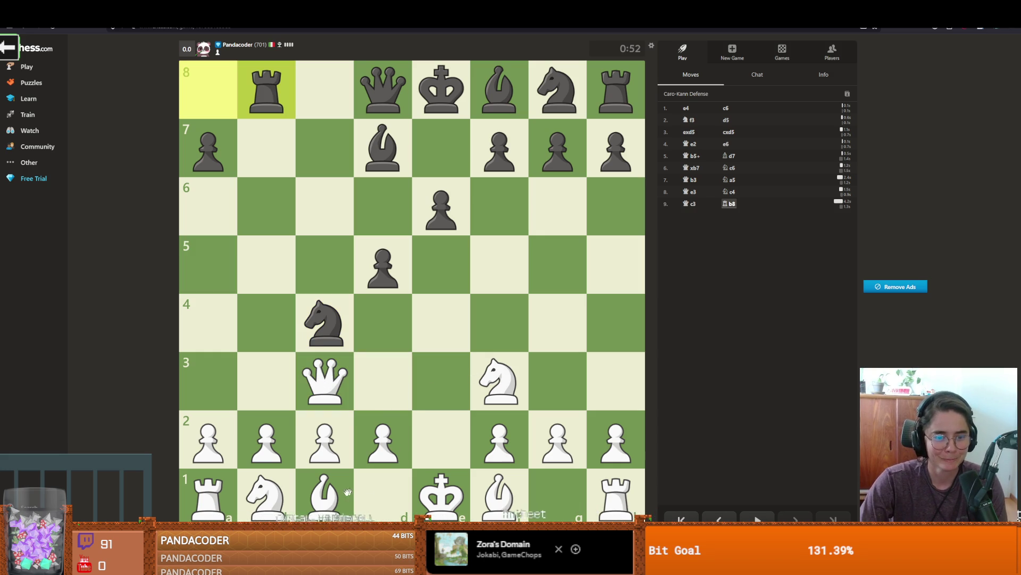
Step: Play d3, dxc4, Be3, Bxc5, b4 and Na3
left_click_drag(373, 444, 370, 408)
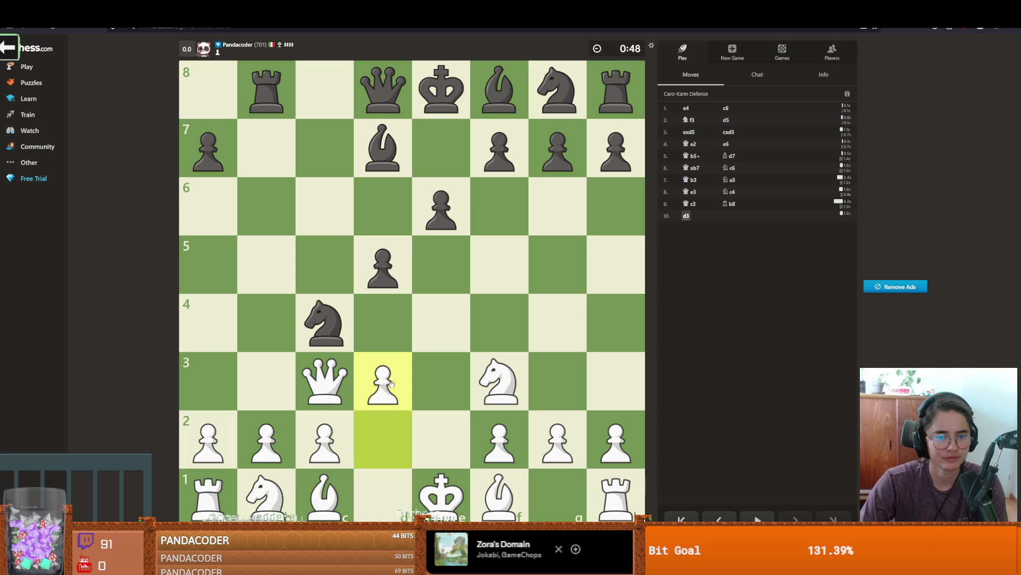
left_click_drag(391, 384, 326, 337)
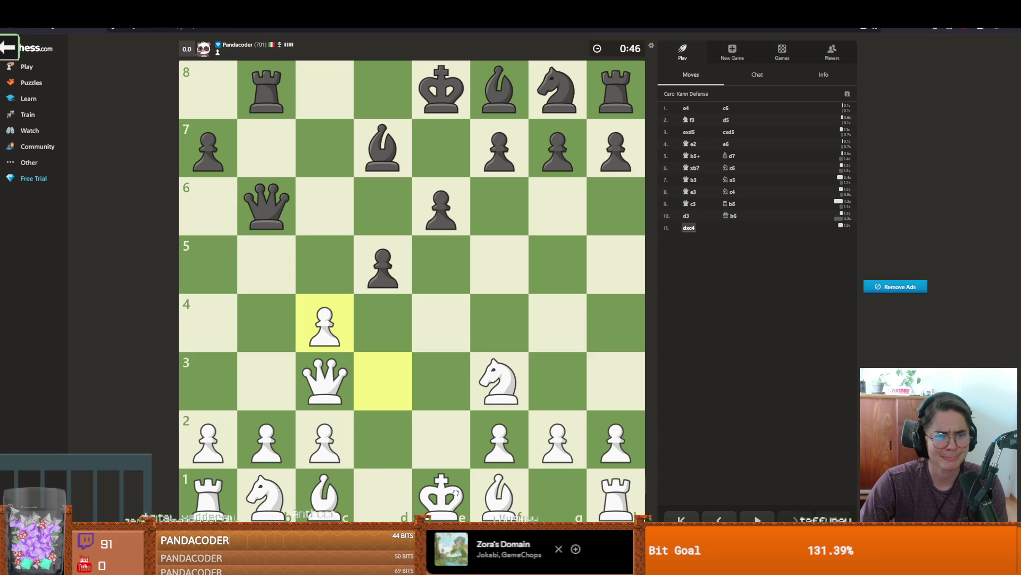
left_click_drag(325, 495, 441, 381)
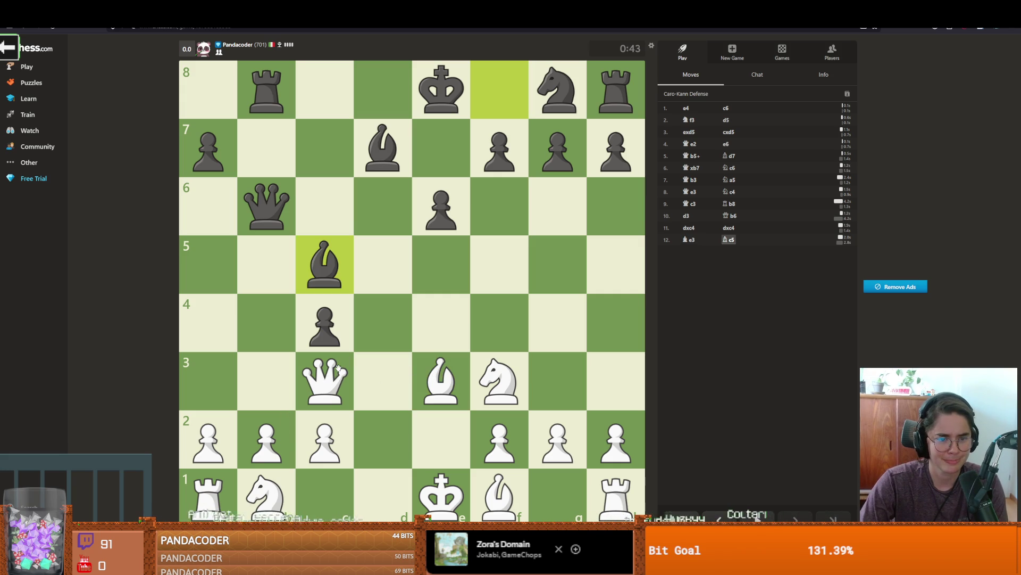
left_click_drag(434, 372, 324, 264)
left_click_drag(266, 439, 266, 322)
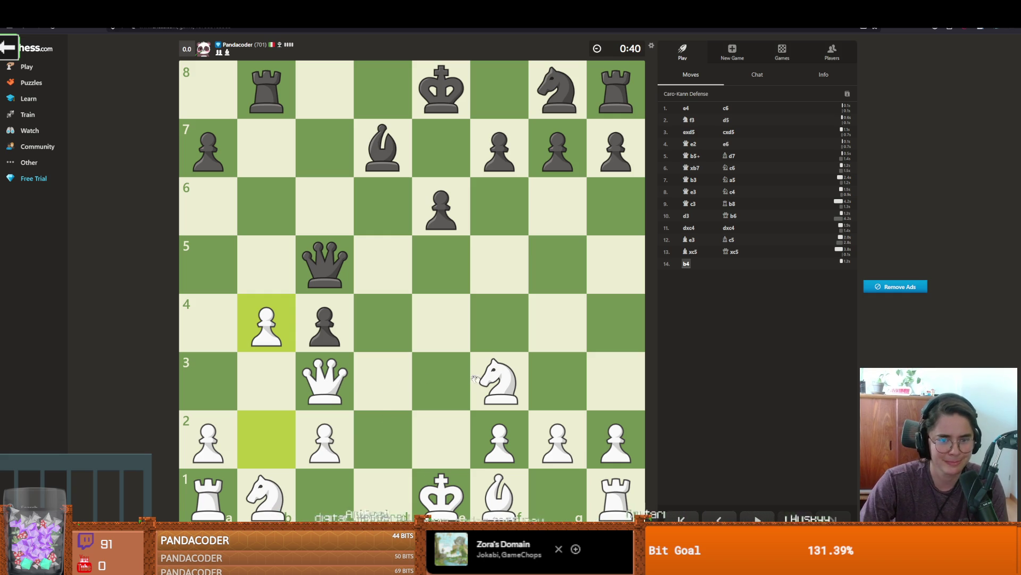
mouse_move(266, 492)
left_mouse_down()
mouse_move(262, 466)
mouse_move(208, 381)
left_mouse_up()
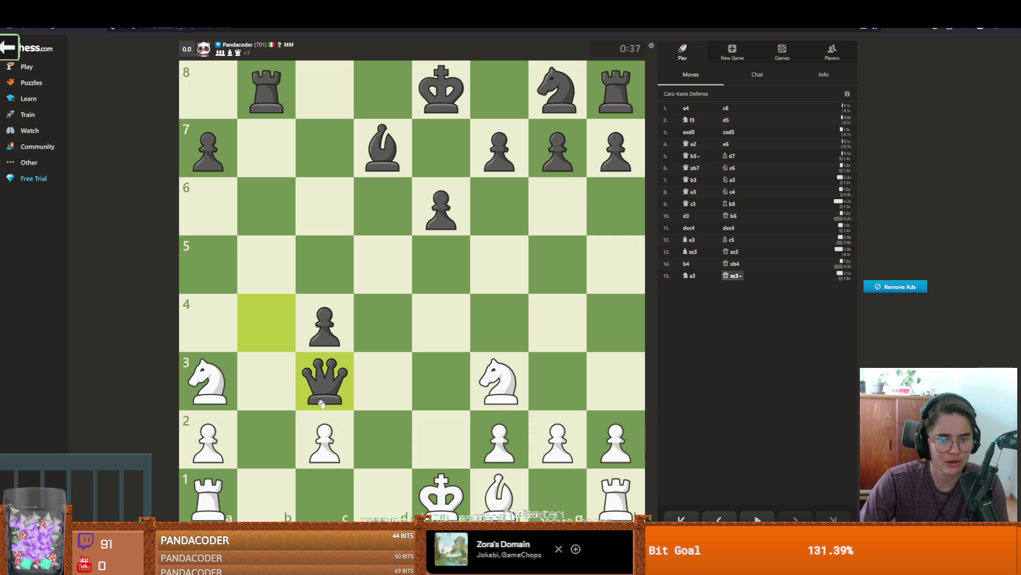
Step: Reroute the knight to d2, walk the king via e2 to d1, and block with f3
mouse_move(502, 379)
left_mouse_down()
mouse_move(422, 410)
mouse_move(388, 467)
mouse_move(384, 452)
left_mouse_up()
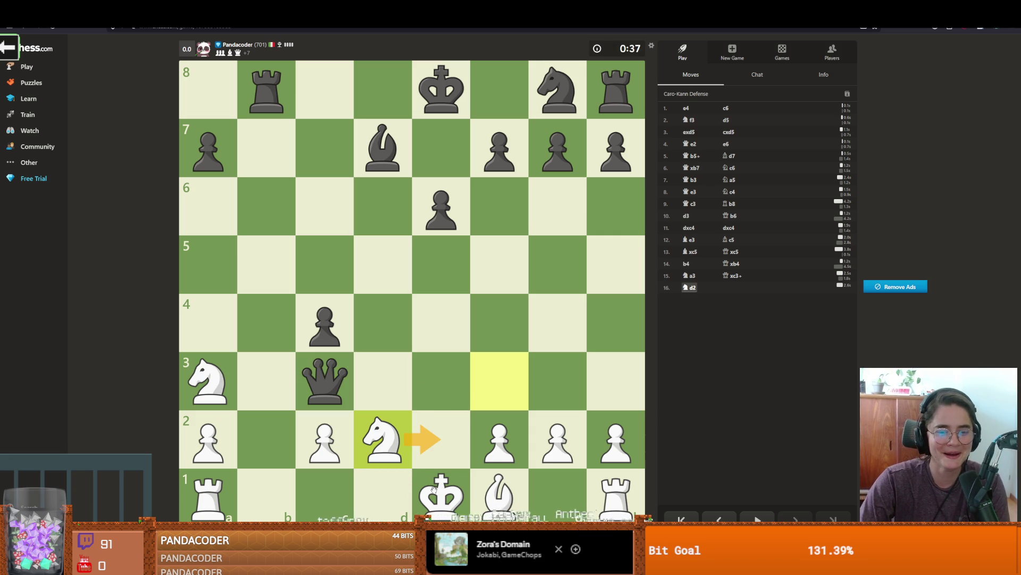
right_click(438, 483)
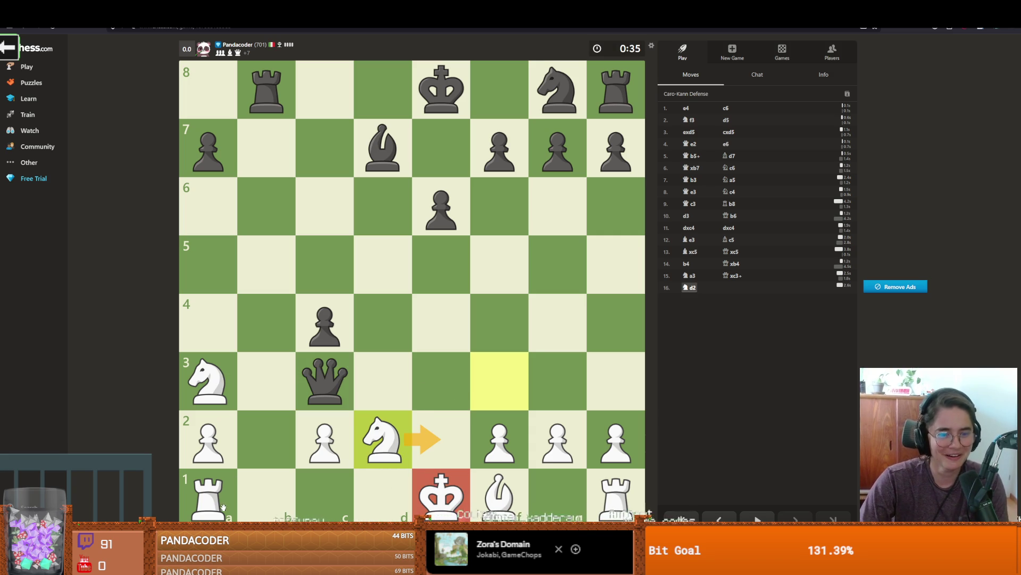
mouse_move(222, 393)
left_mouse_down()
mouse_move(273, 467)
mouse_move(269, 458)
left_mouse_up()
left_click_drag(441, 492, 444, 447)
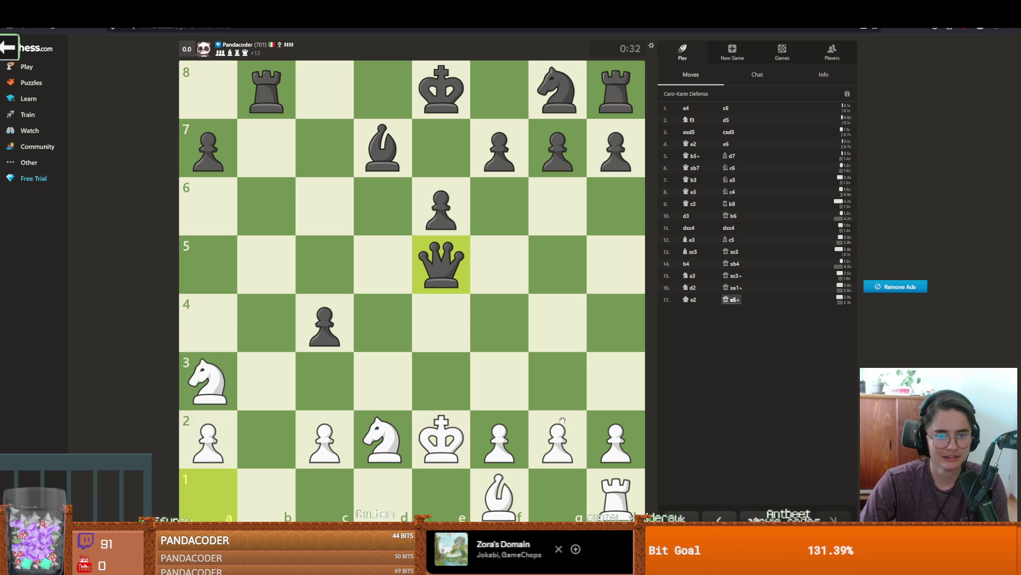
left_click_drag(440, 442, 394, 470)
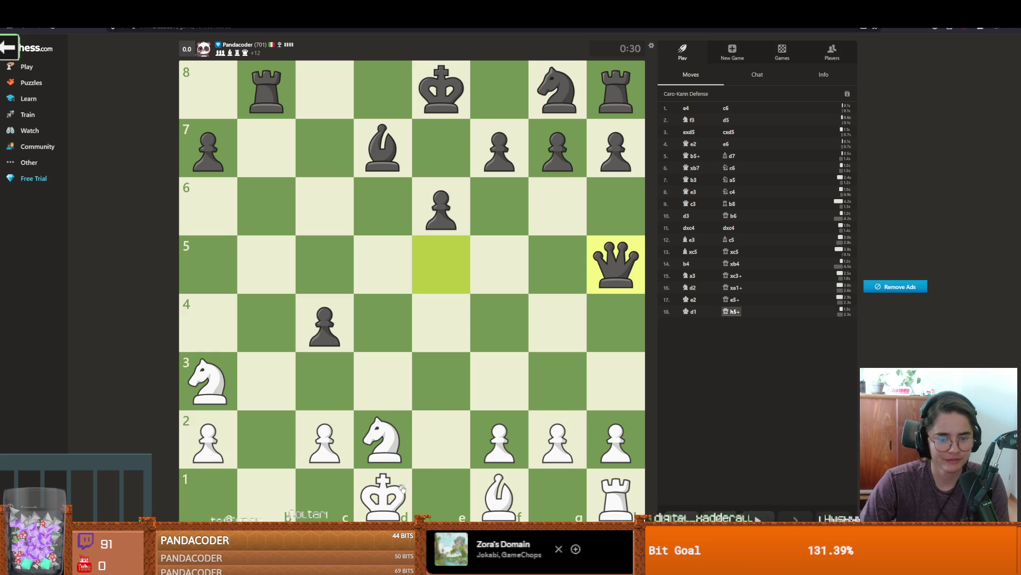
left_click_drag(499, 442, 499, 383)
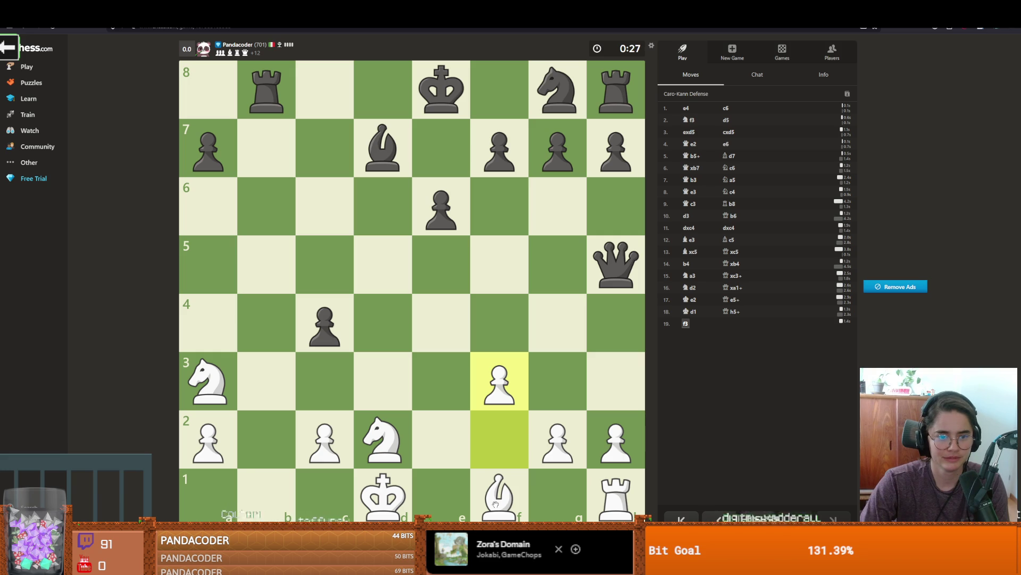
Step: Play Bxc4, retreat the bishop to d3, bring the rook to f1 then e1, and push f4
left_click_drag(495, 503, 320, 333)
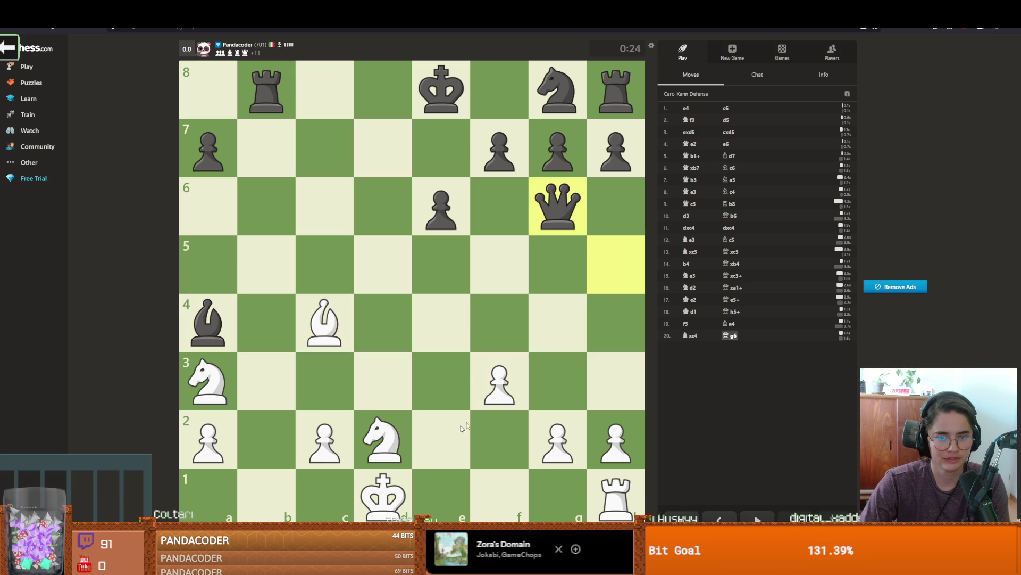
left_click_drag(326, 336, 391, 392)
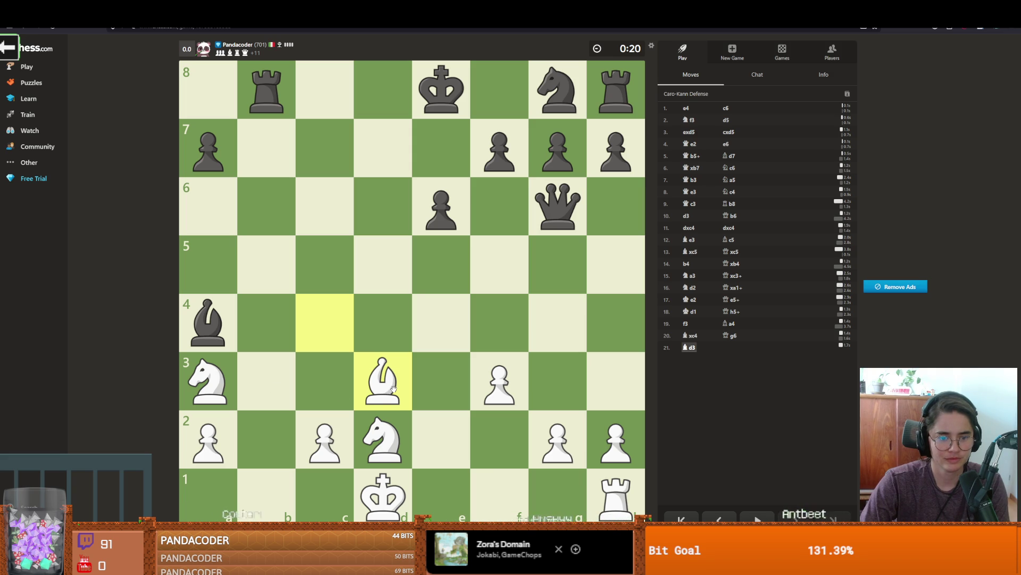
mouse_move(615, 495)
left_mouse_down()
mouse_move(445, 483)
mouse_move(499, 490)
left_mouse_up()
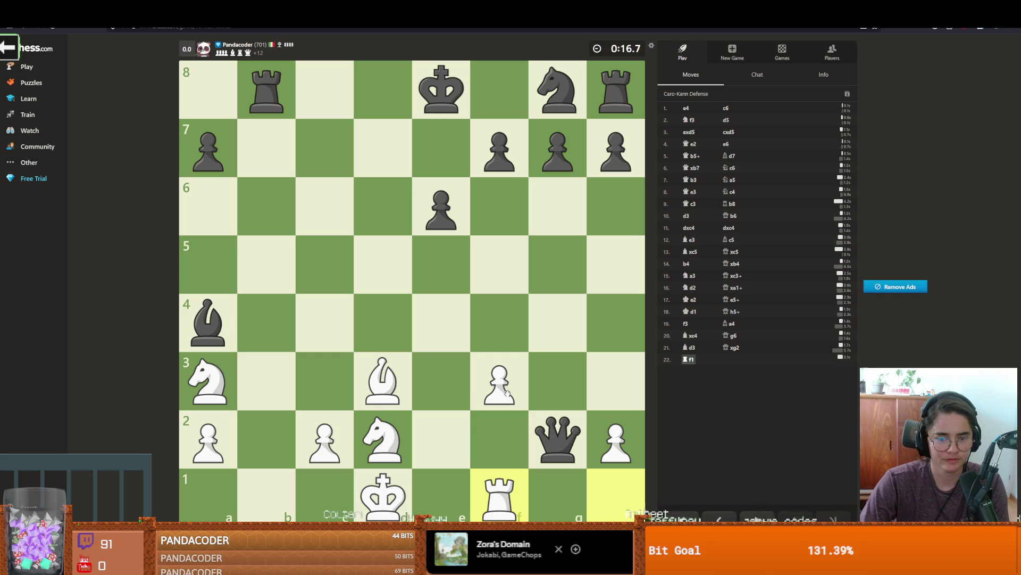
left_click(492, 484)
left_click(441, 492)
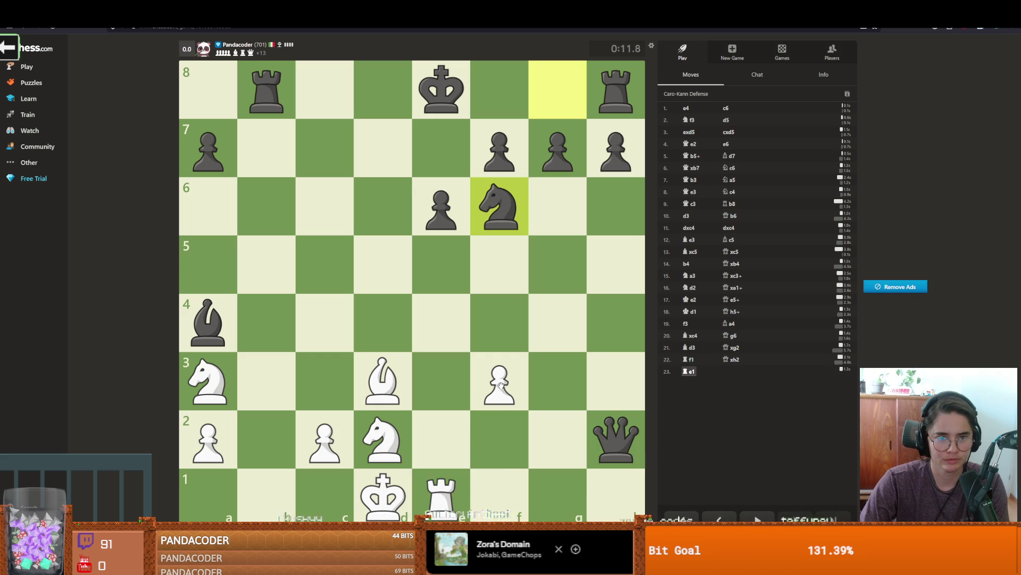
left_click_drag(500, 384, 499, 265)
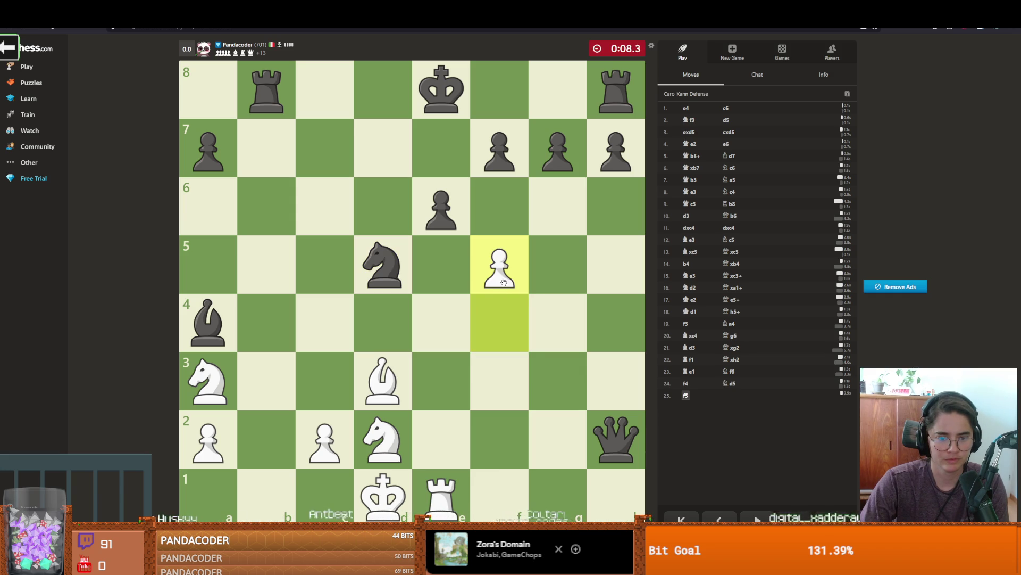
Step: Continue with fxe6, Ne4, Kd2 and Nc4 until the opponent flags
left_click_drag(504, 283, 441, 207)
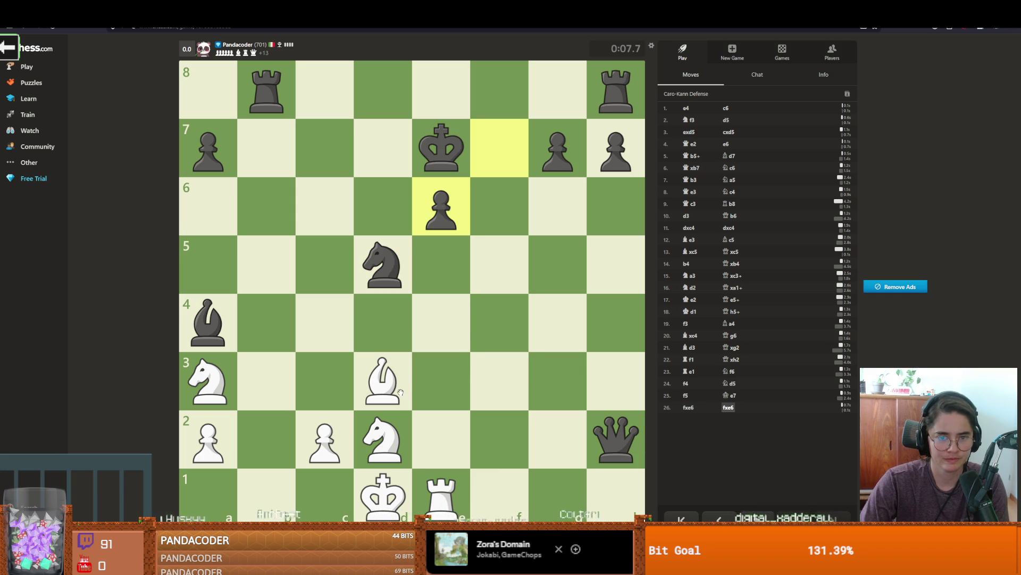
left_click_drag(402, 423, 440, 322)
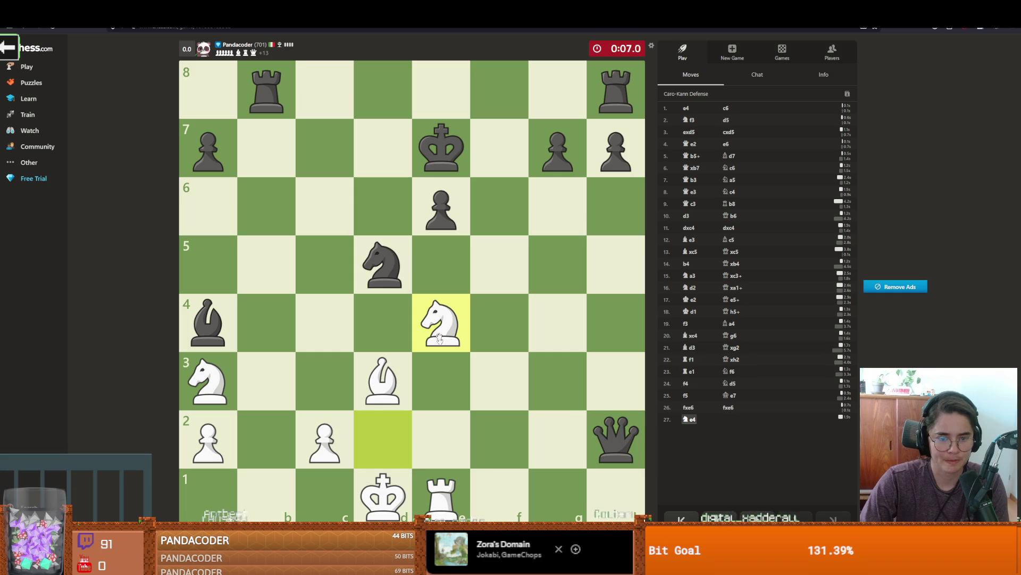
left_click_drag(395, 480, 389, 428)
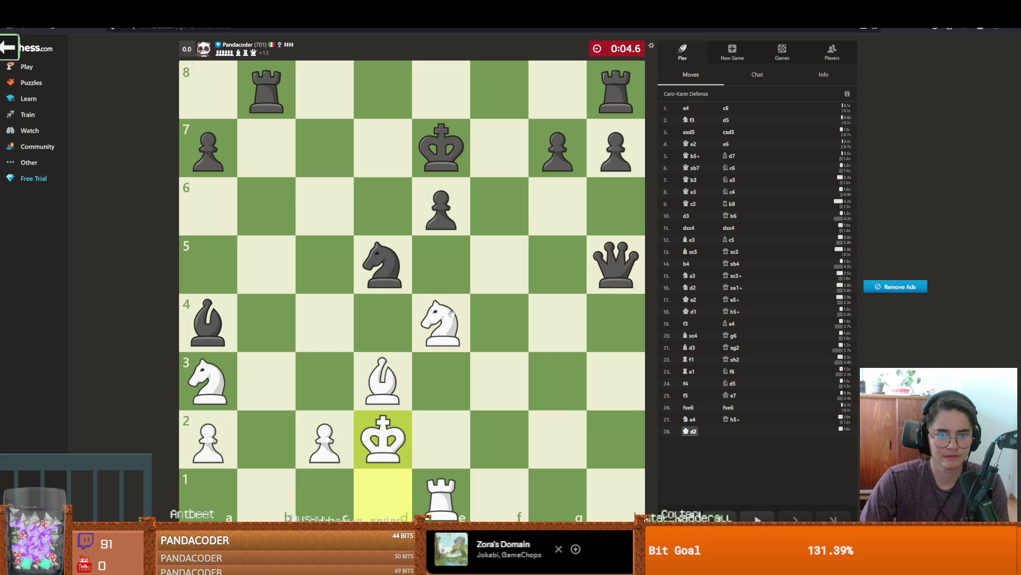
mouse_move(213, 380)
left_mouse_down()
mouse_move(269, 376)
mouse_move(335, 327)
mouse_move(331, 266)
mouse_move(266, 203)
mouse_move(268, 181)
mouse_move(325, 90)
left_mouse_up()
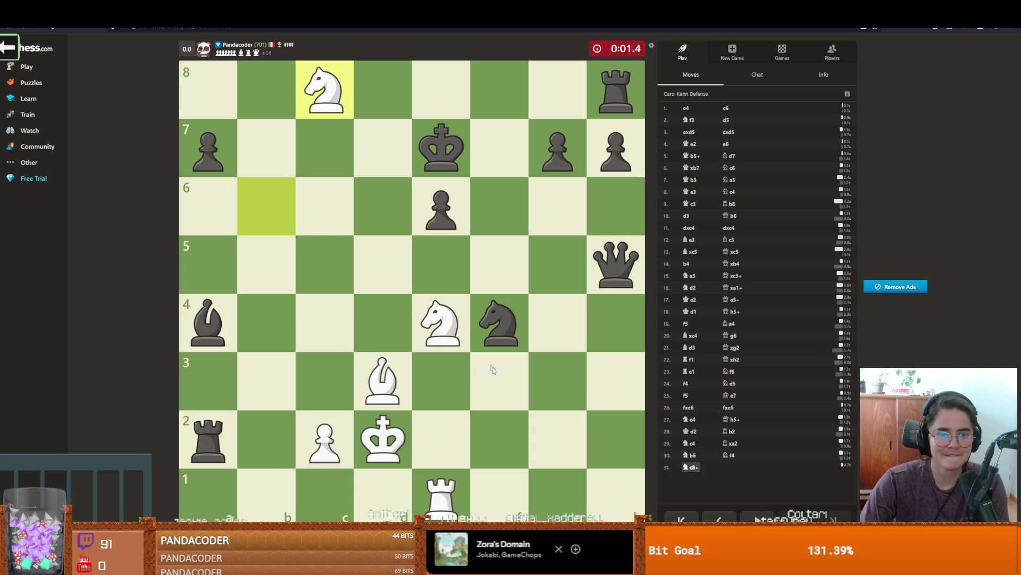
left_click(381, 380)
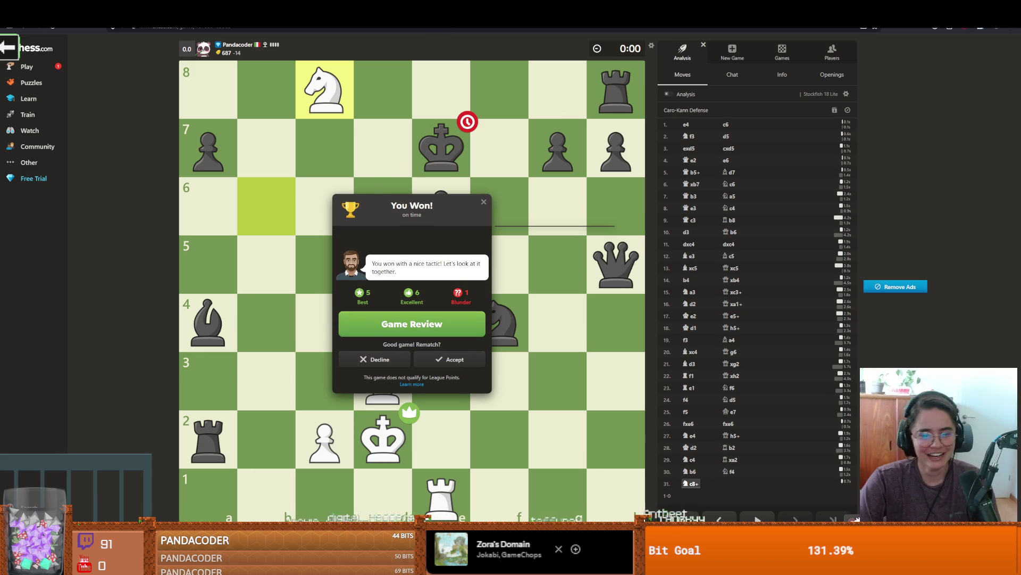
Step: Accept the rematch and, as Black, play e5, Nf6, Bc5, Bxe3 and castle kingside
left_click(454, 360)
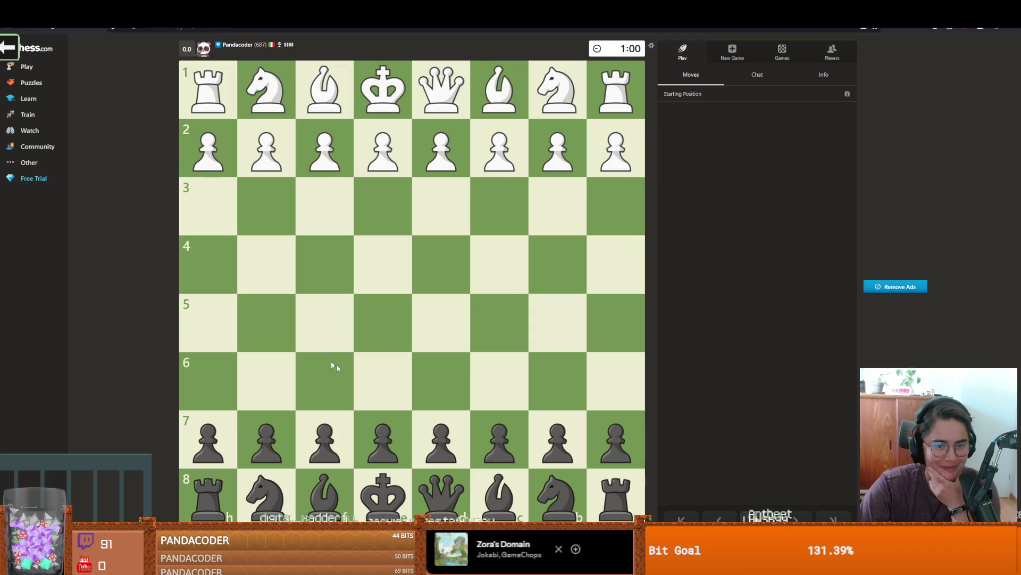
left_click_drag(383, 441, 383, 325)
left_click_drag(266, 495, 325, 382)
mouse_move(324, 495)
left_mouse_down()
mouse_move(500, 323)
mouse_move(422, 228)
mouse_move(383, 206)
left_mouse_up()
mouse_move(441, 495)
left_mouse_down()
mouse_move(396, 453)
mouse_move(530, 366)
mouse_move(500, 323)
left_mouse_up()
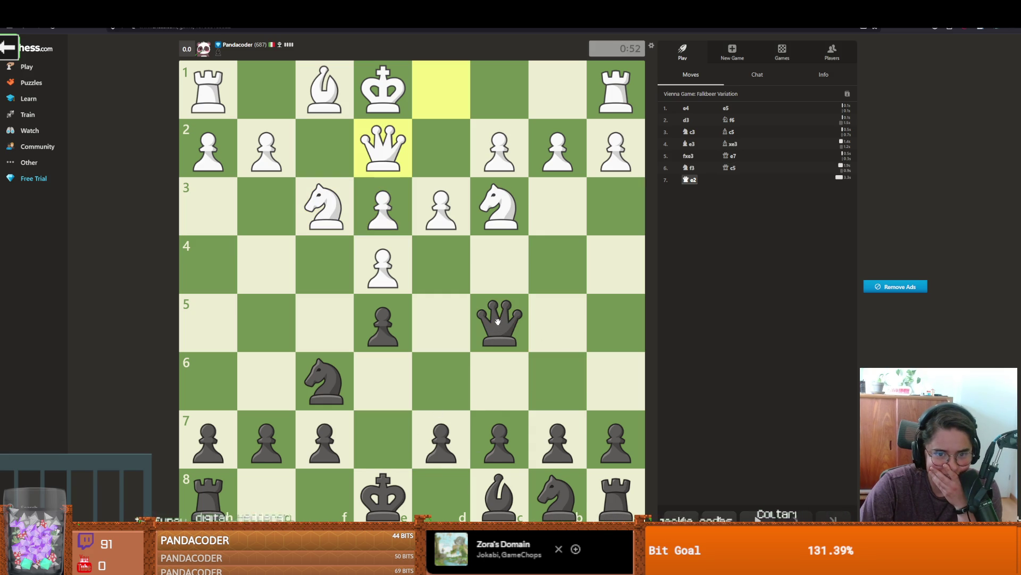
left_click_drag(383, 495, 266, 494)
Step: Develop with Nc6, d6 and Bg4, then take the f3 knight with the bishop
left_click_drag(557, 494, 500, 381)
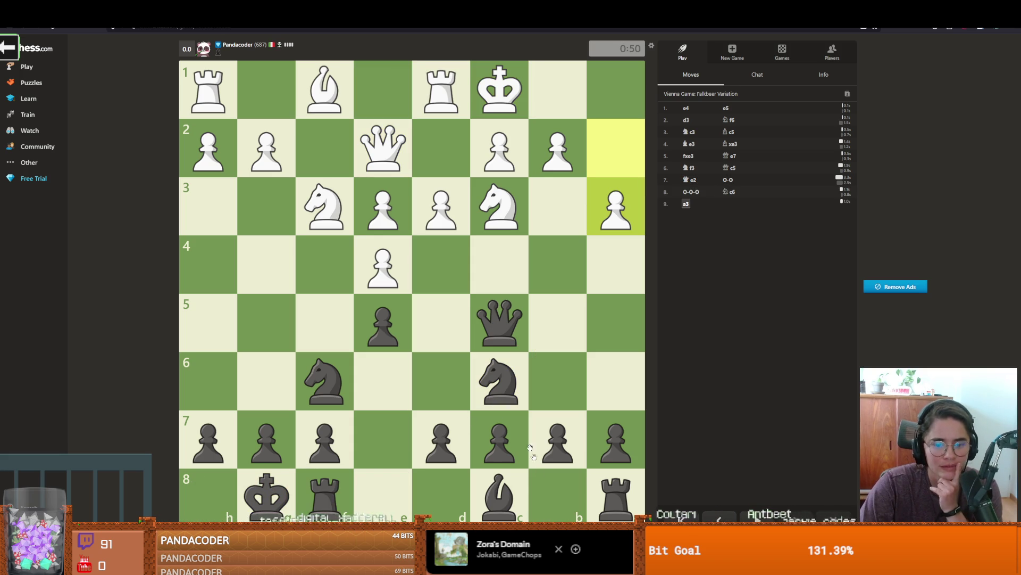
left_click_drag(441, 439, 441, 380)
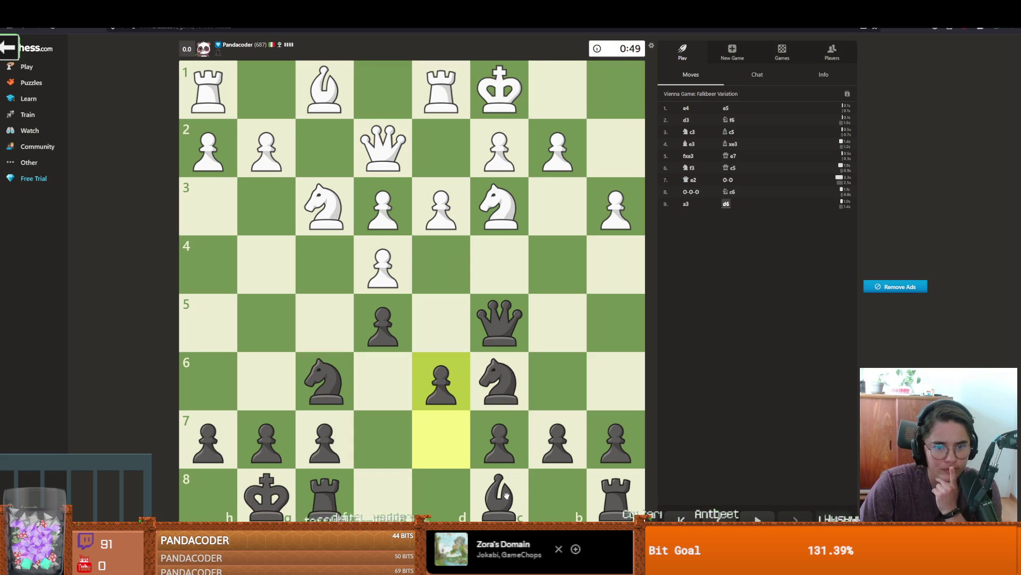
left_click_drag(507, 496, 287, 282)
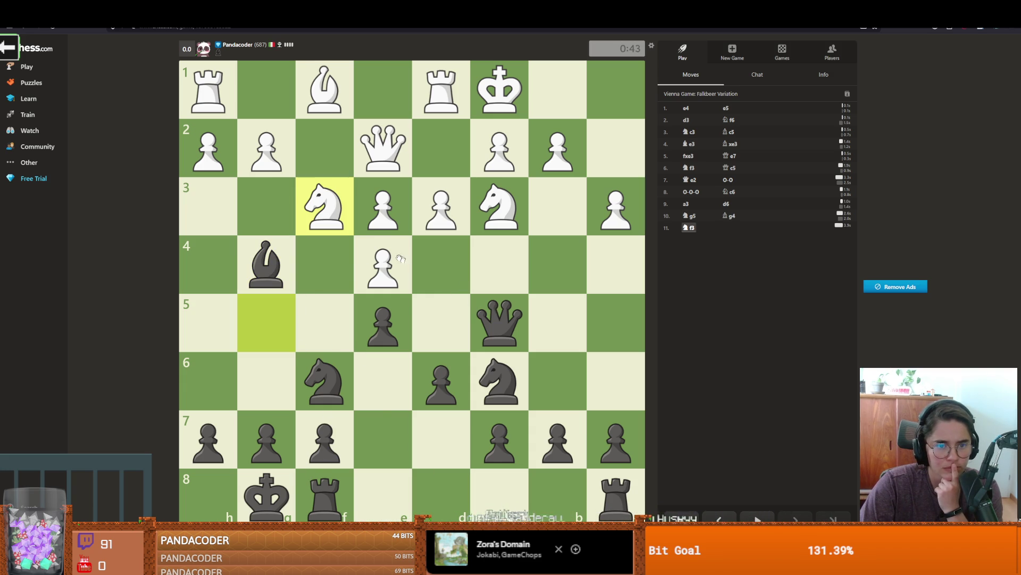
left_click_drag(266, 265, 325, 207)
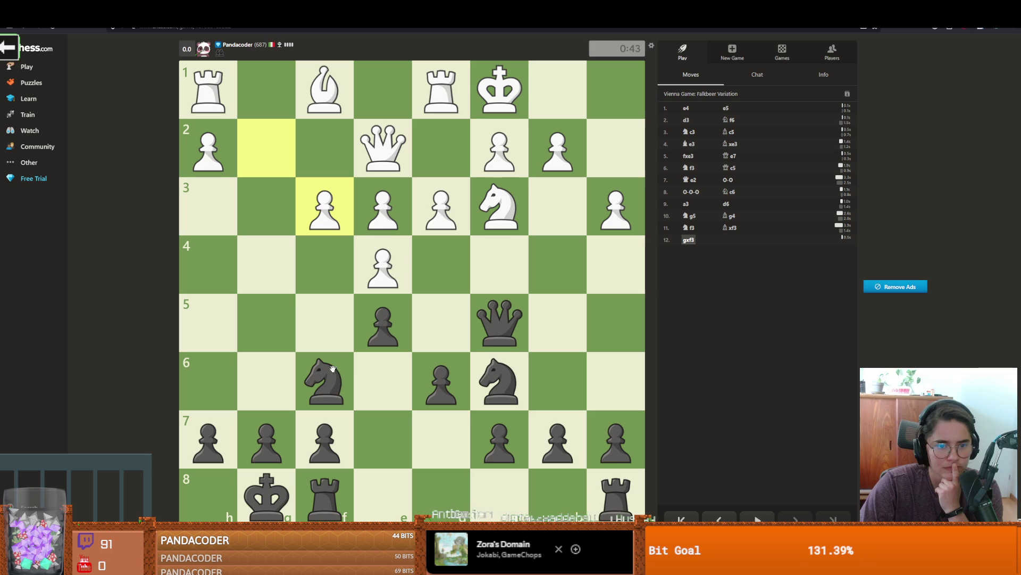
left_click_drag(318, 364, 318, 365)
Step: Play Re8 and d5, premove a knight to d5, then push g6
left_click_drag(616, 495, 385, 494)
left_click_drag(444, 375, 443, 322)
mouse_move(324, 381)
left_mouse_down()
mouse_move(418, 346)
mouse_move(442, 317)
mouse_move(383, 265)
left_mouse_up()
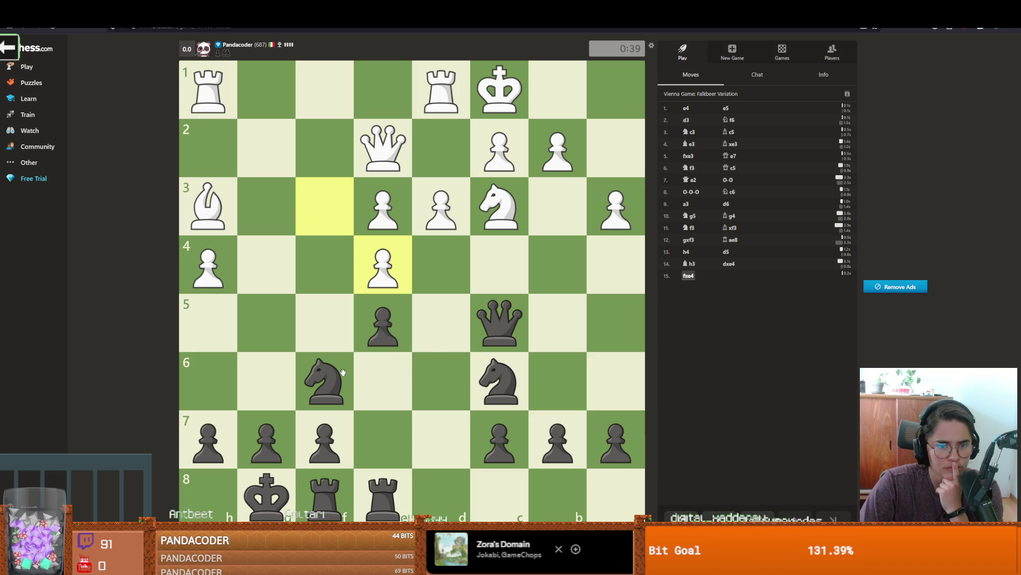
mouse_move(328, 371)
left_mouse_down()
mouse_move(216, 307)
mouse_move(326, 424)
left_mouse_up()
left_click(266, 439)
left_click(266, 380)
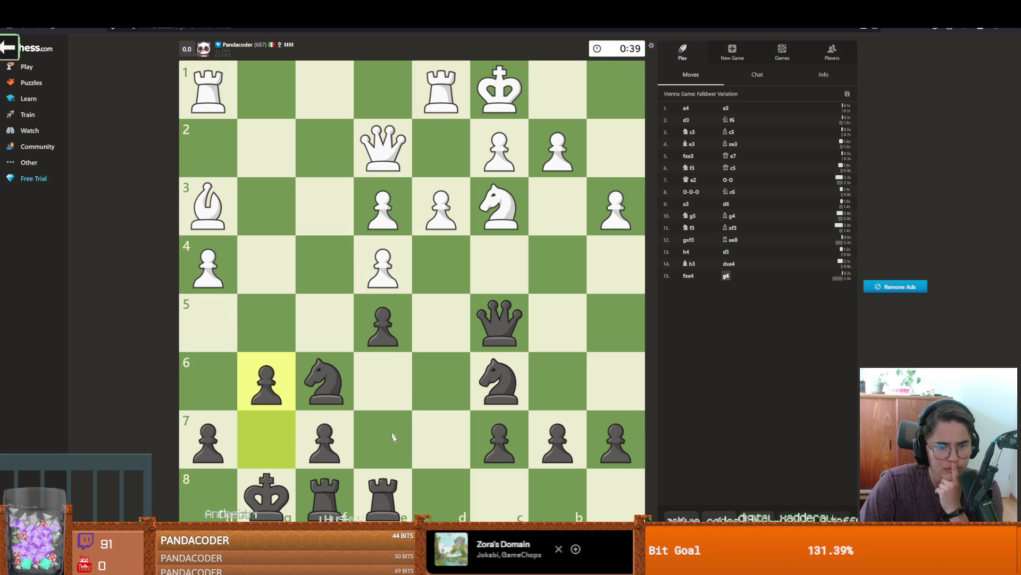
Step: Reroute the knight to h5, then trade on d4 with exd4 and Nxd4
mouse_move(326, 380)
left_mouse_down()
mouse_move(246, 319)
mouse_move(215, 317)
left_mouse_up()
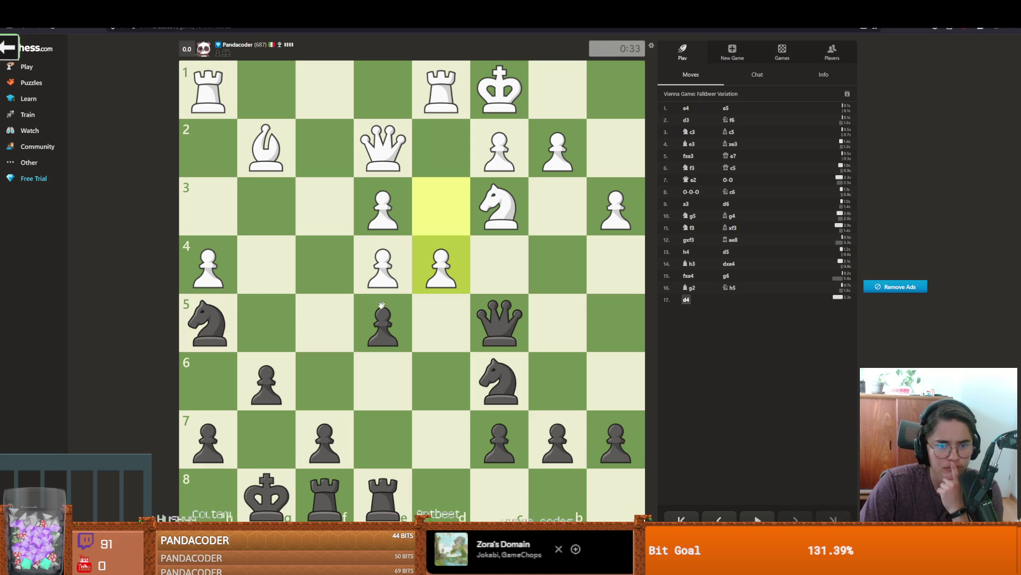
left_click_drag(381, 305, 445, 261)
left_click(506, 319)
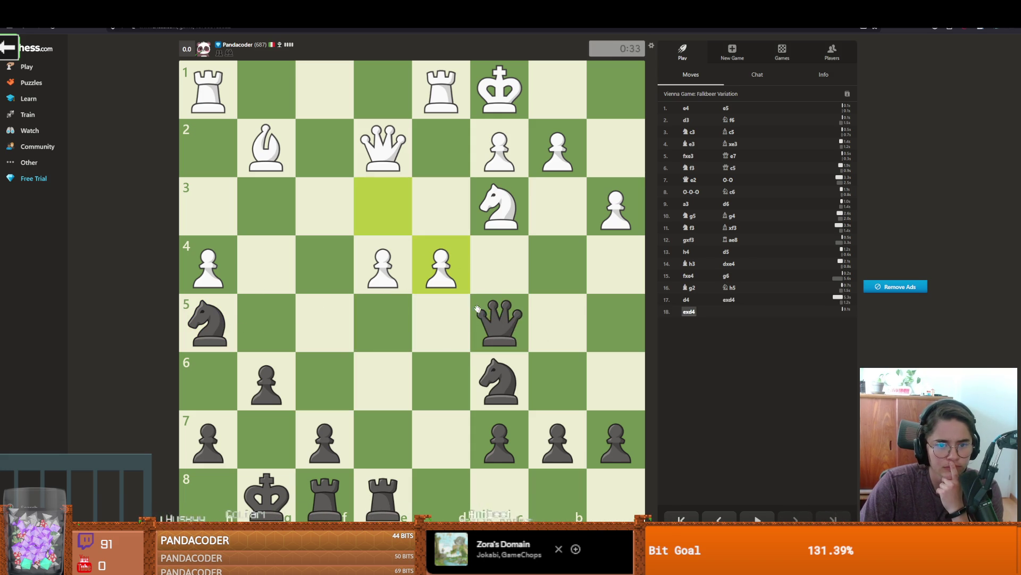
left_click(497, 309)
left_click(495, 303)
mouse_move(500, 380)
left_mouse_down()
mouse_move(493, 342)
mouse_move(442, 264)
left_mouse_up()
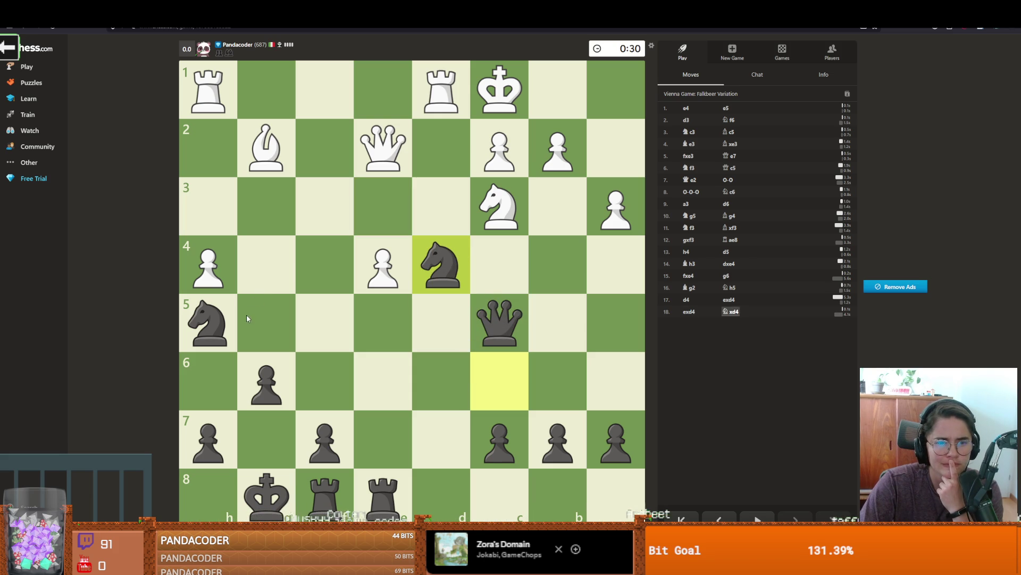
Step: Attack with Nxe2+, Ng3, Nxf6, a checking capture on e4, and Nf2+
mouse_move(442, 264)
left_mouse_down()
mouse_move(399, 160)
mouse_move(383, 148)
left_mouse_up()
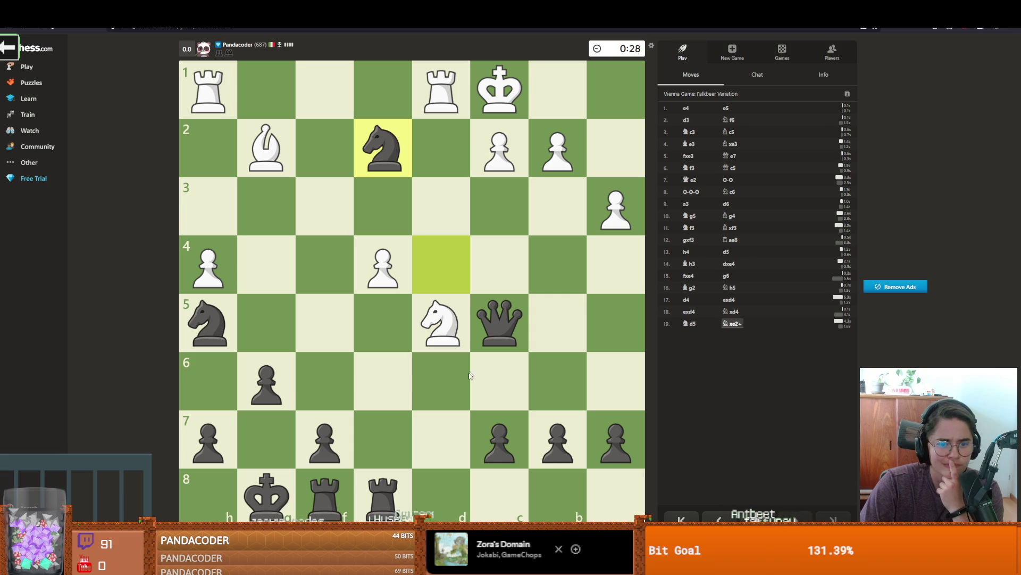
mouse_move(383, 149)
left_mouse_down()
mouse_move(350, 185)
mouse_move(272, 202)
left_mouse_up()
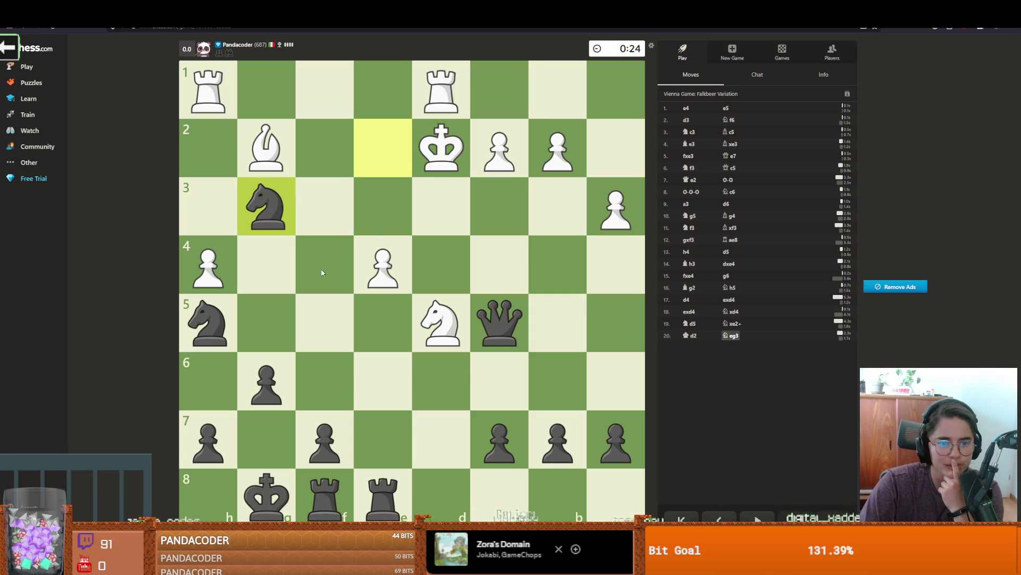
left_click_drag(208, 323, 320, 369)
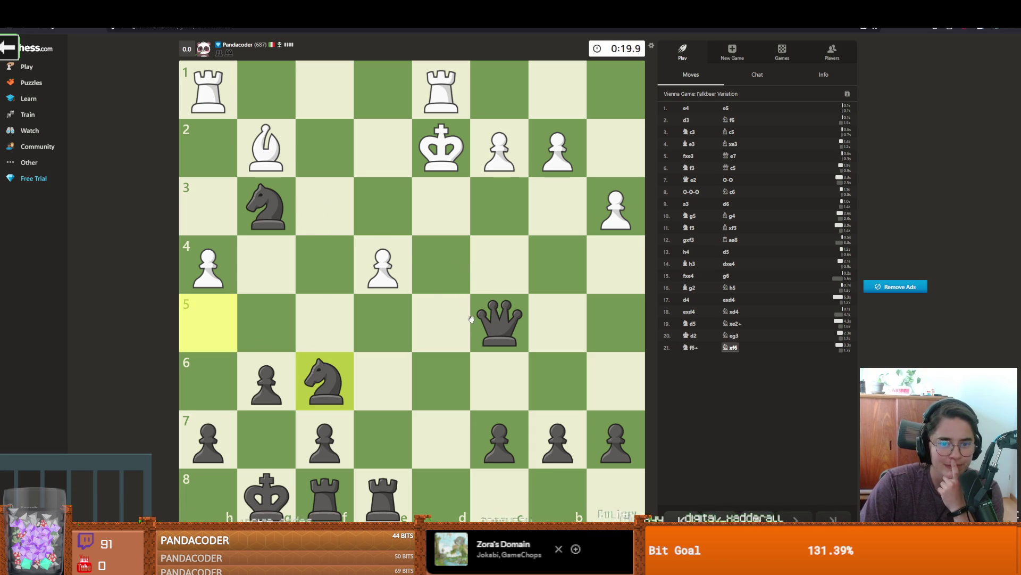
left_click_drag(266, 208, 392, 254)
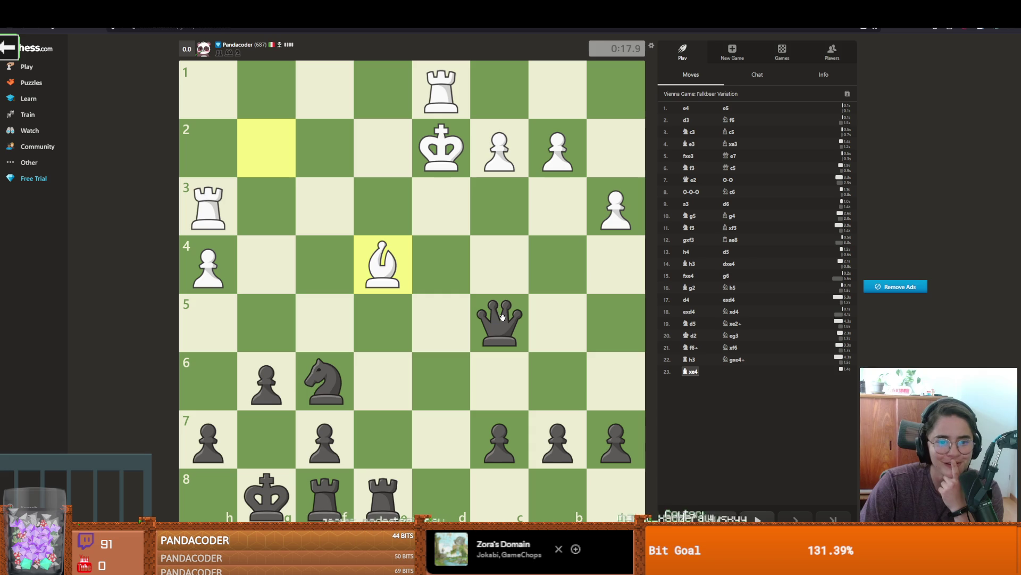
left_click_drag(339, 367, 384, 261)
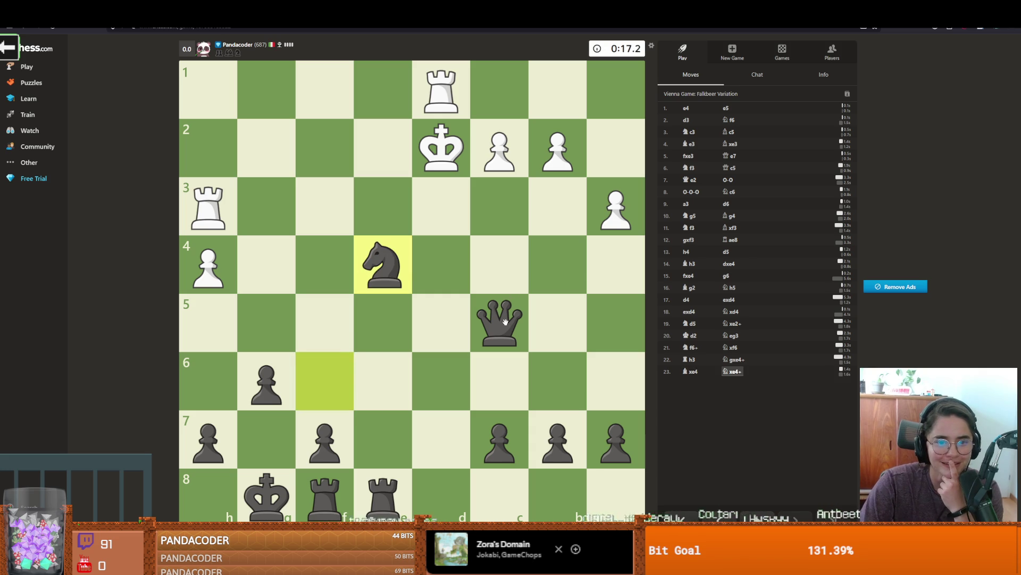
mouse_move(391, 277)
left_mouse_down()
mouse_move(377, 211)
mouse_move(325, 147)
mouse_move(208, 207)
left_mouse_up()
Step: Take the h3 rook, check with rooks on d8 and d1, and chase the king with Qc2+
right_click(345, 168)
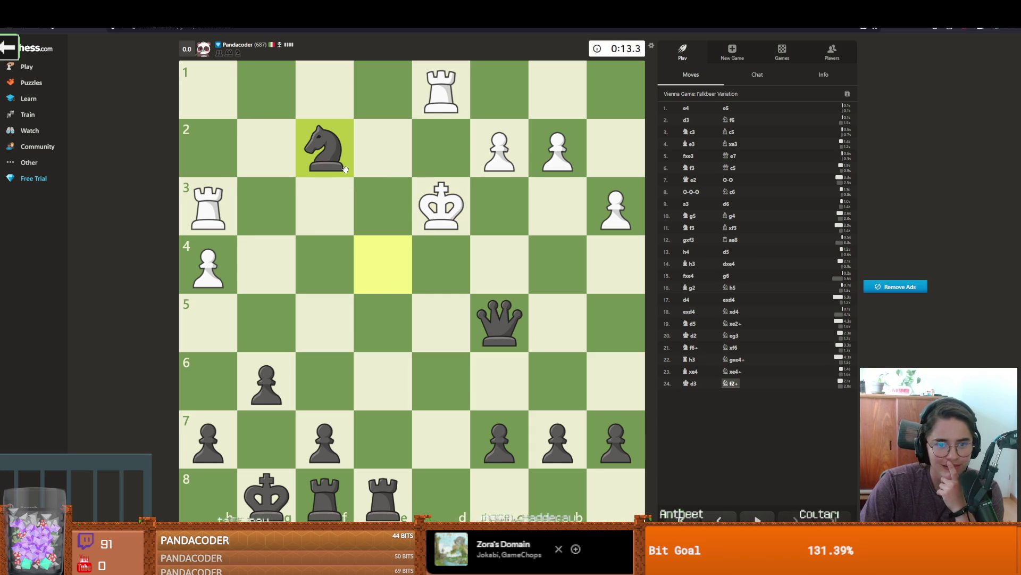
left_click_drag(344, 169, 208, 207)
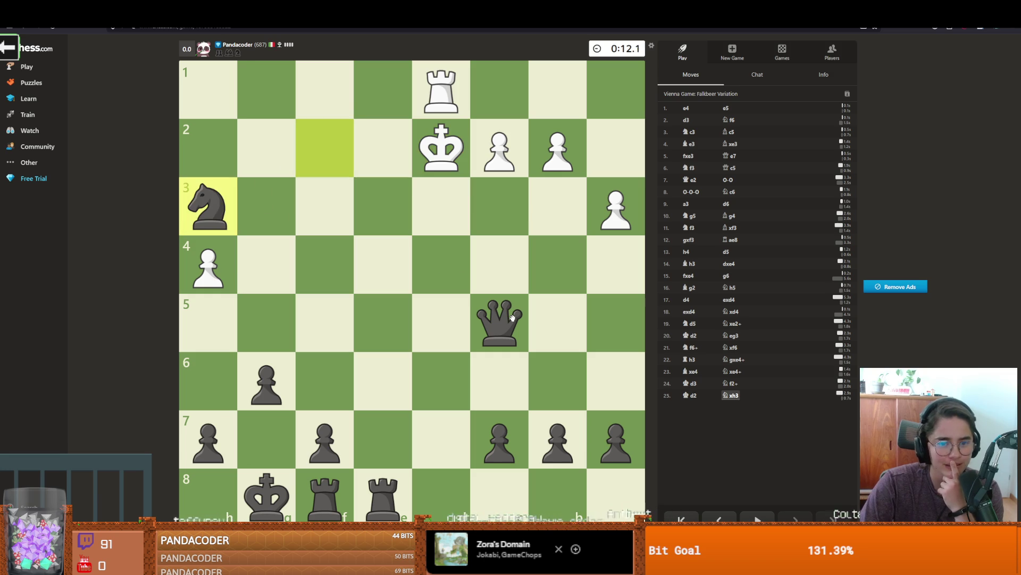
mouse_move(383, 495)
left_mouse_down()
mouse_move(433, 472)
mouse_move(441, 493)
left_mouse_up()
mouse_move(505, 323)
left_mouse_down()
mouse_move(348, 321)
mouse_move(271, 301)
mouse_move(213, 311)
mouse_move(214, 258)
mouse_move(255, 308)
mouse_move(500, 261)
mouse_move(508, 155)
left_mouse_up()
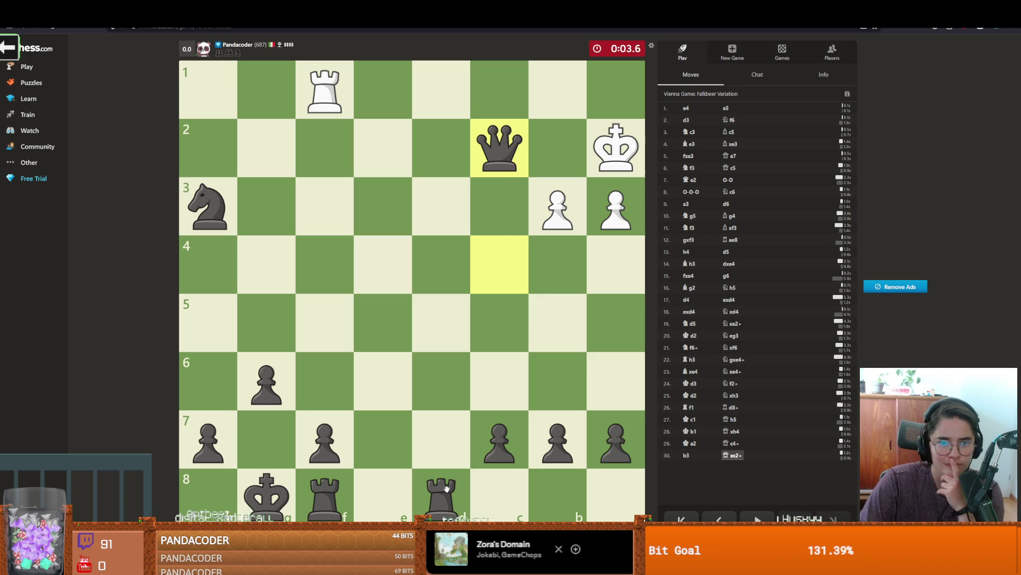
left_click_drag(446, 488, 441, 89)
left_click_drag(500, 148, 441, 90)
mouse_move(325, 495)
left_mouse_down()
mouse_move(441, 495)
mouse_move(441, 148)
left_mouse_up()
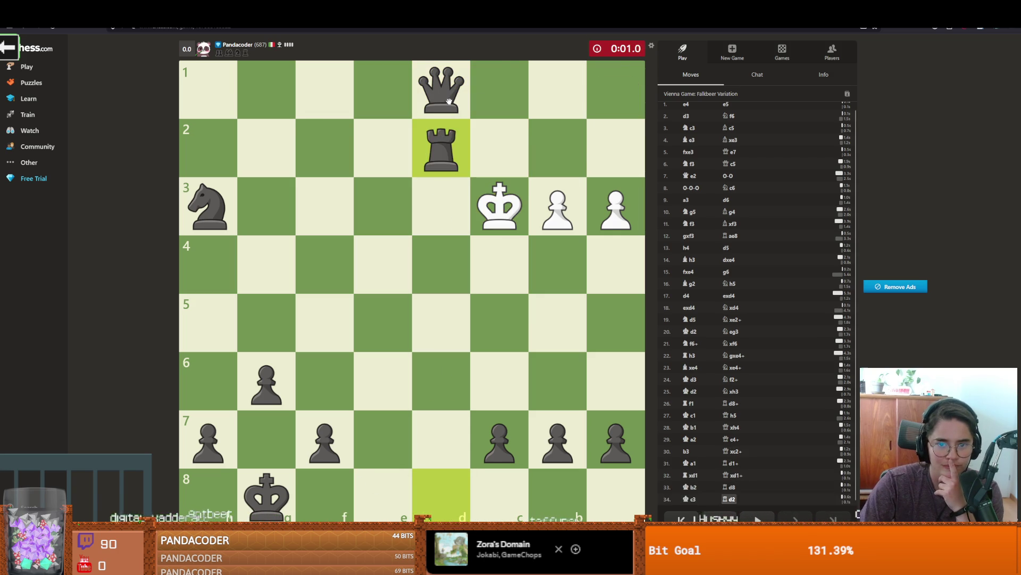
left_click_drag(449, 101, 500, 147)
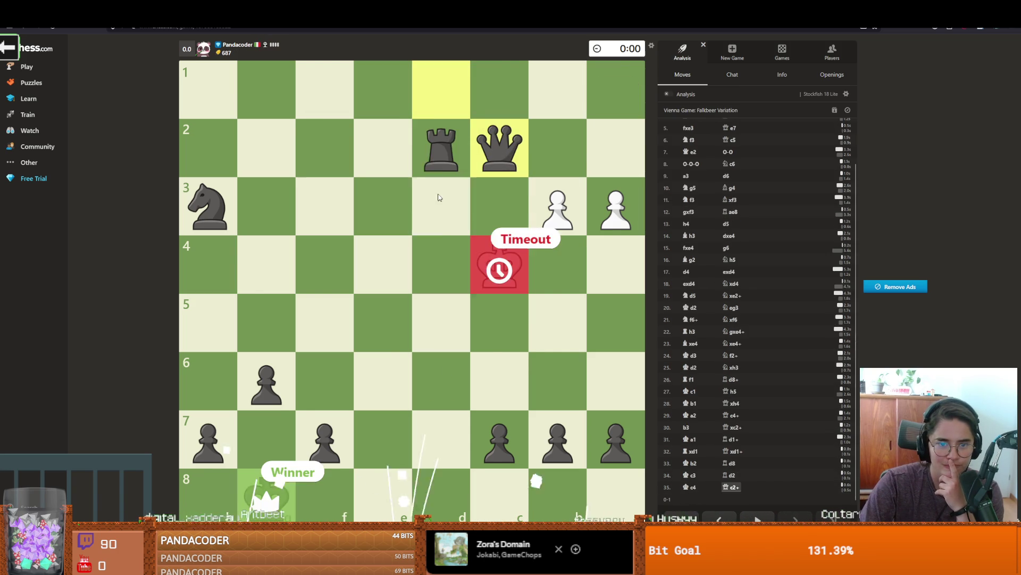
Step: Dismiss the You Won! result box with its X
left_click(482, 211)
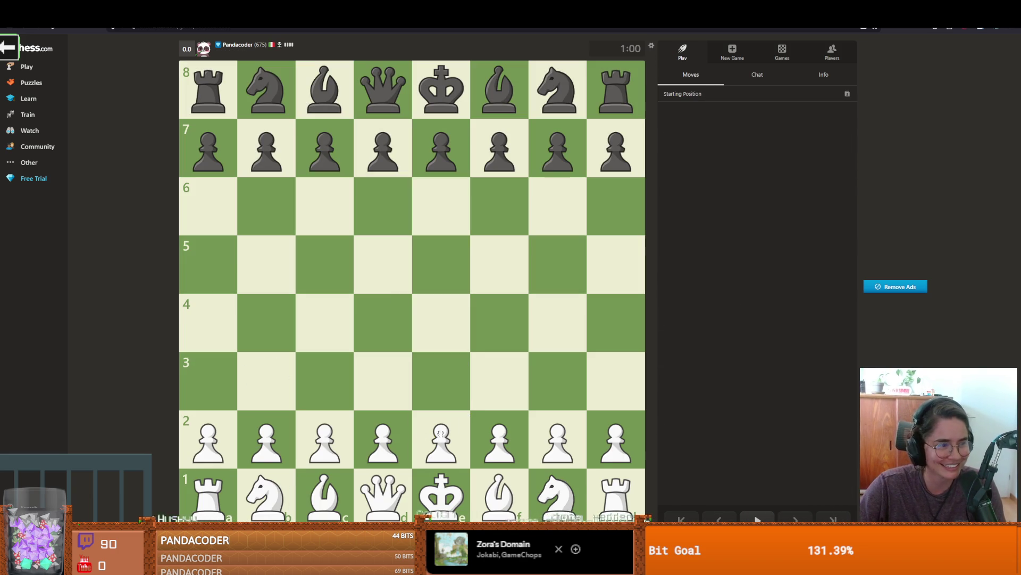
Step: Open as White with e4, Nf3, exd5, Qe2, Nd4 and d3
left_click_drag(436, 439, 441, 325)
mouse_move(557, 495)
left_mouse_down()
mouse_move(540, 441)
mouse_move(499, 380)
left_mouse_up()
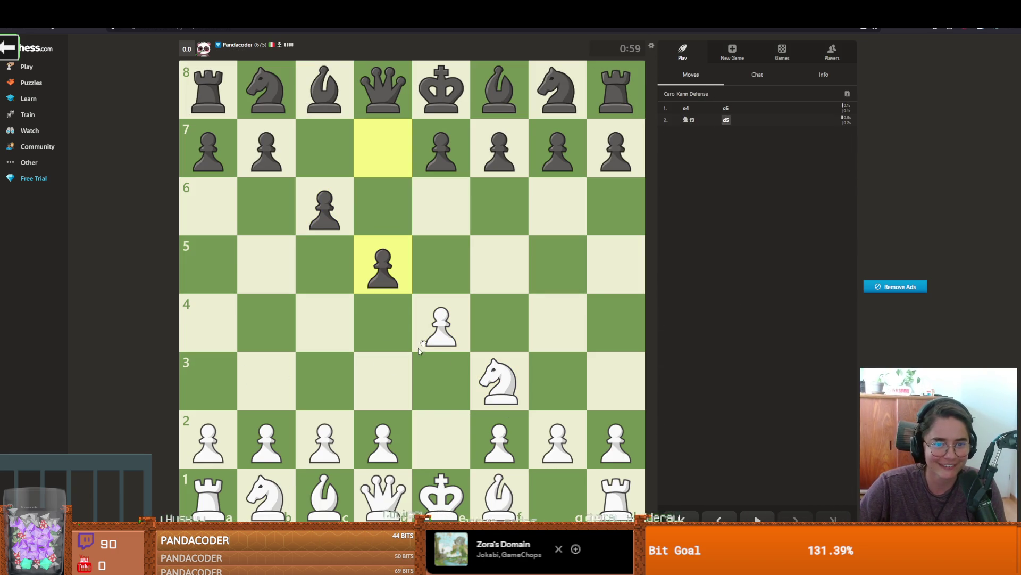
left_click_drag(441, 324, 383, 265)
left_click_drag(383, 495, 441, 421)
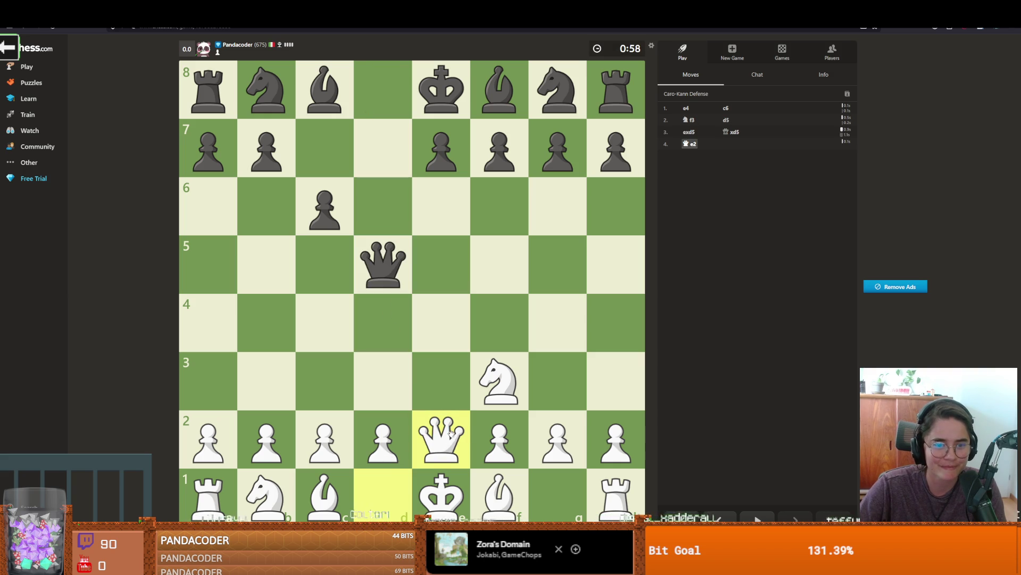
mouse_move(489, 378)
left_mouse_down()
mouse_move(383, 323)
mouse_move(441, 439)
left_mouse_up()
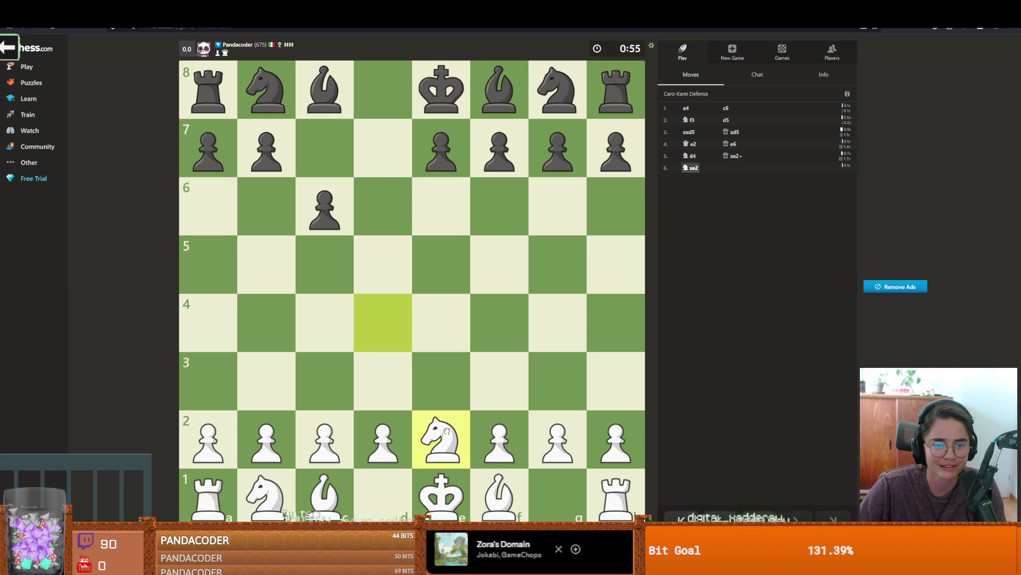
left_click_drag(370, 452, 382, 381)
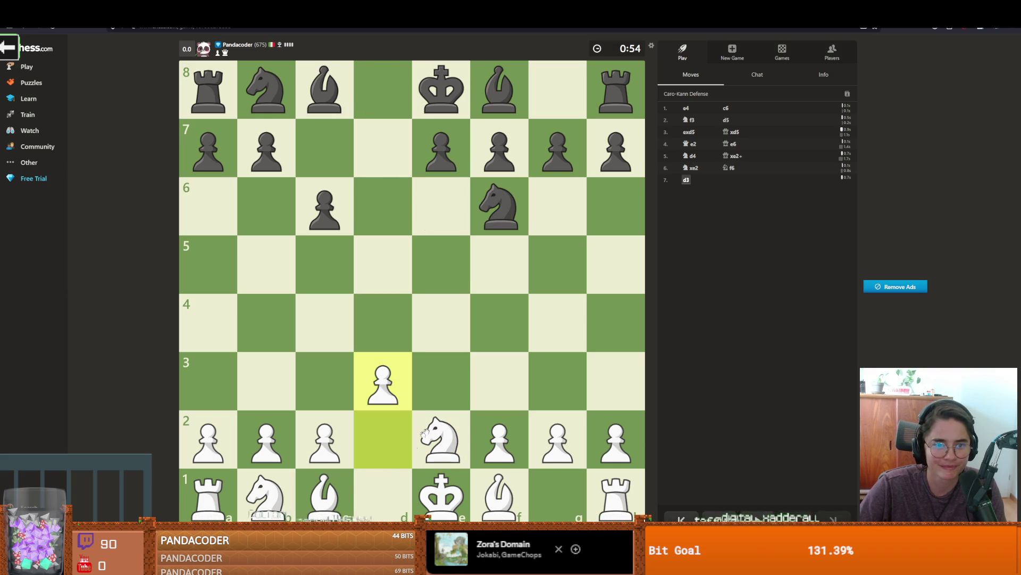
Step: Play Nf4, Nxe6, Be3, Bxc5, Nc3 and give check with Bh5+
mouse_move(464, 452)
left_mouse_down()
mouse_move(467, 371)
mouse_move(497, 325)
mouse_move(441, 207)
left_mouse_up()
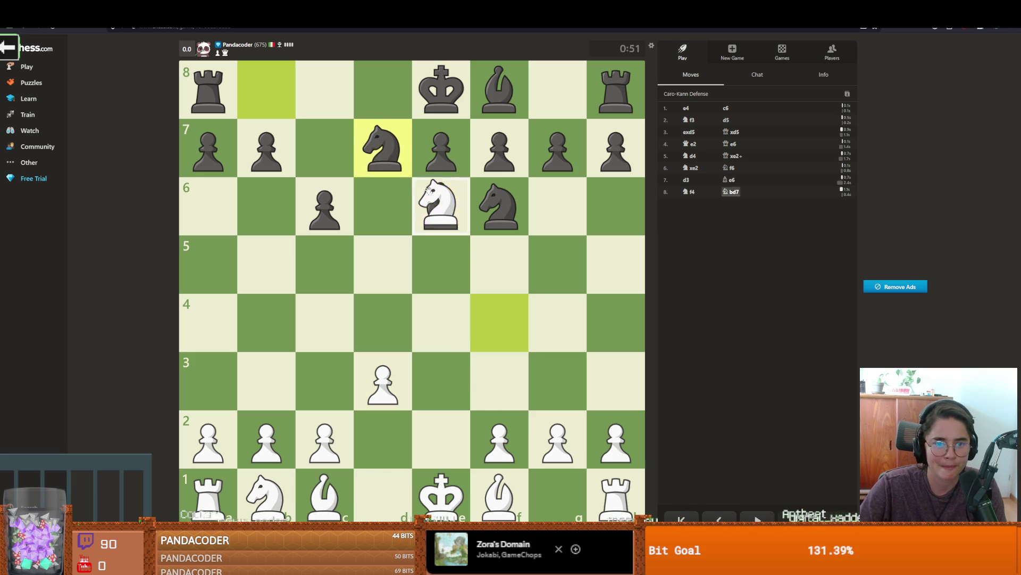
mouse_move(499, 495)
left_mouse_down()
mouse_move(451, 458)
mouse_move(611, 274)
mouse_move(581, 342)
left_mouse_up()
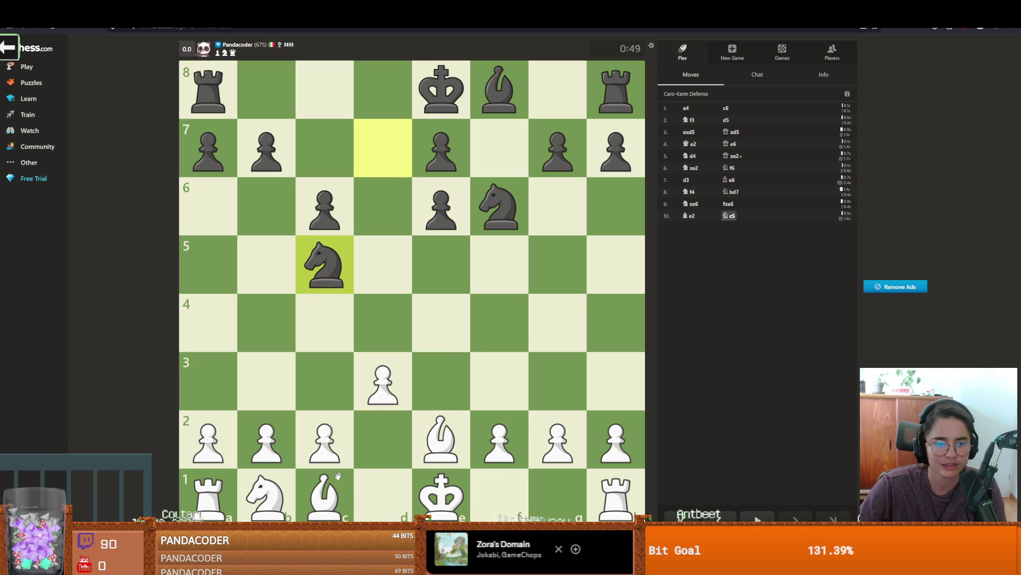
left_click_drag(338, 475, 415, 393)
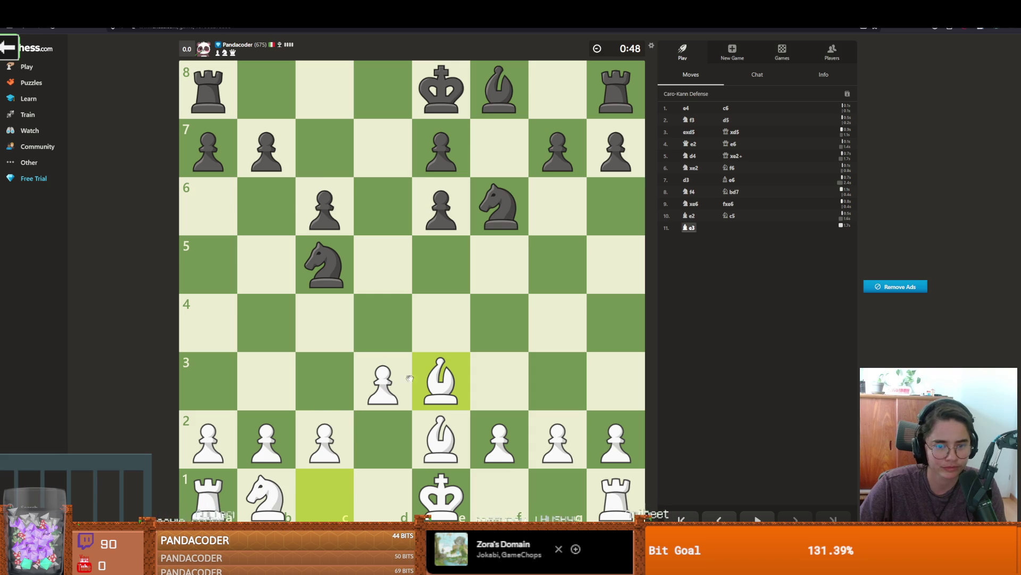
mouse_move(452, 398)
left_mouse_down()
mouse_move(388, 308)
mouse_move(324, 264)
left_mouse_up()
left_click_drag(266, 492, 332, 384)
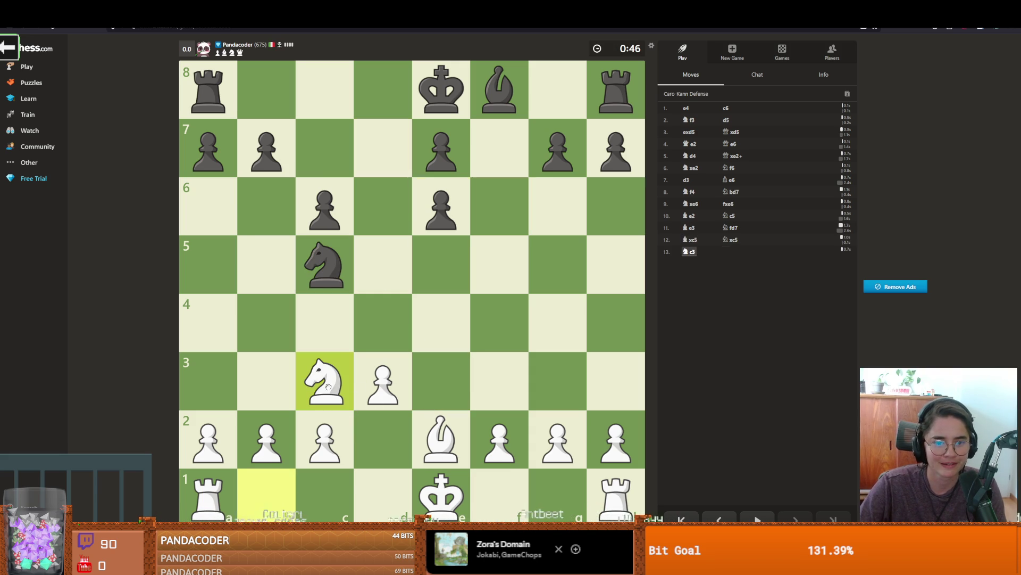
mouse_move(441, 439)
left_mouse_down()
mouse_move(614, 269)
mouse_move(497, 380)
left_mouse_up()
Step: Castle kingside, put the rooks on e1 and d1, then play Bg4 and Ne4
left_click_drag(441, 497, 552, 496)
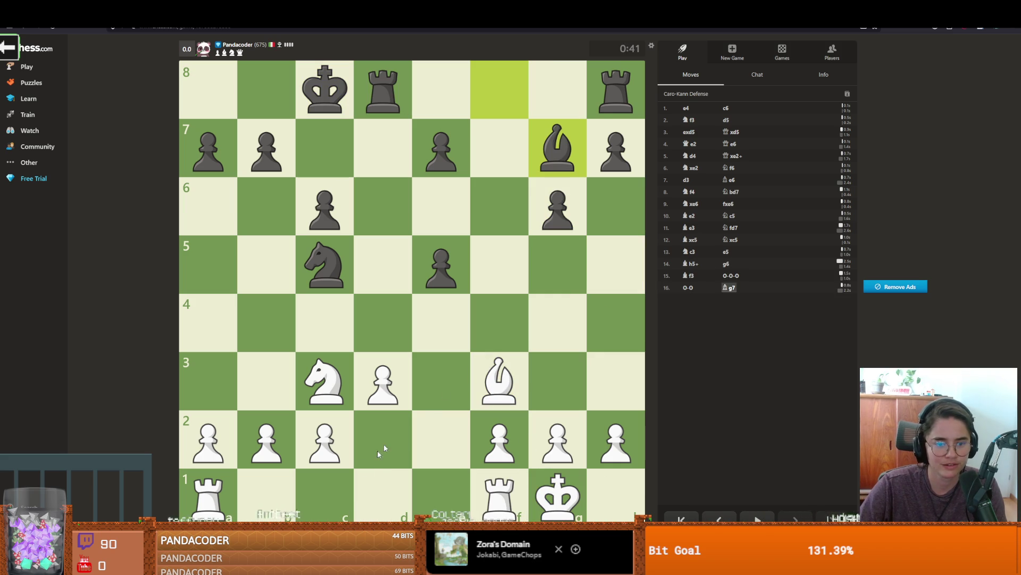
mouse_move(485, 379)
left_mouse_down()
mouse_move(558, 312)
mouse_move(498, 380)
left_mouse_up()
left_click_drag(500, 494, 445, 495)
mouse_move(210, 492)
left_mouse_down()
mouse_move(233, 501)
mouse_move(381, 489)
left_mouse_up()
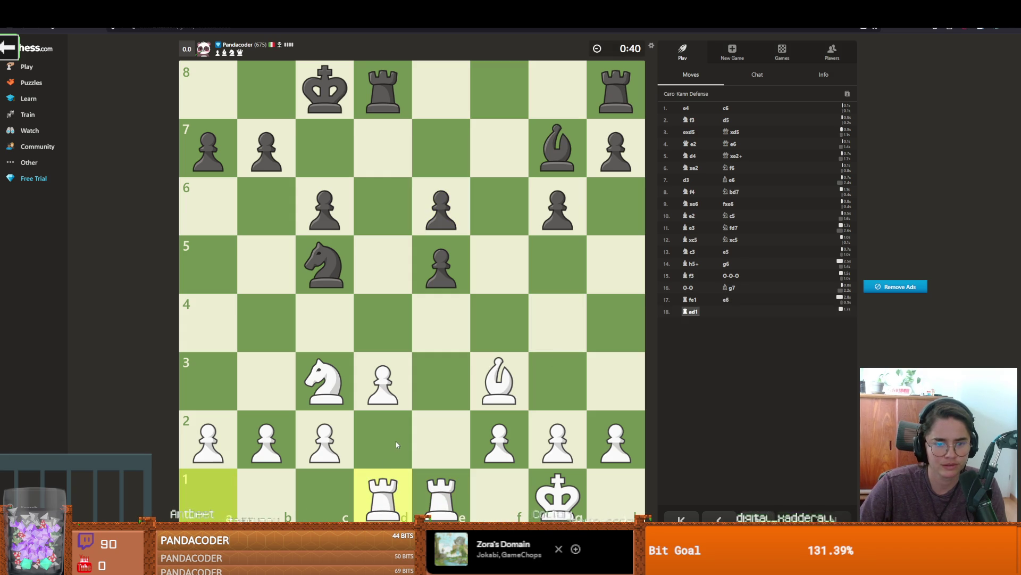
left_click(390, 499)
left_click(390, 499)
left_click_drag(498, 380, 544, 341)
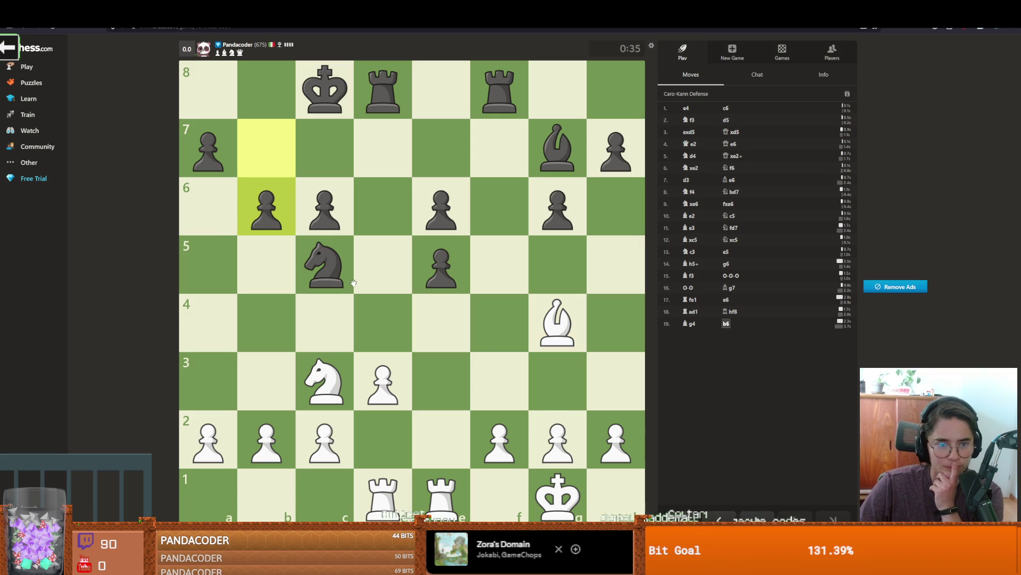
left_click_drag(331, 364, 442, 319)
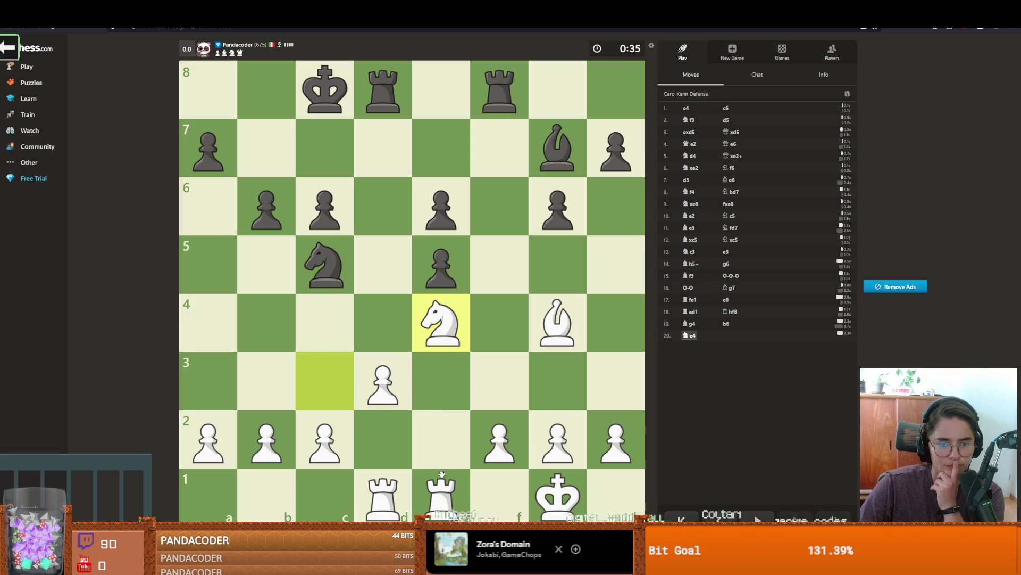
Step: Premove Re4, recapture on d4 with the rook, take e6 with check, and check on e1
left_click_drag(442, 492, 445, 319)
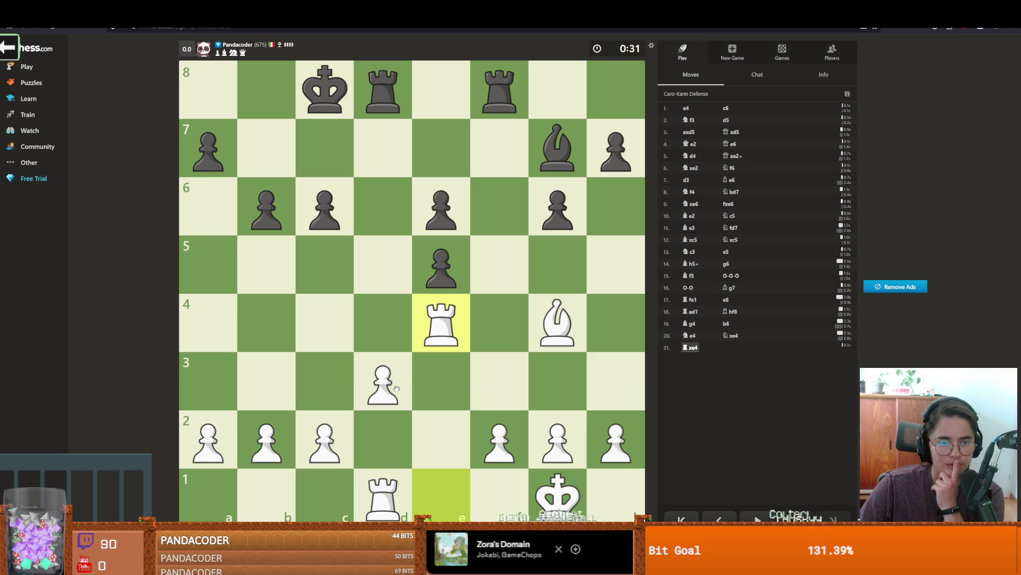
left_click_drag(442, 322, 383, 322)
left_click_drag(393, 494, 437, 492)
mouse_move(557, 321)
left_mouse_down()
mouse_move(441, 207)
mouse_move(556, 319)
left_mouse_up()
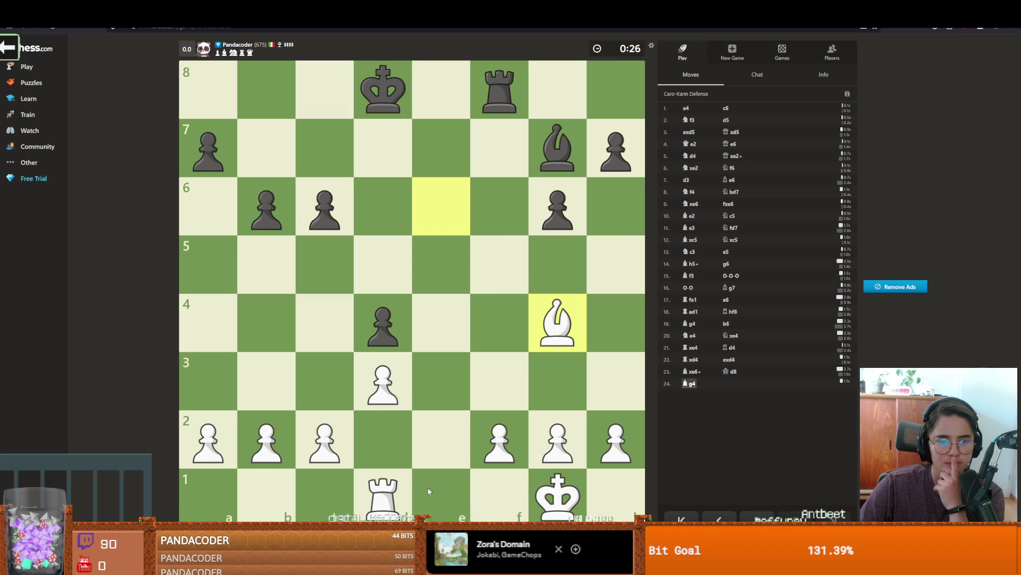
mouse_move(383, 492)
left_mouse_down()
mouse_move(439, 489)
mouse_move(439, 327)
left_mouse_up()
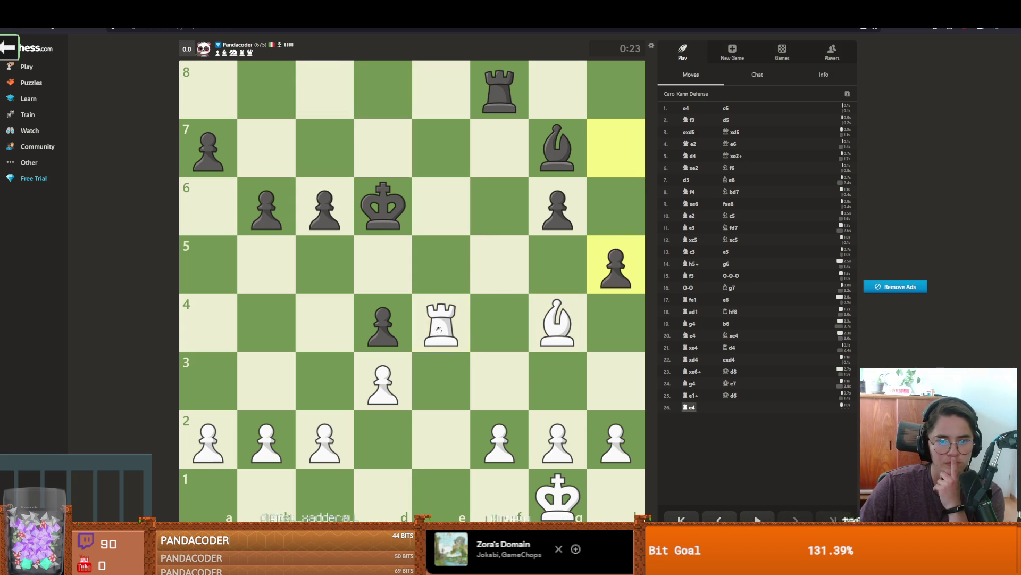
mouse_move(325, 431)
left_mouse_down()
mouse_move(325, 418)
mouse_move(468, 322)
left_mouse_up()
Step: Regroup with Bf3, g3, Bg2 and Kf1, then capture the h4 pawn
left_click_drag(548, 326, 512, 371)
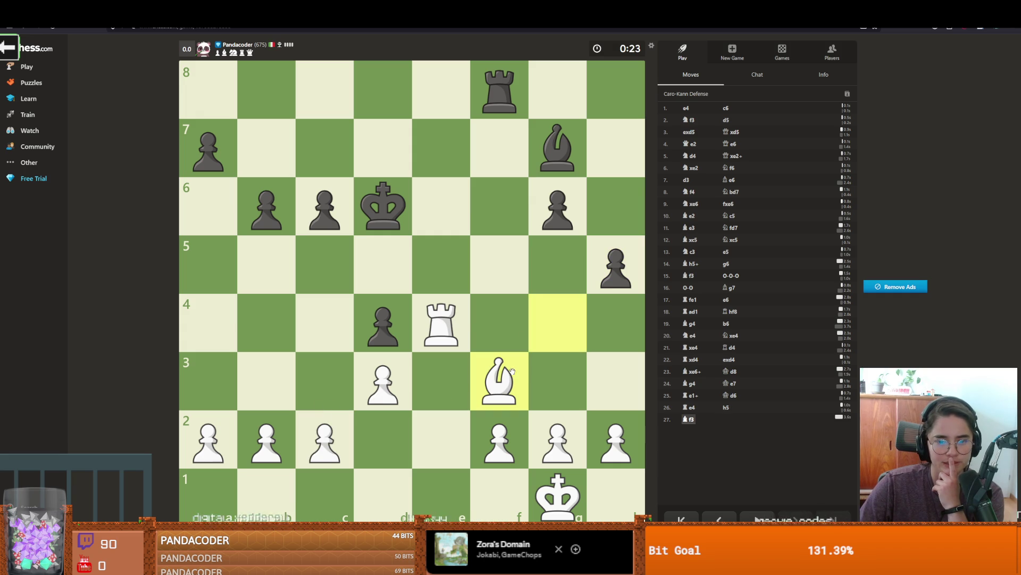
left_click_drag(565, 434, 559, 379)
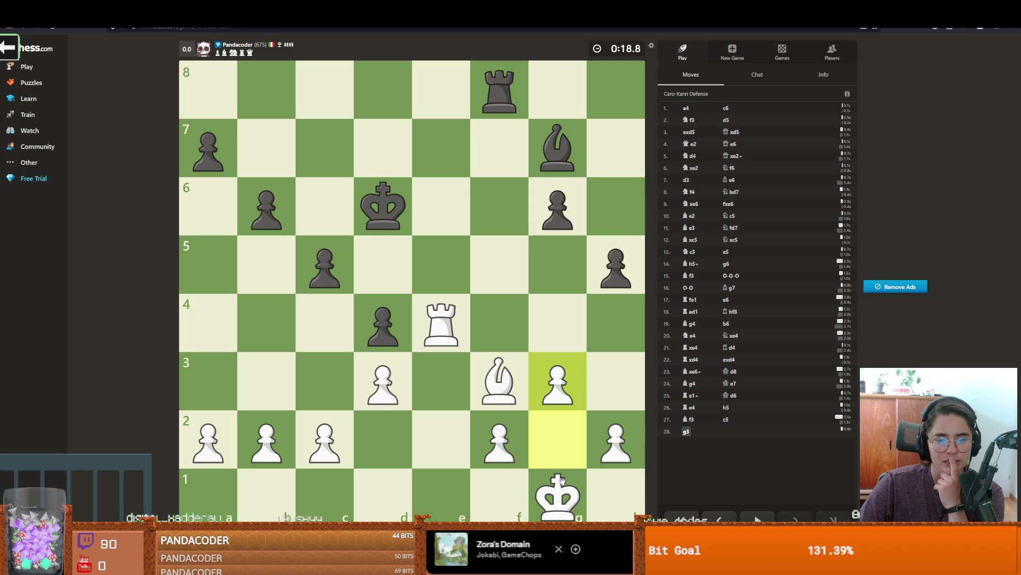
left_click_drag(499, 381, 559, 422)
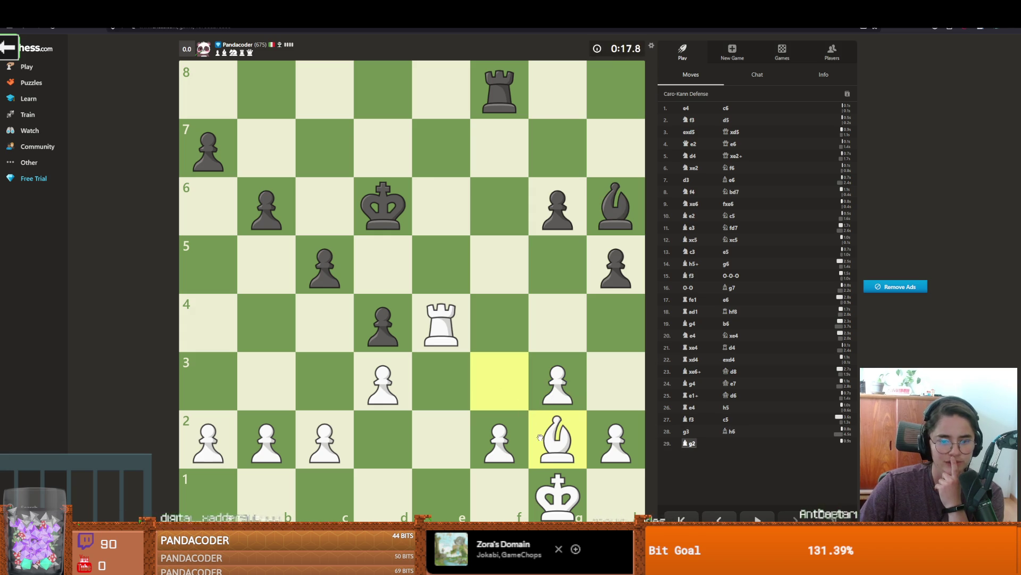
left_click_drag(556, 492, 515, 490)
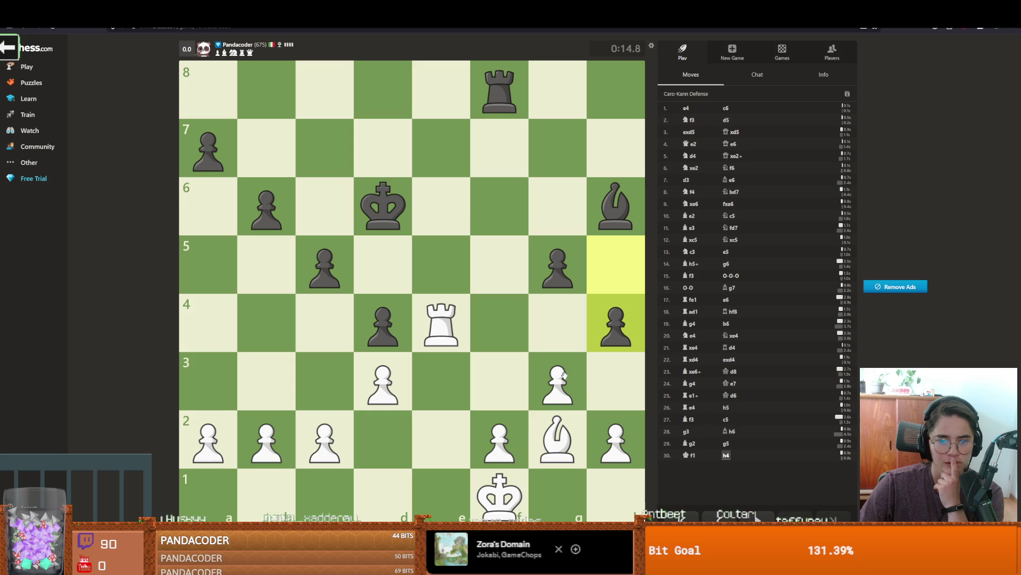
left_click_drag(553, 367, 615, 324)
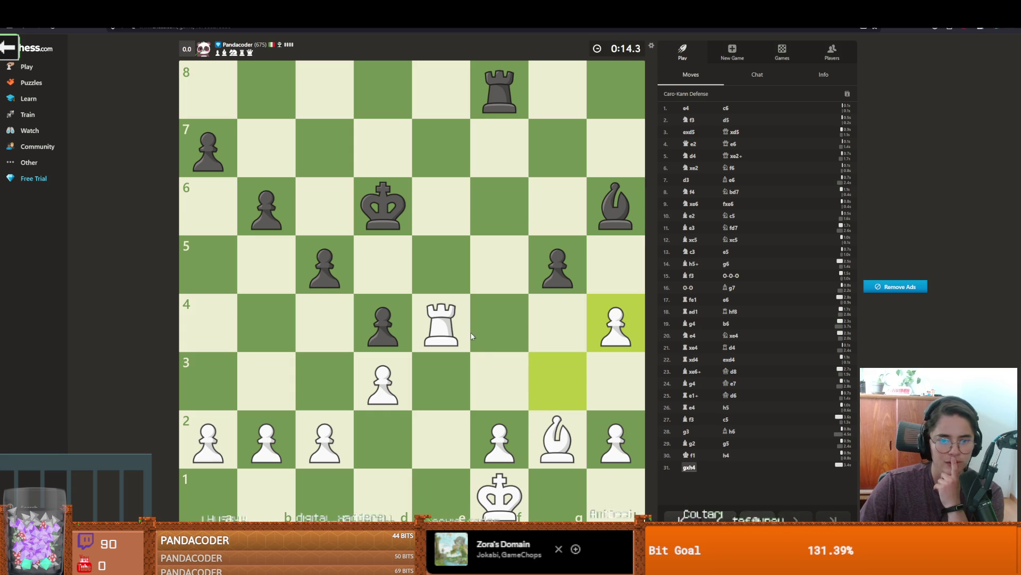
Step: Swing the rook along the h-file to h4, h7, h6 and h5, play Bh3, then Rh4
mouse_move(441, 331)
left_mouse_down()
mouse_move(615, 327)
mouse_move(616, 274)
left_mouse_up()
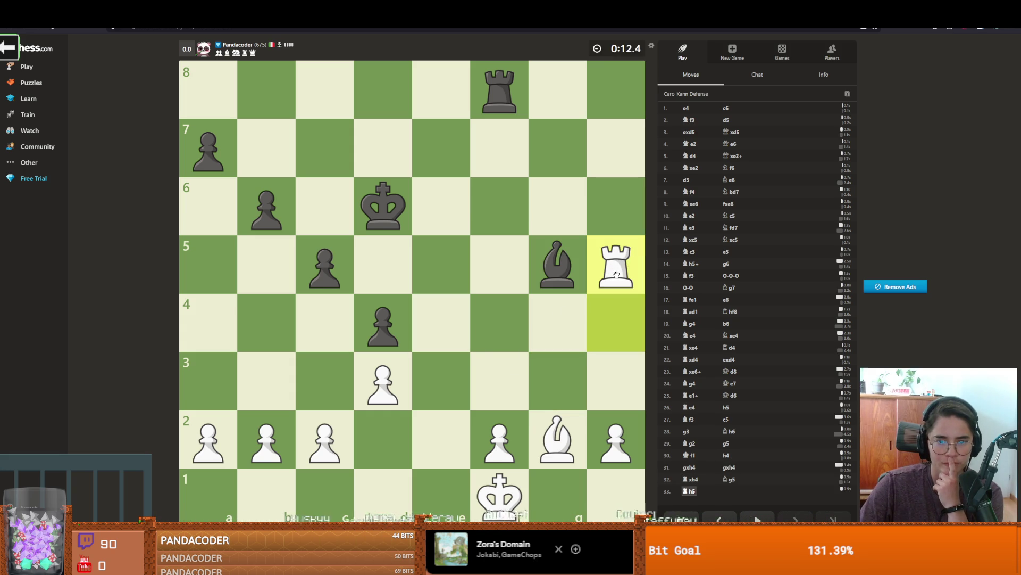
left_click_drag(609, 282, 615, 146)
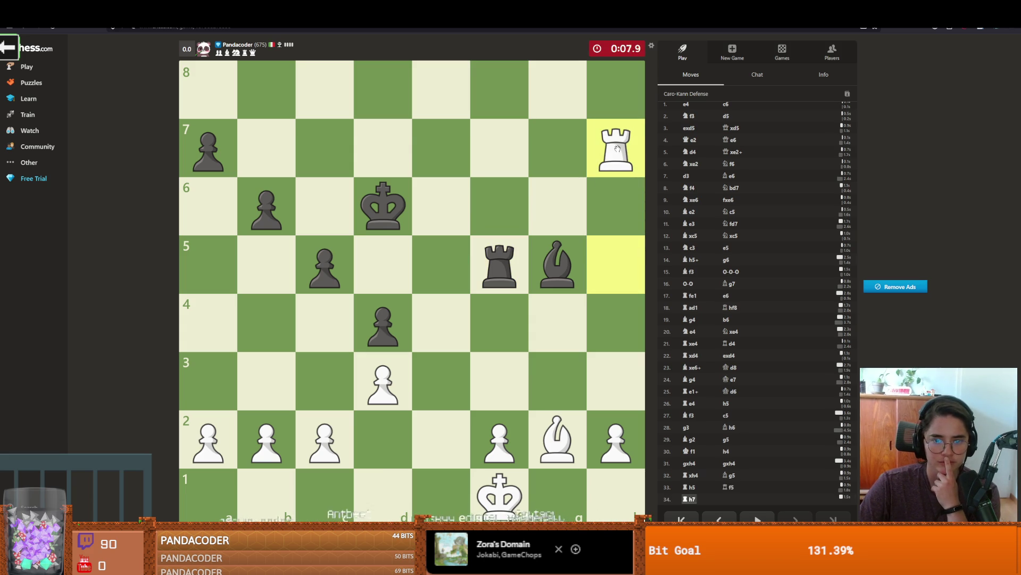
left_click_drag(617, 148, 616, 207)
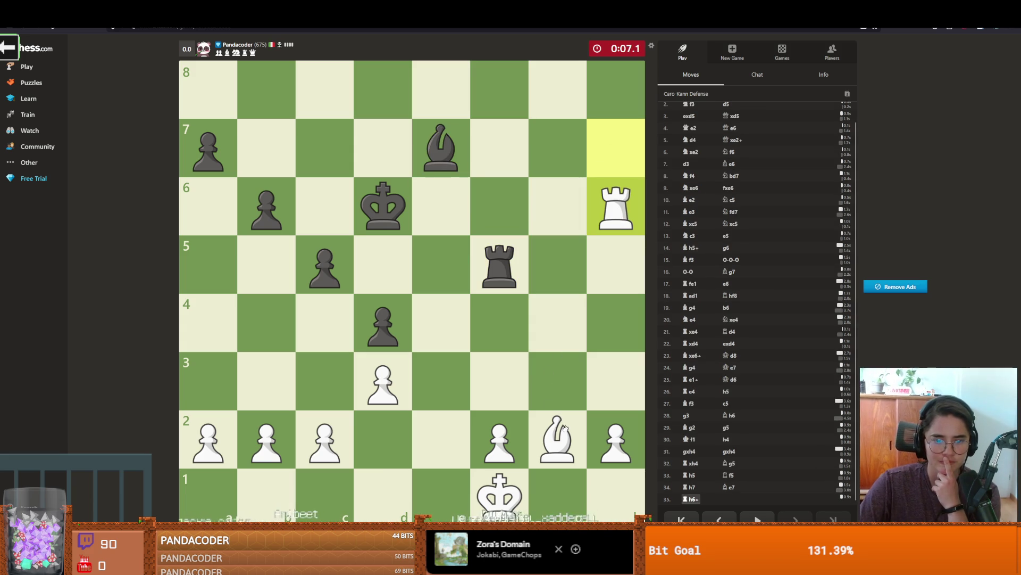
mouse_move(562, 439)
left_mouse_down()
mouse_move(602, 392)
mouse_move(558, 437)
left_mouse_up()
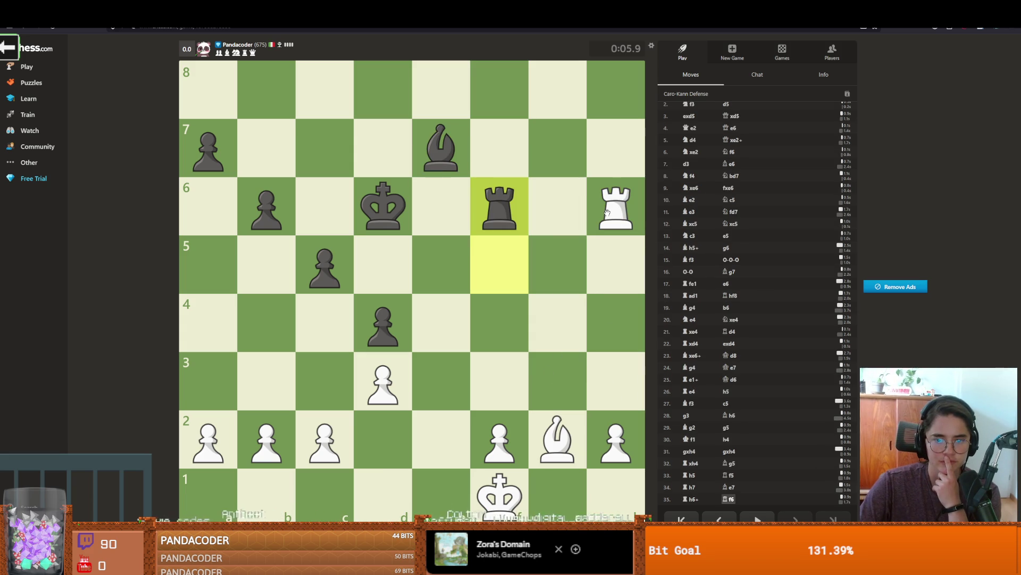
left_click_drag(616, 208, 618, 259)
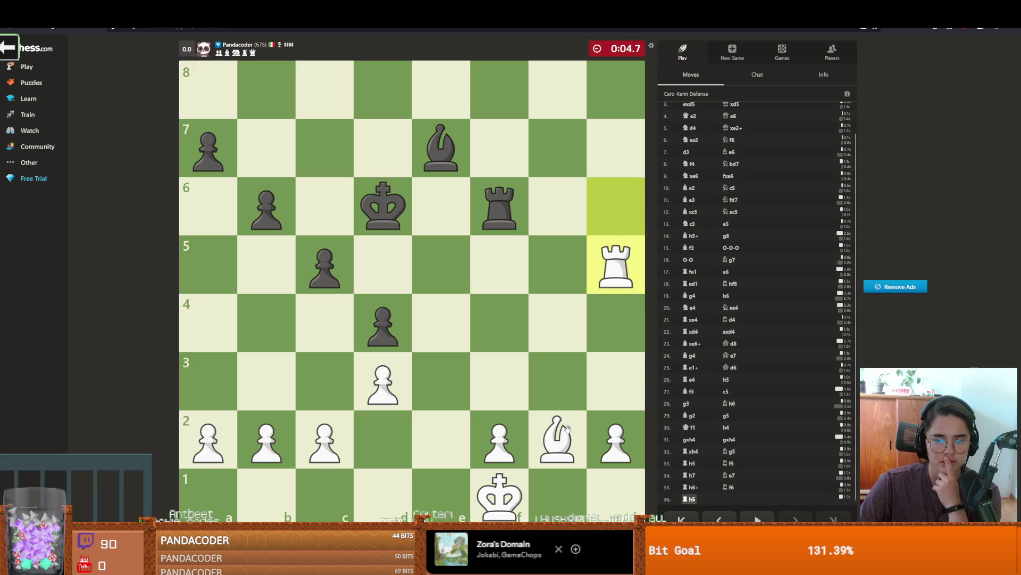
left_click_drag(565, 438, 616, 381)
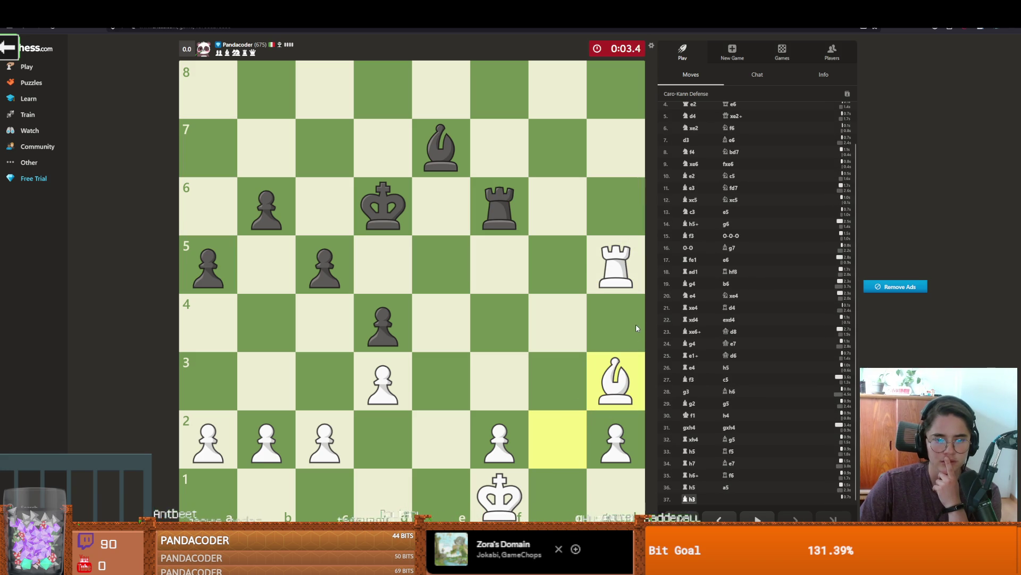
mouse_move(622, 271)
left_mouse_down()
mouse_move(624, 328)
mouse_move(437, 331)
left_mouse_up()
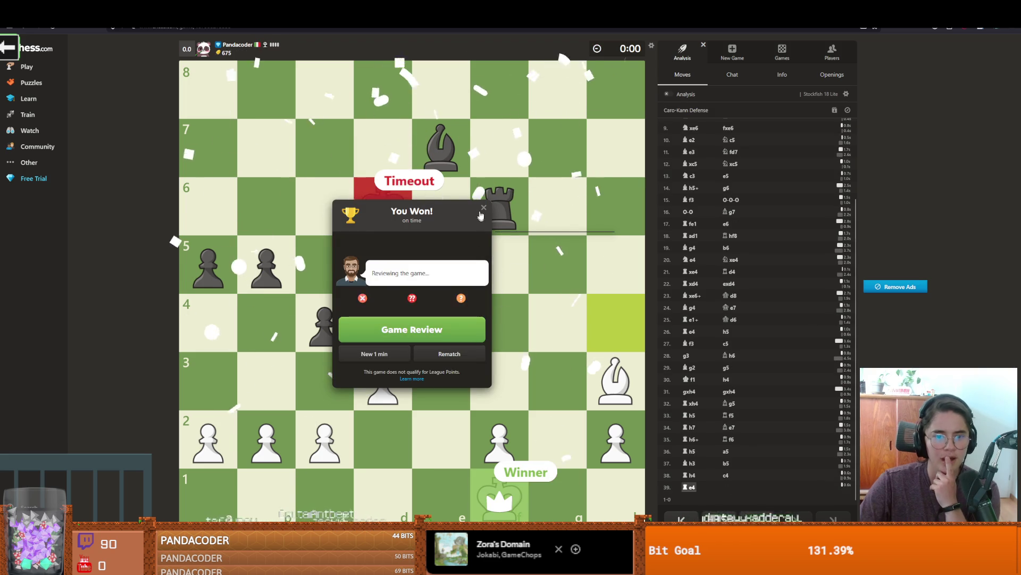
Step: Dismiss the You Won! result popup
left_click(483, 208)
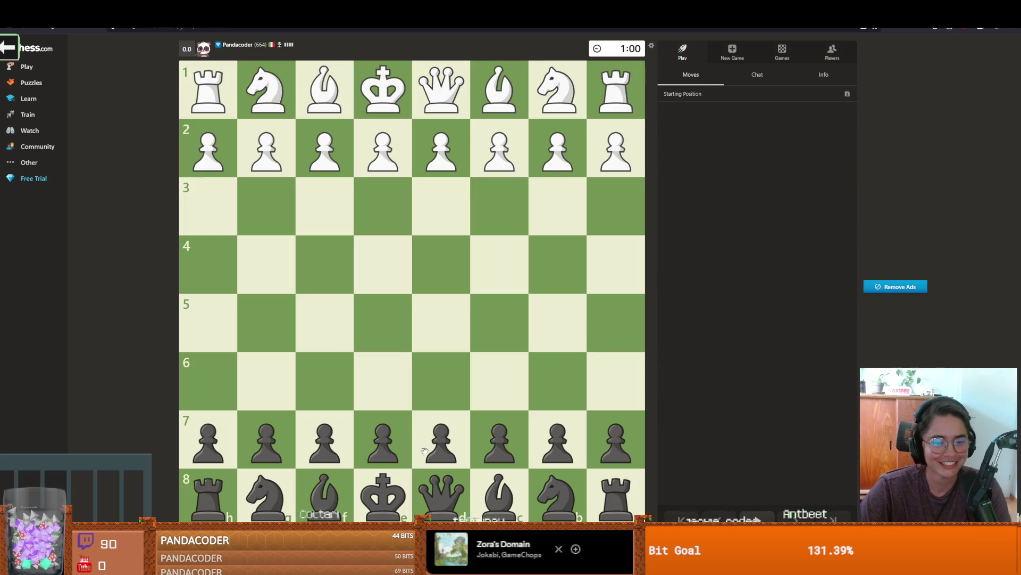
Step: As Black, play e5, Nc6, Bc5, Nf6, h6, Qxf6 and g5
left_click_drag(386, 441, 383, 324)
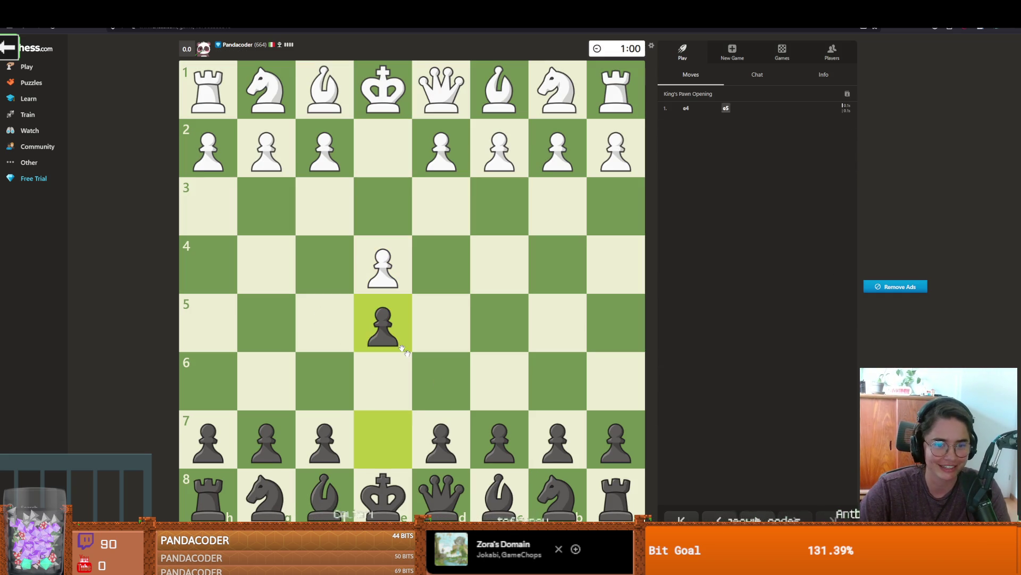
left_click_drag(557, 494, 497, 380)
left_click_drag(324, 493, 499, 325)
left_click_drag(266, 495, 324, 381)
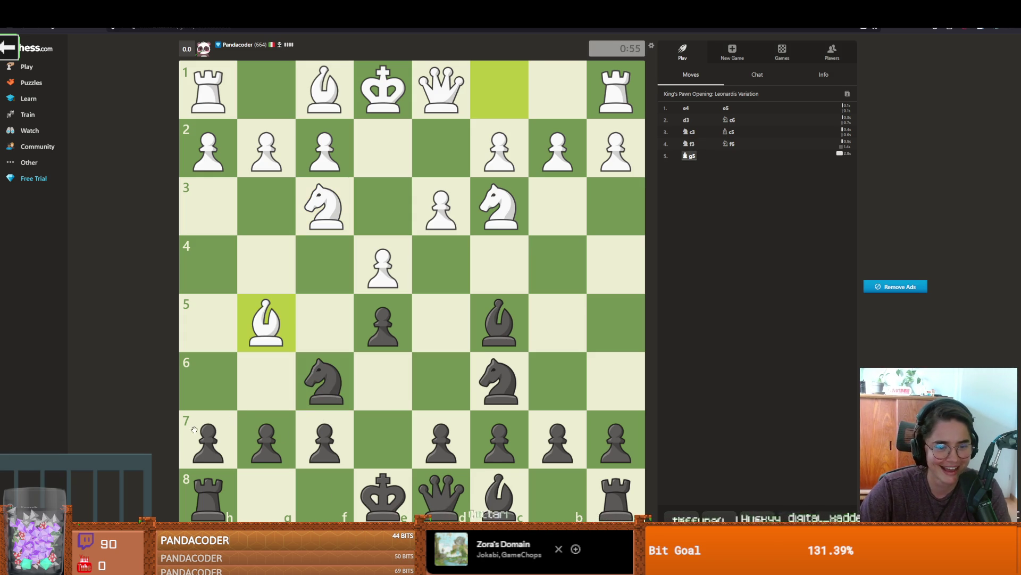
left_click_drag(195, 430, 208, 380)
left_click_drag(441, 495, 348, 404)
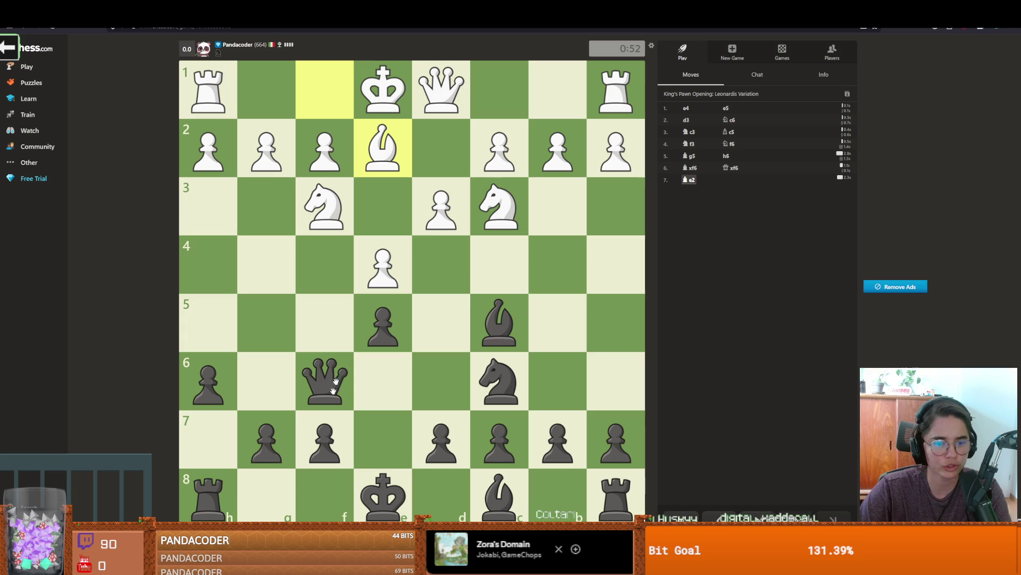
left_click_drag(278, 433, 270, 319)
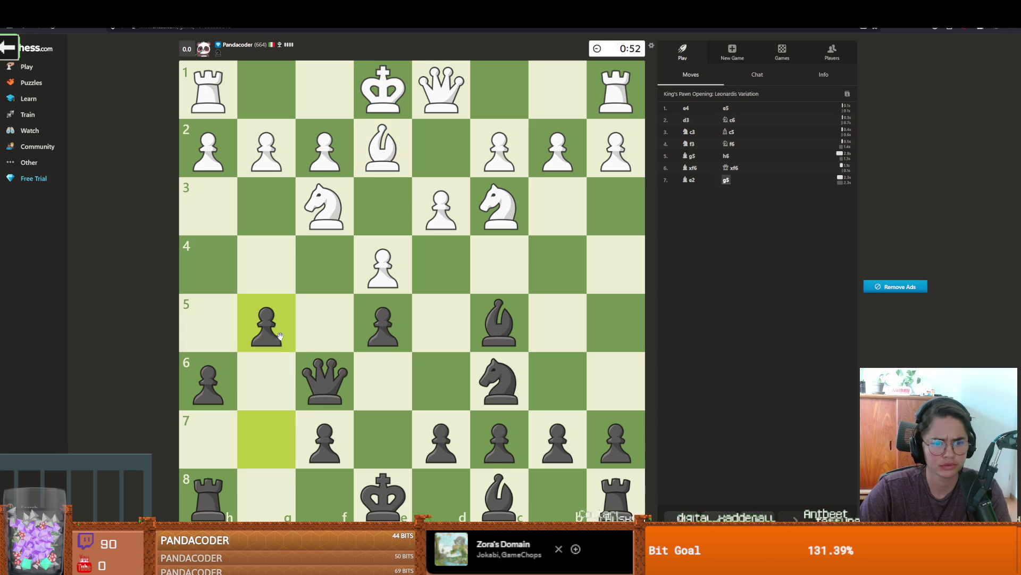
Step: Castle kingside, push d6, retreat the queen to d8 and jump the knight to h5
left_click(357, 475)
left_click(266, 495)
left_click(469, 445)
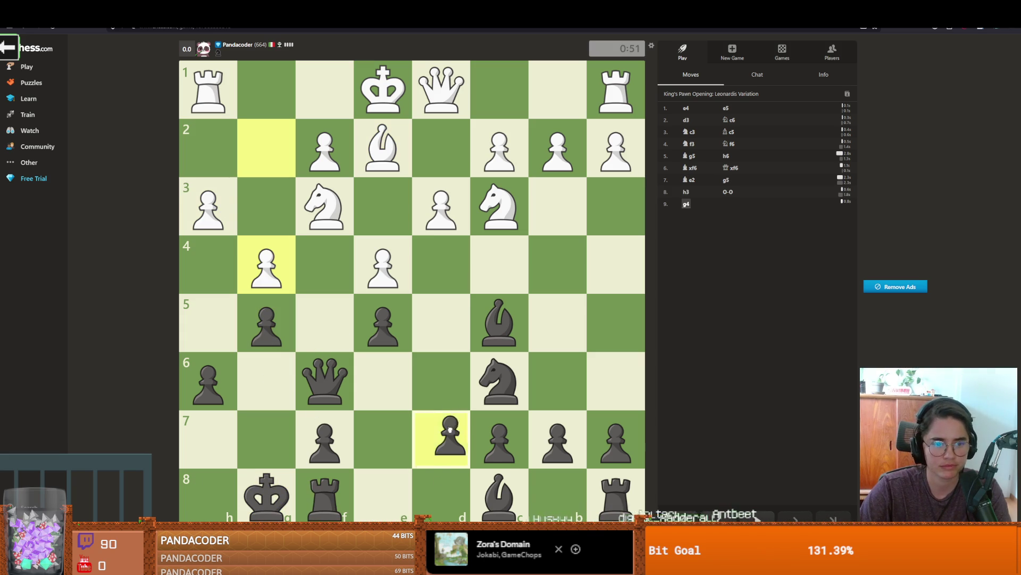
left_click(452, 390)
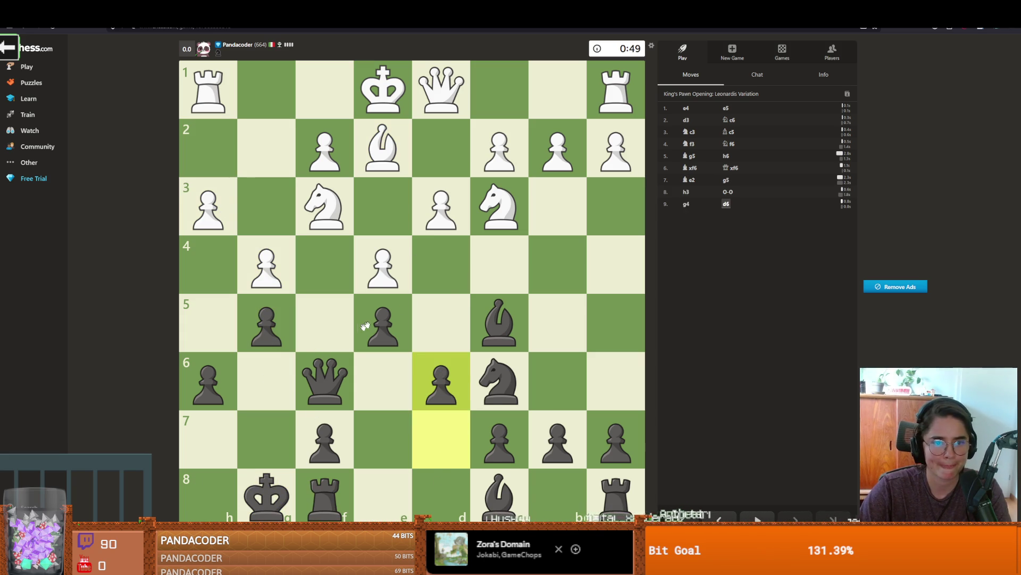
mouse_move(332, 376)
left_mouse_down()
mouse_move(445, 405)
mouse_move(444, 492)
left_mouse_up()
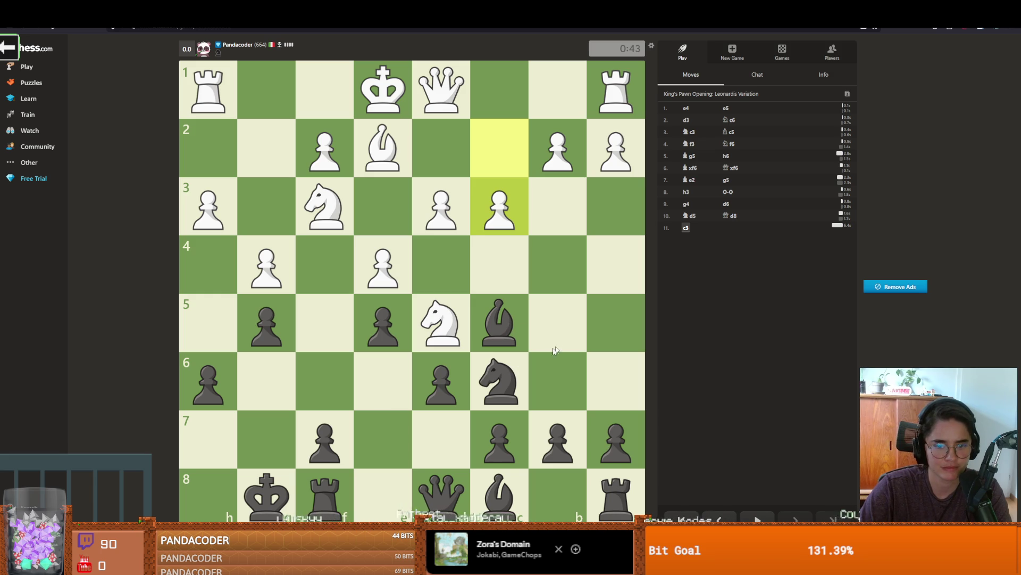
mouse_move(511, 374)
left_mouse_down()
mouse_move(599, 341)
mouse_move(612, 319)
left_mouse_up()
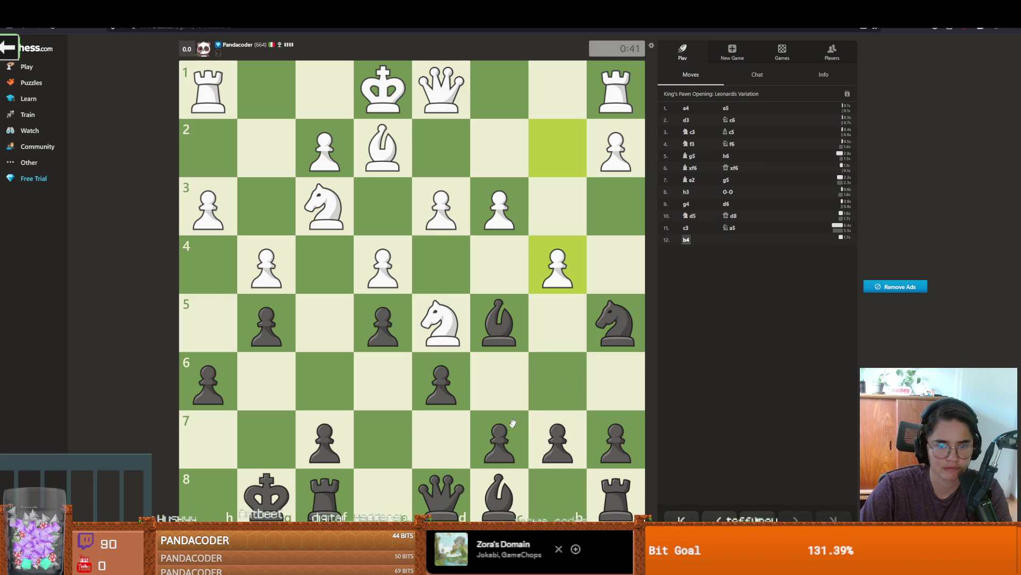
Step: Answer 12.b4 by pushing the c7 pawn to c6
left_click(506, 325)
left_click(506, 325)
left_click(500, 439)
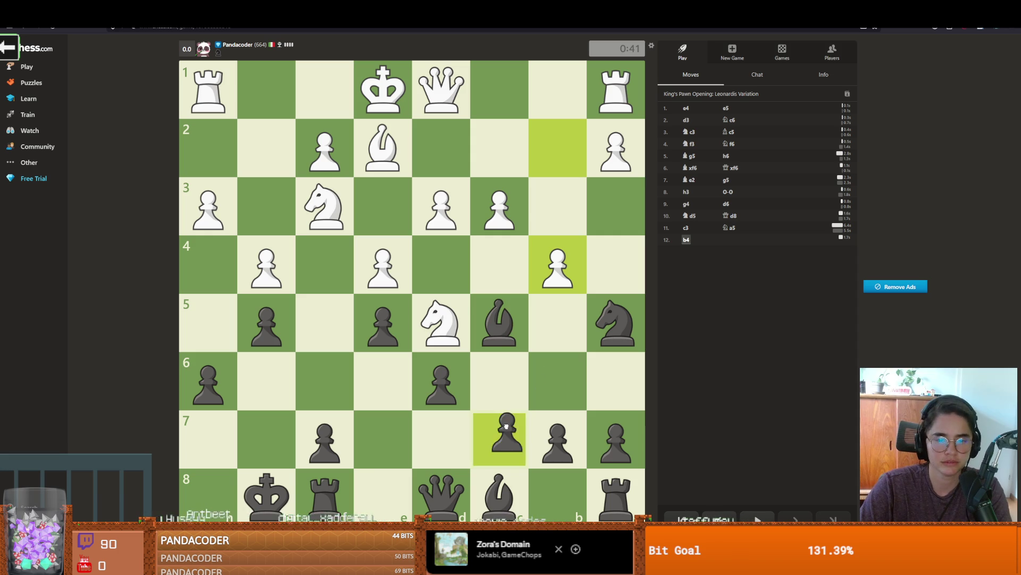
left_click(500, 381)
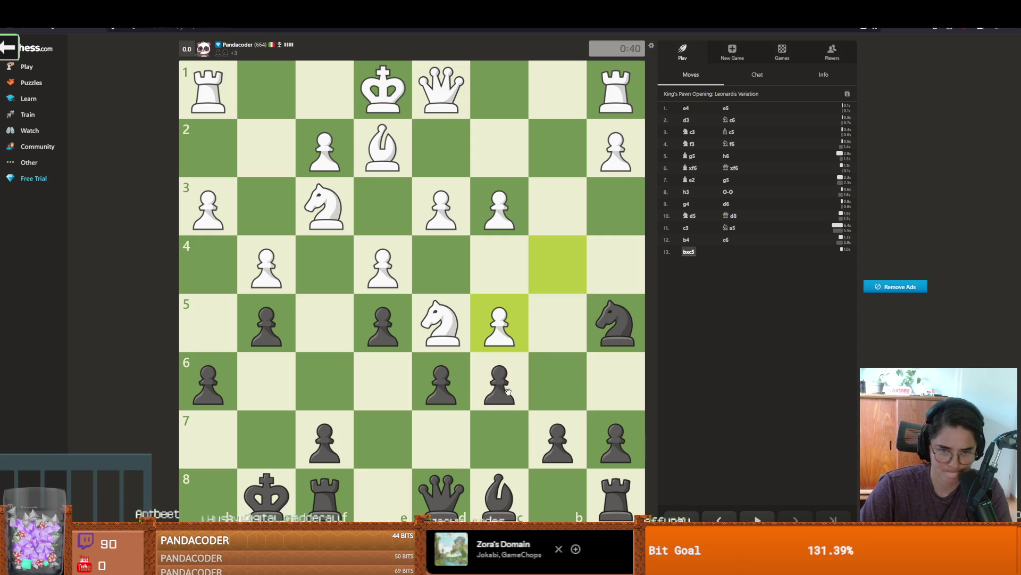
Step: Play exd5, Qc7, Nc6, Qc5, Bd7 and Nd4 as Black
left_click_drag(491, 387, 458, 345)
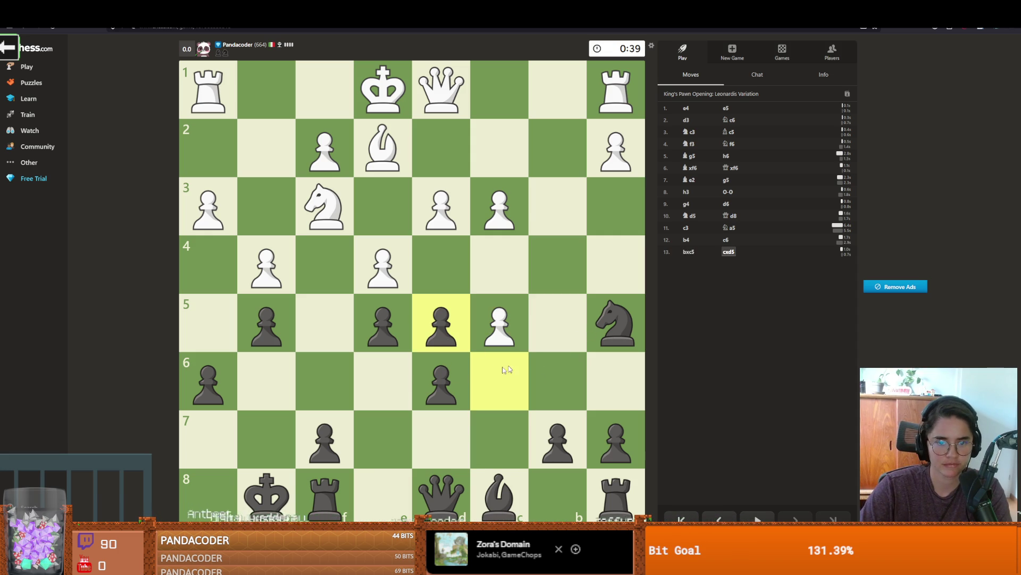
mouse_move(453, 483)
left_mouse_down()
mouse_move(494, 446)
mouse_move(446, 378)
left_mouse_up()
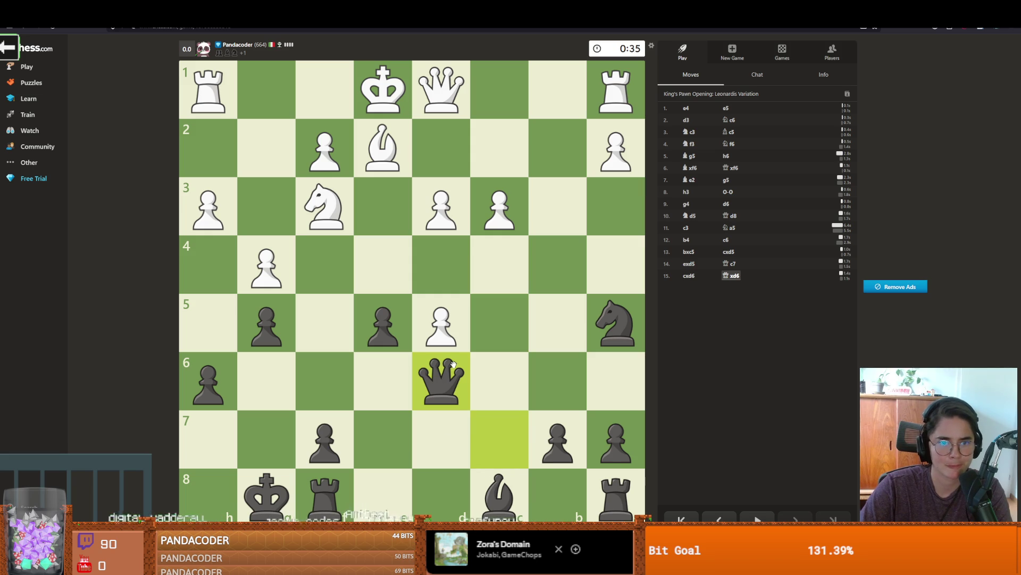
left_click_drag(616, 345, 494, 380)
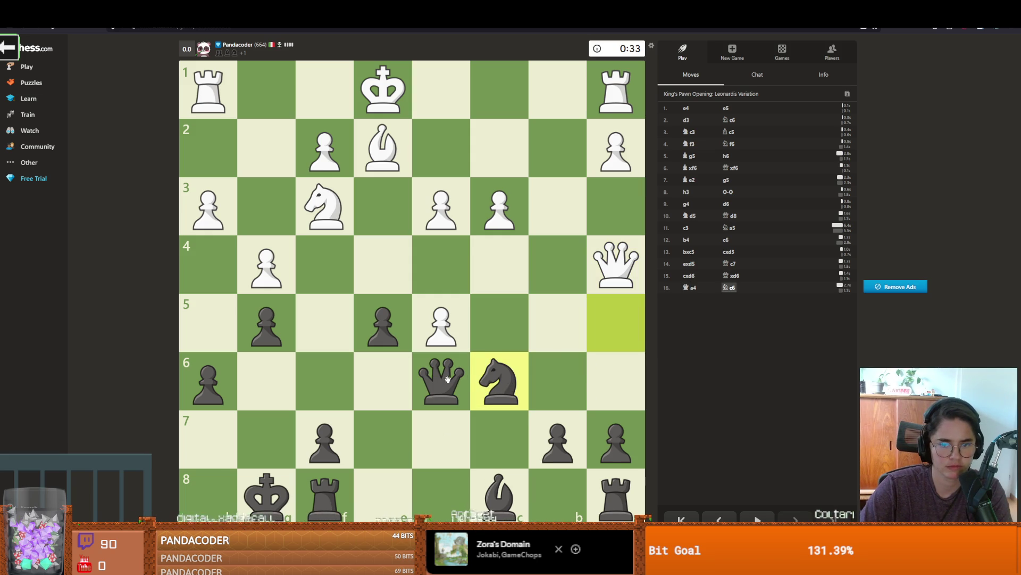
mouse_move(439, 366)
left_mouse_down()
mouse_move(447, 373)
mouse_move(490, 330)
mouse_move(488, 339)
left_mouse_up()
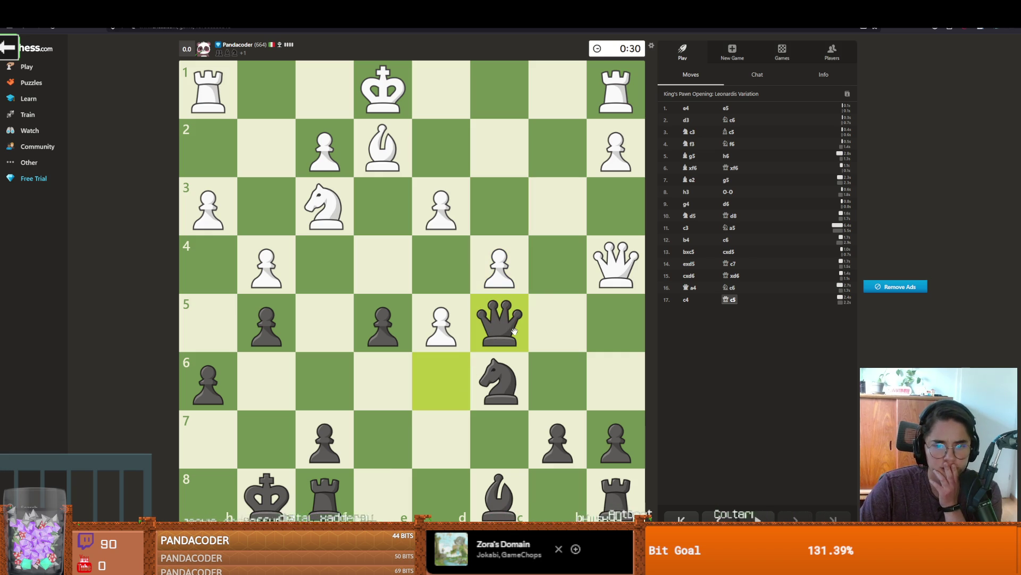
left_click_drag(497, 491, 441, 439)
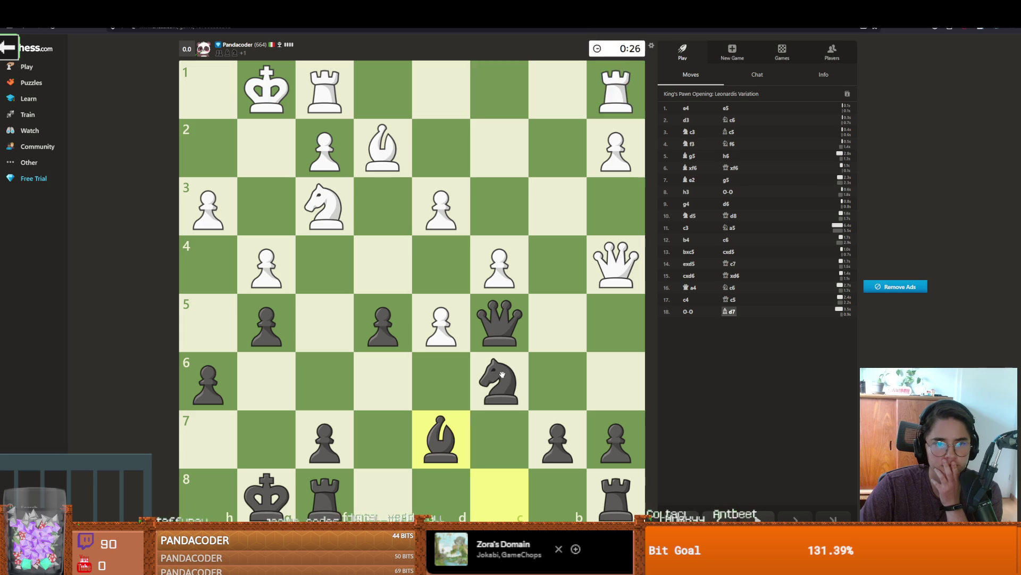
mouse_move(502, 374)
left_mouse_down()
mouse_move(497, 336)
mouse_move(442, 265)
left_mouse_up()
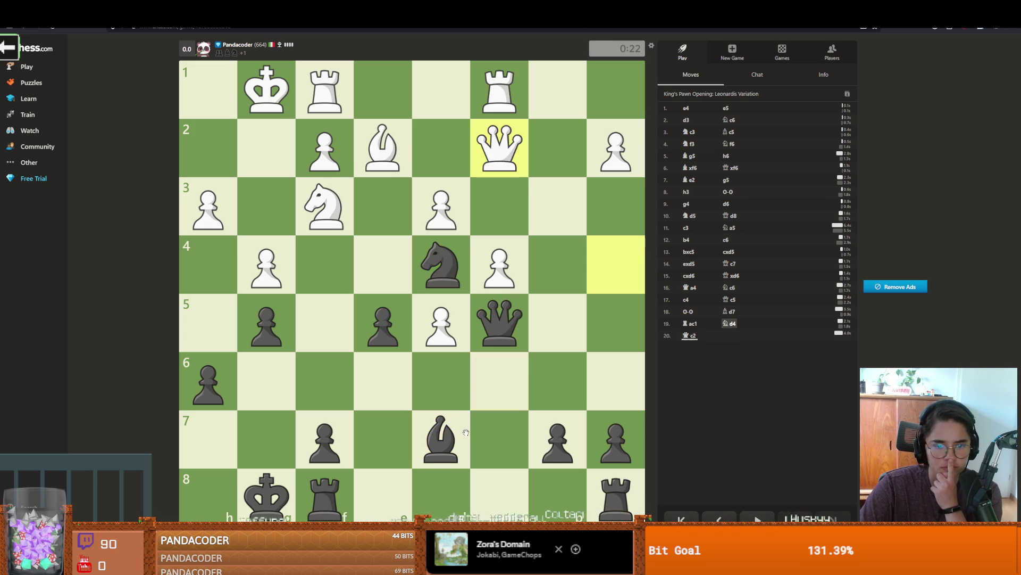
mouse_move(441, 264)
left_mouse_down()
mouse_move(424, 223)
mouse_move(392, 194)
mouse_move(441, 265)
left_mouse_up()
mouse_move(458, 437)
left_mouse_down()
mouse_move(552, 303)
mouse_move(570, 297)
mouse_move(442, 437)
left_mouse_up()
Step: Continue with b6, Qxd4, Qxc3, Re8, Bxa4, Bc2 and Bxd3
left_click_drag(558, 442, 553, 375)
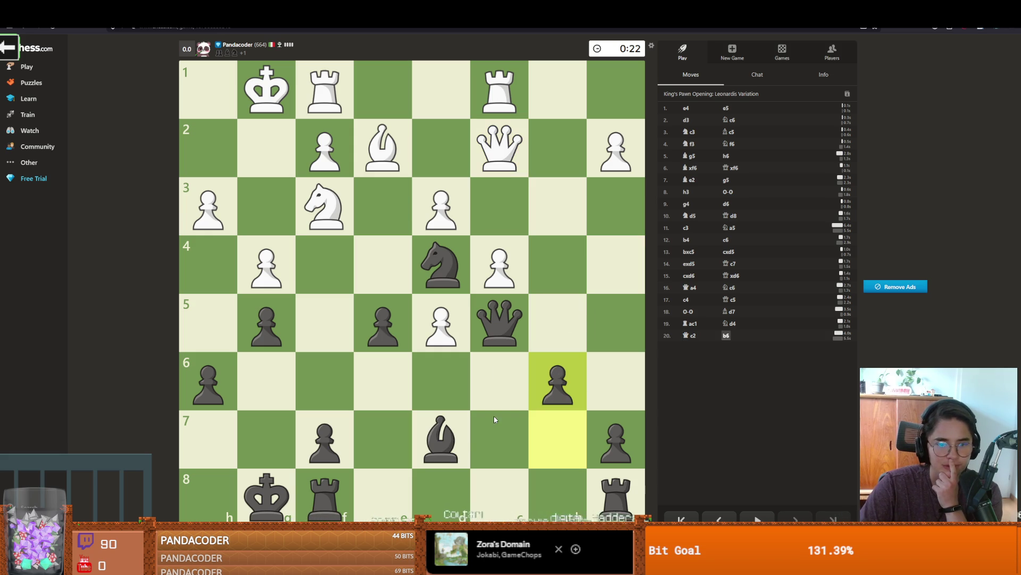
left_click_drag(499, 322, 454, 293)
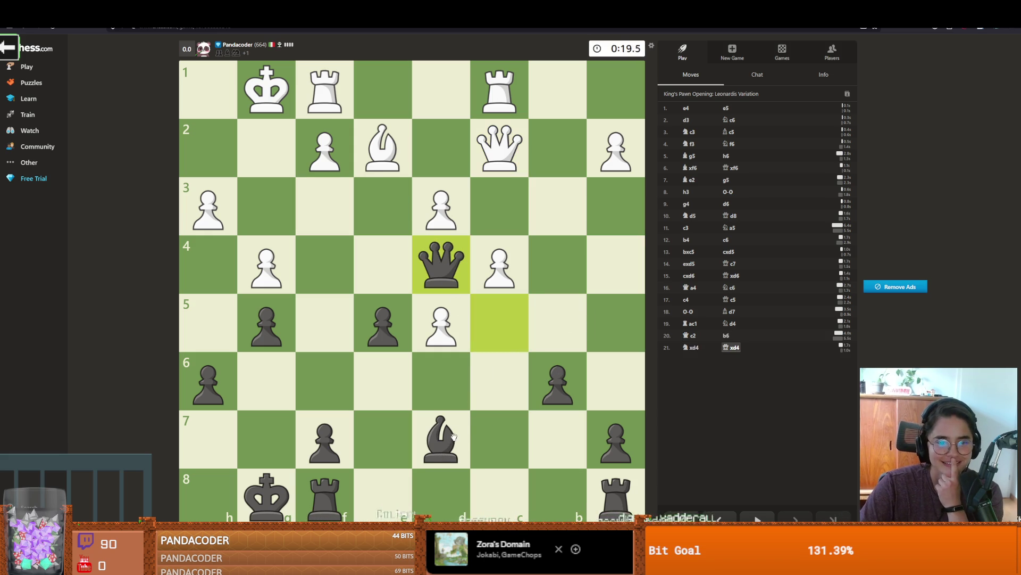
left_click_drag(450, 278, 500, 208)
left_click_drag(616, 494, 385, 487)
mouse_move(439, 434)
left_mouse_down()
mouse_move(463, 426)
mouse_move(617, 256)
left_mouse_up()
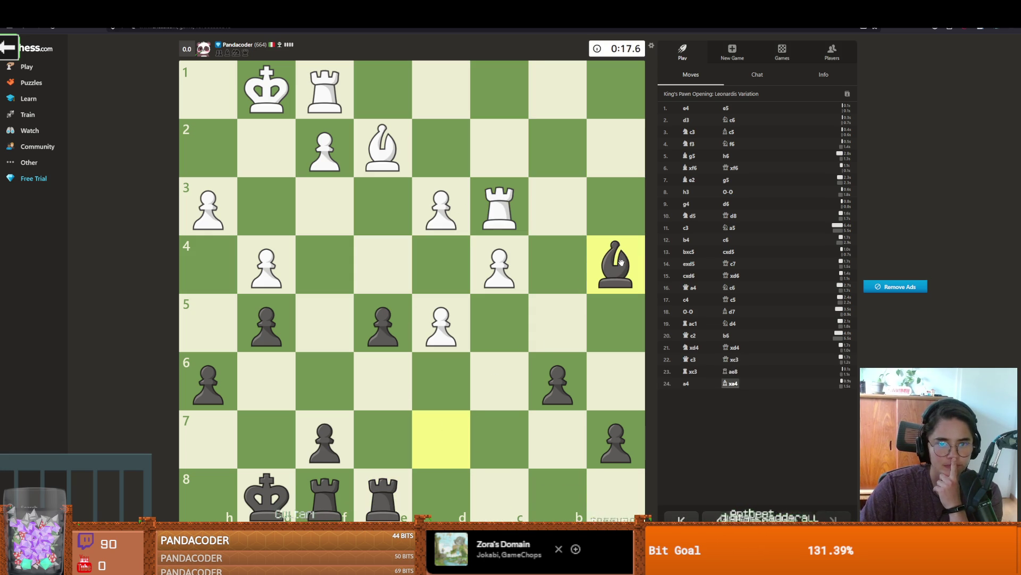
left_click_drag(619, 261, 503, 148)
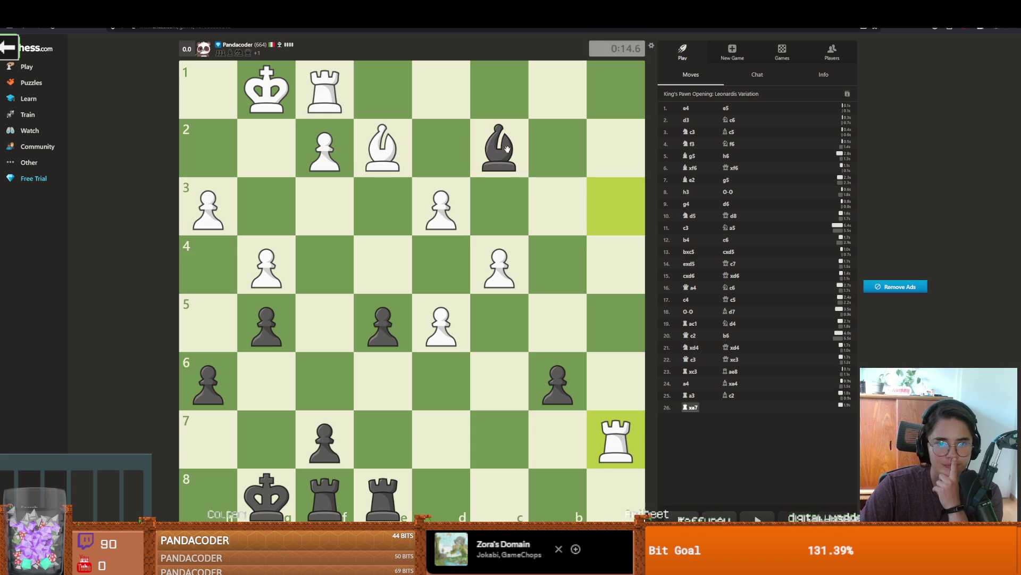
mouse_move(503, 149)
left_mouse_down()
mouse_move(463, 195)
mouse_move(431, 212)
left_mouse_up()
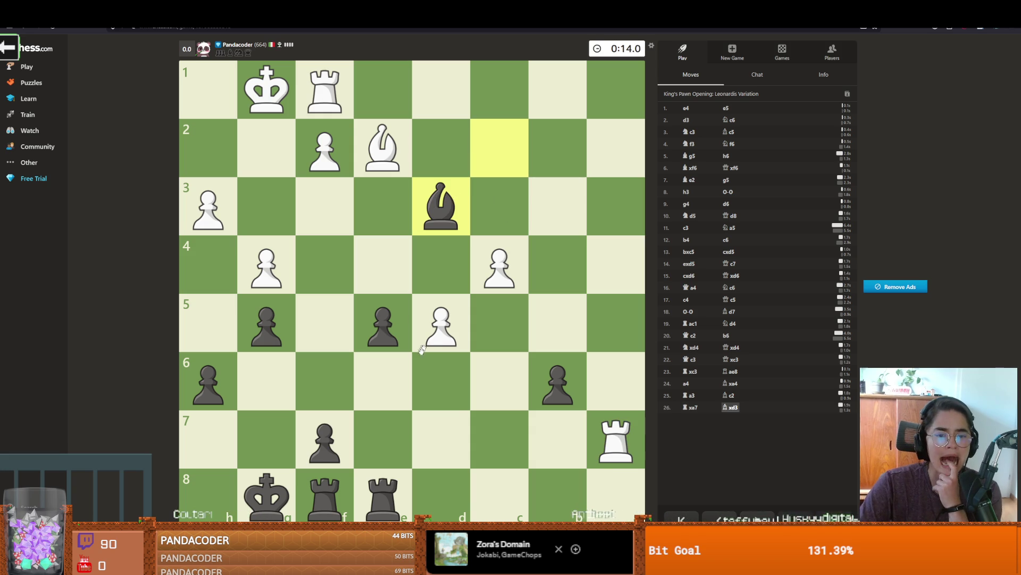
Step: Finish with Rc8, Re8, e4, Kg7 and Rxc4, winning on time, and close the You Won! popup
left_click_drag(383, 497, 495, 504)
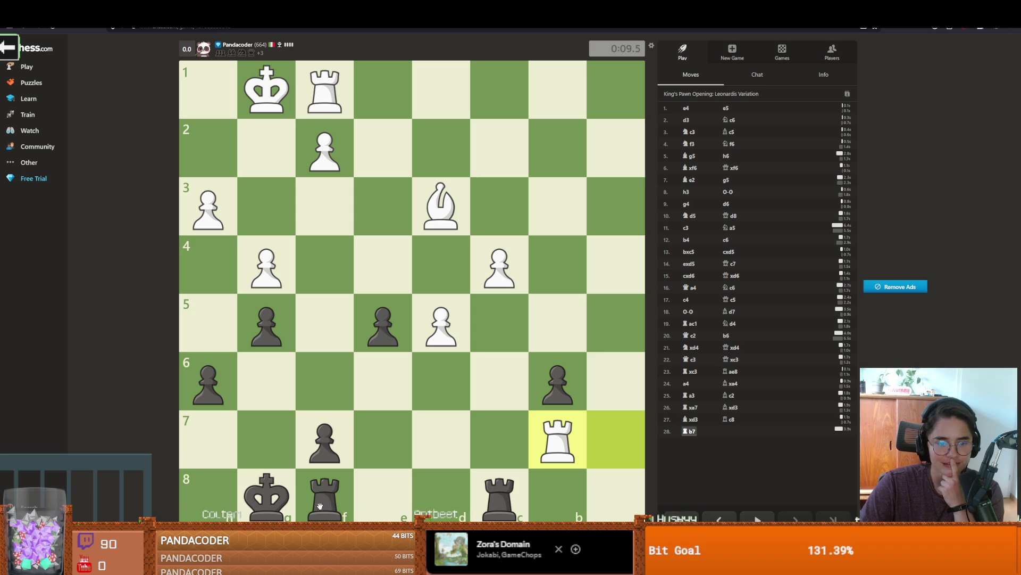
left_click_drag(320, 505, 383, 495)
left_click_drag(383, 322, 383, 264)
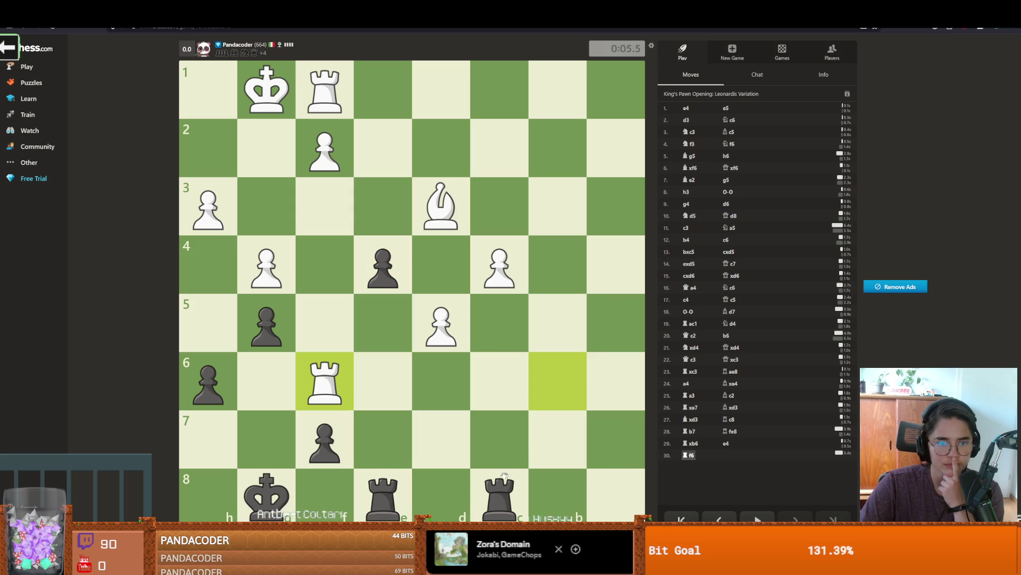
left_click_drag(266, 494, 266, 438)
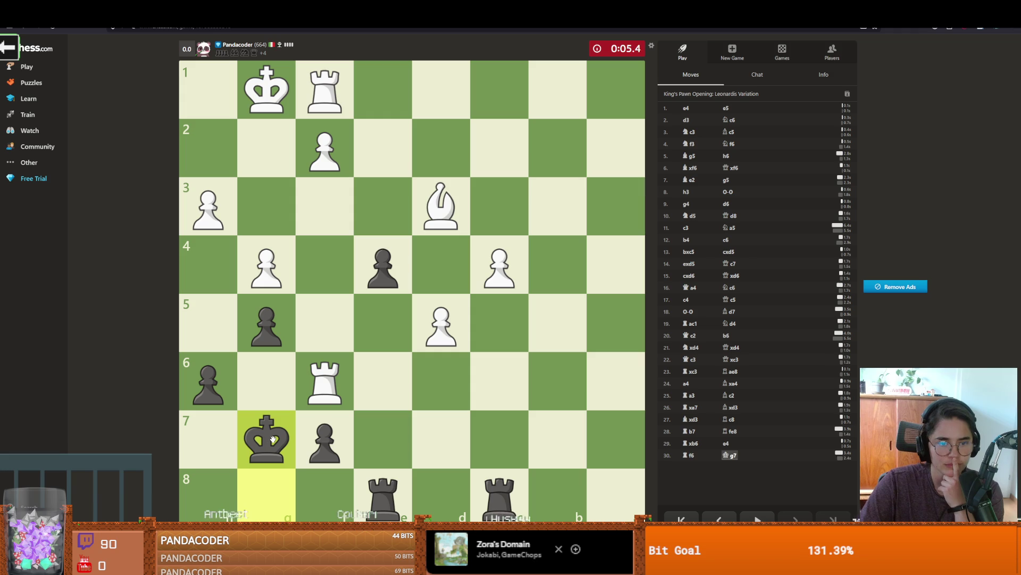
mouse_move(499, 493)
left_mouse_down()
mouse_move(503, 268)
mouse_move(391, 277)
mouse_move(441, 266)
left_mouse_up()
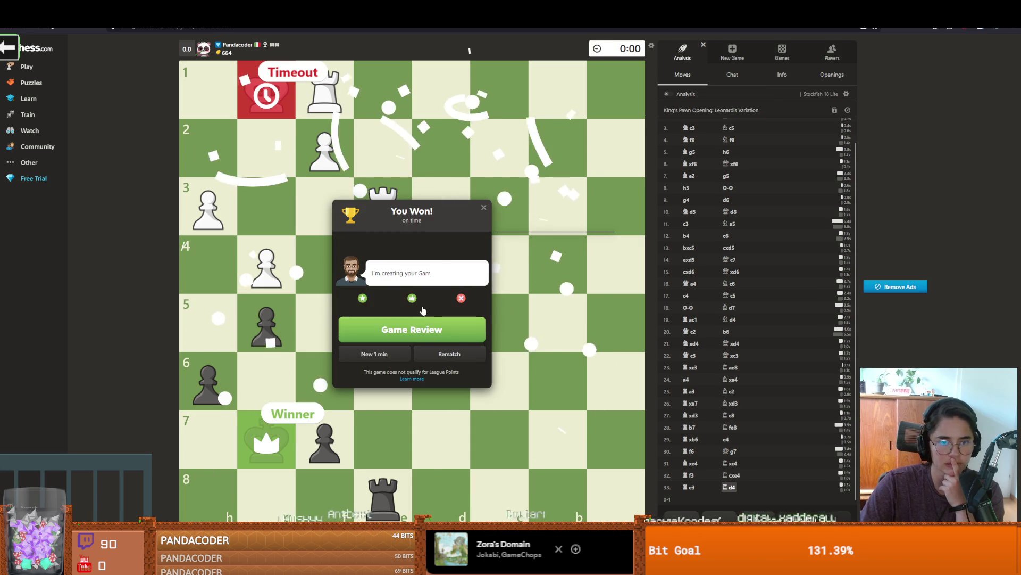
left_click(479, 209)
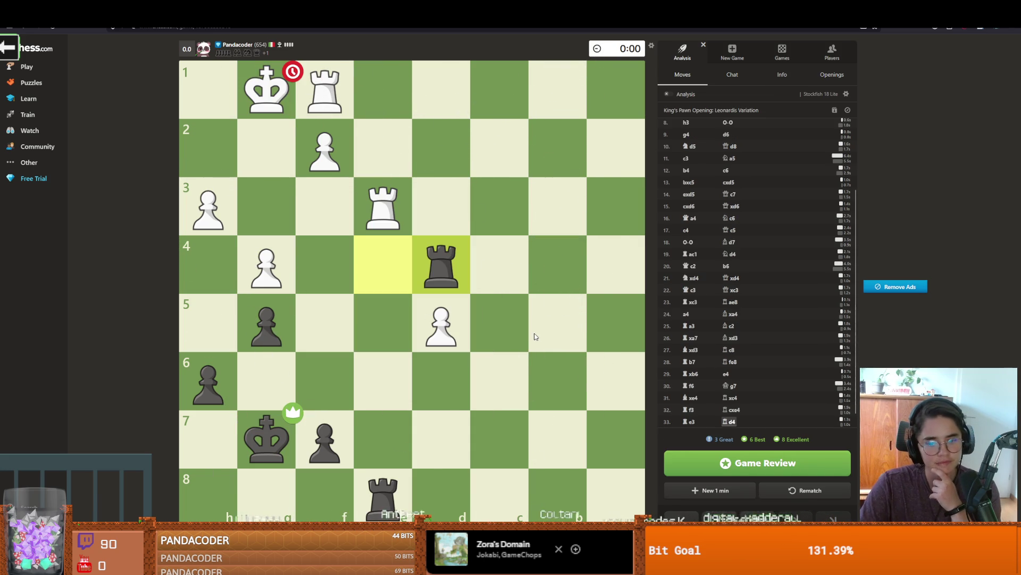
Step: Return to the Godot editor and save the anamita_muscaria scene with Ctrl+S
key("alt+Tab")
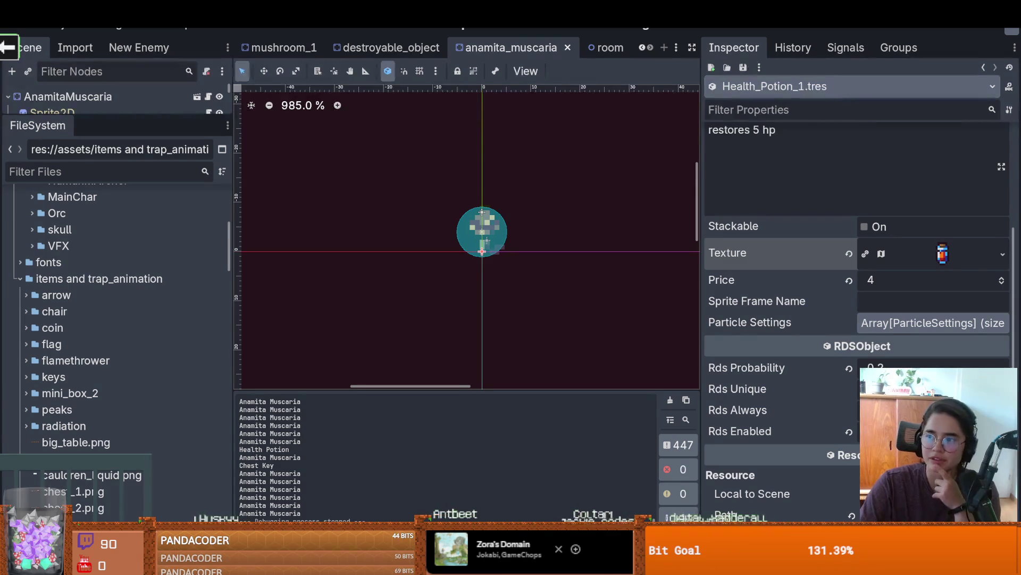
scroll(400, 206, "up", 2)
key("ctrl+s")
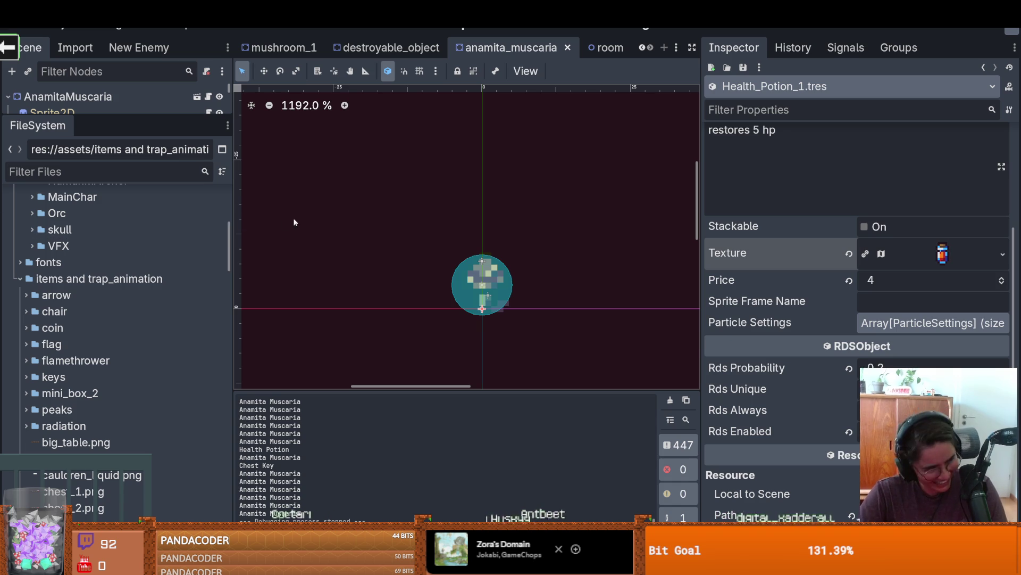
scroll(428, 266, "down", 1)
scroll(432, 288, "up", 1)
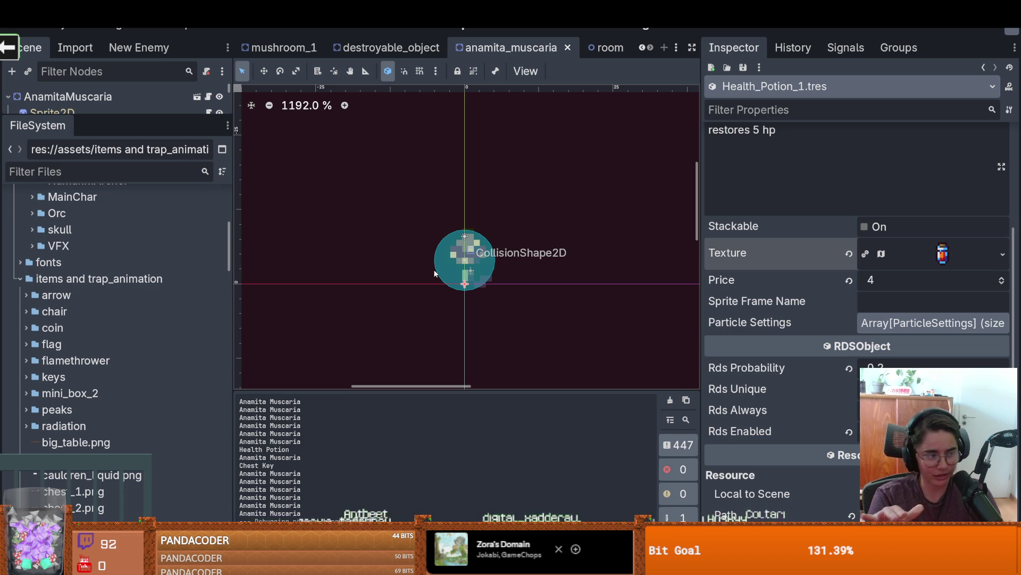
scroll(435, 274, "right", 2)
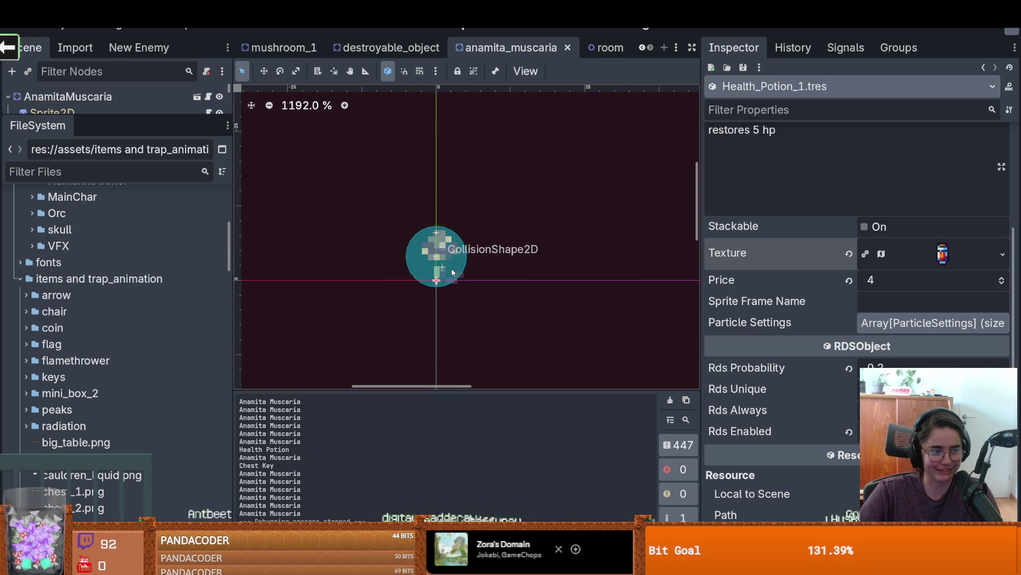
scroll(441, 277, "up", 1)
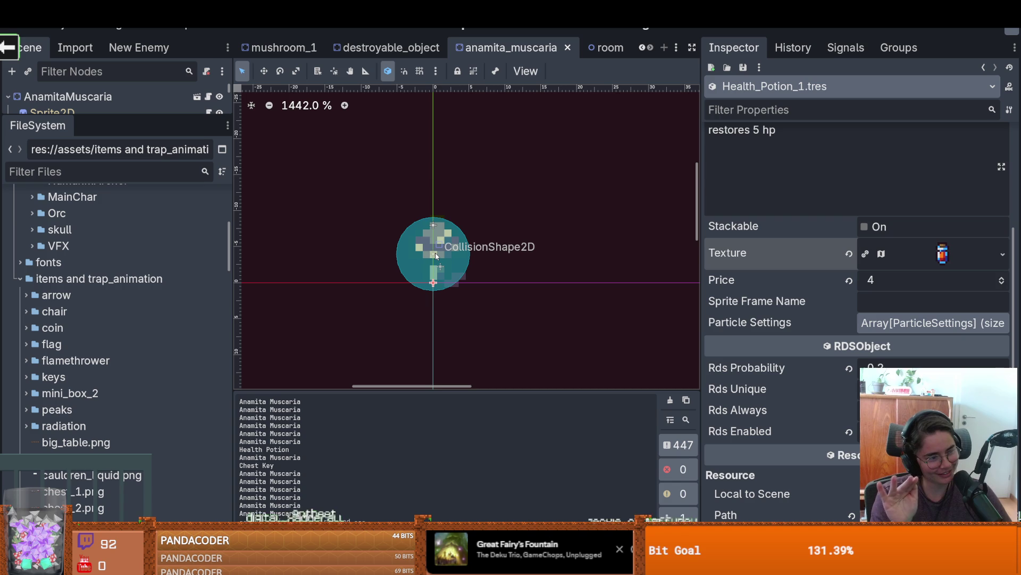
scroll(382, 244, "right", 1)
scroll(382, 244, "up", 1)
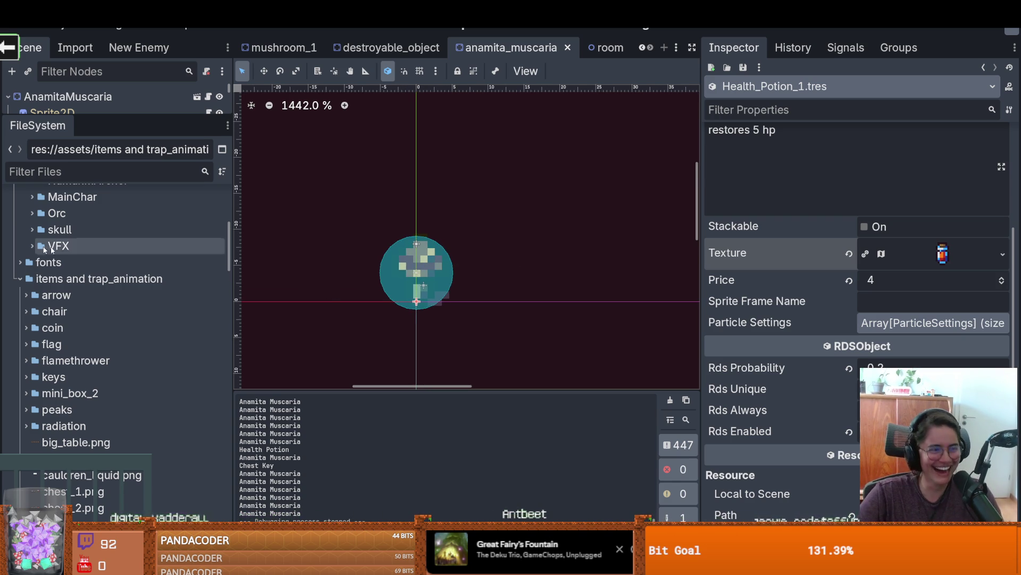
scroll(310, 236, "right", 5)
scroll(310, 236, "down", 2)
scroll(270, 230, "down", 1)
scroll(285, 292, "down", 1)
scroll(465, 283, "right", 2)
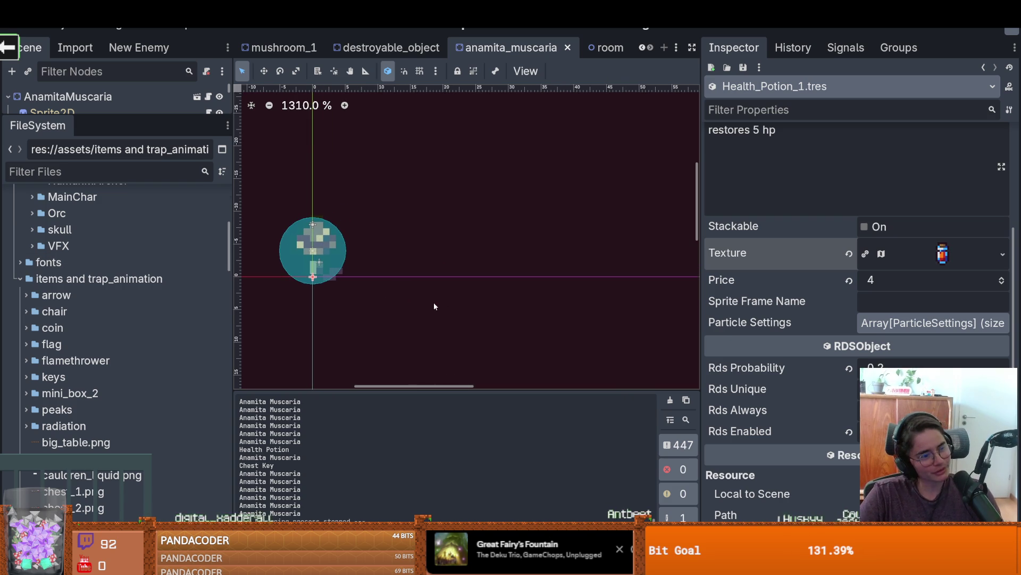
scroll(525, 295, "up", 2)
scroll(418, 287, "up", 1)
scroll(278, 290, "down", 2)
scroll(340, 292, "left", 1)
scroll(340, 332, "left", 1)
mouse_move(391, 382)
left_mouse_down()
mouse_move(302, 372)
mouse_move(445, 370)
mouse_move(400, 369)
left_mouse_up()
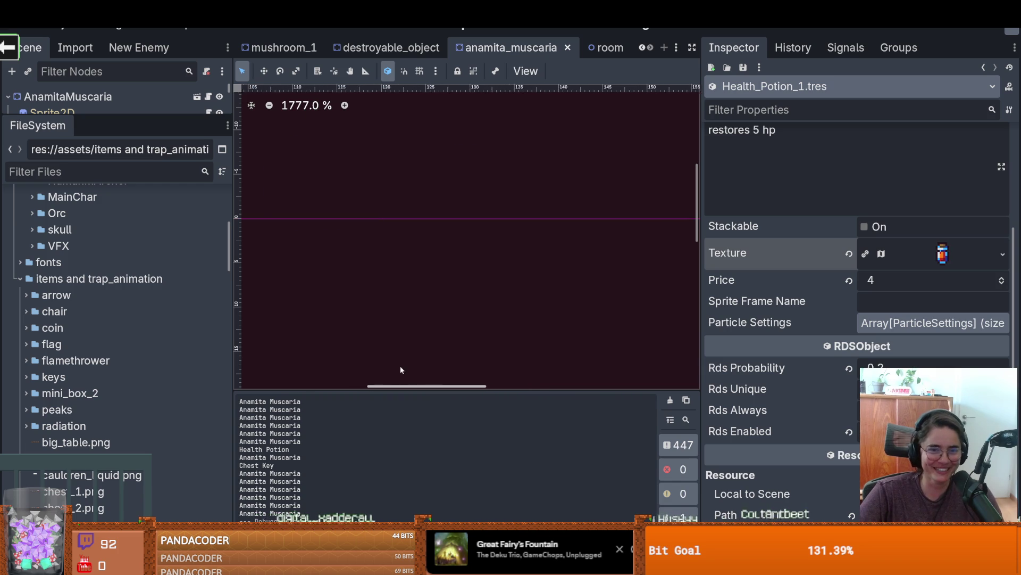
scroll(385, 365, "left", 10)
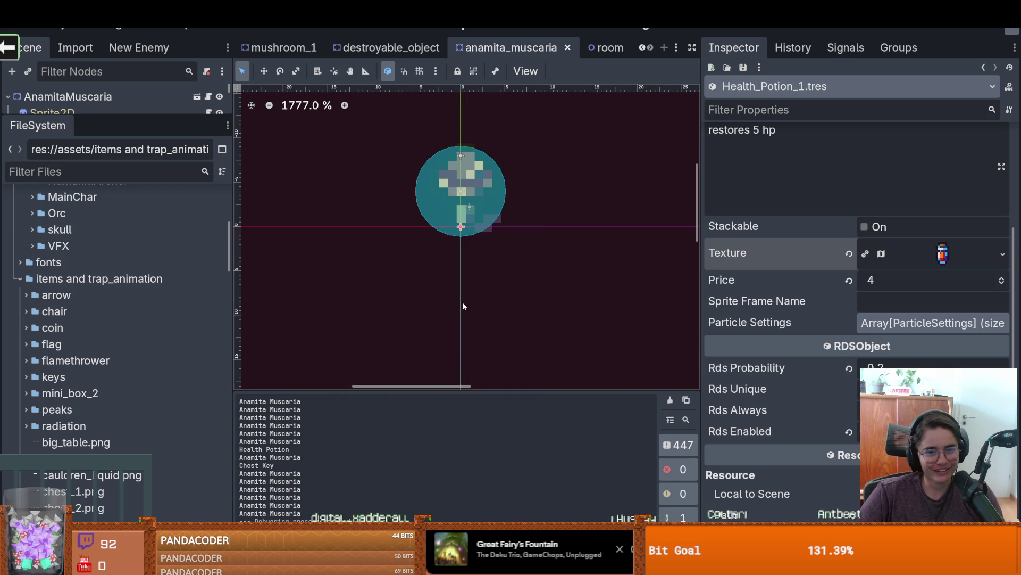
scroll(463, 306, "up", 1)
scroll(460, 300, "up", 3)
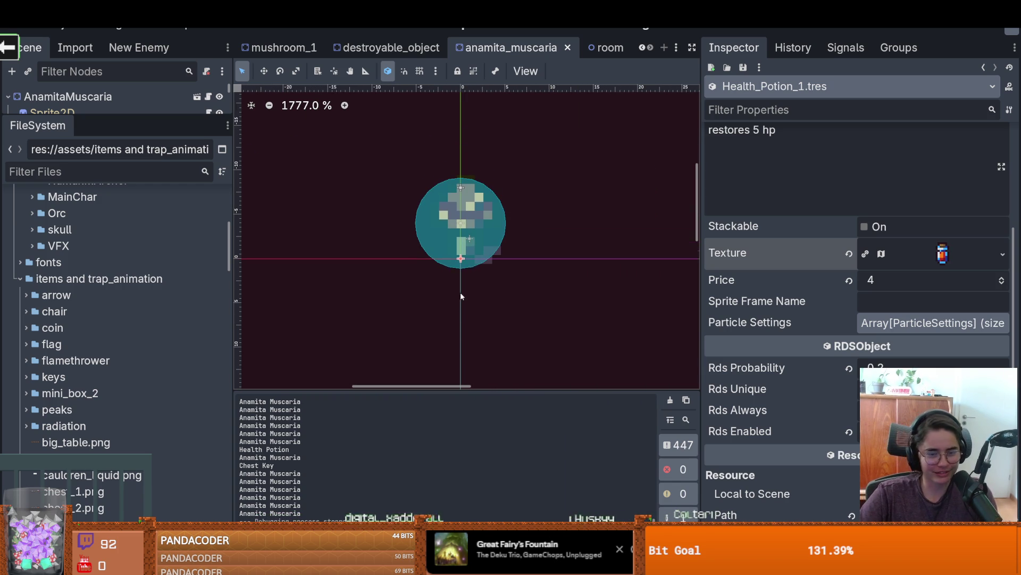
scroll(461, 296, "up", 1)
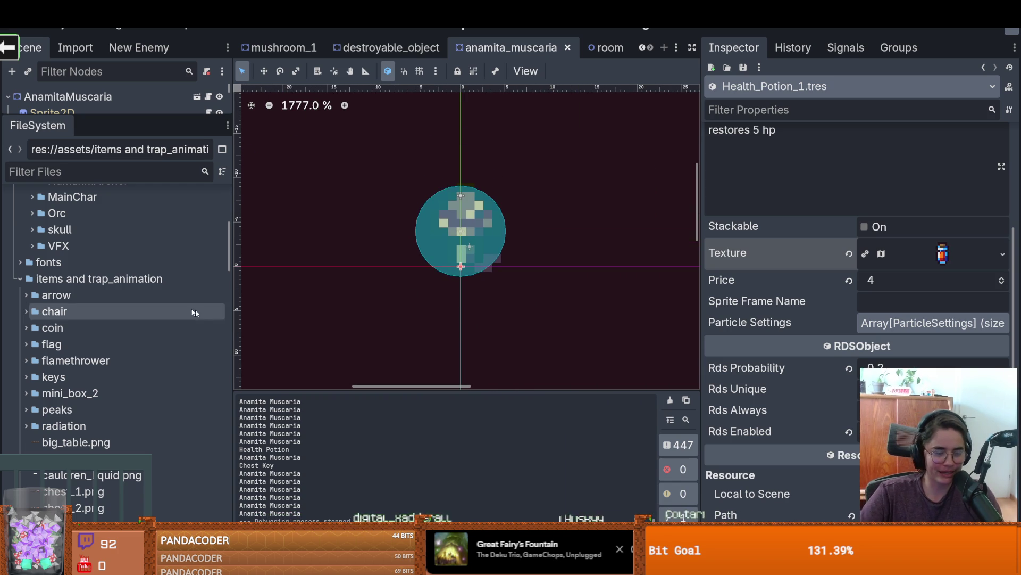
Step: Collapse the items, trap_animation, assets, Items and Core folders in the FileSystem dock
double_click(32, 277)
scroll(16, 298, "up", 5)
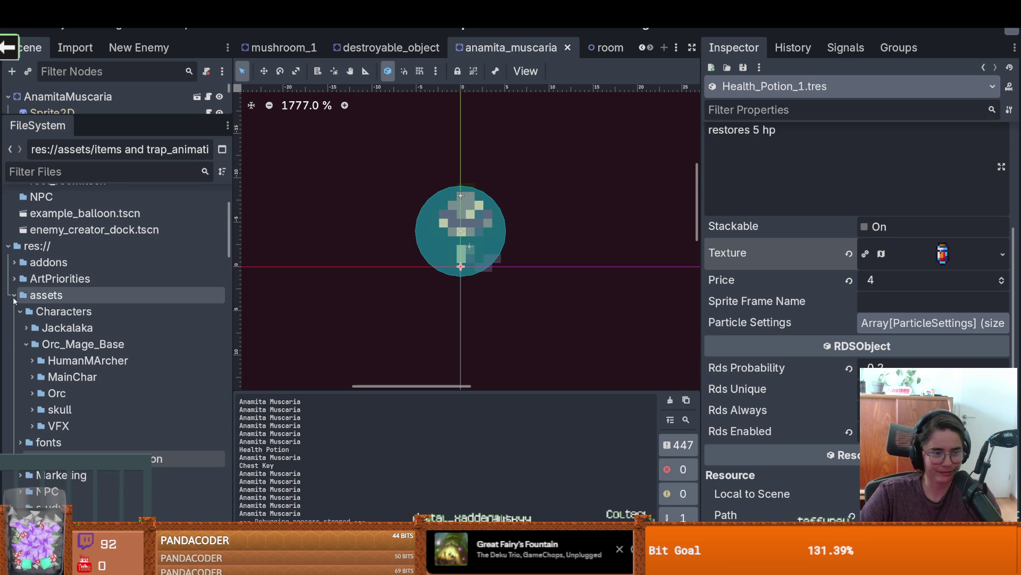
left_click(13, 296)
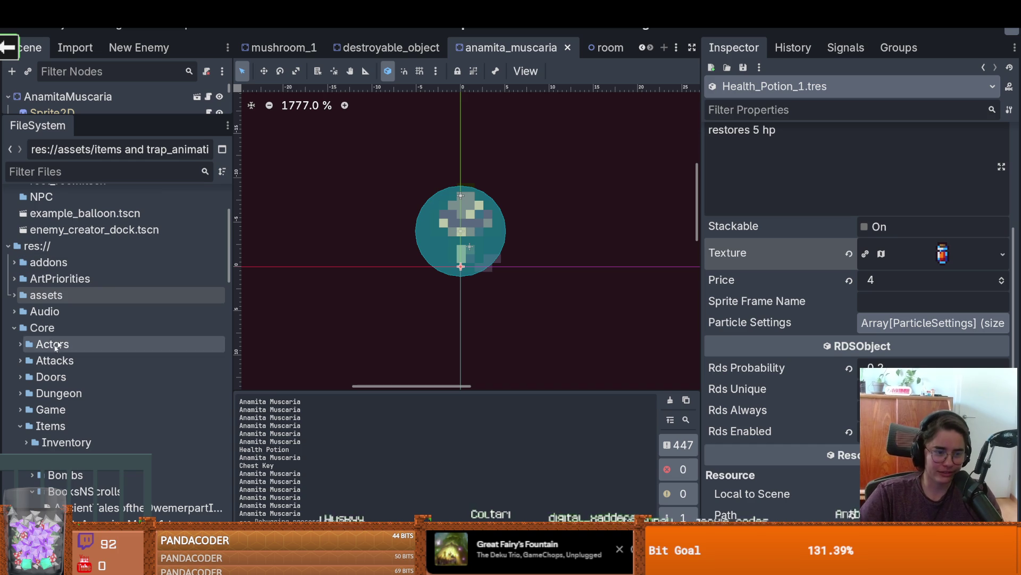
double_click(50, 426)
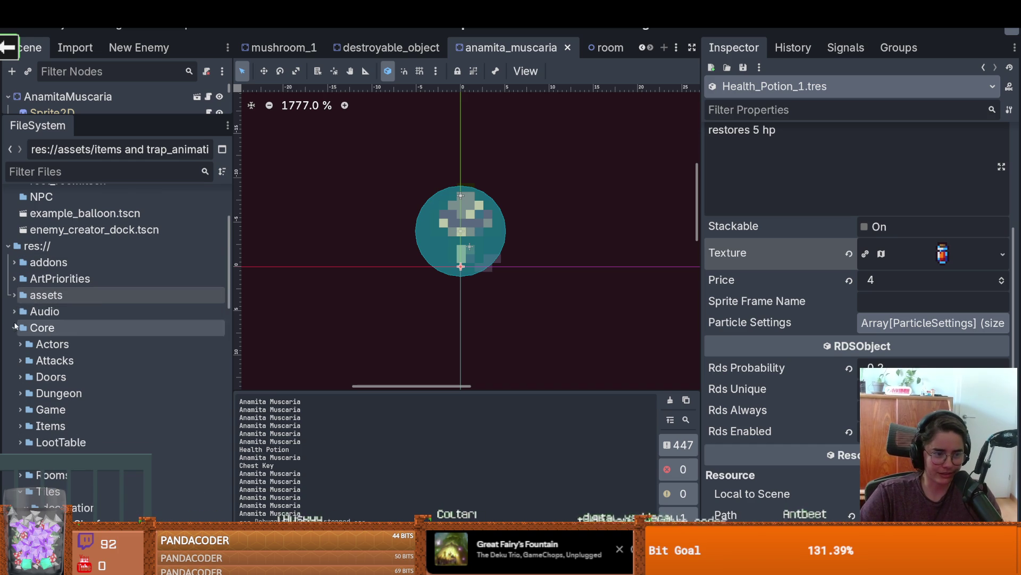
double_click(43, 327)
Step: Expand the VFX folder and widen the left-side Scene and FileSystem panels
scroll(40, 335, "up", 4)
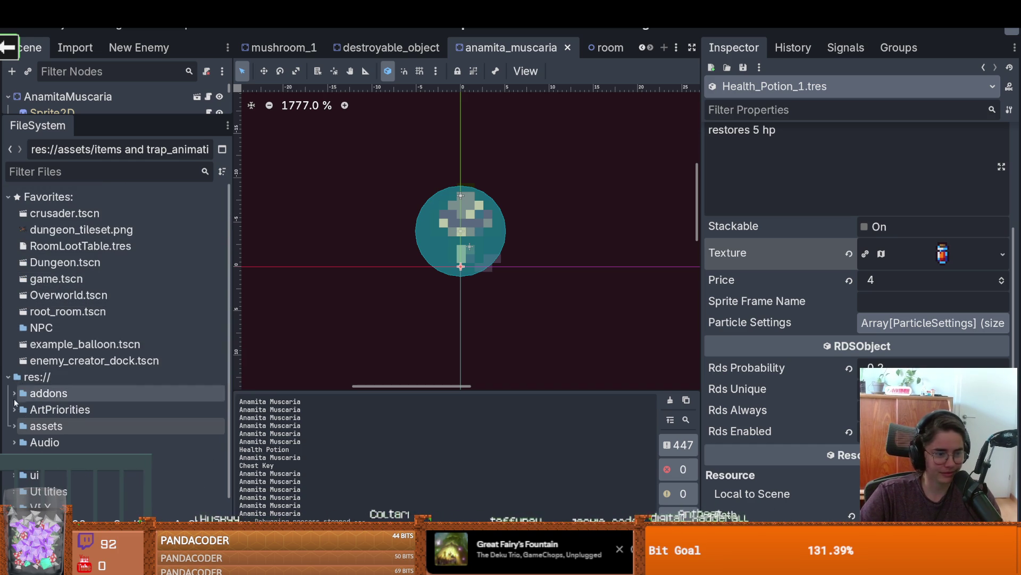
scroll(11, 426, "down", 3)
left_click(13, 441)
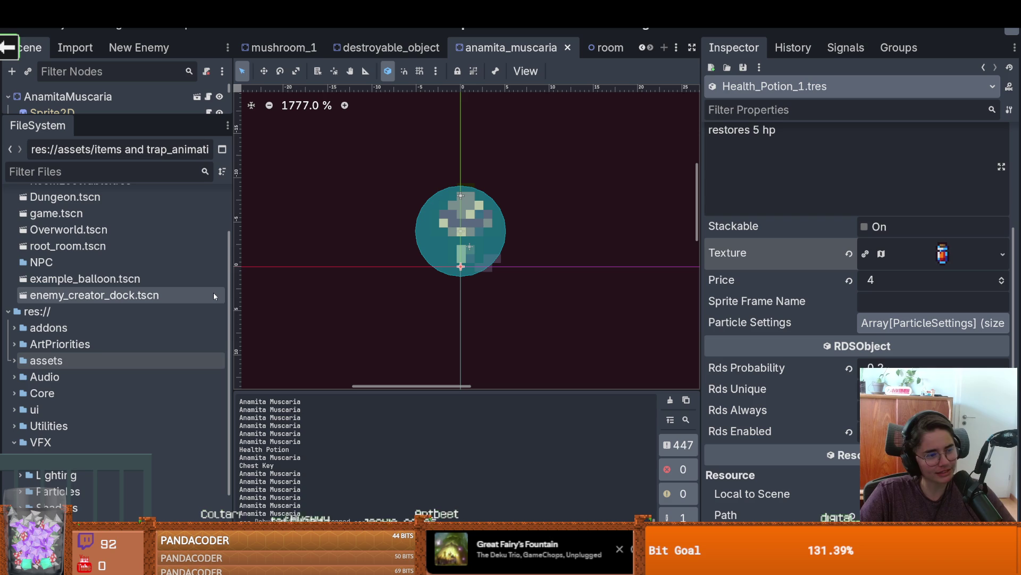
left_click_drag(234, 283, 331, 283)
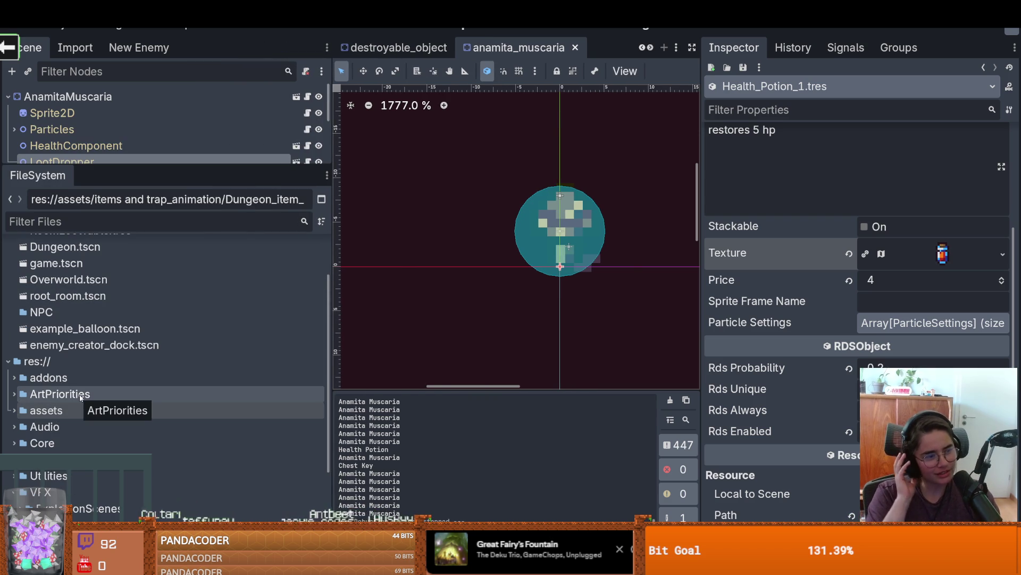
Step: Start a new empty scene and lengthen the Scene panel to list every root node option
left_click(104, 214)
key("ctrl+n")
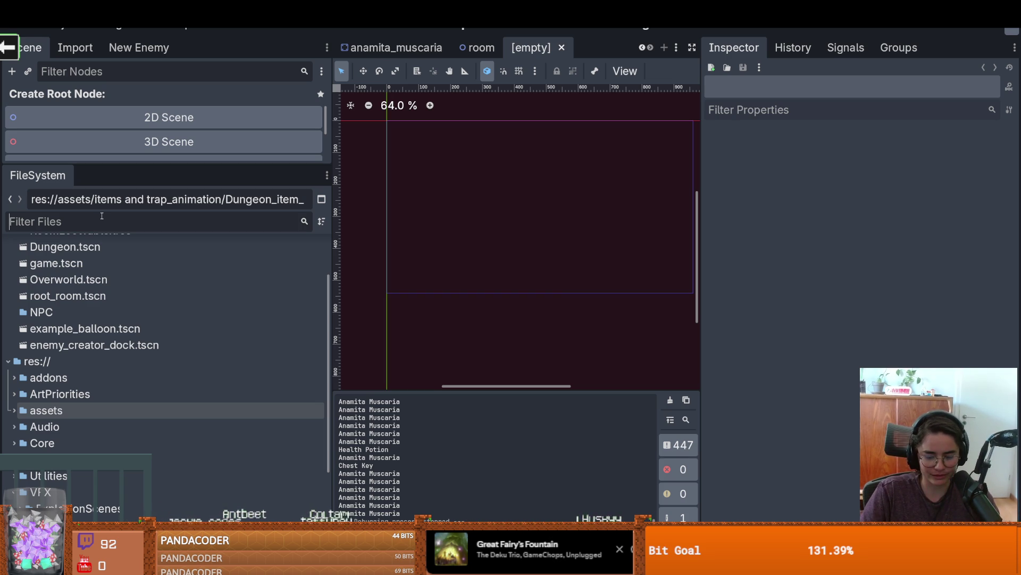
left_click(97, 220)
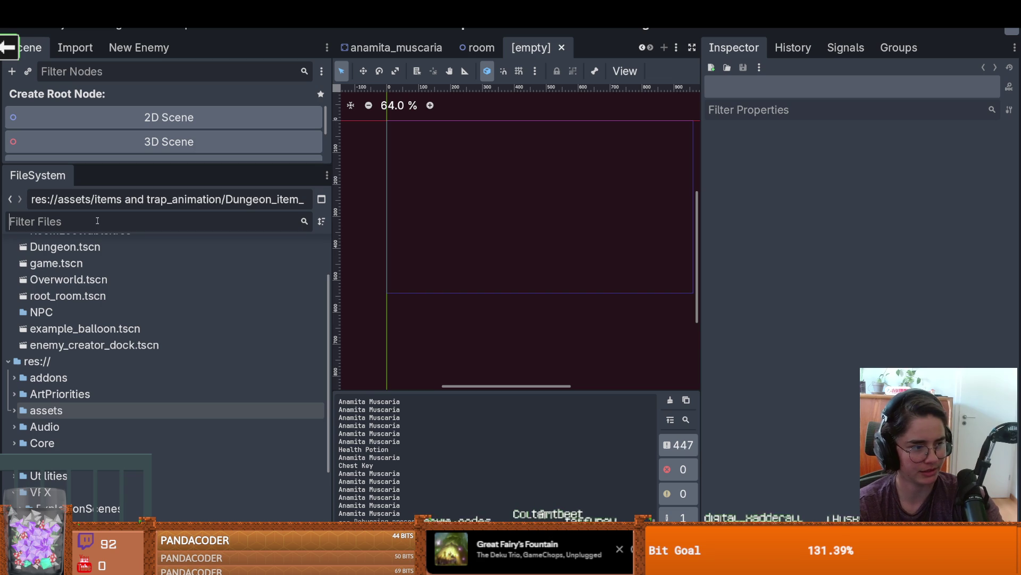
left_click(97, 221)
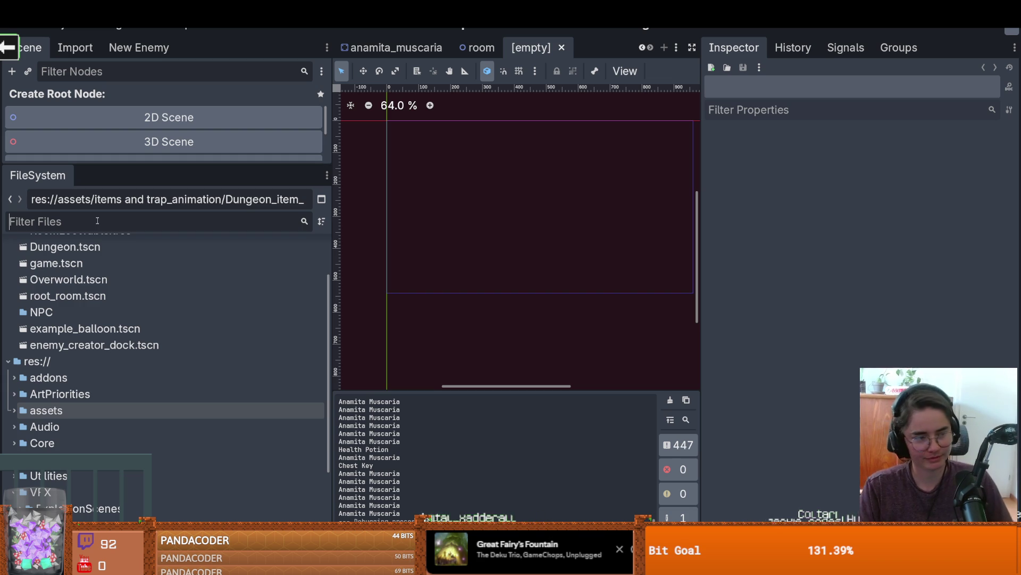
left_click(131, 219)
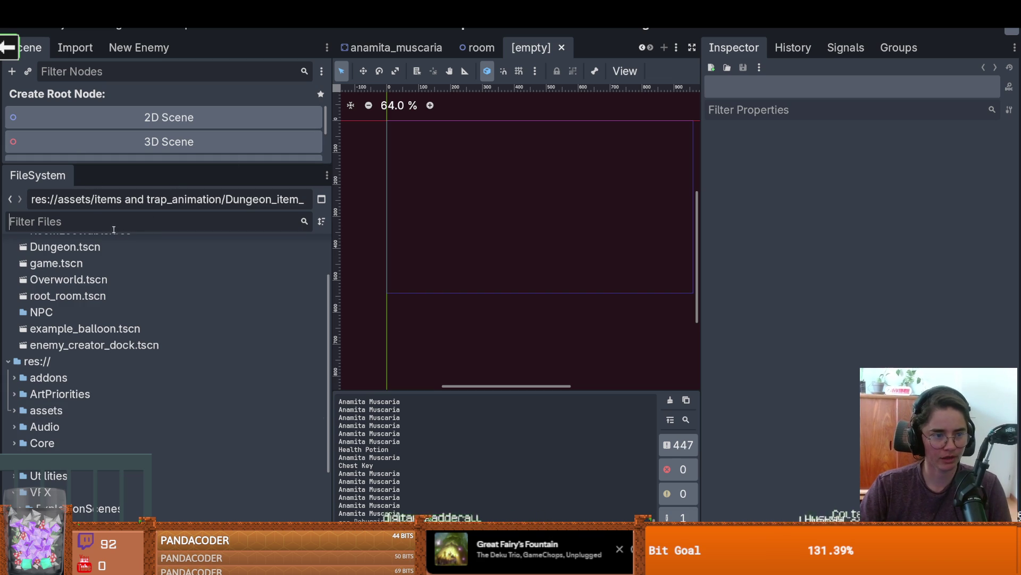
left_click_drag(160, 162, 160, 261)
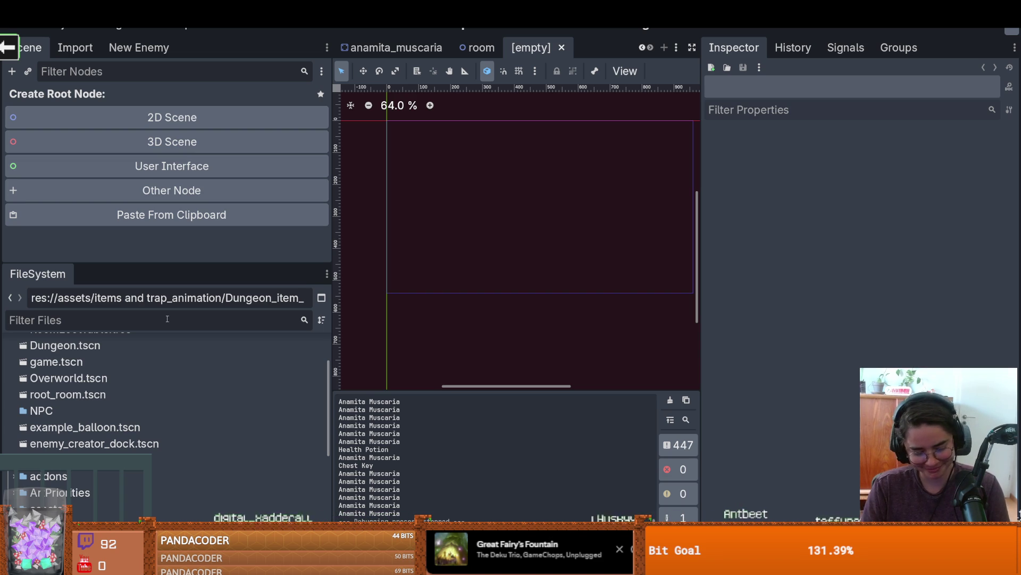
left_click(167, 319)
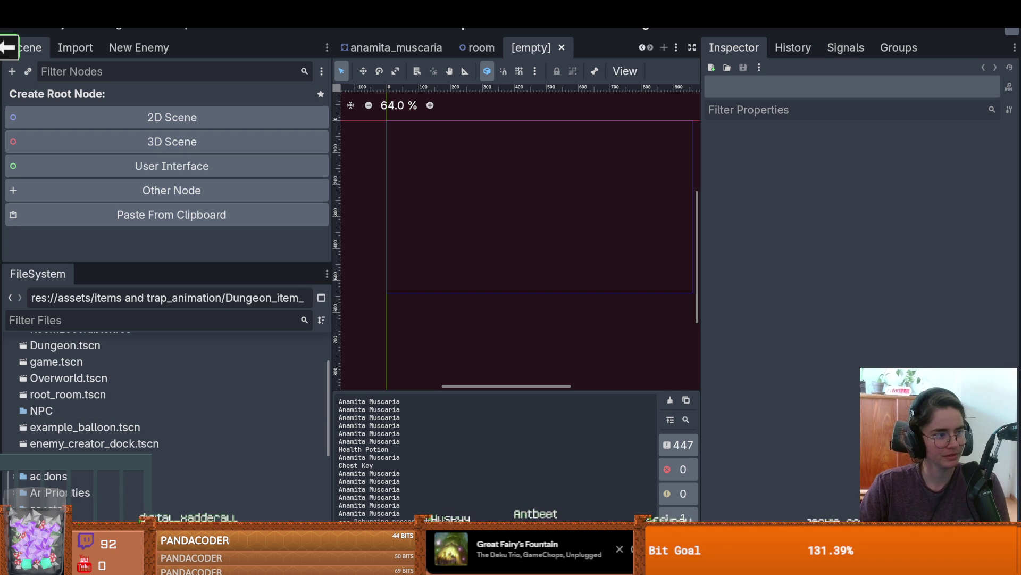
Step: Close the Bazecor keyboard configurator window and refocus the Filter Files field
key("alt+Tab")
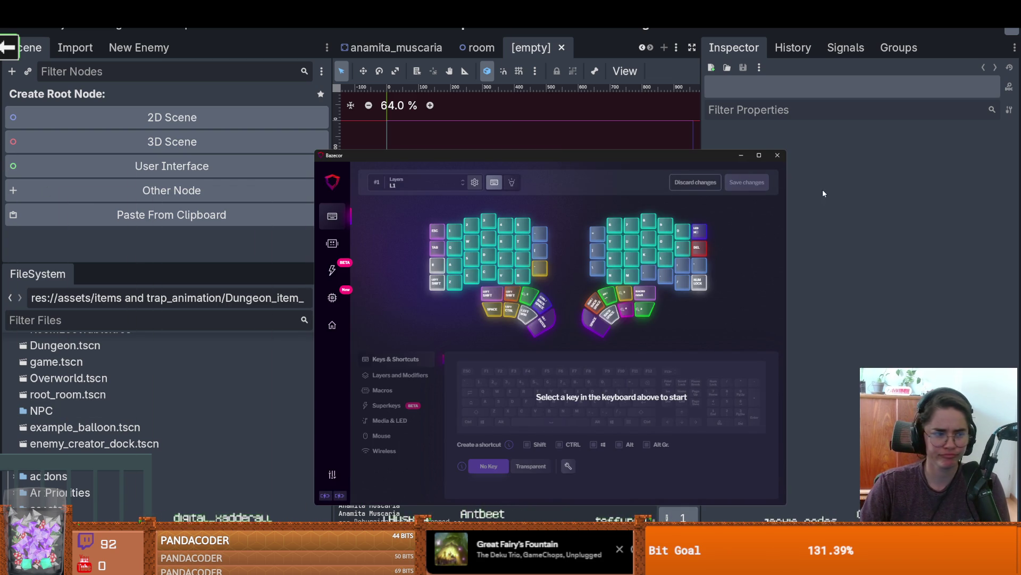
left_click(777, 154)
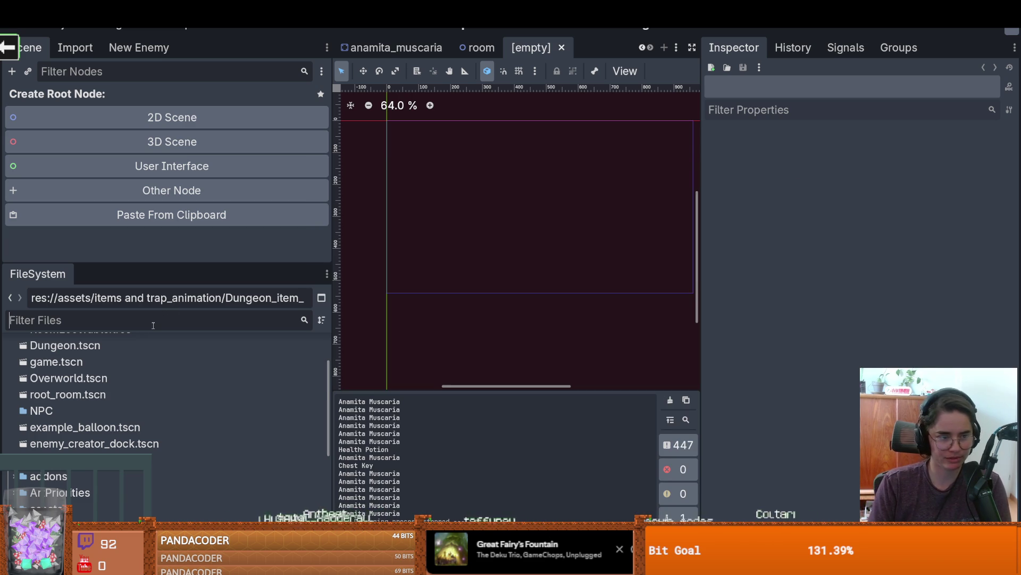
left_click(153, 325)
Step: Try saving the empty scene, dismiss the root-node-required alert, and go to the script editor
key("ctrl+s")
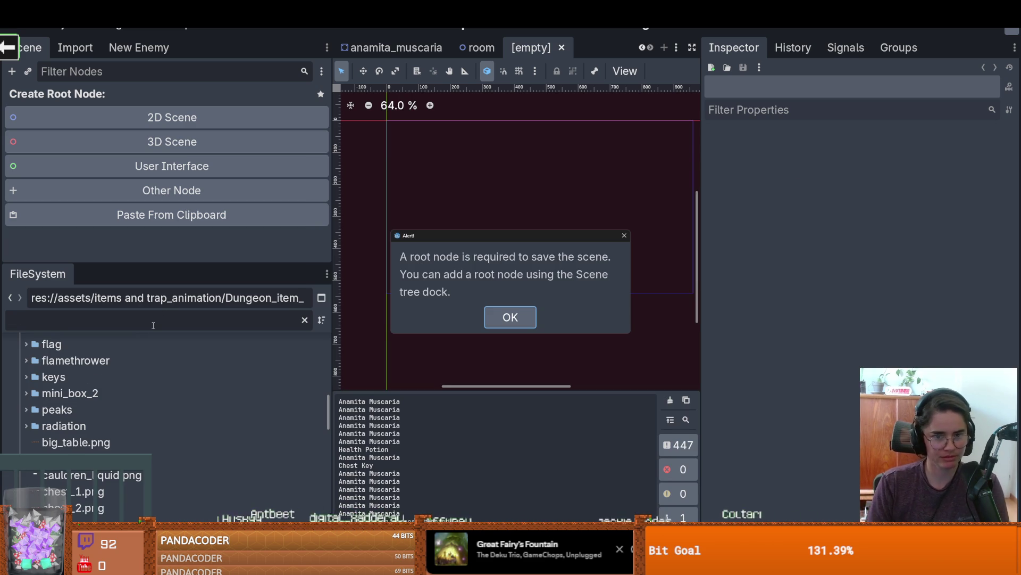
left_click(622, 237)
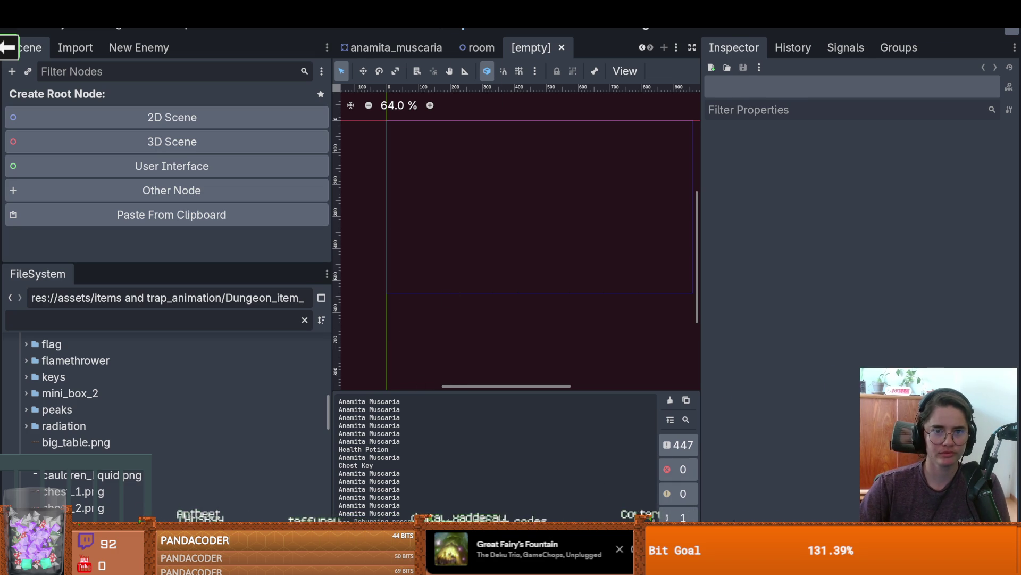
key("ctrl+F3")
key("ctrl+a")
Step: Select 'signal' on line 16 of the destroyable object script and return the caret there
key("ctrl+f")
double_click(418, 153)
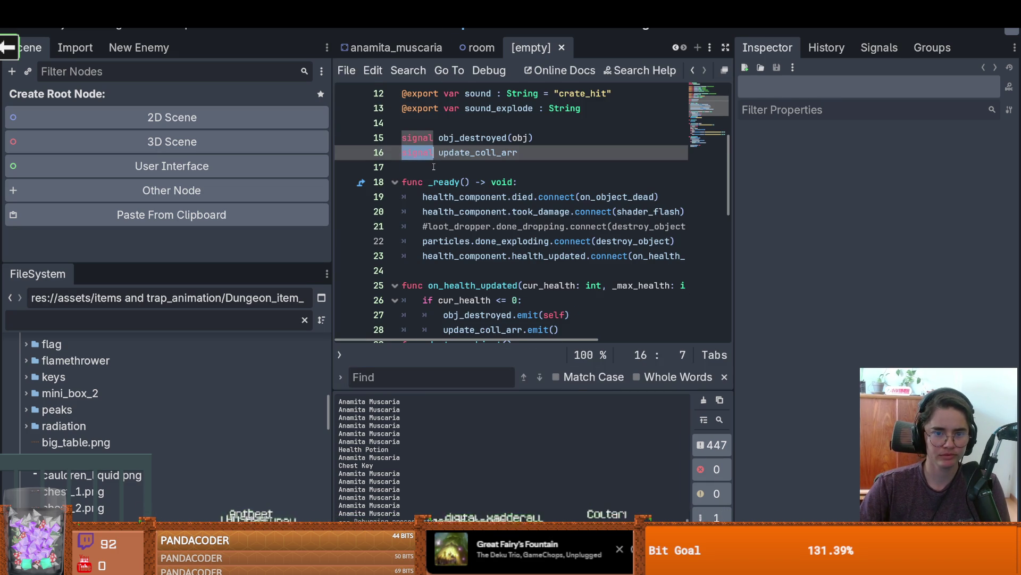
left_click(433, 170)
key("Up")
left_click(463, 154)
key("ctrl+f")
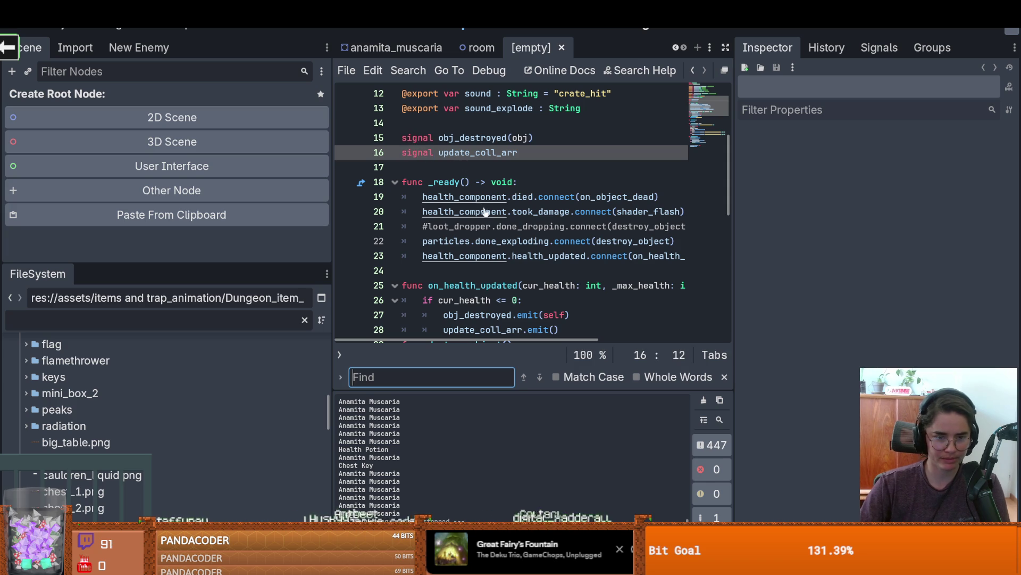
mouse_move(490, 220)
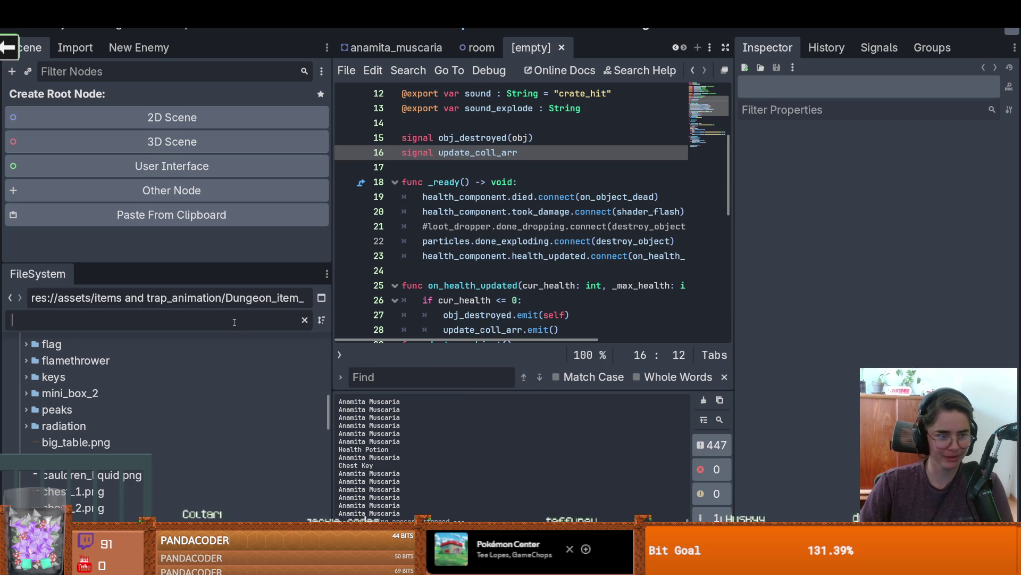
Step: Clear the stray text from the FileSystem filter field, leaving it empty
left_click(219, 325)
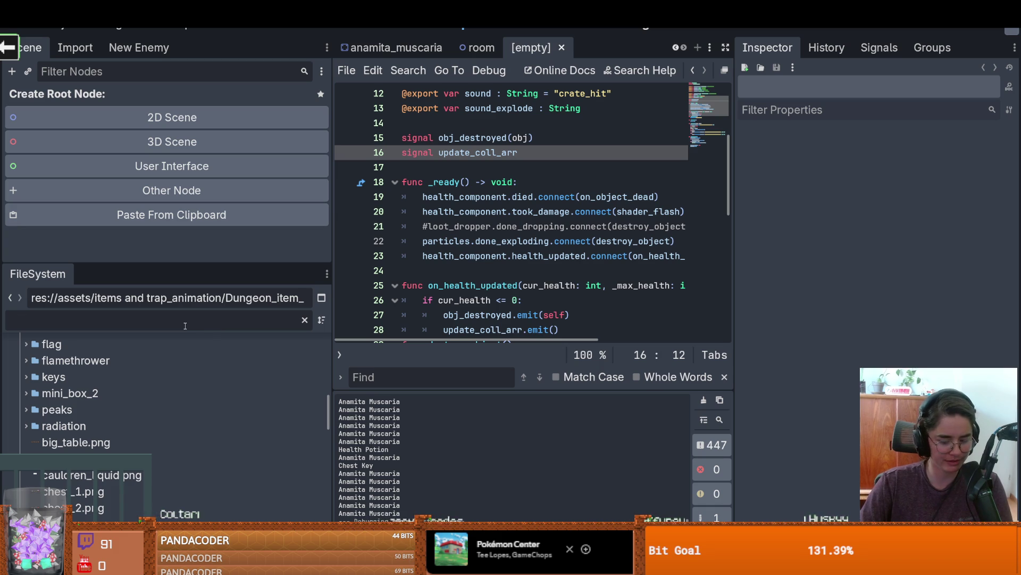
key("super")
left_click(233, 326)
type("dsfsd")
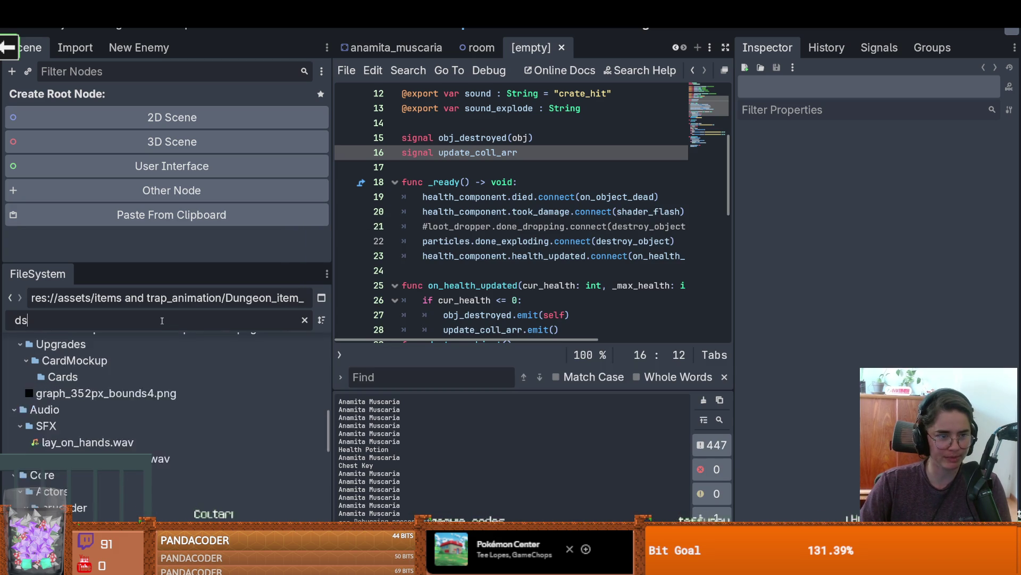
key("BackSpace")
key("BackSpace")
key("BackSpace")
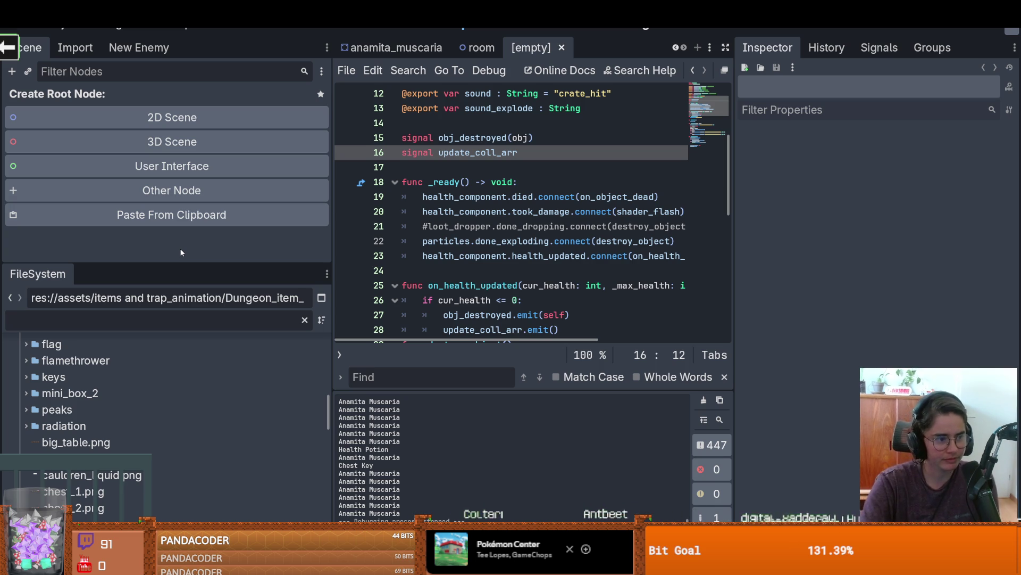
Step: Place the caret on lines 20 and 18, then widen the code editor between the side docks
left_click(492, 211)
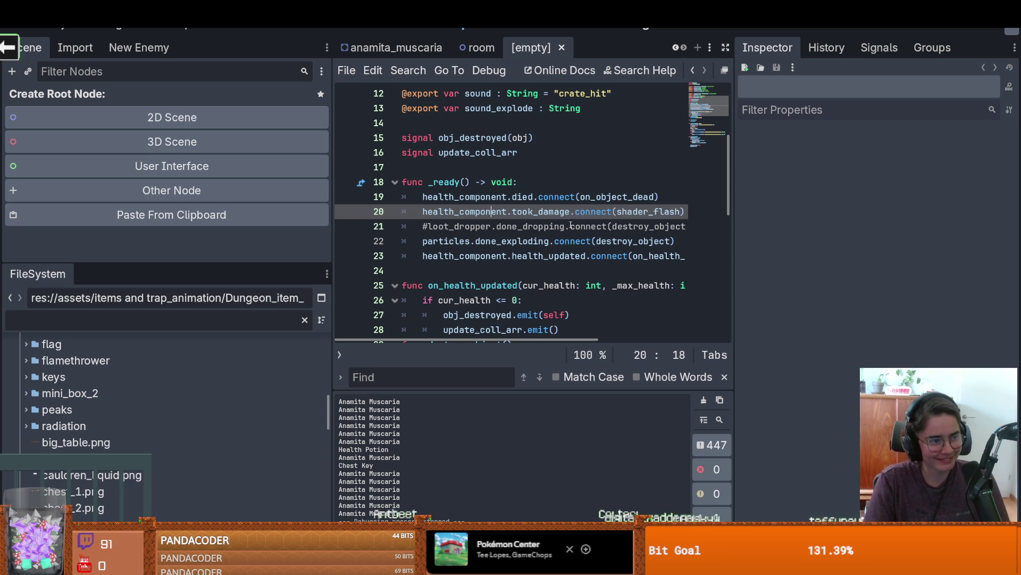
left_click(534, 182)
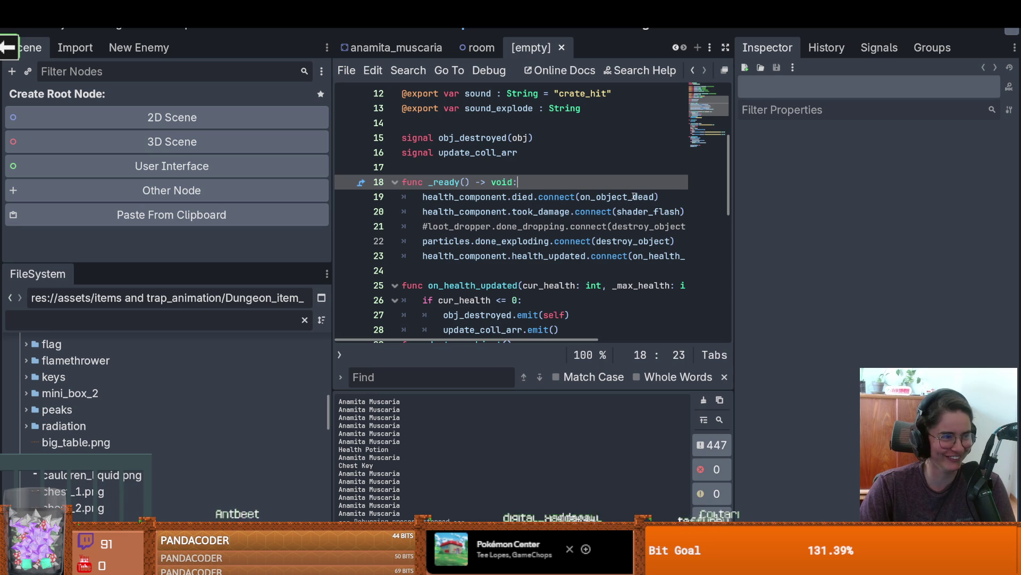
left_click_drag(734, 211, 823, 211)
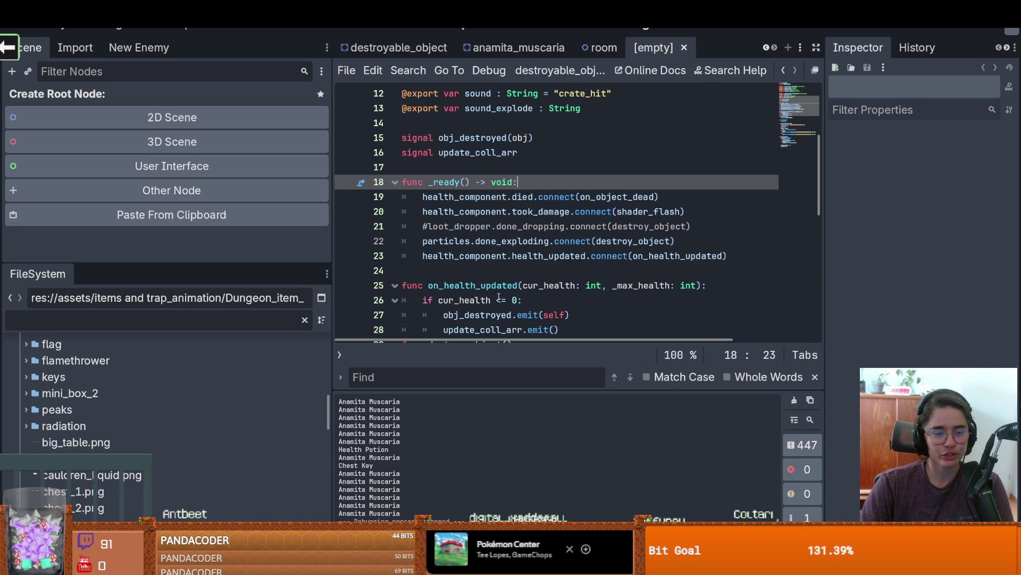
left_click_drag(338, 272, 285, 273)
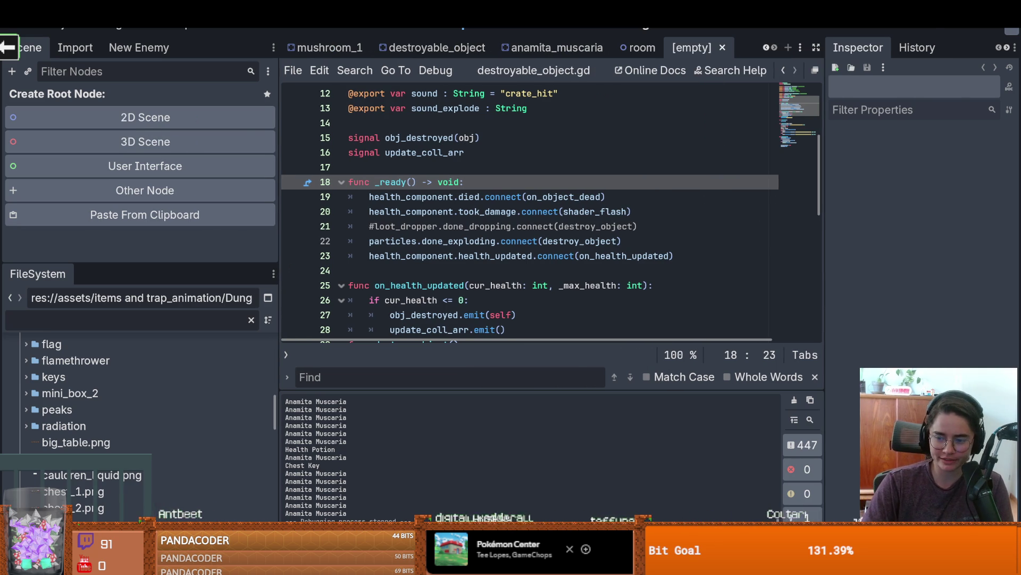
key("super+n")
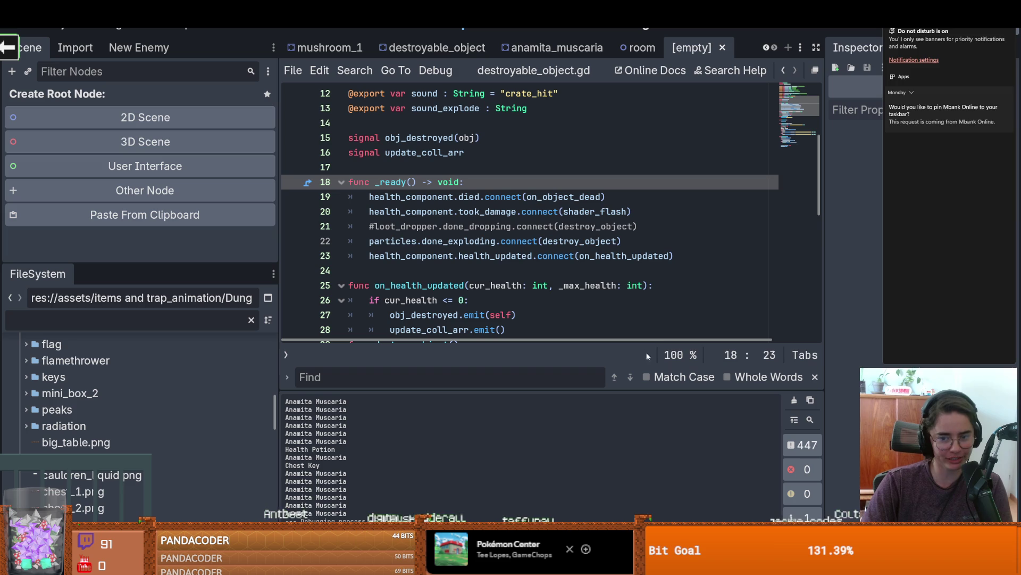
key("super+n")
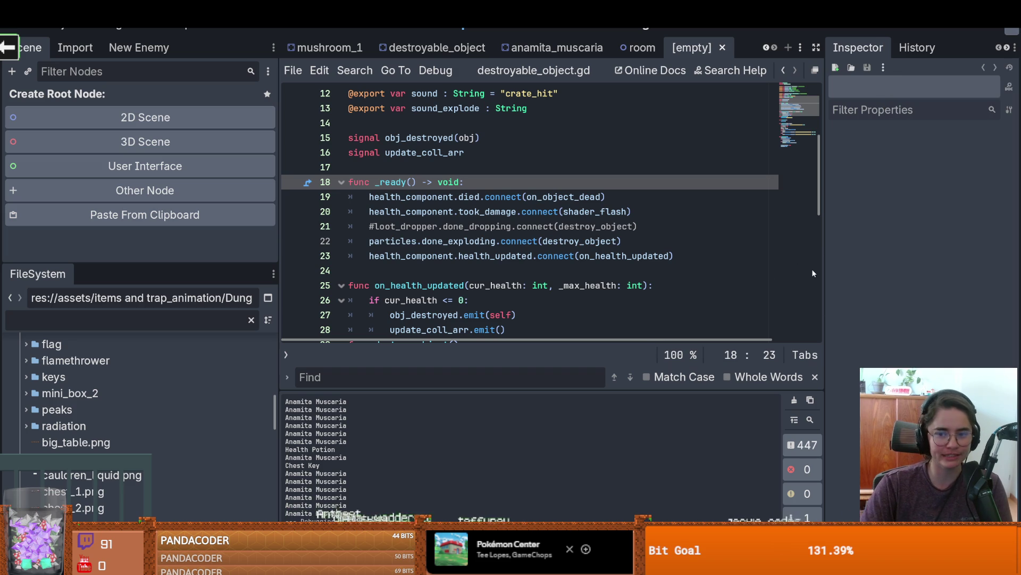
left_click_drag(824, 273, 818, 273)
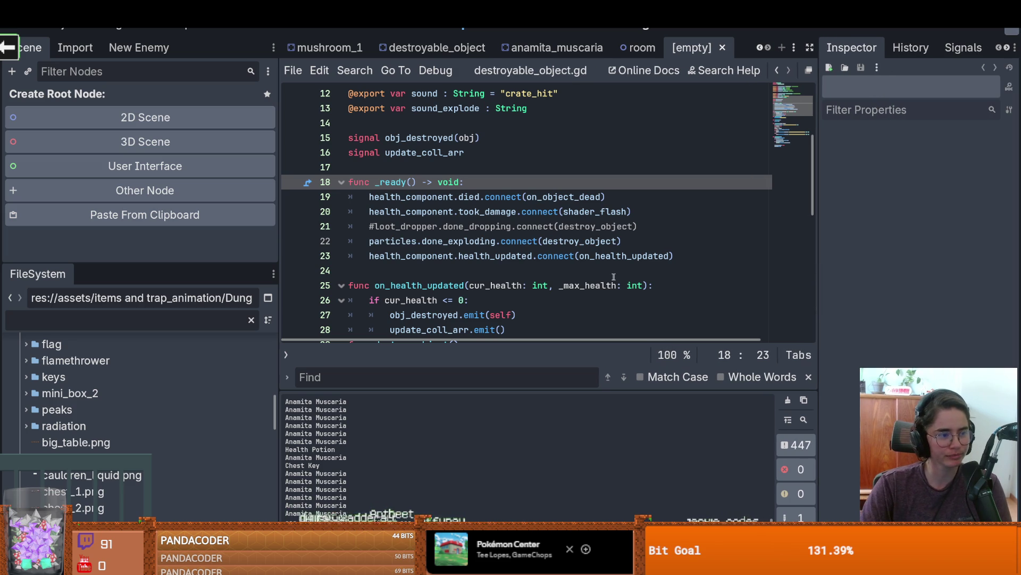
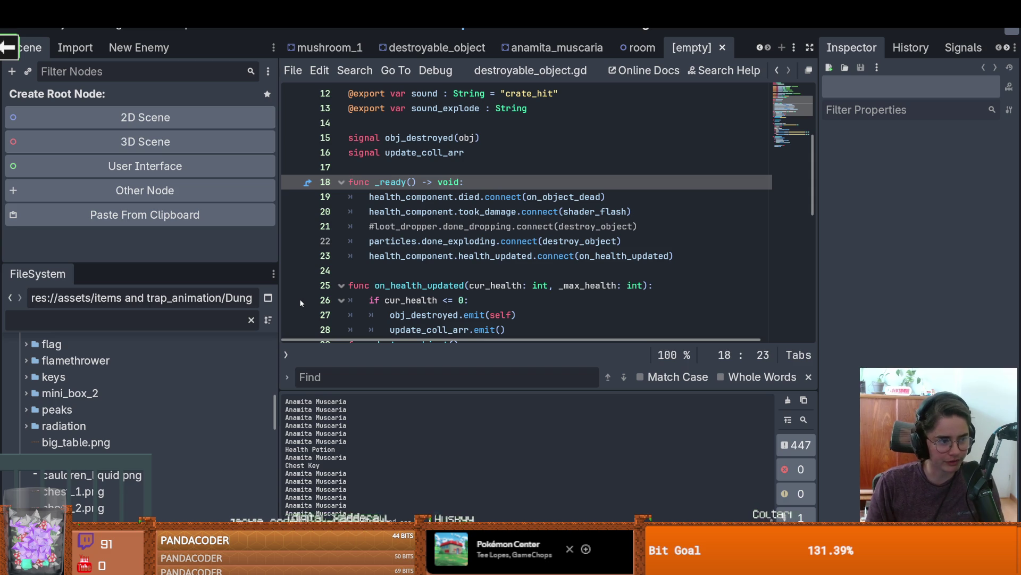
Step: Place the cursor on blank line 17 of the script, then switch to the Monkeytype typing test in the browser
left_click(398, 165)
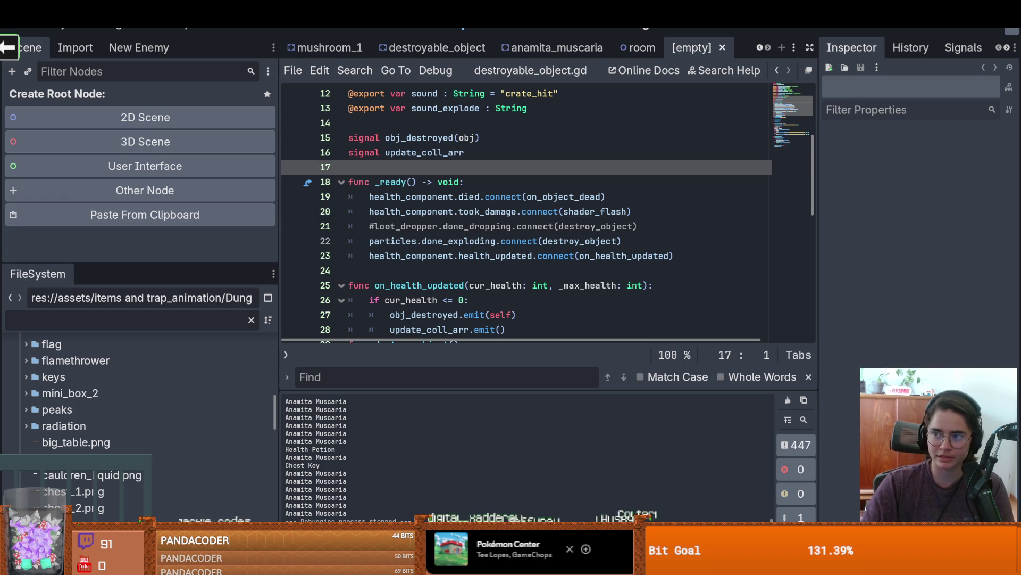
key("alt+Tab")
Step: Accept the Monkeytype consent notice and complete a 25-word test at 61 wpm with 93% accuracy
type("n")
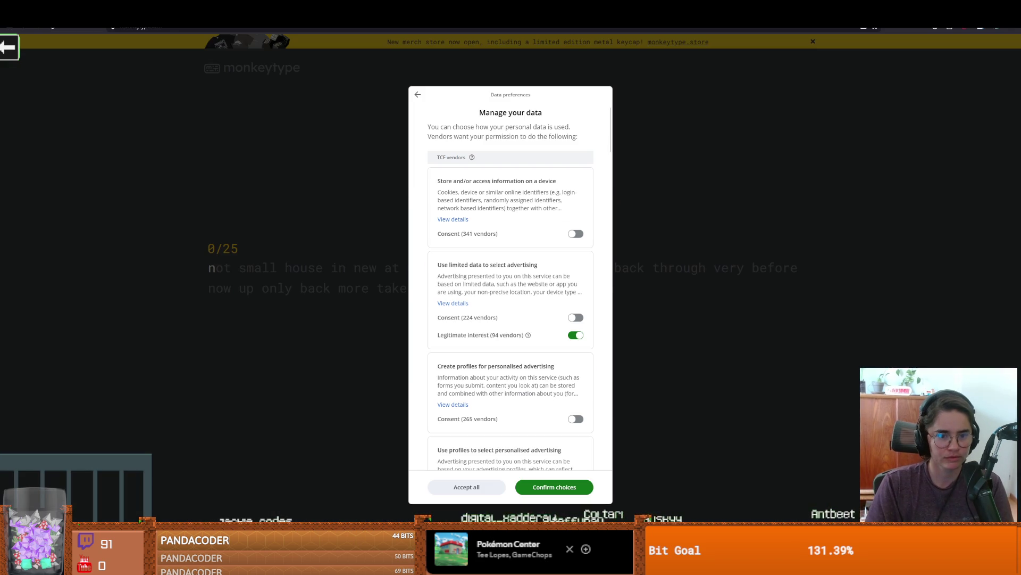
left_click(562, 490)
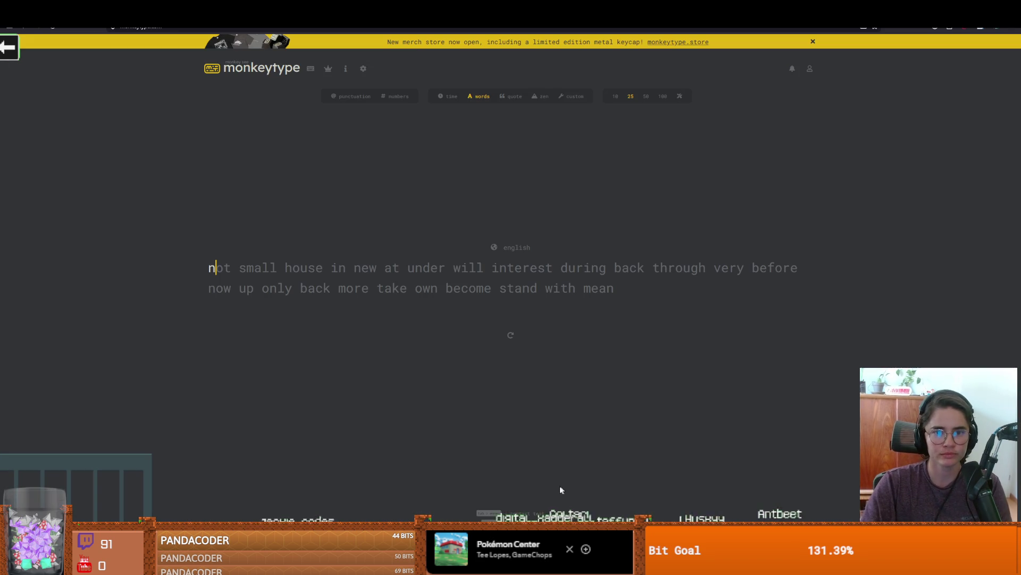
type("o")
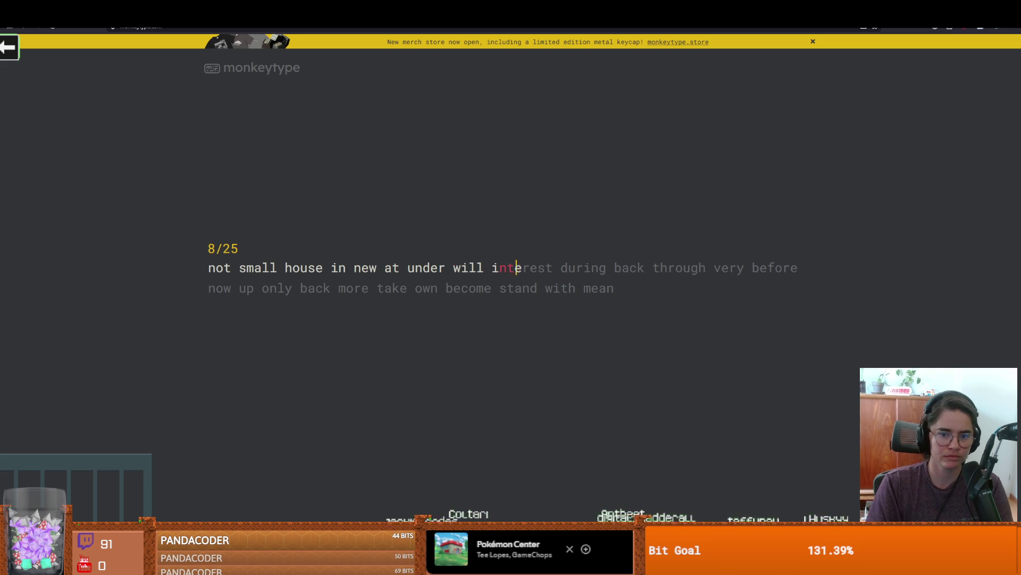
type("g ba")
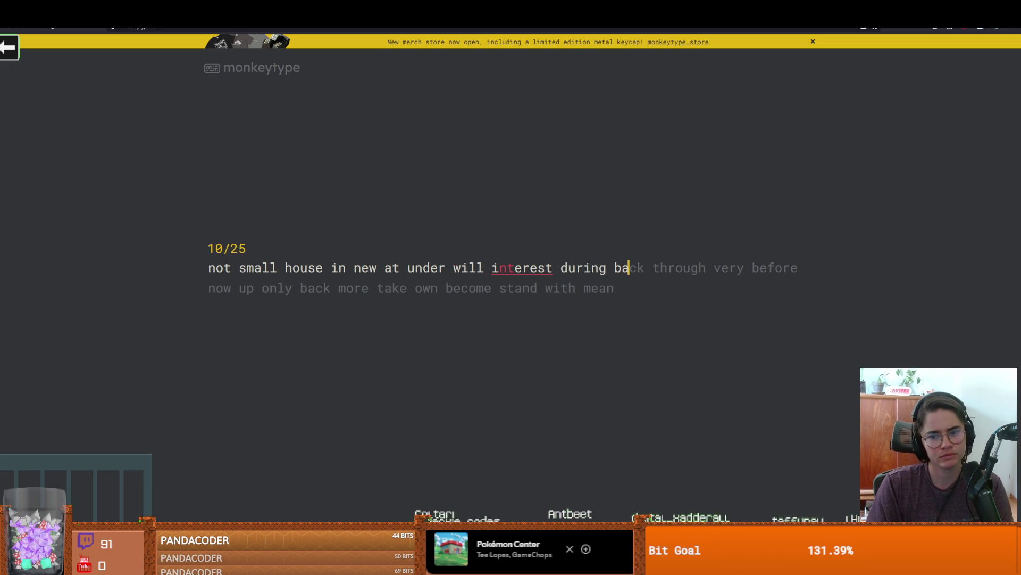
type("ck through very before ")
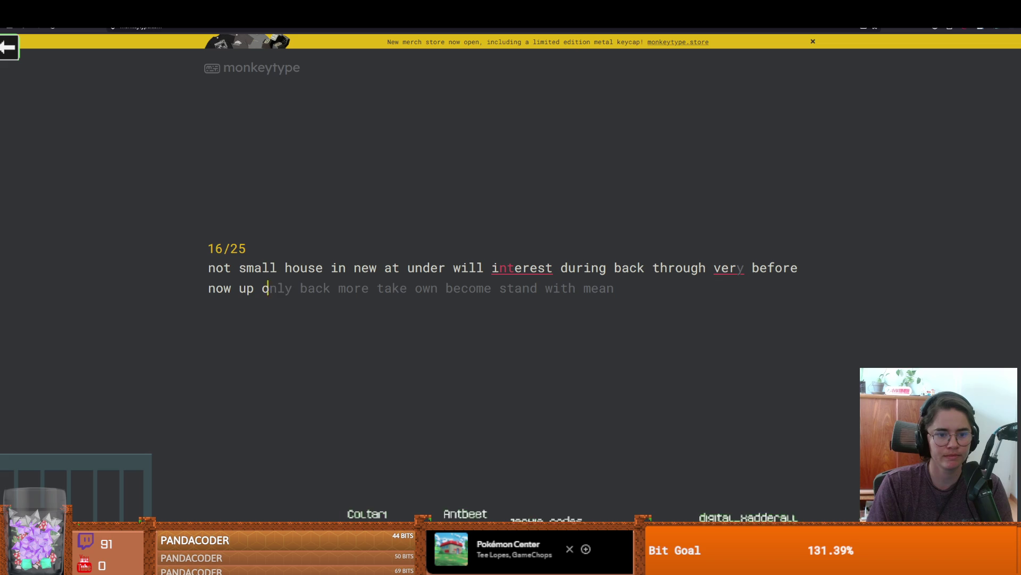
type("now up only back more take own become stand with")
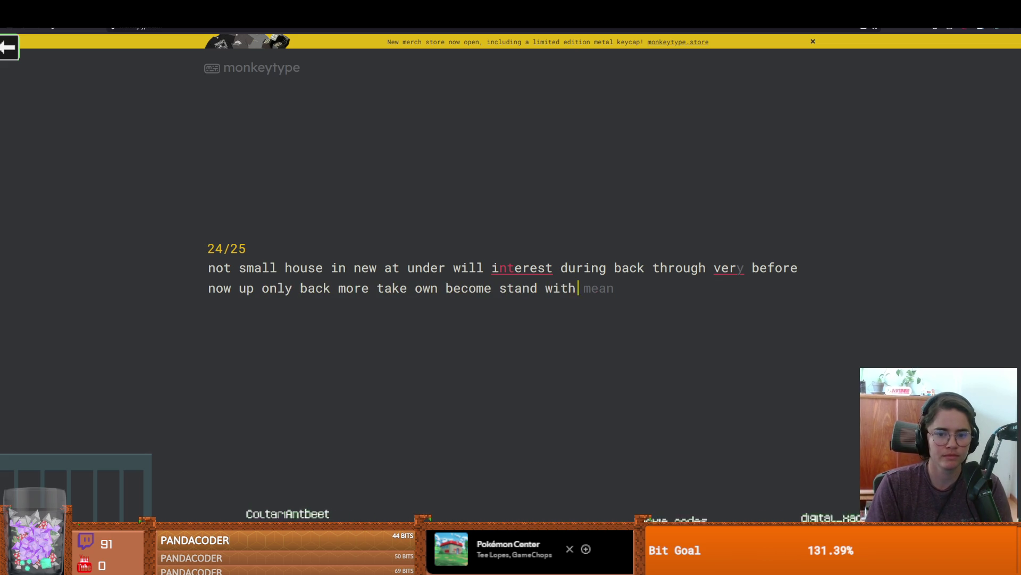
key("space")
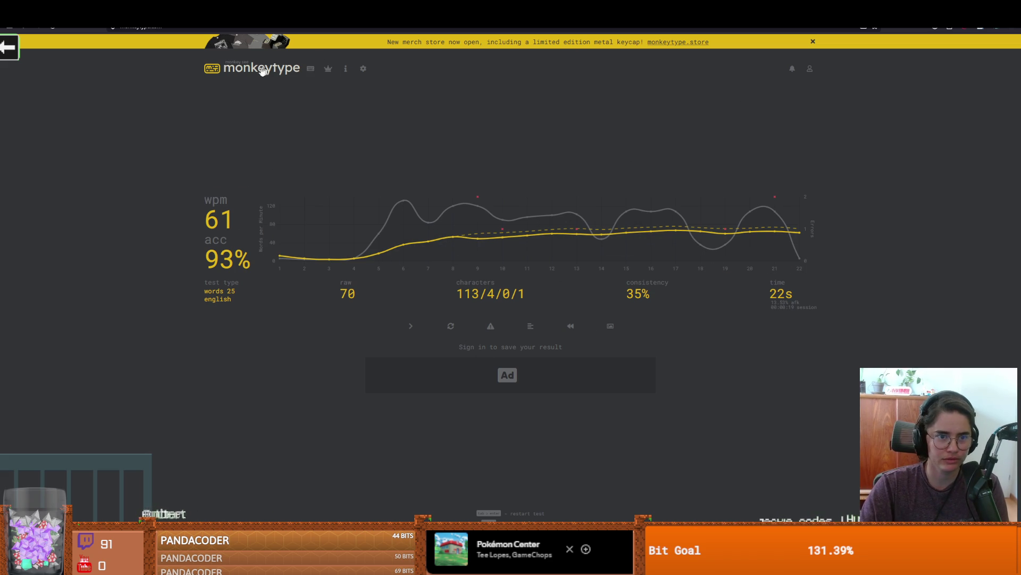
Step: Restart Monkeytype and begin a second 25-word typing test
left_click(220, 74)
type("par")
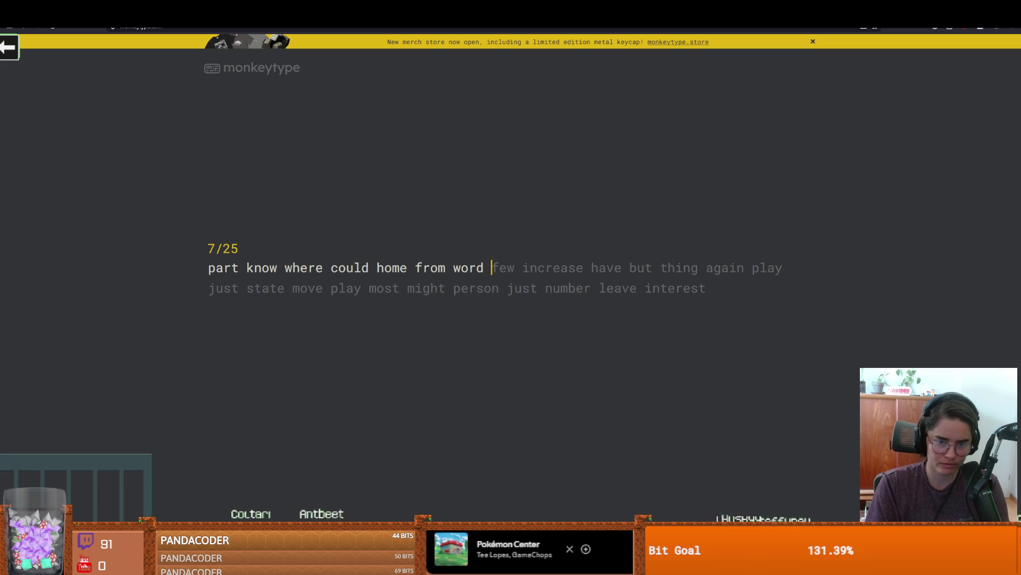
type("have but thing")
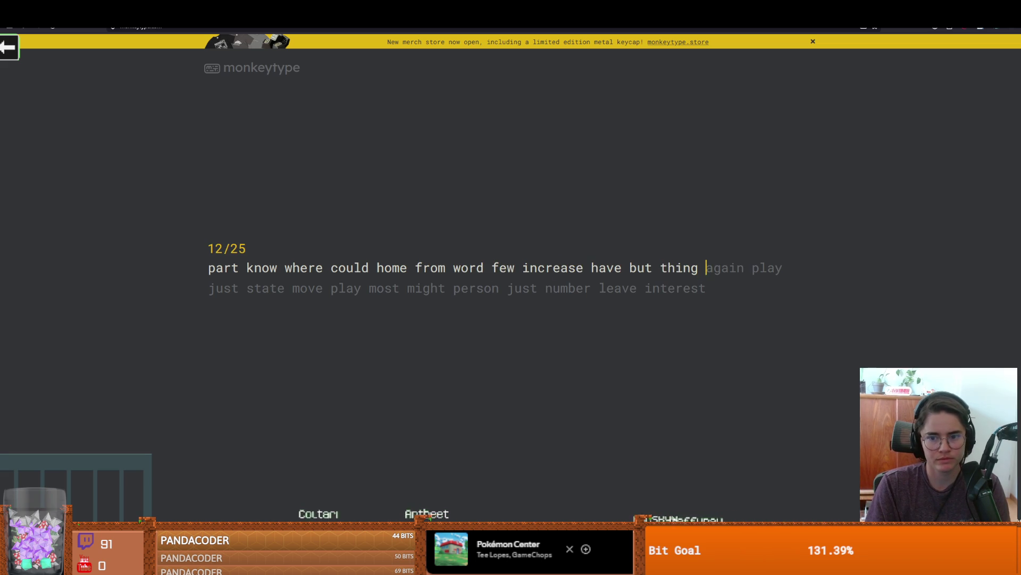
type("jus")
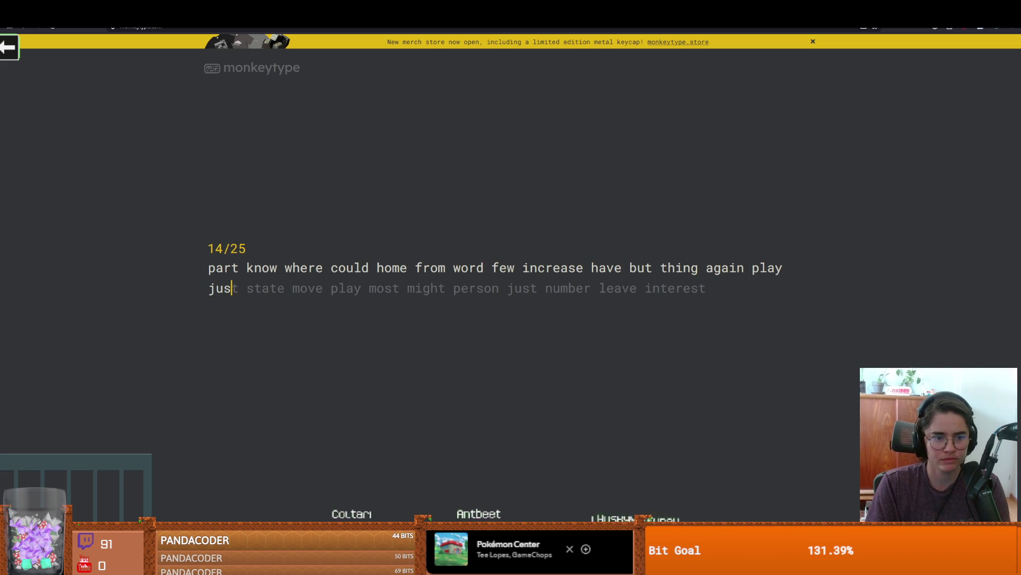
type("t state move play")
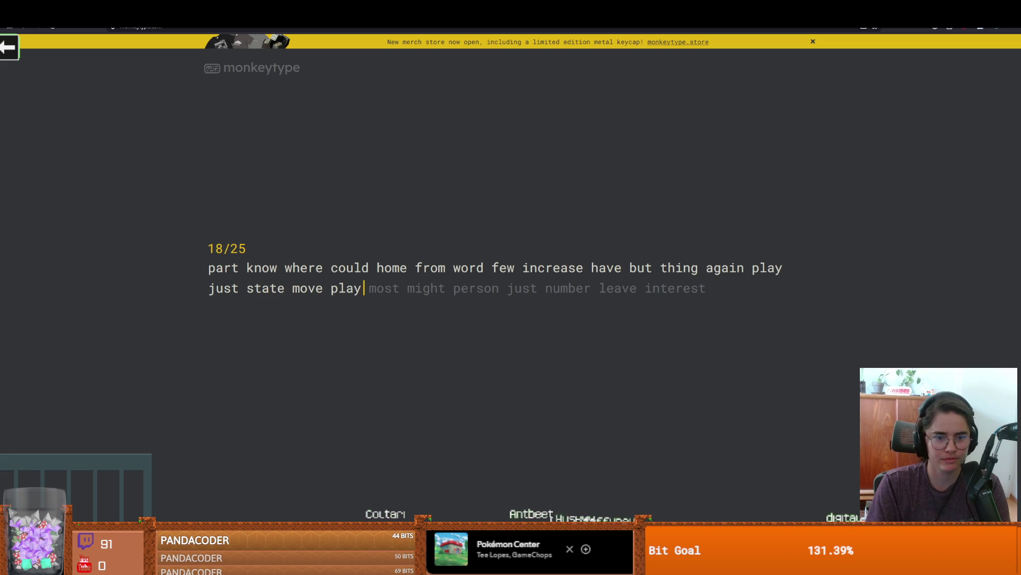
type(" most mighon j")
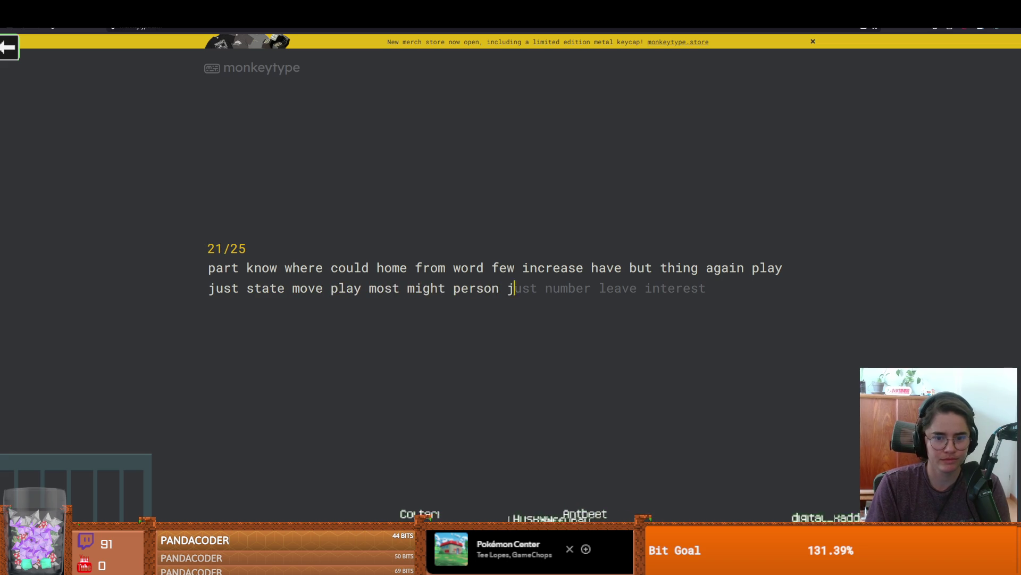
type("ust number leave int")
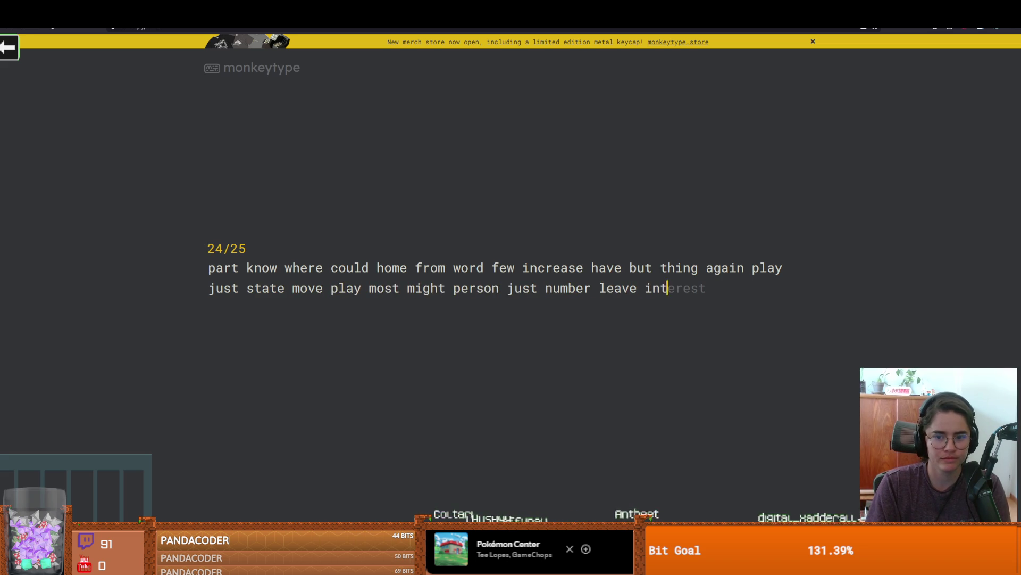
type("t")
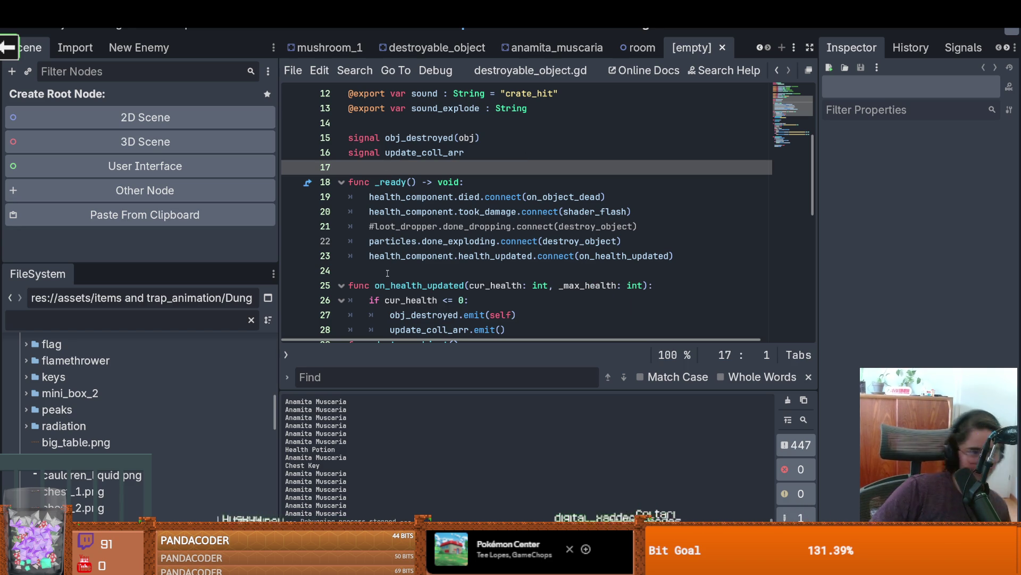
left_click(418, 241)
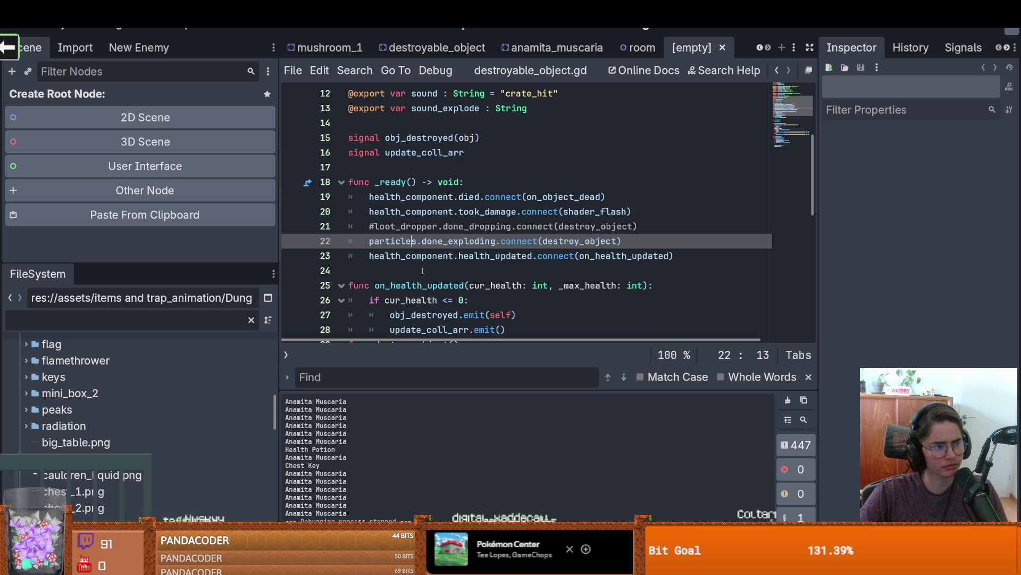
left_click(465, 241)
scroll(436, 198, "up", 1)
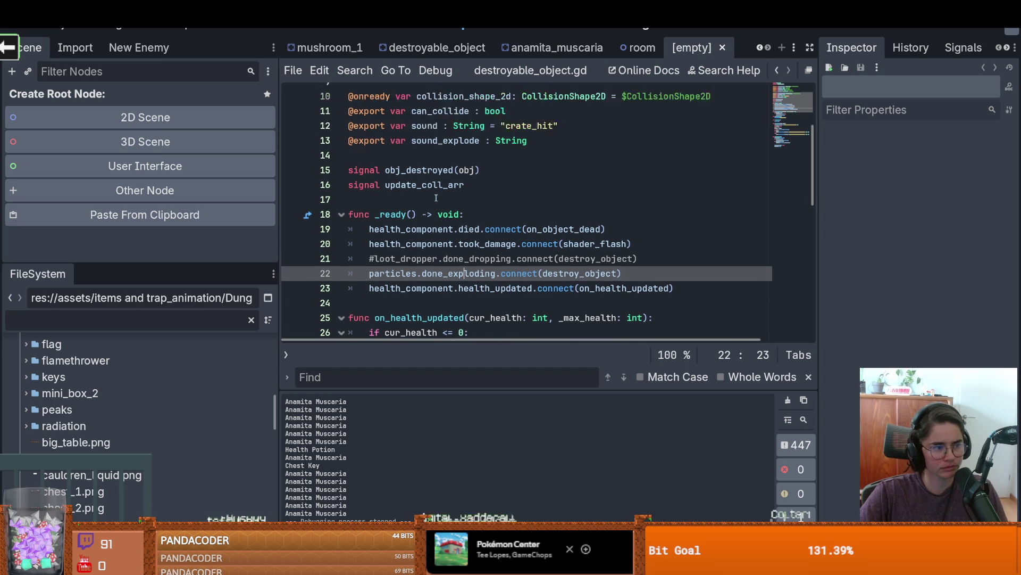
scroll(436, 198, "up", 3)
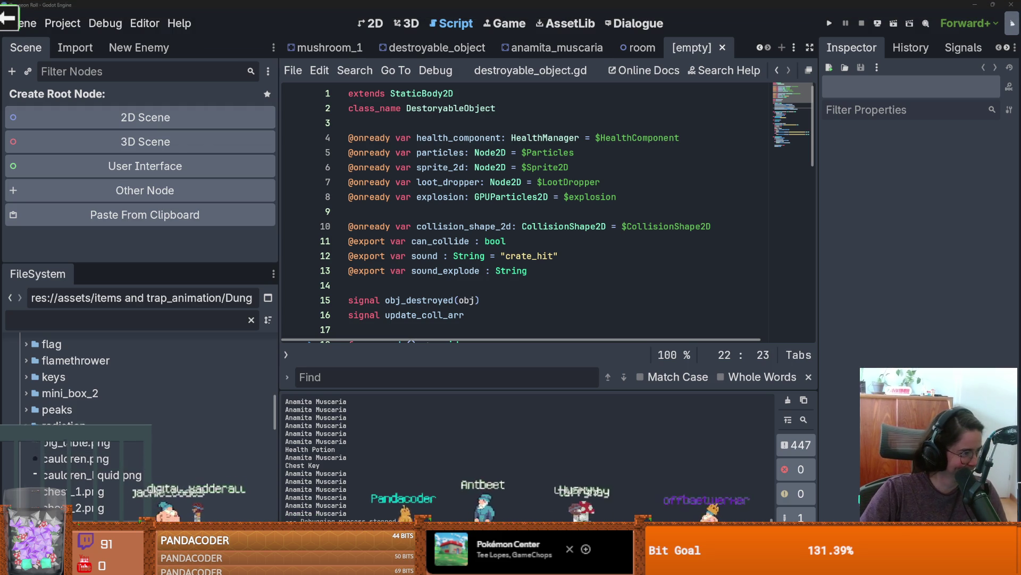
left_click(469, 226)
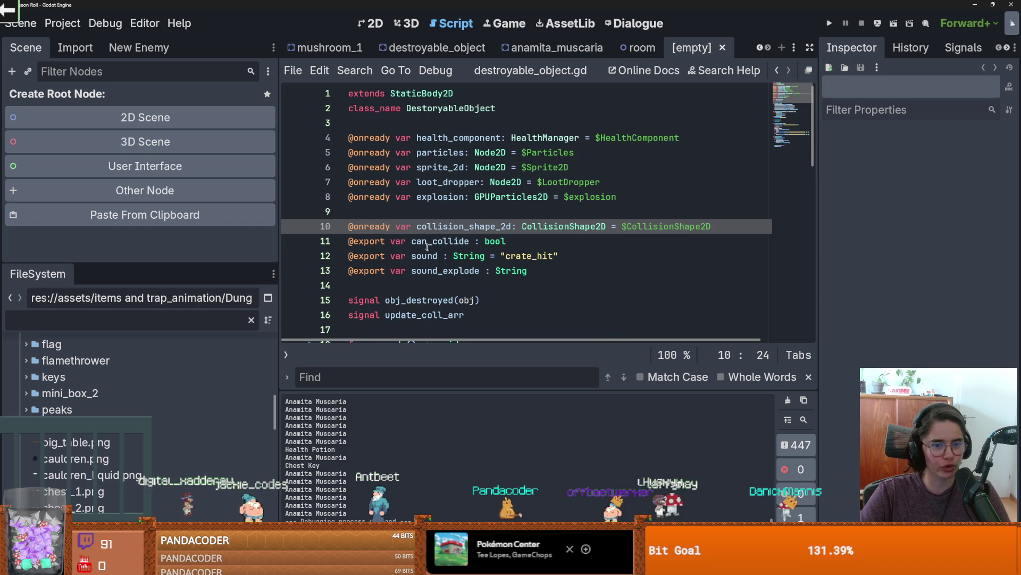
scroll(439, 258, "down", 3)
left_click(383, 196)
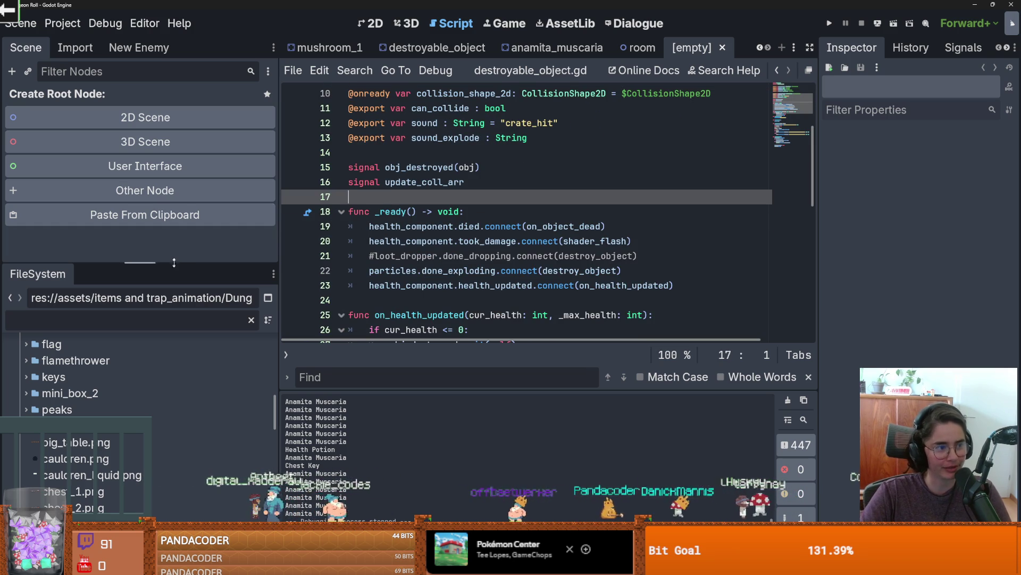
scroll(447, 213, "down", 2)
scroll(447, 212, "up", 4)
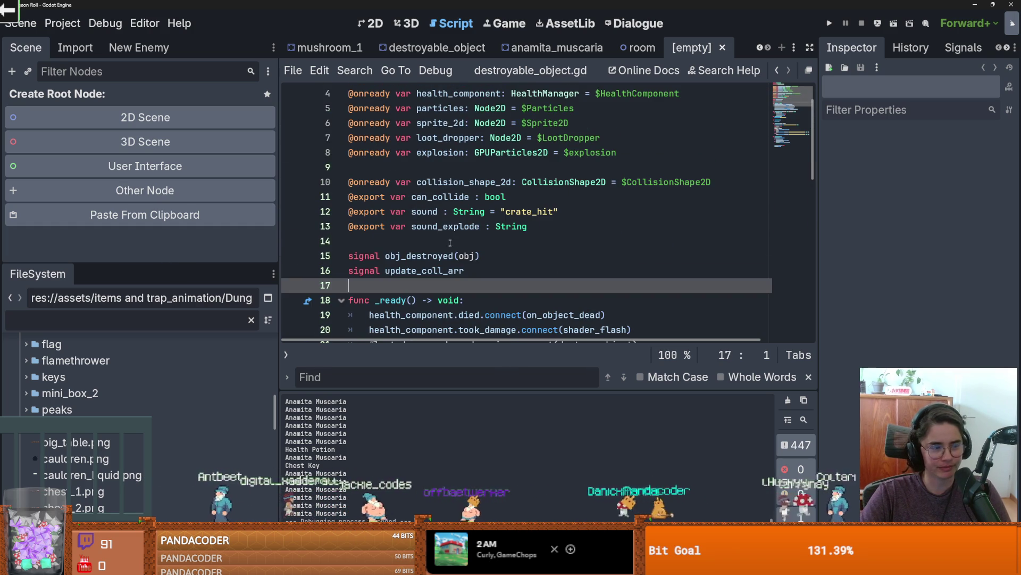
left_click(447, 241)
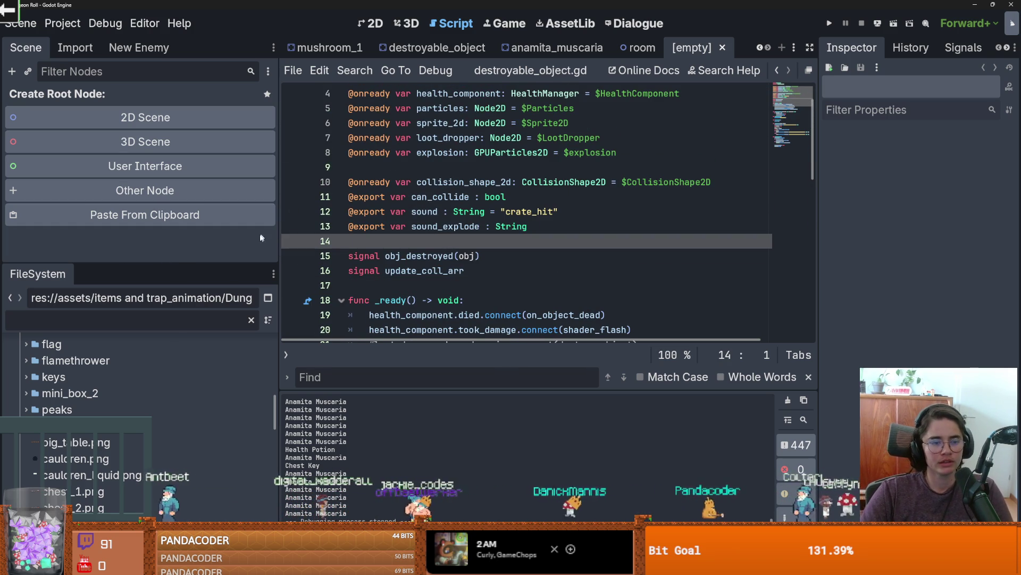
left_click_drag(224, 264, 224, 168)
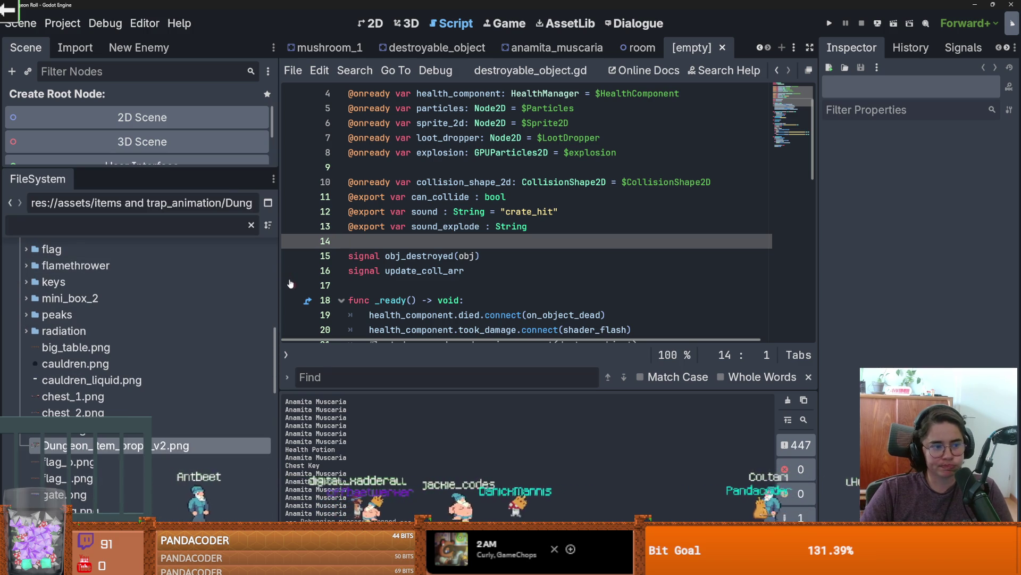
Step: Narrow the left dock and collapse the assets folder in the FileSystem
left_click_drag(276, 286, 243, 286)
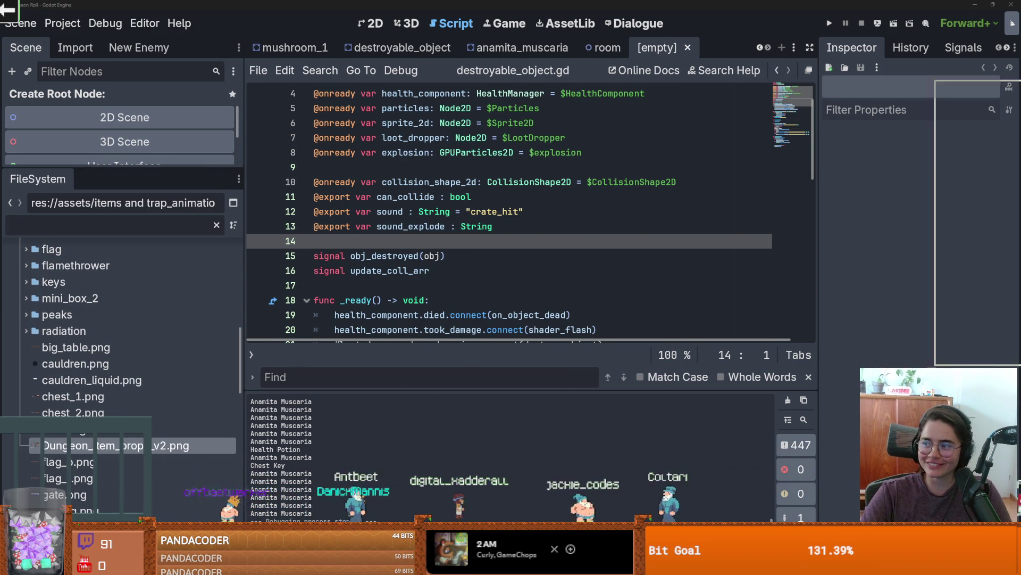
key("alt+Tab")
key("alt+Tab")
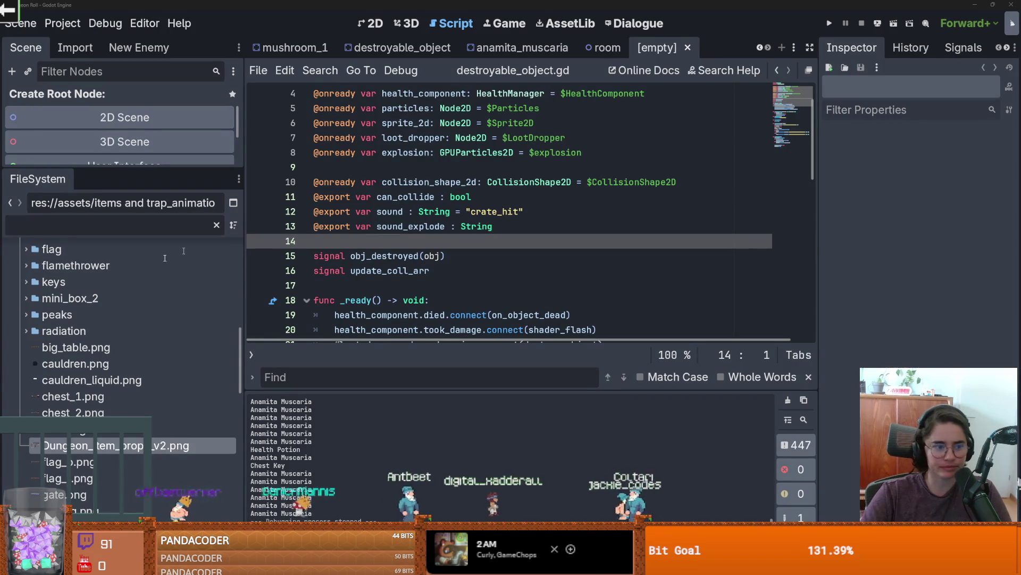
scroll(102, 373, "up", 10)
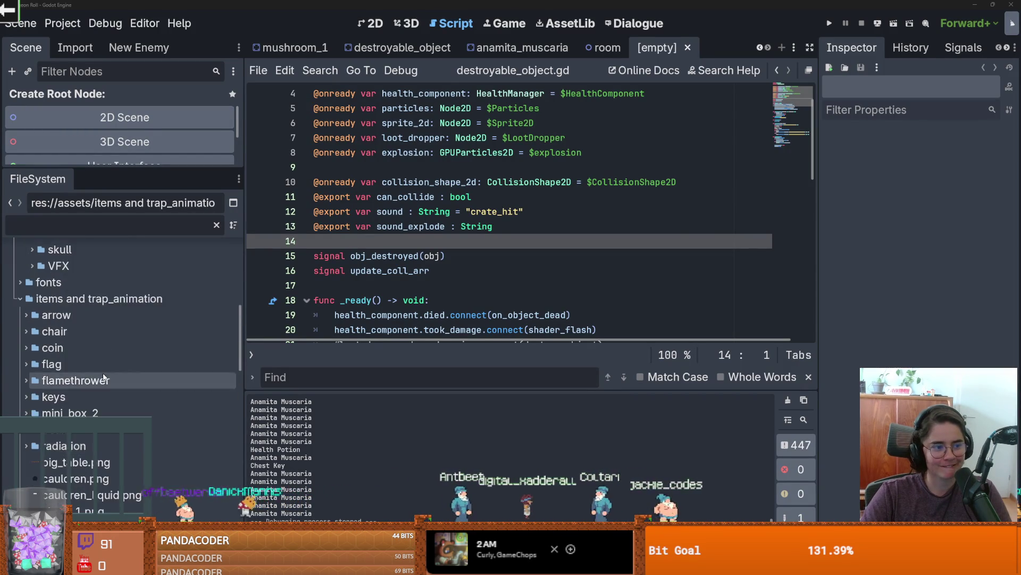
scroll(105, 375, "up", 5)
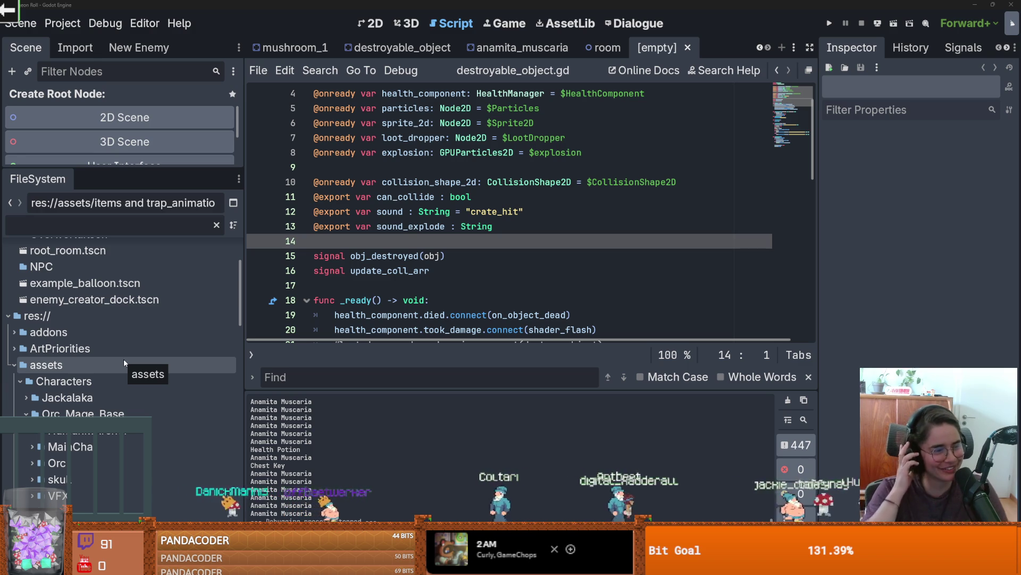
double_click(88, 365)
scroll(106, 408, "up", 6)
scroll(106, 408, "down", 3)
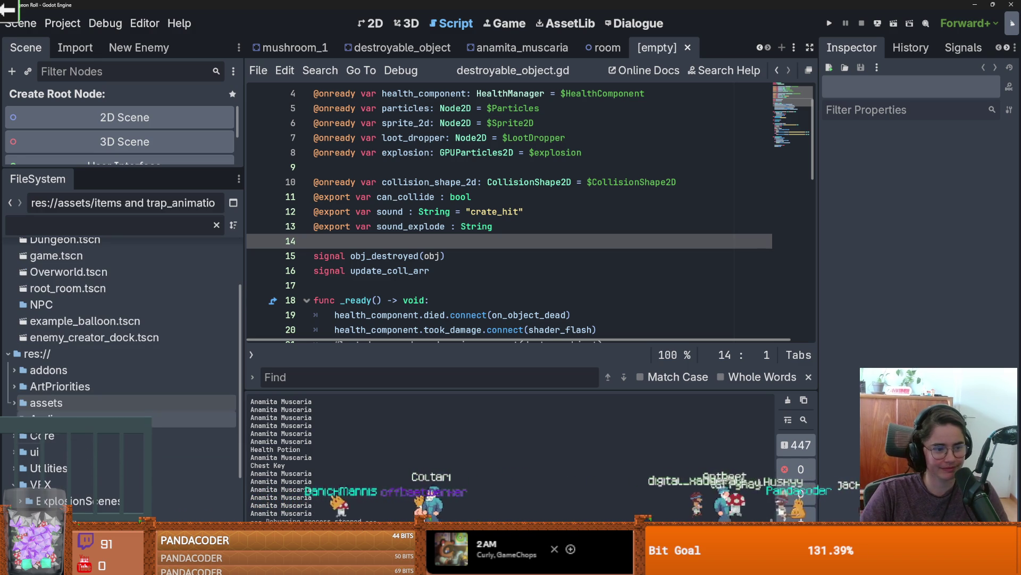
scroll(8, 485, "down", 2)
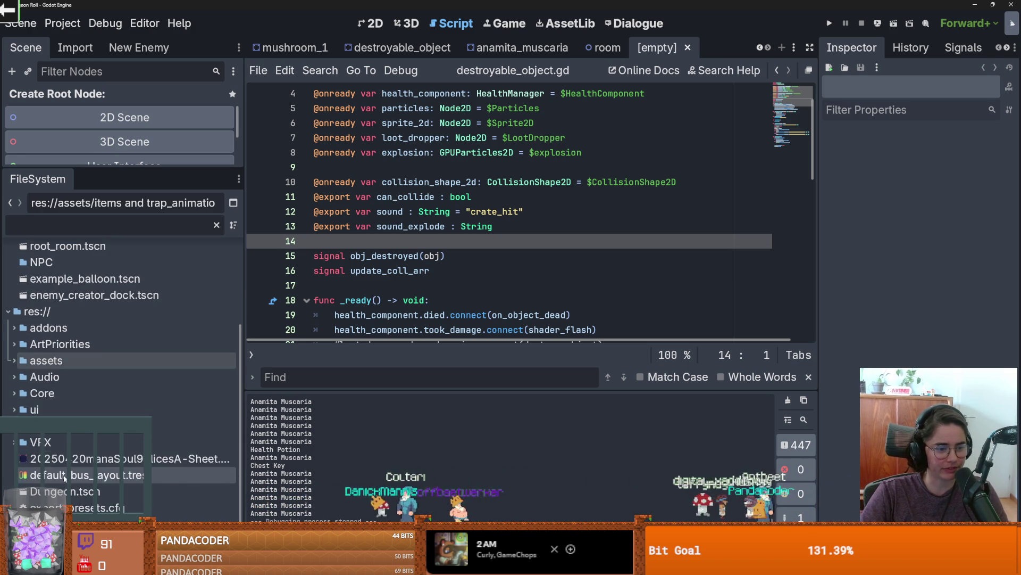
Step: Expand Core > Items > ItemDataItems to the Potions folder, collapsing BooksNScrolls and Materials
left_click(14, 394)
scroll(70, 413, "down", 2)
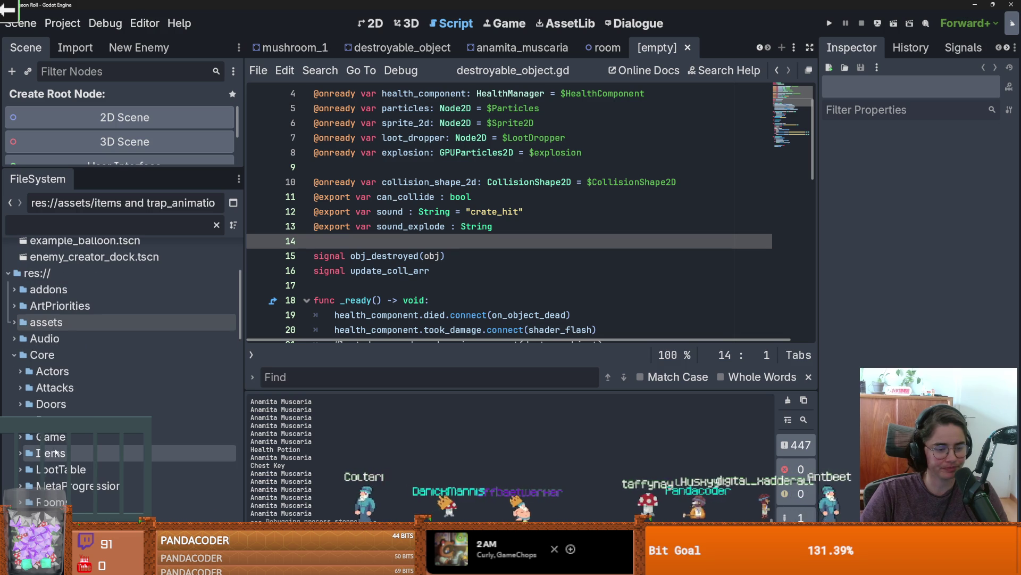
scroll(27, 473, "down", 2)
left_click(20, 479)
scroll(53, 452, "down", 4)
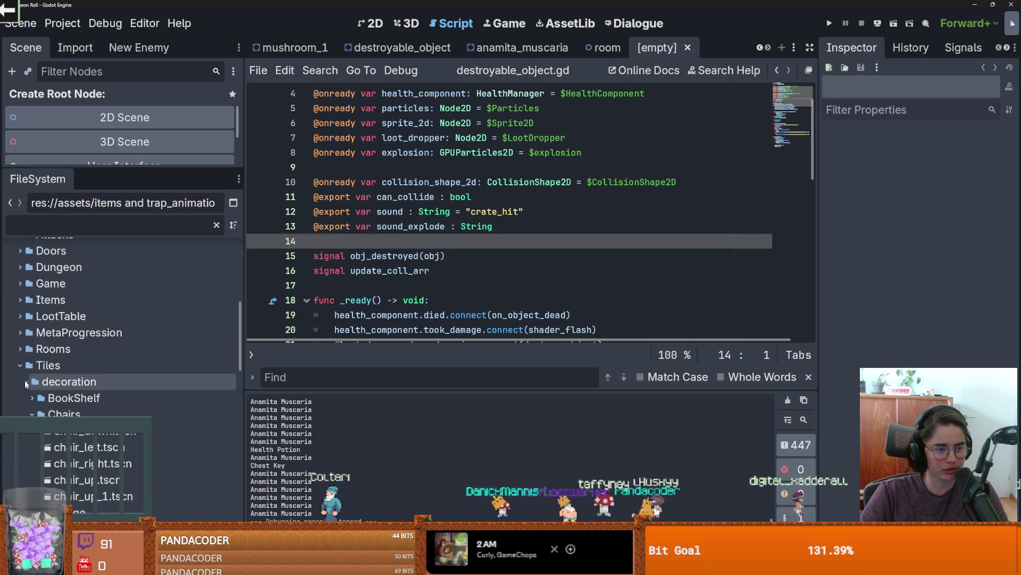
left_click(20, 299)
left_click(32, 365)
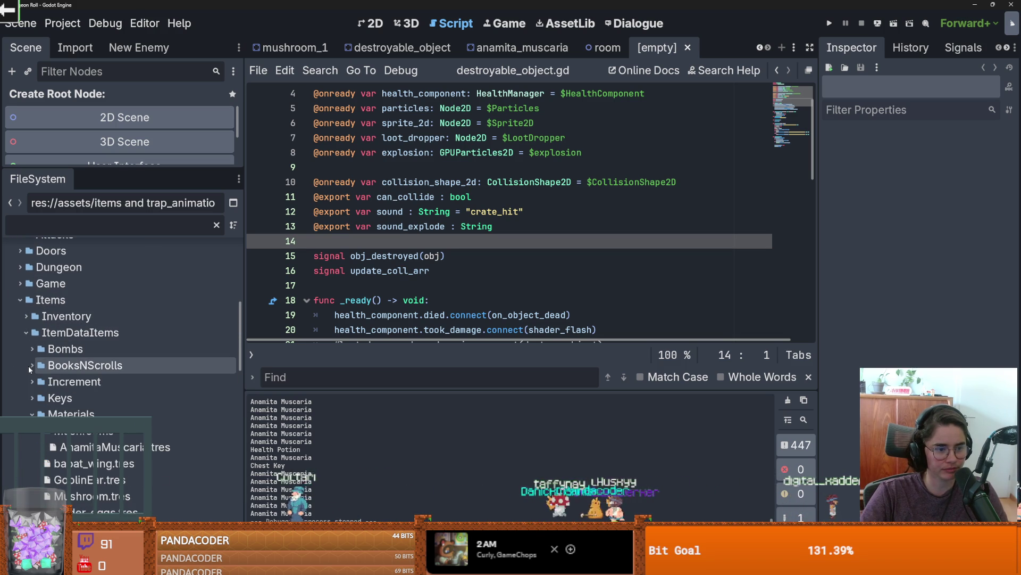
left_click(32, 414)
scroll(33, 414, "down", 2)
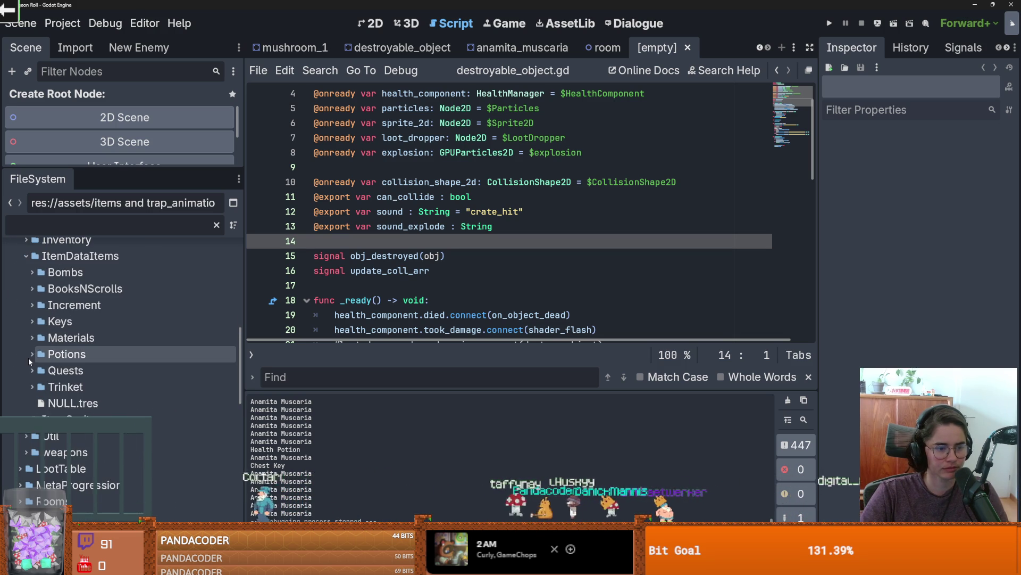
right_click(67, 355)
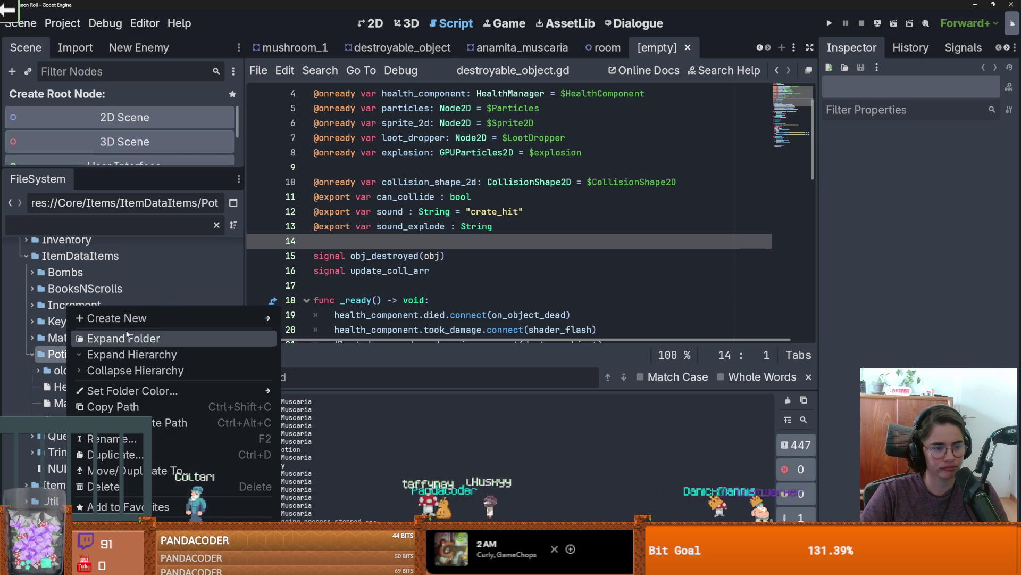
Step: Create a PotionData resource in Potions named EmptySmallBottle.tres, keeping its type Health
mouse_move(138, 323)
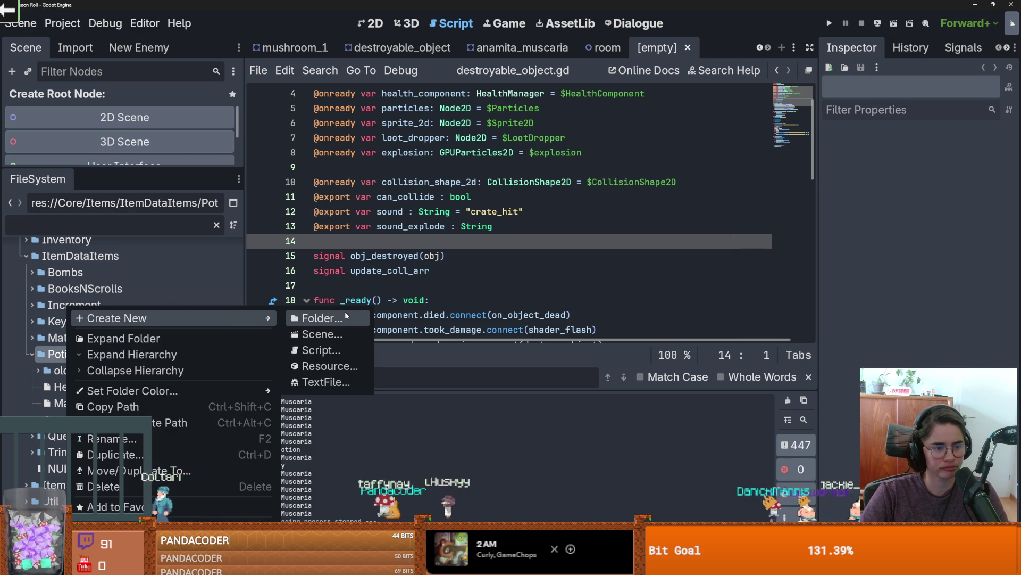
left_click(337, 365)
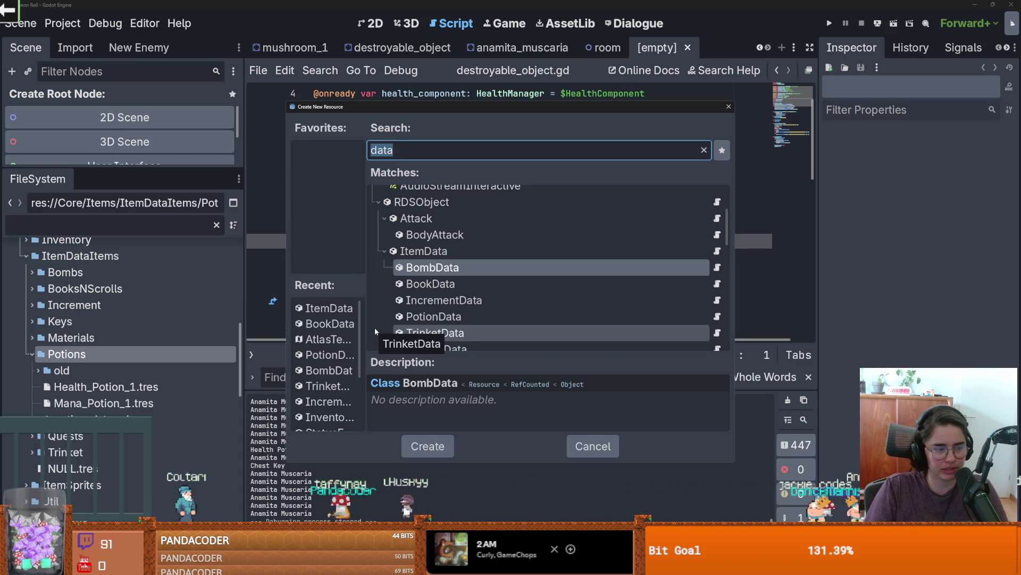
type("potion")
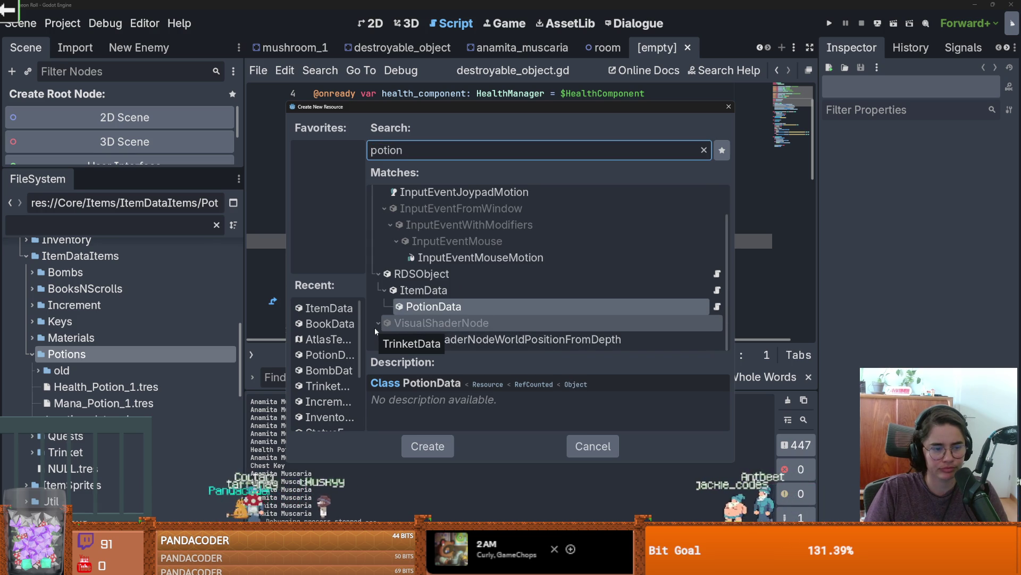
key("Return")
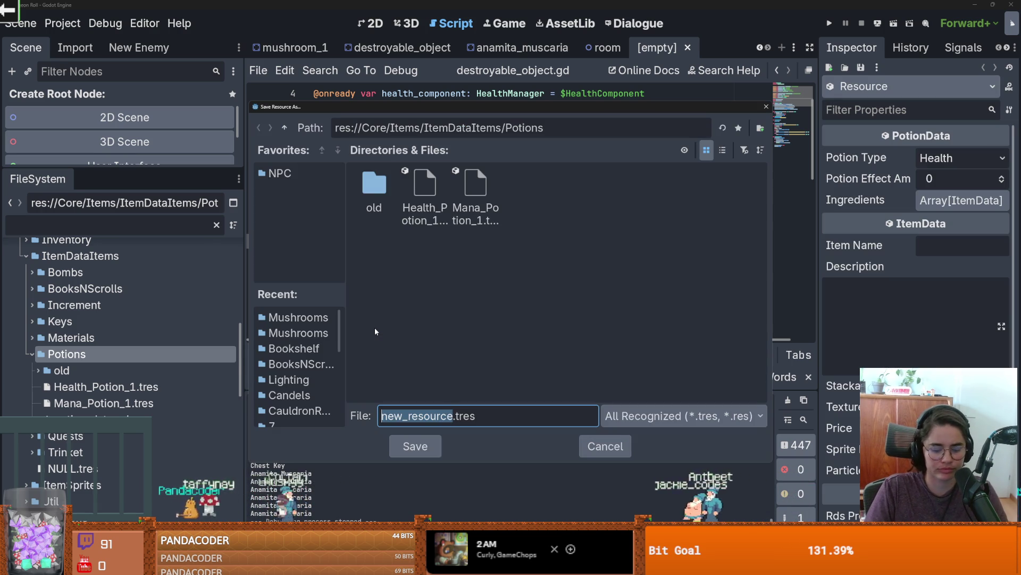
type("Empty")
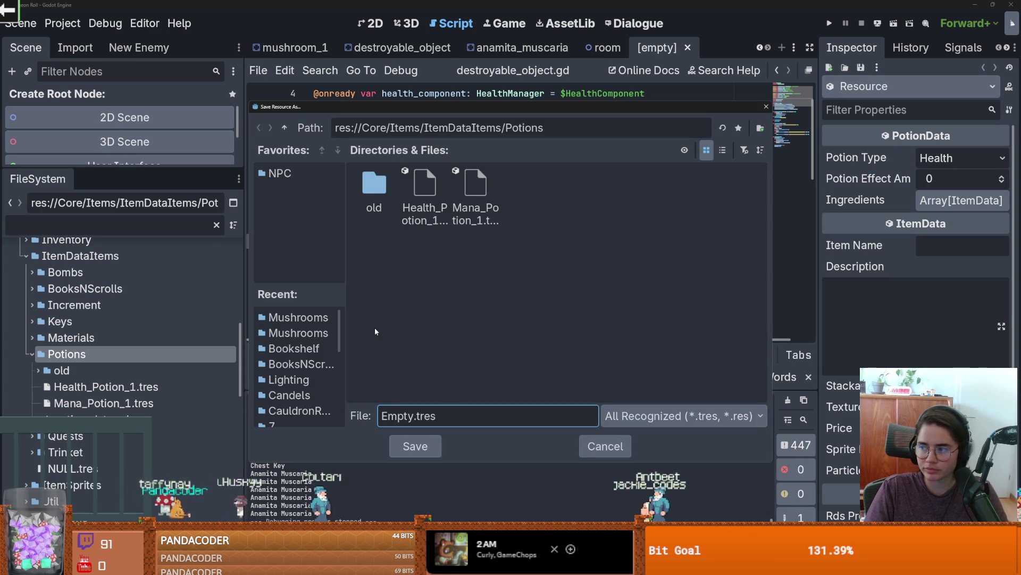
type("SSmal")
key("BackSpace")
key("BackSpace")
key("BackSpace")
key("BackSpace")
type("mallBottle")
key("Return")
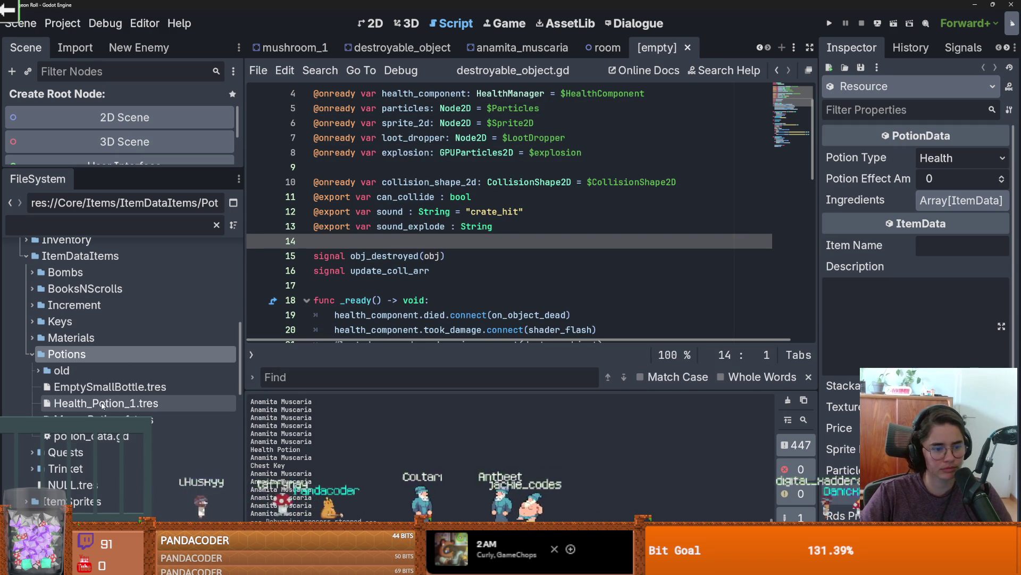
left_click(103, 387)
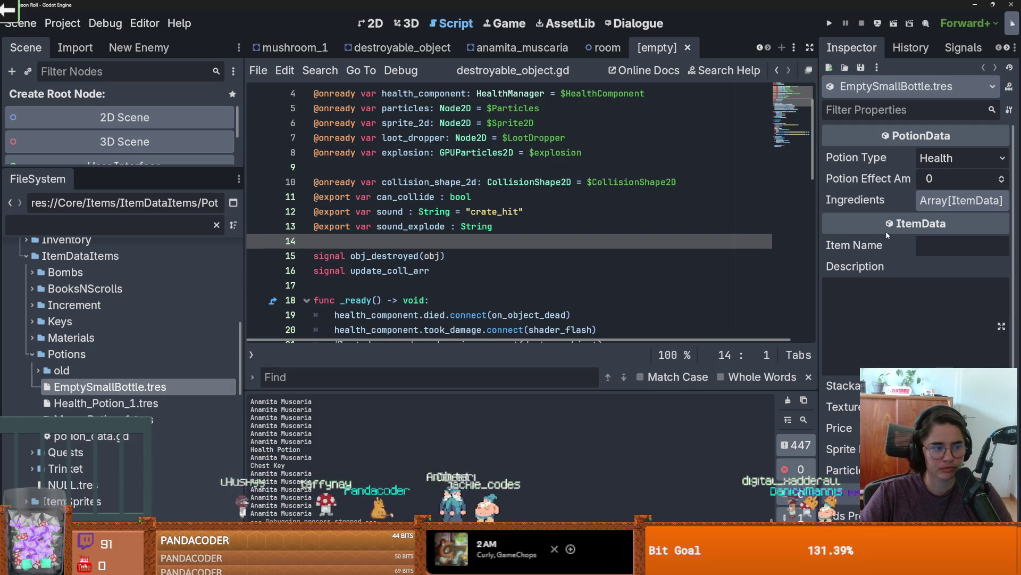
left_click(907, 160)
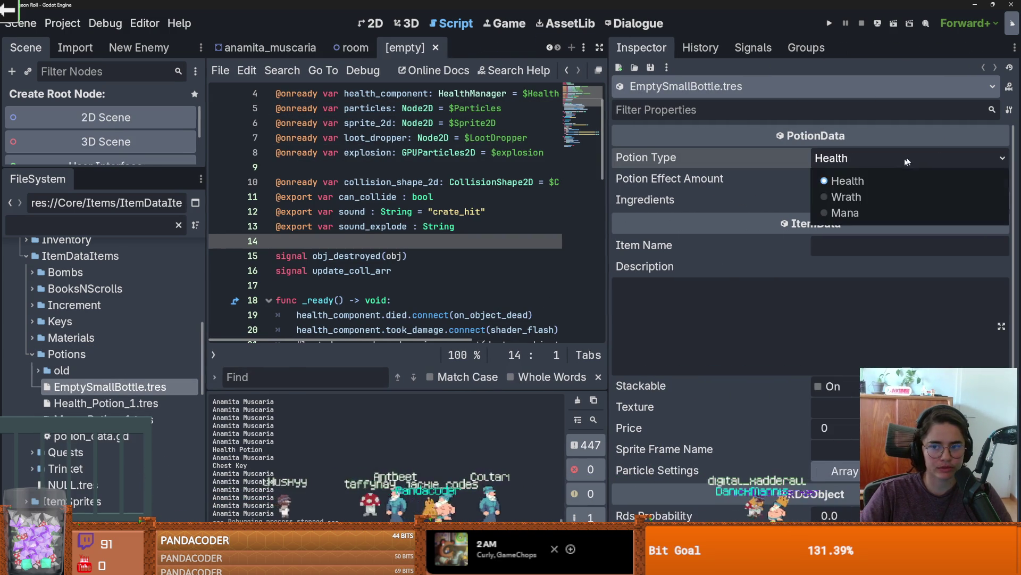
left_click(659, 162)
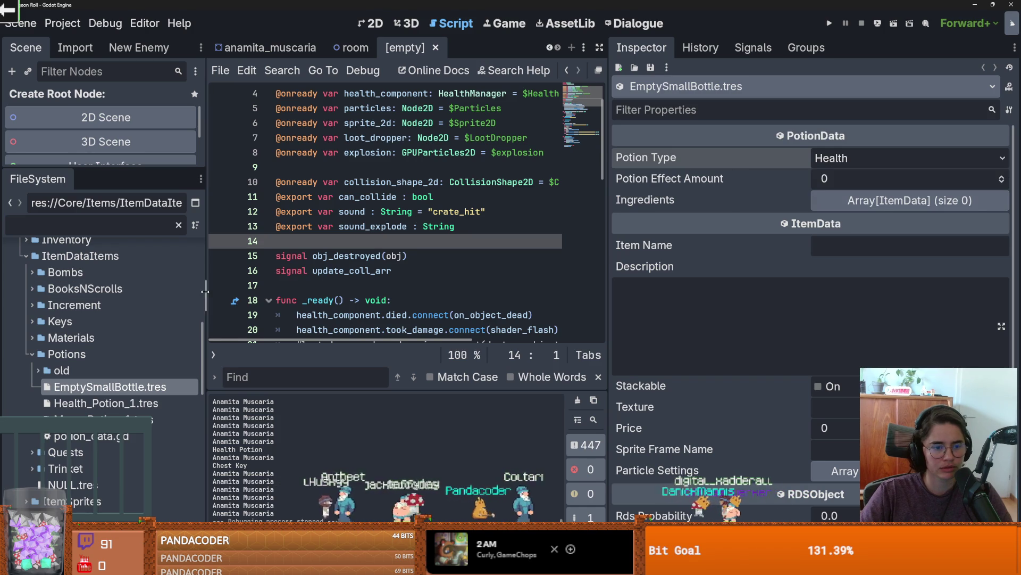
Step: Filter project files for 'potion' and open potion_data.gd at the PotionTypes enum
left_click_drag(206, 301, 239, 301)
left_click(118, 231)
type("potion")
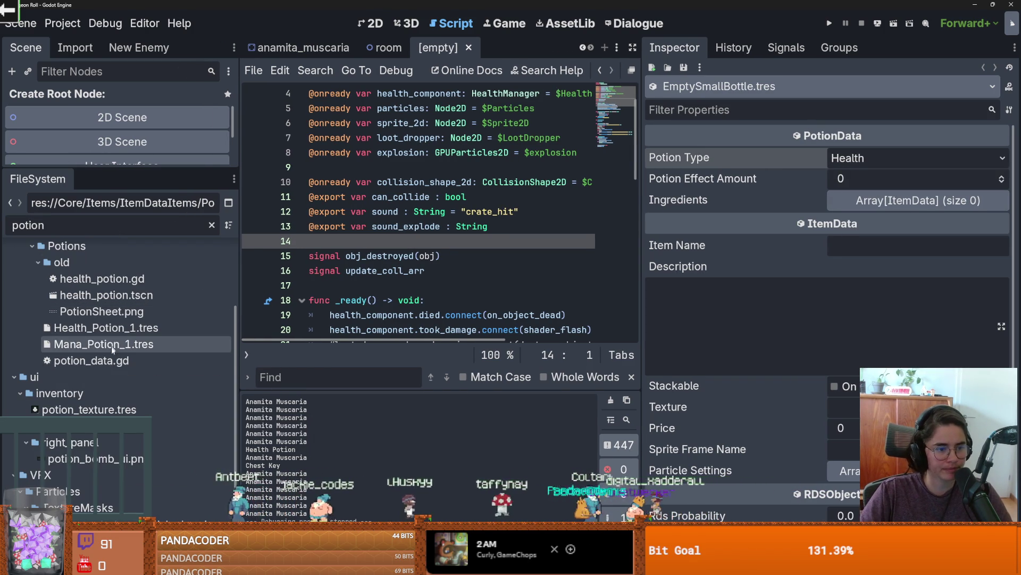
double_click(113, 361)
left_click(401, 138)
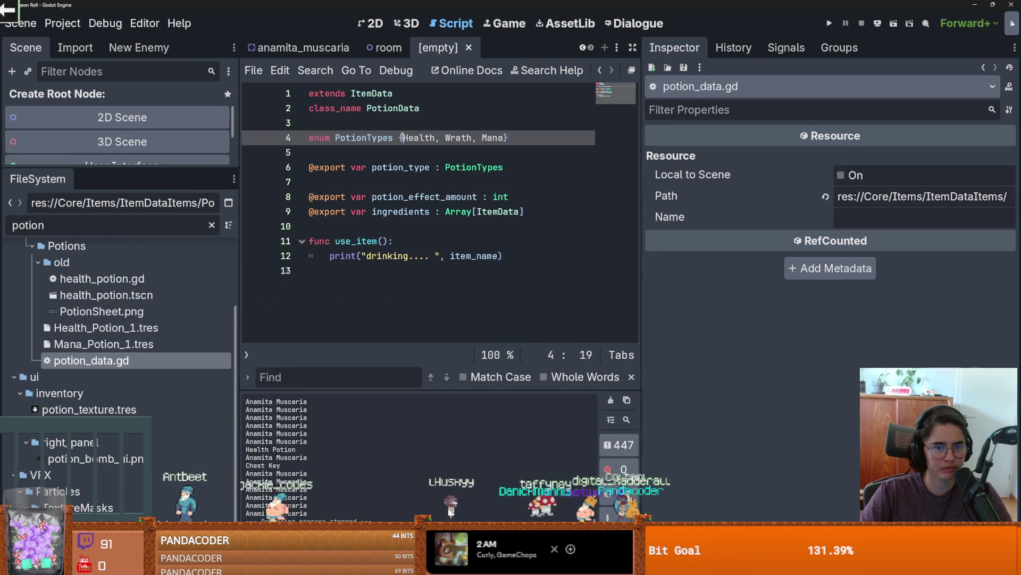
Step: Add Empty to the front of the PotionTypes enum and set Health_Potion_1 back to Health
type("Empty,")
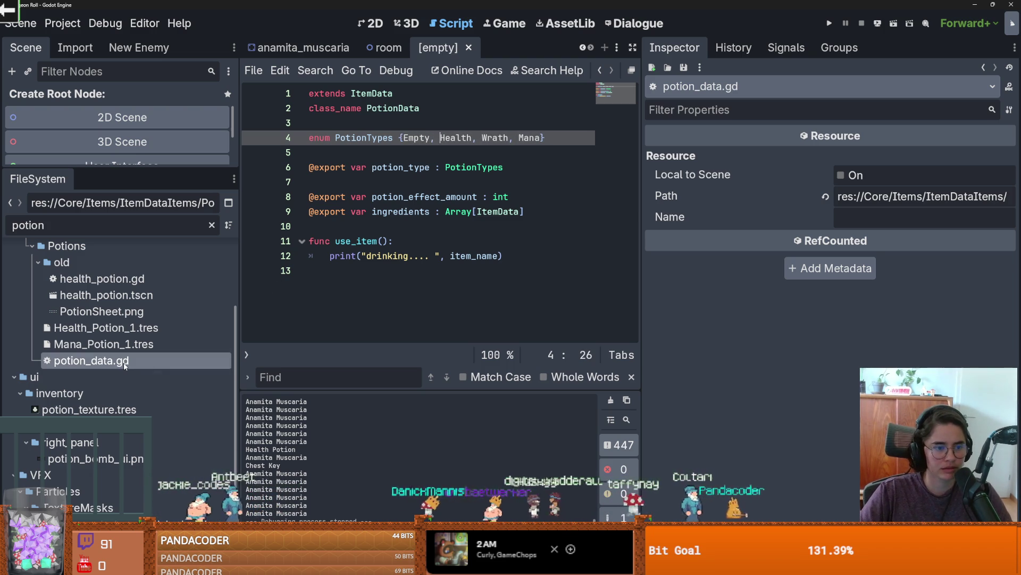
left_click(117, 335)
scroll(777, 237, "up", 3)
left_click(915, 158)
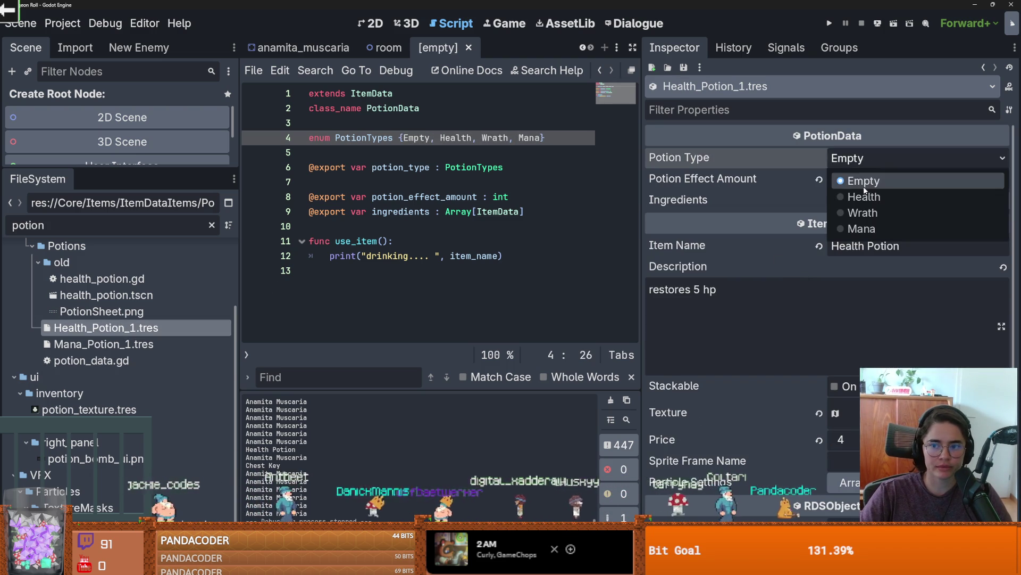
left_click(867, 194)
Step: Set Mana_Potion_1's potion type to Mana, glance at potion_texture.tres, and collapse the old folder
left_click(107, 344)
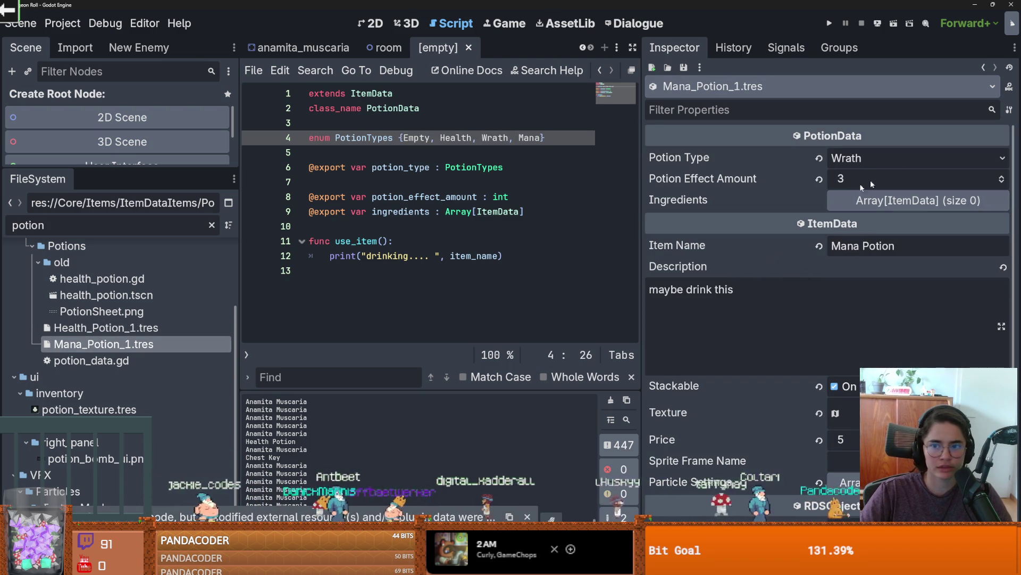
left_click(862, 158)
left_click(862, 228)
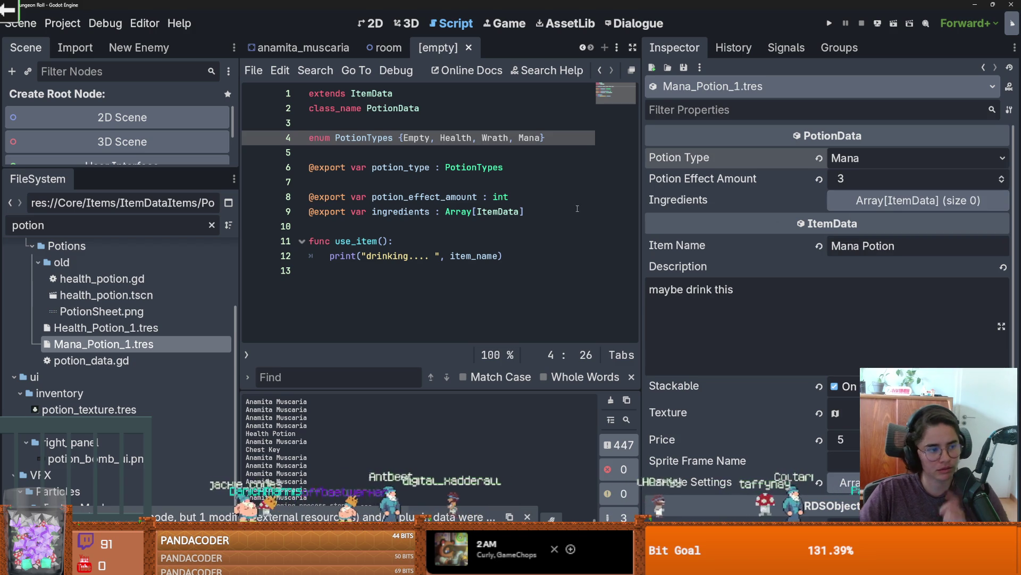
left_click(89, 409)
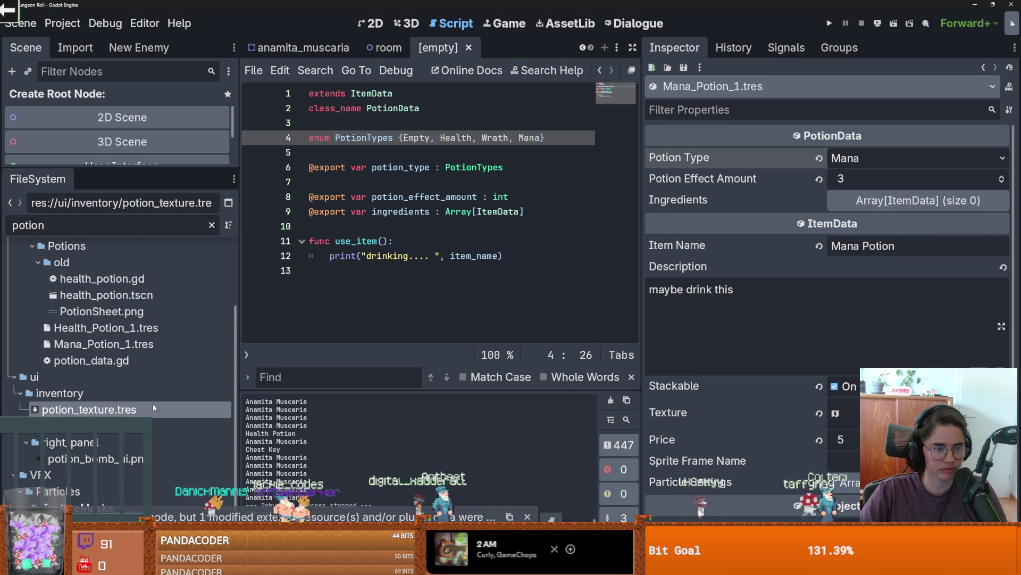
left_click(38, 261)
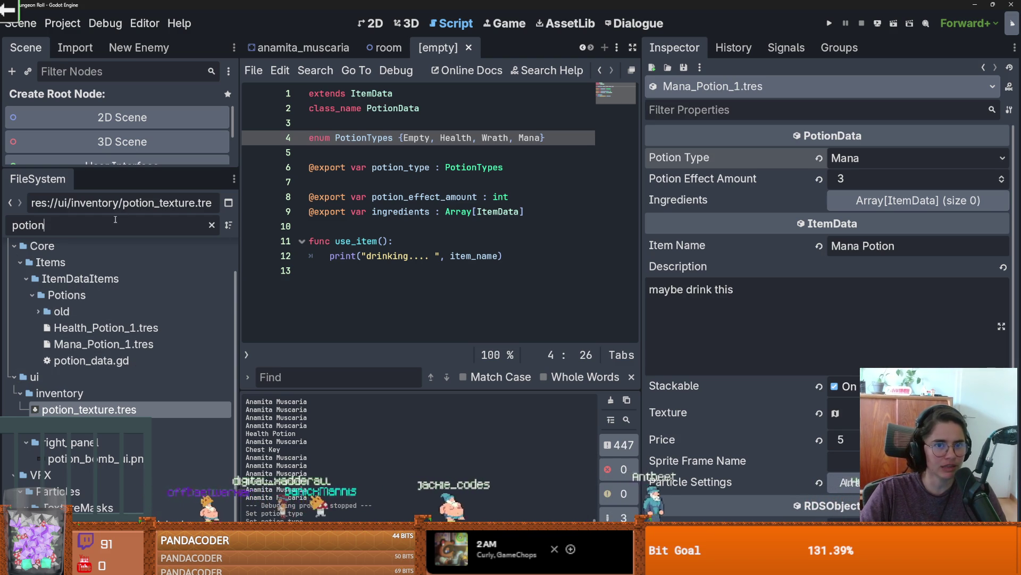
Step: Filter for 'empt', name EmptySmallBottle's item 'Empty Small', and give it a new AtlasTexture
key("BackSpace")
key("BackSpace")
key("BackSpace")
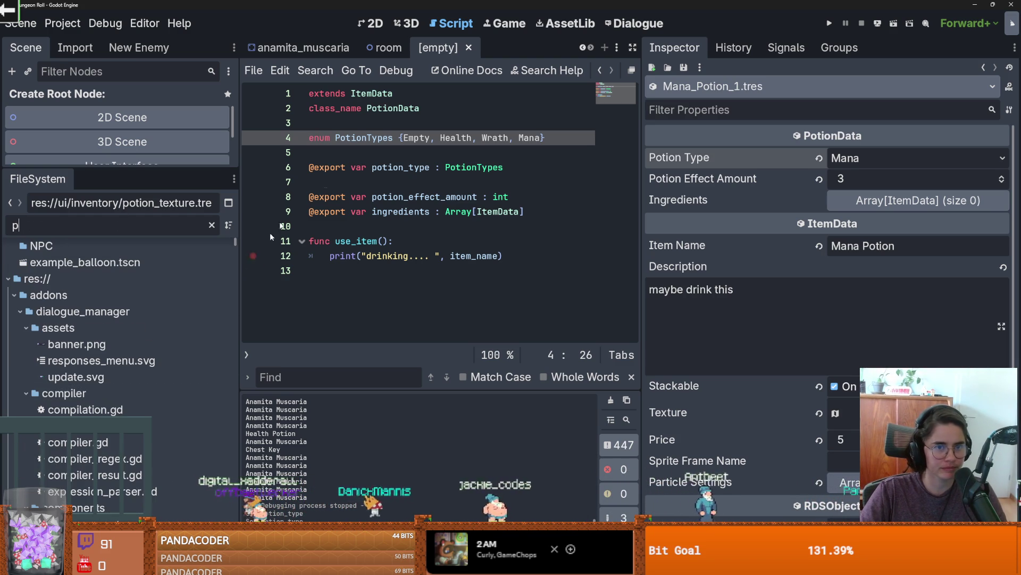
key("BackSpace")
type("emp")
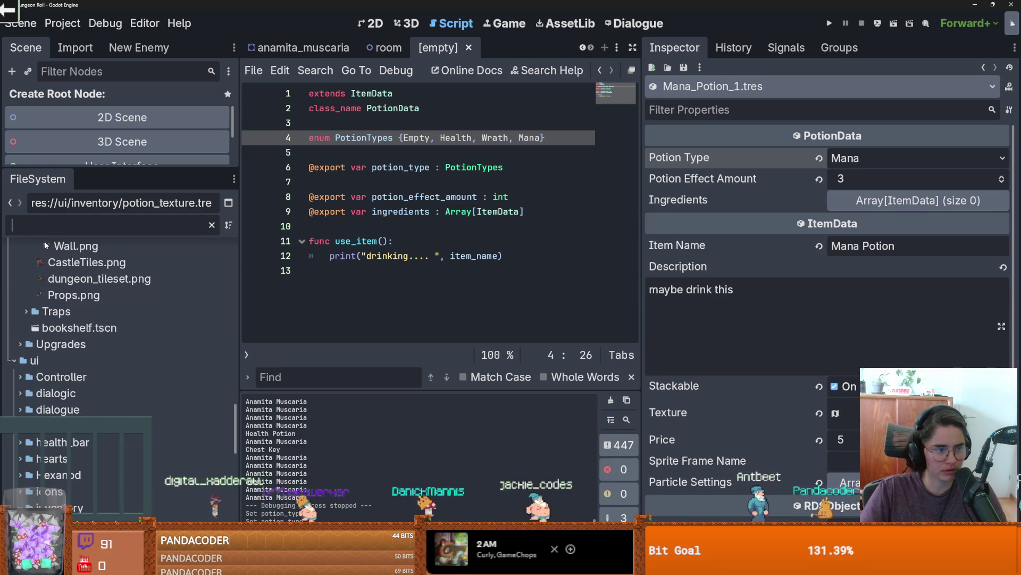
type("t")
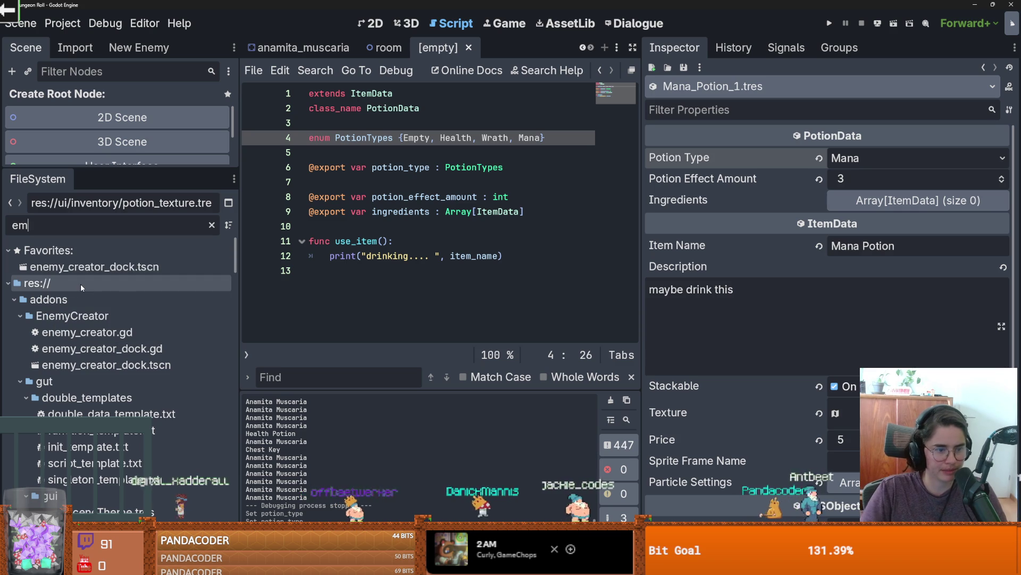
left_click(160, 349)
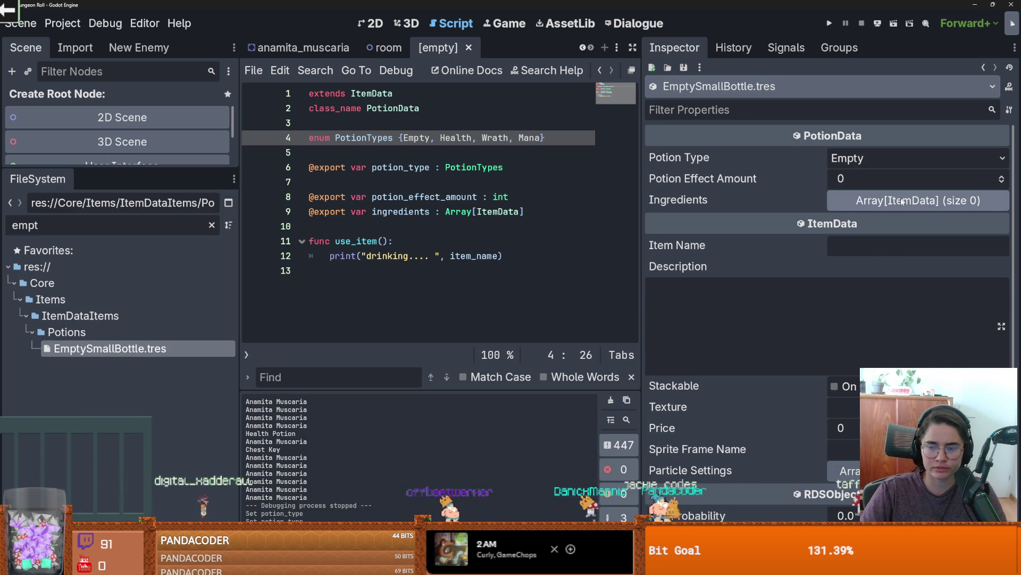
left_click(850, 247)
type("Empty Small")
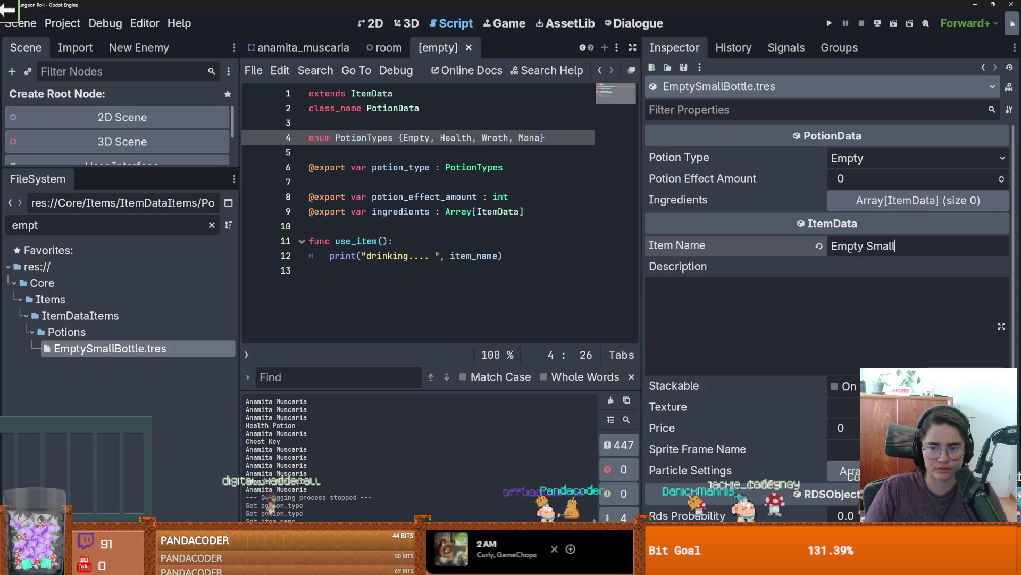
left_click_drag(638, 356, 550, 358)
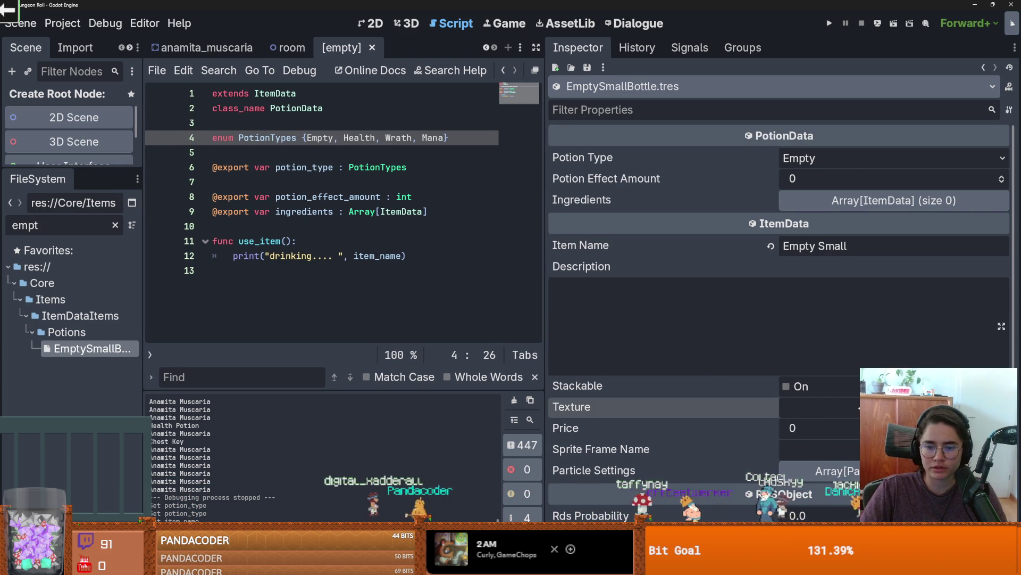
scroll(763, 328, "down", 3)
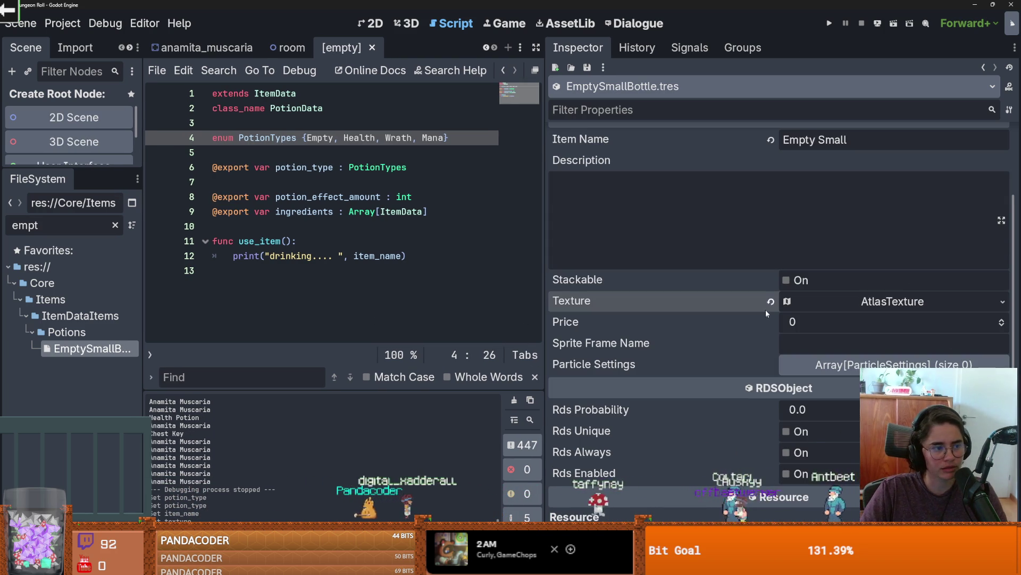
left_click(894, 302)
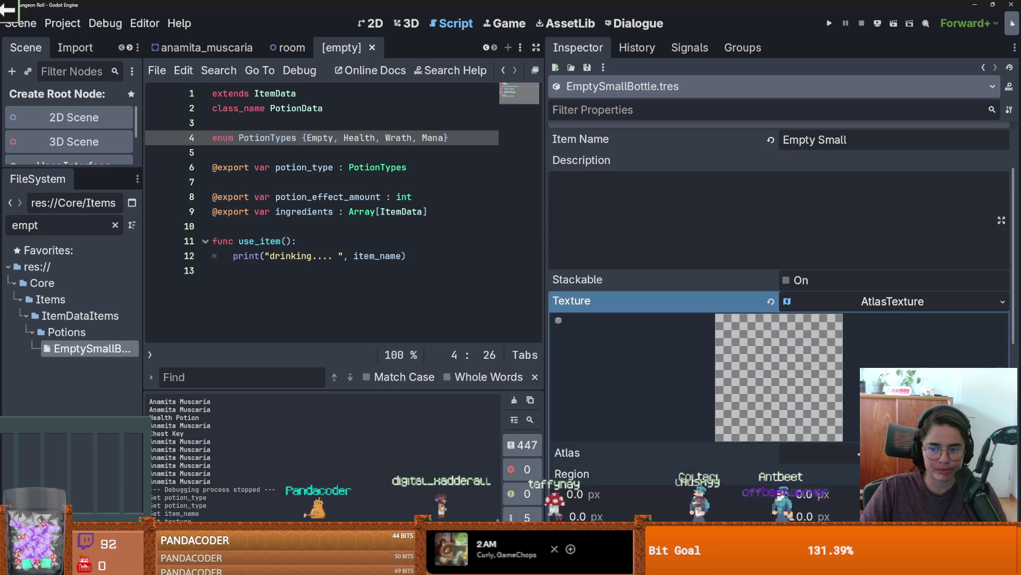
Step: Use the dungeon tile sheet as the atlas, with the small blue bottle as its region
left_click(1003, 301)
left_click(846, 491)
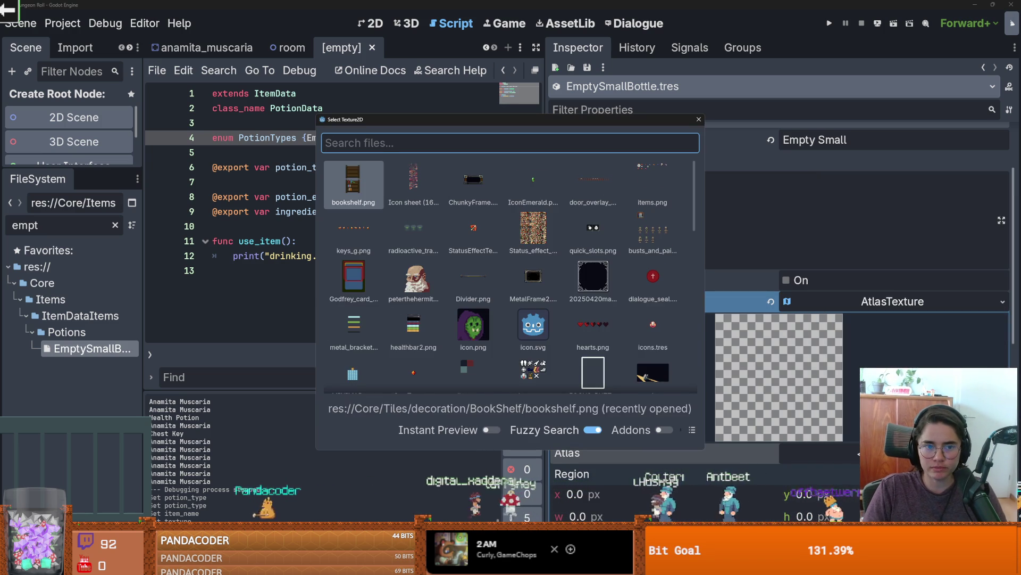
type("dungeon")
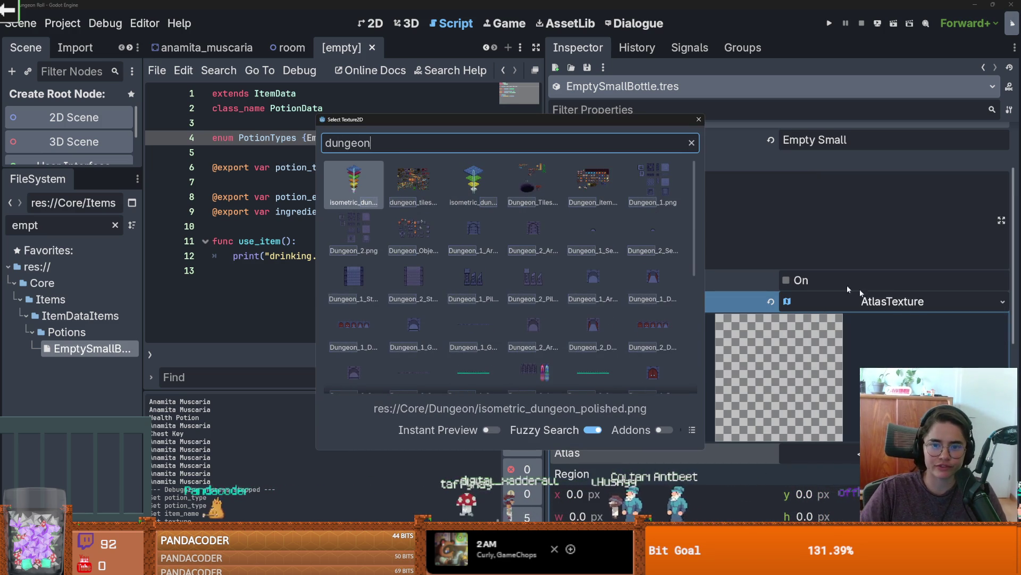
left_click(504, 208)
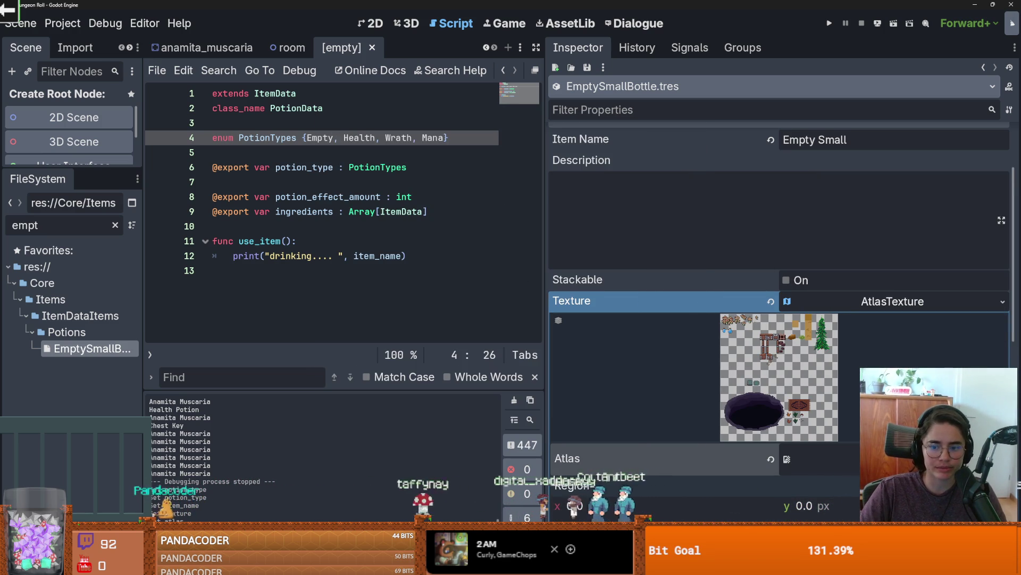
left_click(643, 500)
scroll(423, 311, "up", 4)
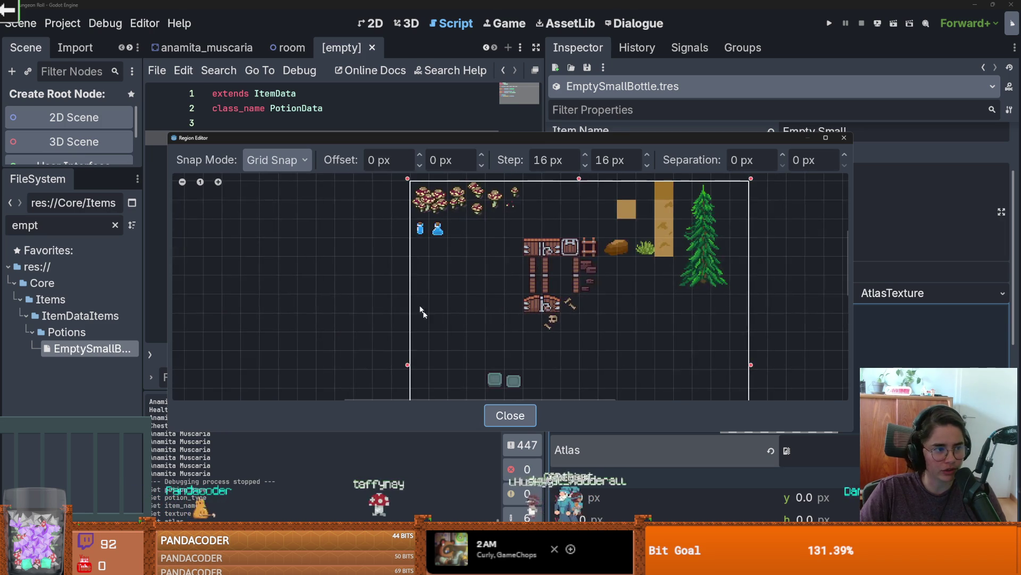
left_click_drag(408, 306, 379, 262)
left_click(844, 137)
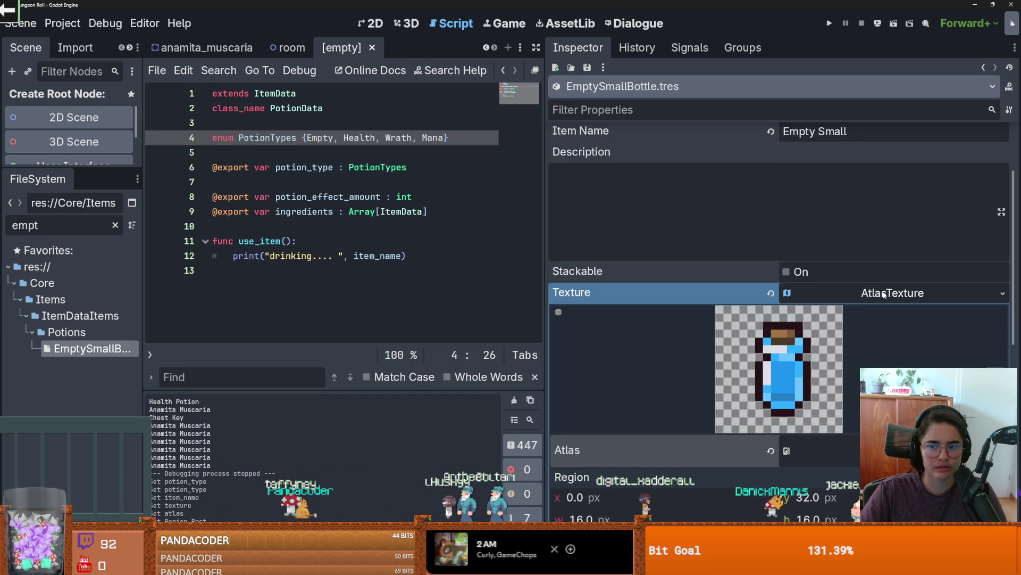
left_click(893, 298)
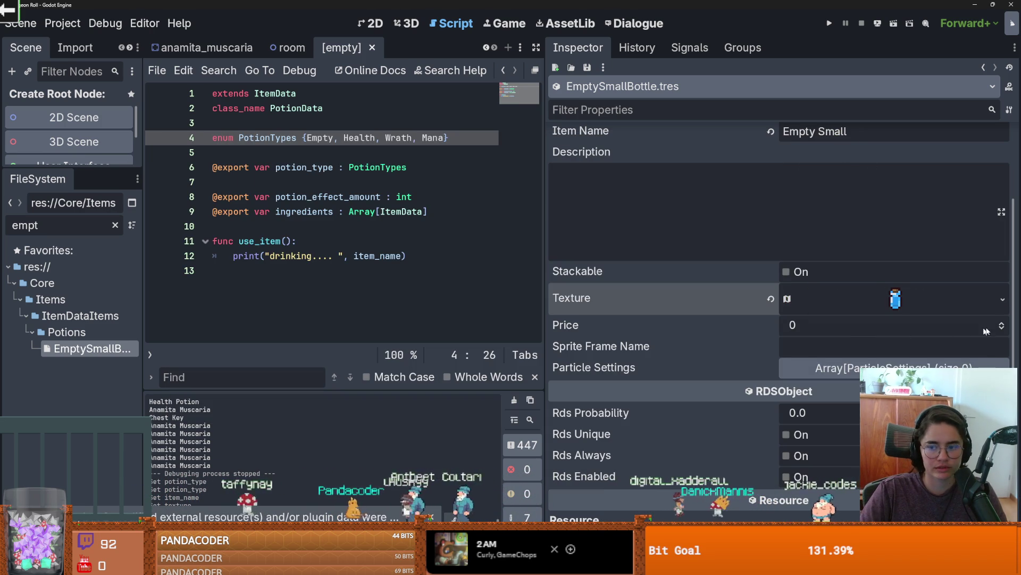
Step: Set the bottle's price to 5, add sparkle_particle_settings as its particle settings, and save
left_click(1003, 323)
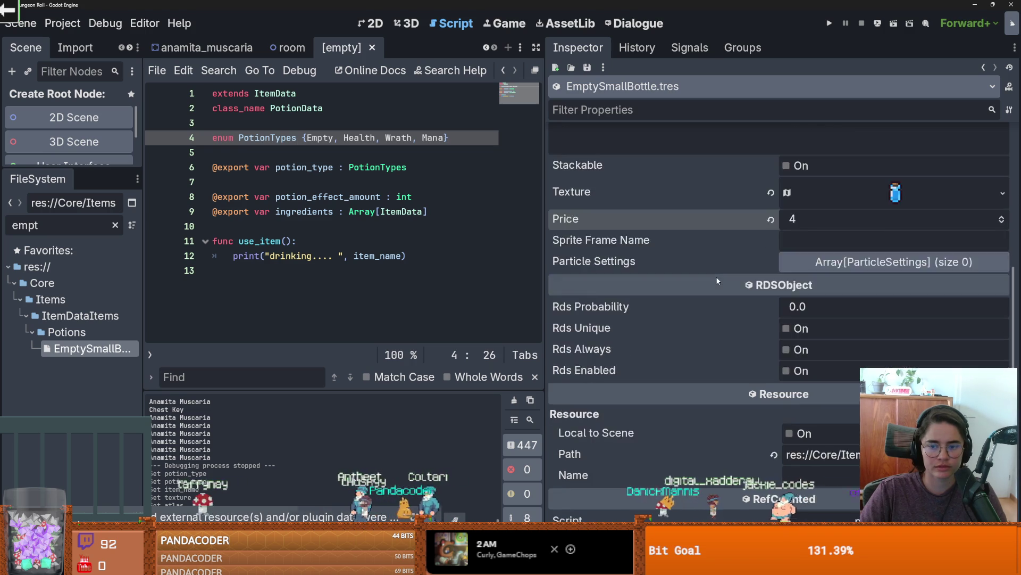
left_click(1000, 323)
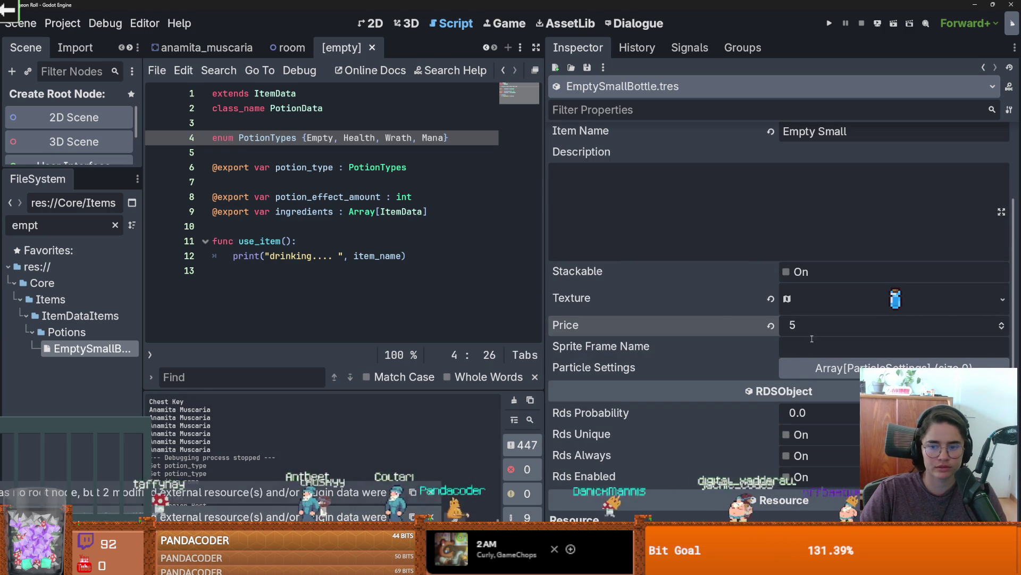
left_click(851, 368)
left_click(779, 412)
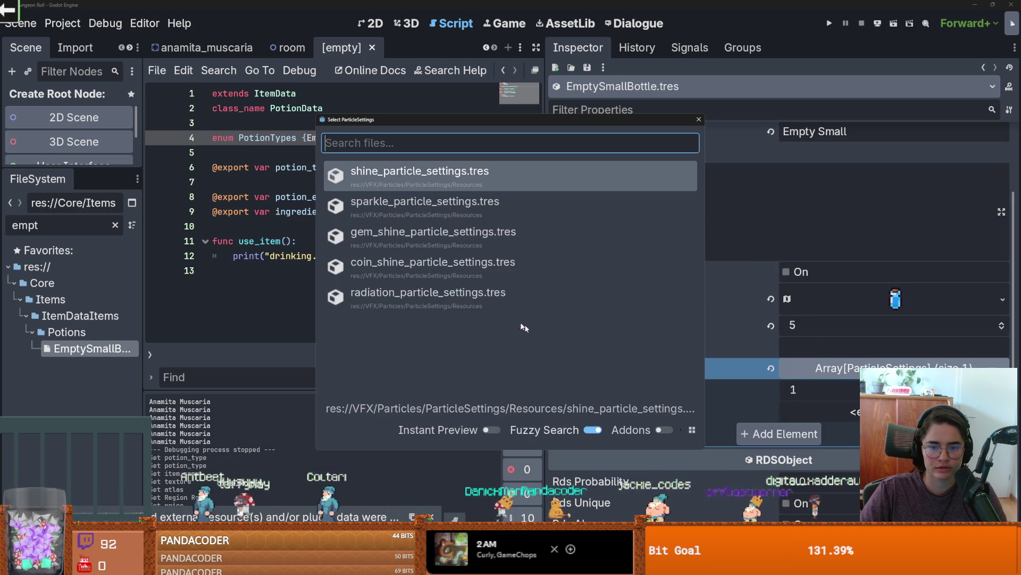
double_click(524, 198)
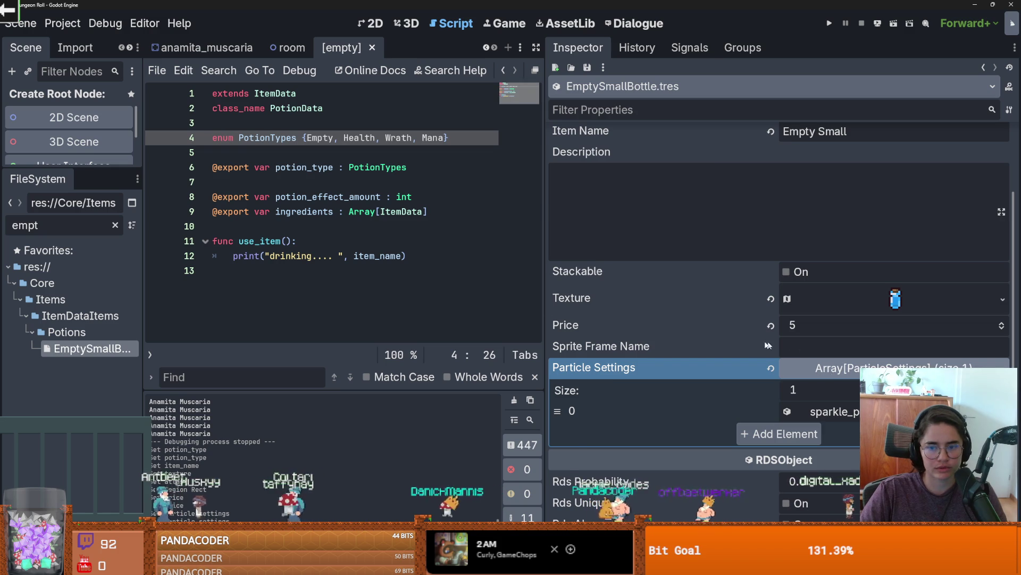
scroll(747, 341, "up", 3)
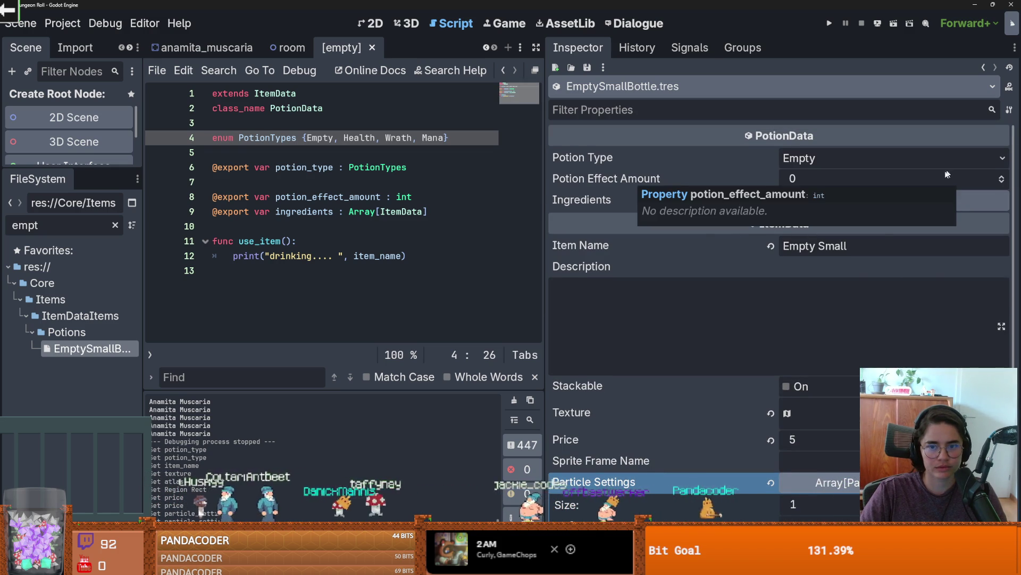
key("ctrl+s")
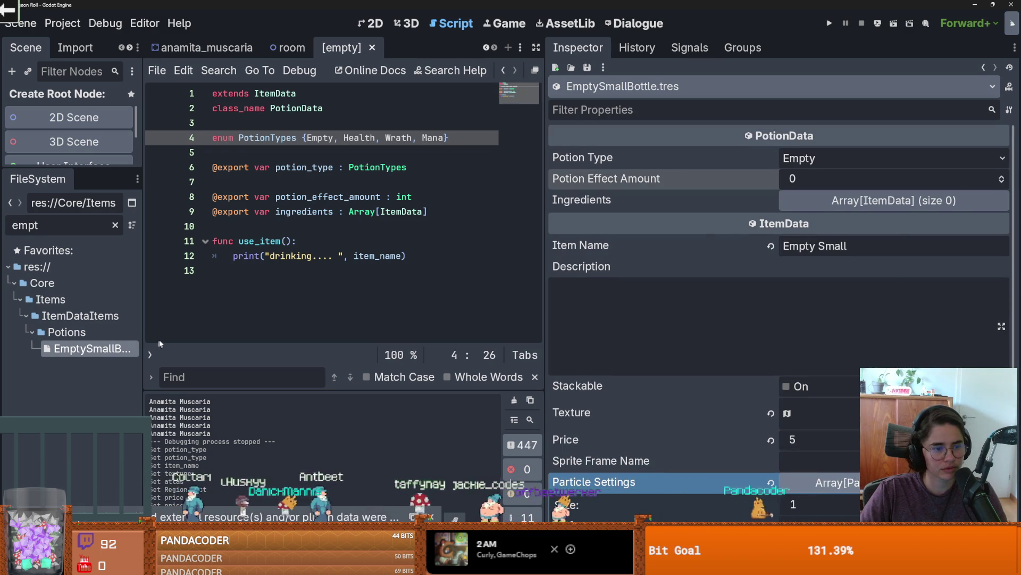
left_click_drag(141, 343, 254, 346)
key("ctrl+d")
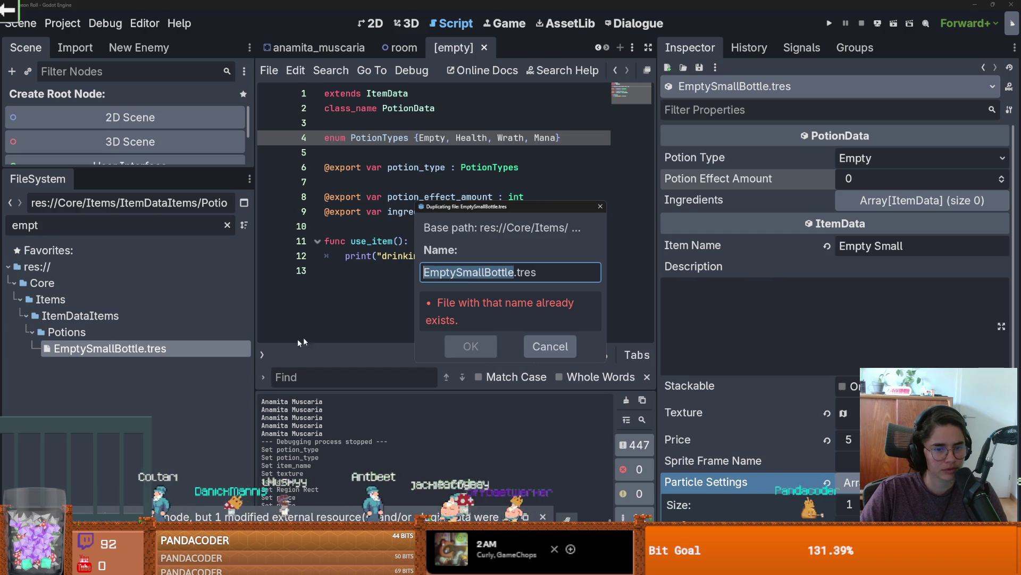
Step: Name the duplicate EmptyBigBottle.tres by deleting 'Small', then reselect EmptySmallBottle.tres
left_click_drag(484, 272, 457, 272)
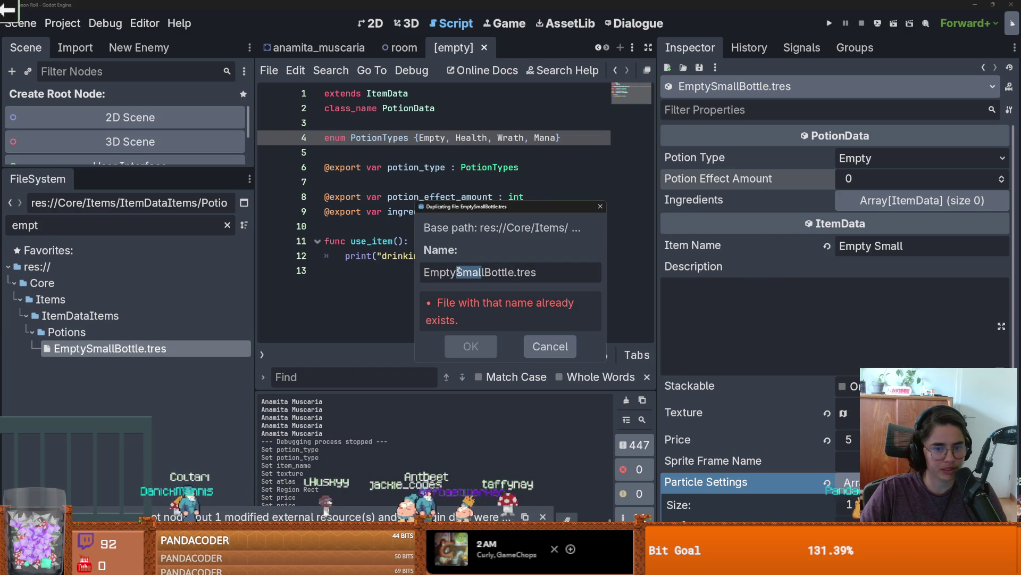
key("BackSpace")
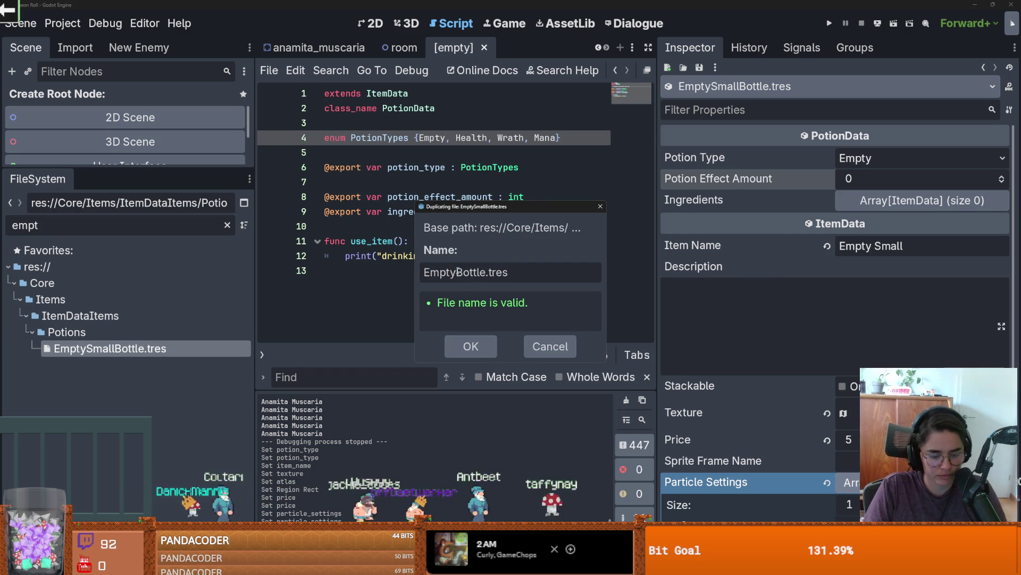
type("Big")
key("Return")
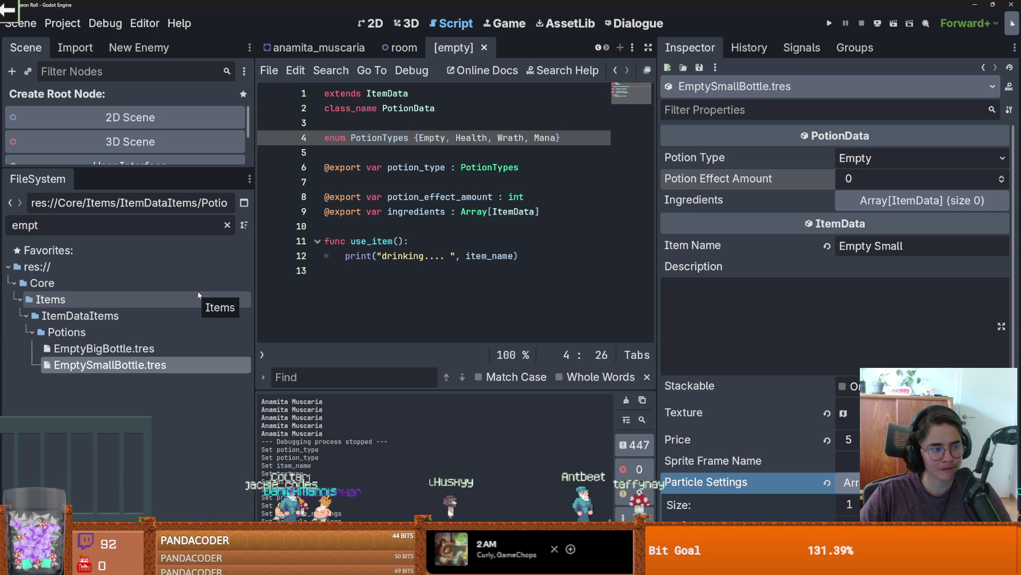
left_click(128, 349)
left_click(129, 363)
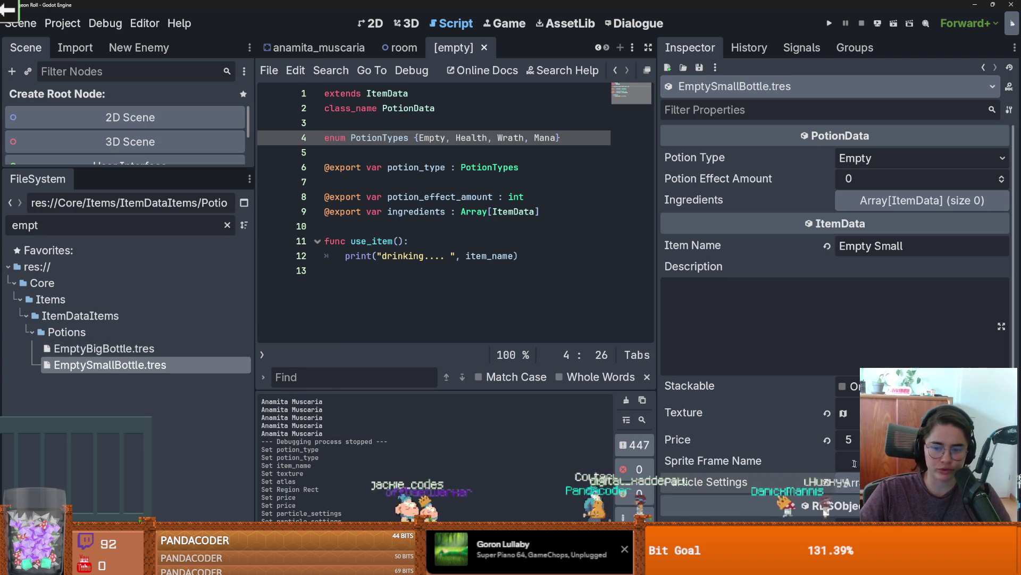
scroll(855, 462, "down", 3)
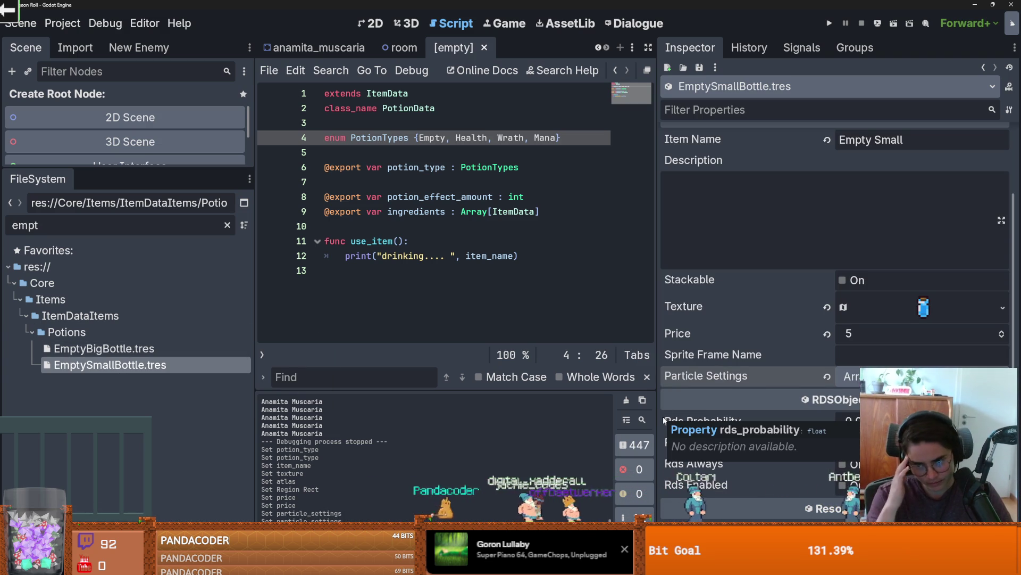
Step: Tick Stackable on EmptySmallBottle.tres, save, and put the cursor on the script's last line
left_click(842, 280)
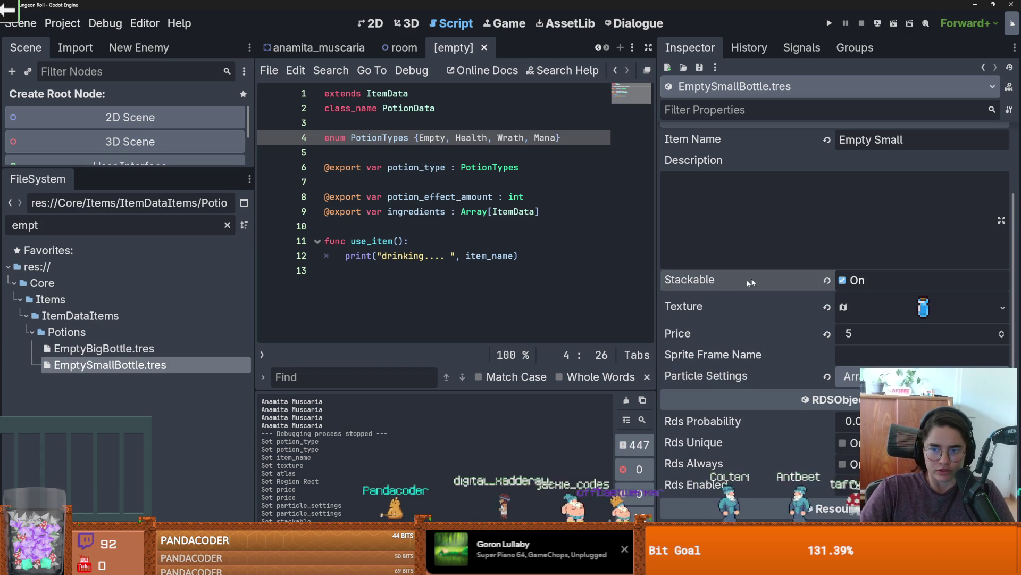
scroll(808, 286, "up", 3)
key("ctrl+s")
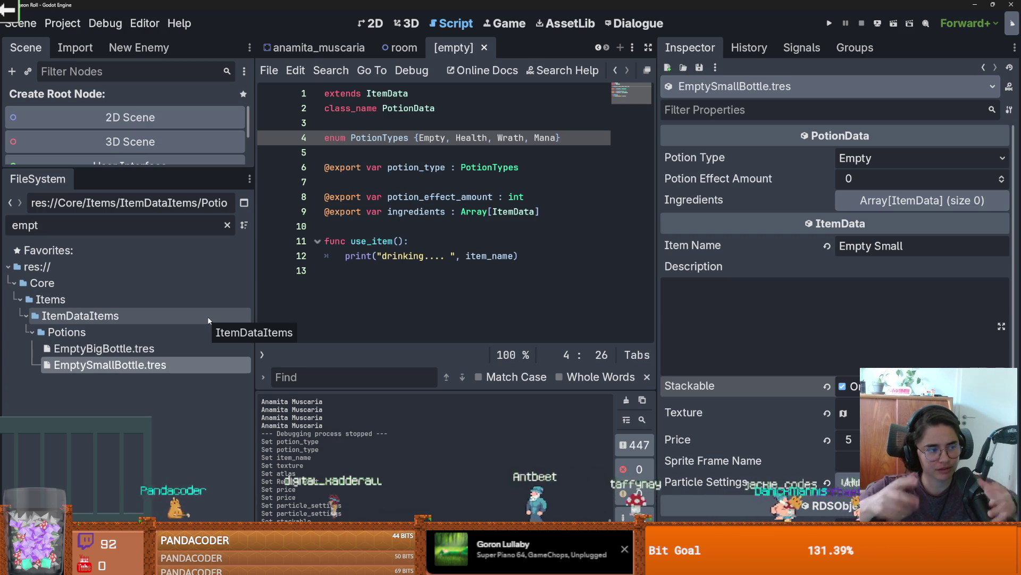
left_click(436, 287)
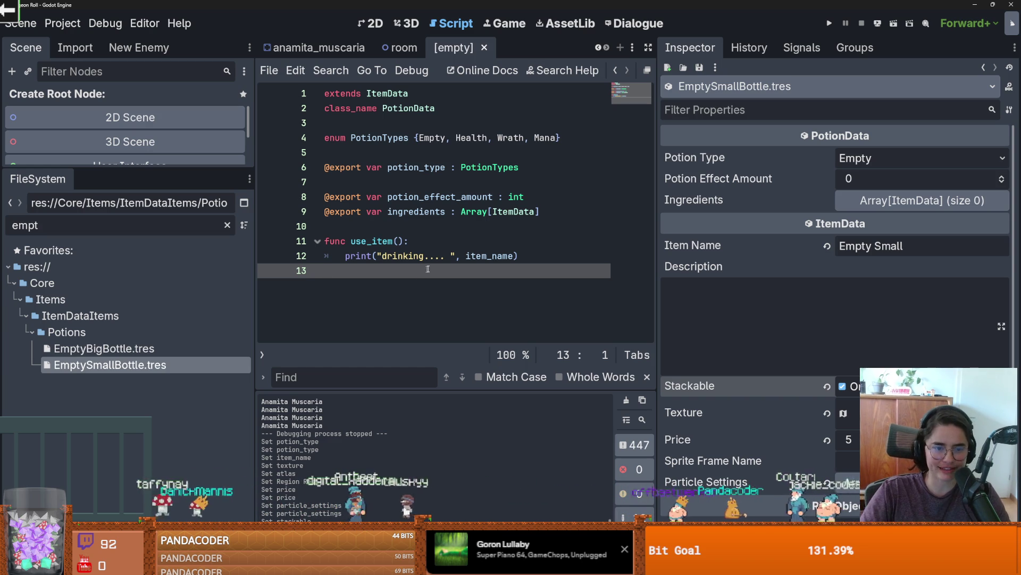
Step: Give EmptyBigBottle.tres Rds Probability 1 and turn on Rds Enabled
left_click(118, 352)
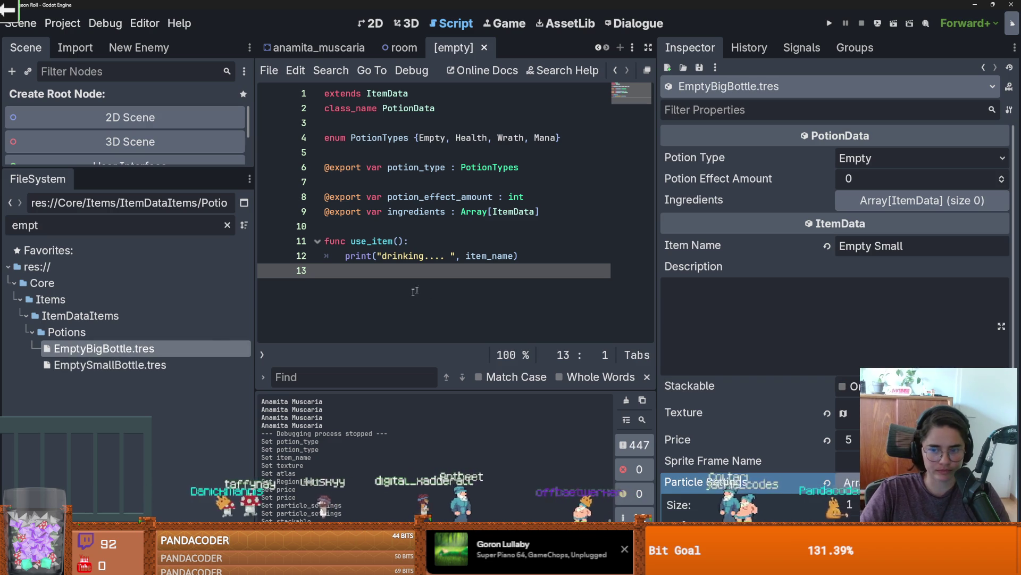
double_click(118, 351)
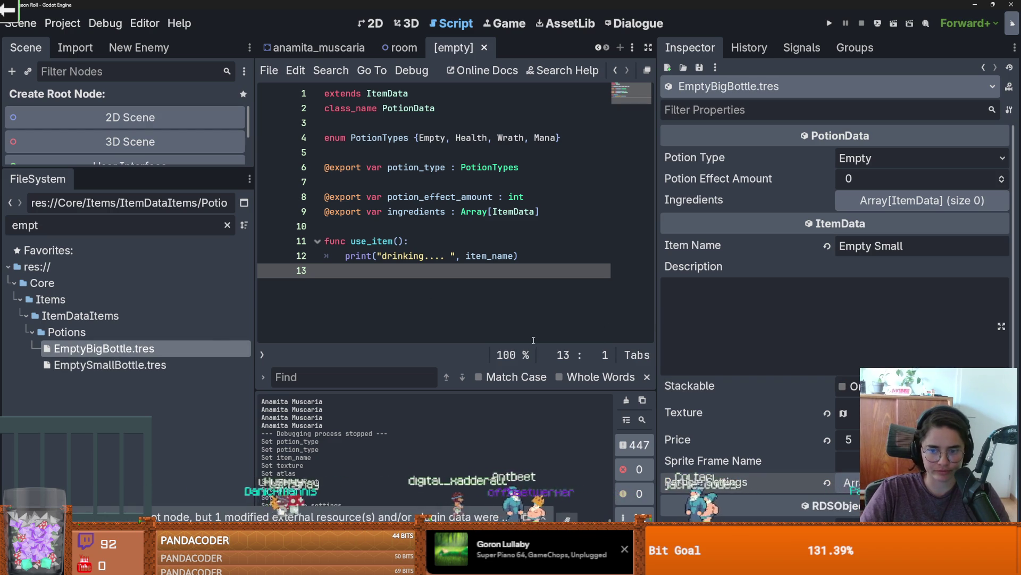
scroll(842, 461, "down", 4)
scroll(856, 336, "up", 1)
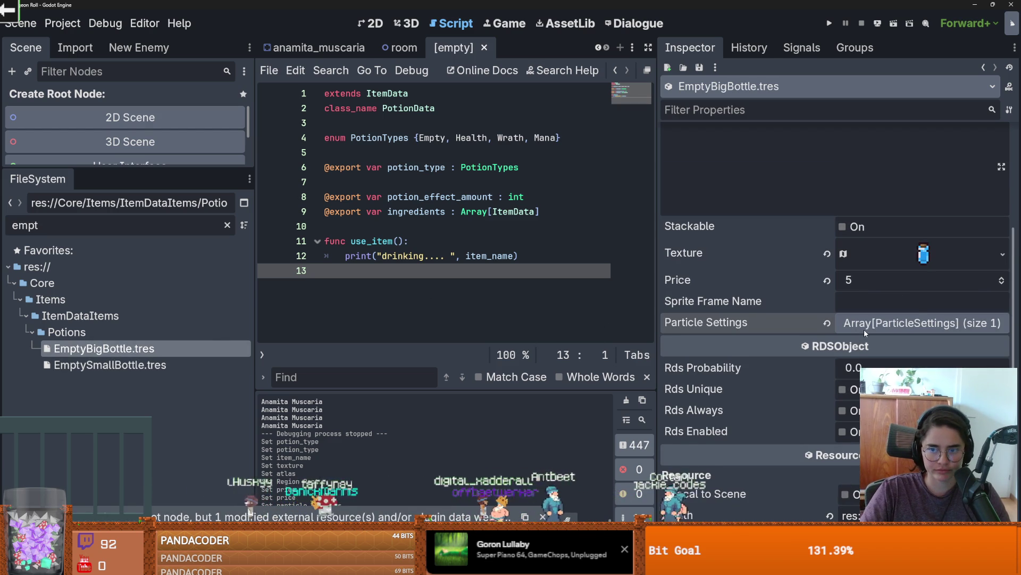
left_click(854, 369)
type("1")
left_click(843, 431)
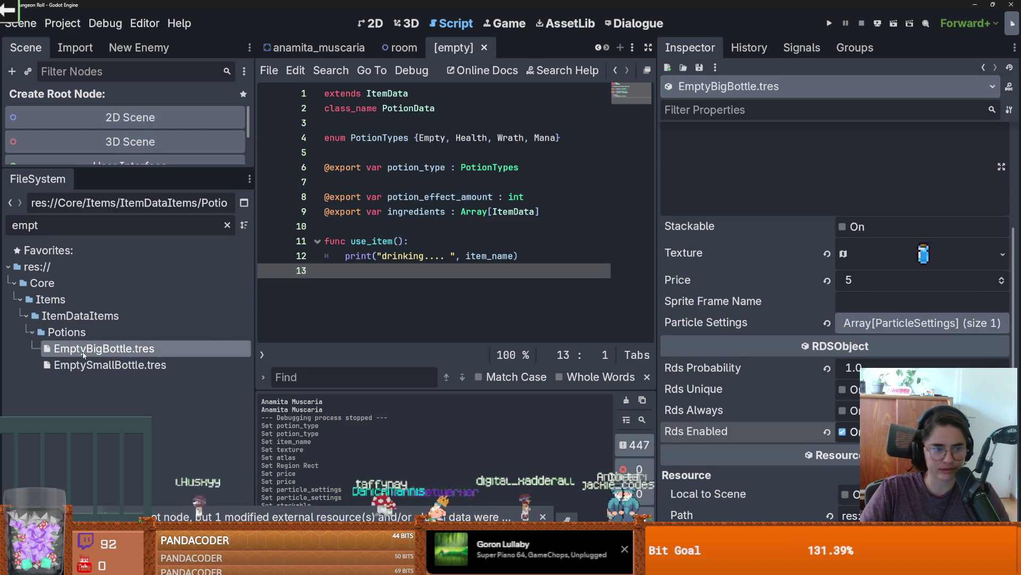
Step: Give EmptySmallBottle.tres Rds Probability 1 with Rds Enabled, and save
left_click(85, 365)
scroll(851, 320, "down", 5)
left_click(878, 315)
type("1")
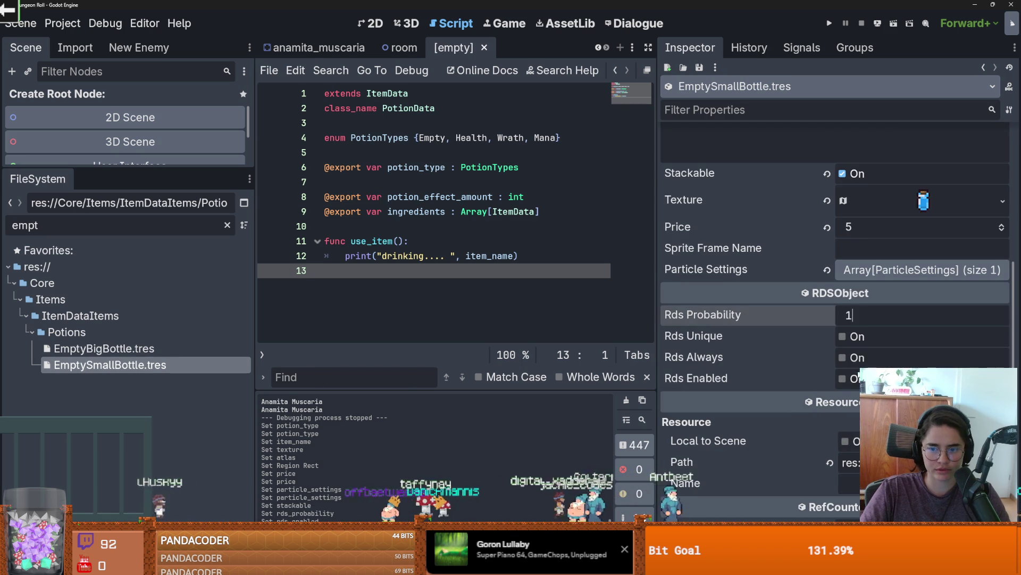
left_click(842, 378)
key("ctrl+s")
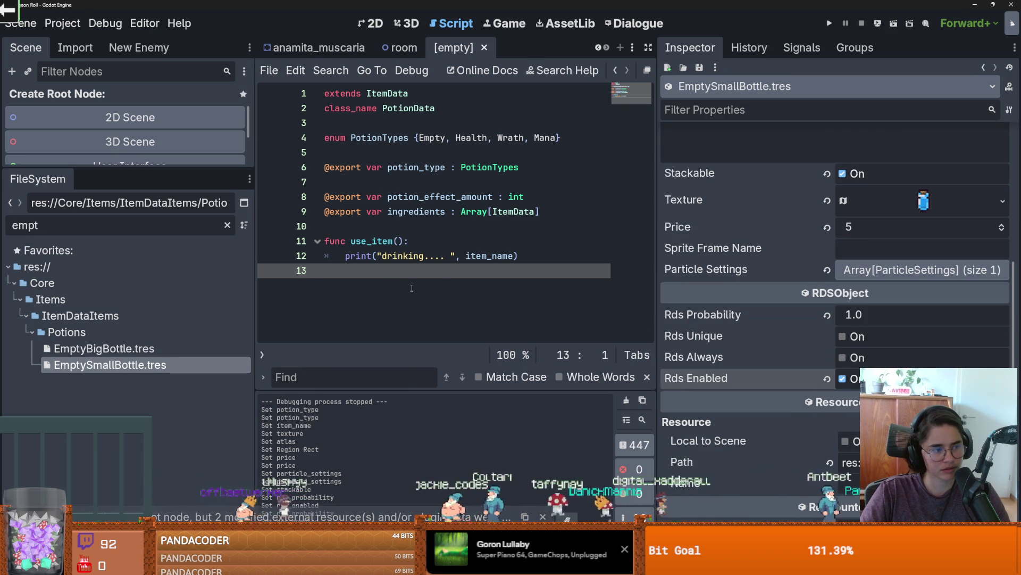
left_click_drag(255, 250, 286, 250)
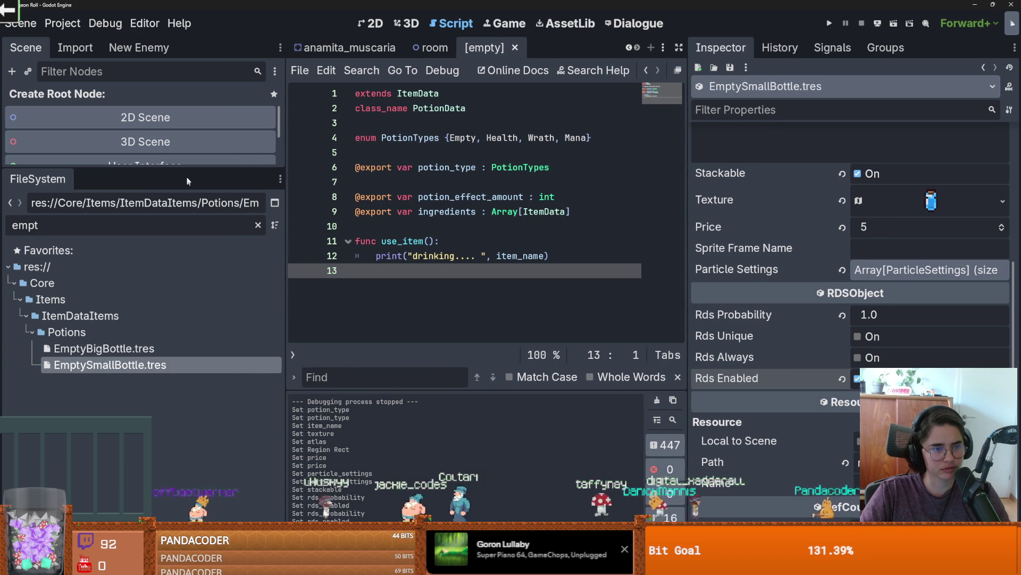
Step: Resize the left dock's Scene/FileSystem split so the full project file tree shows
left_click_drag(172, 168, 173, 325)
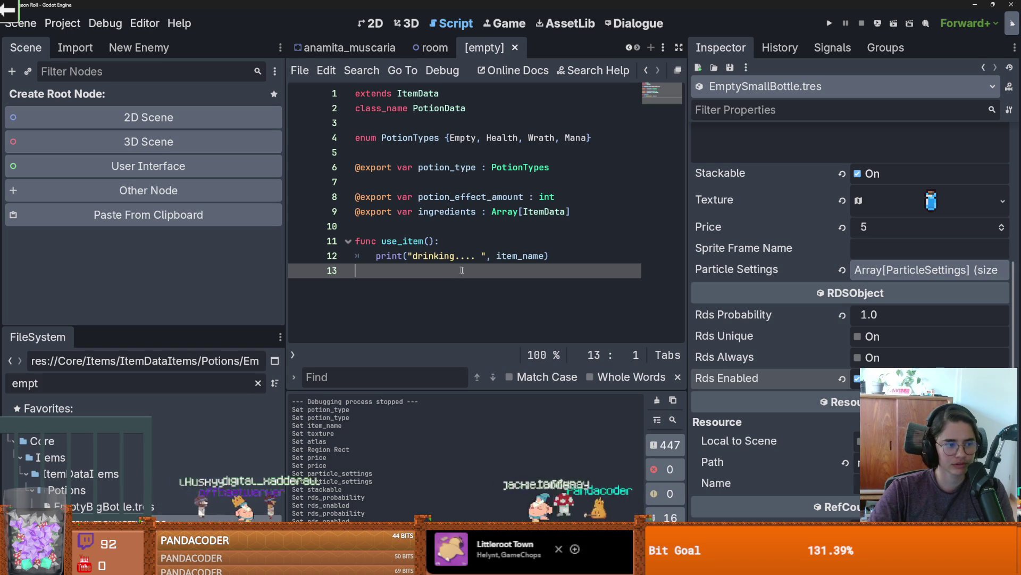
left_click_drag(168, 332, 168, 137)
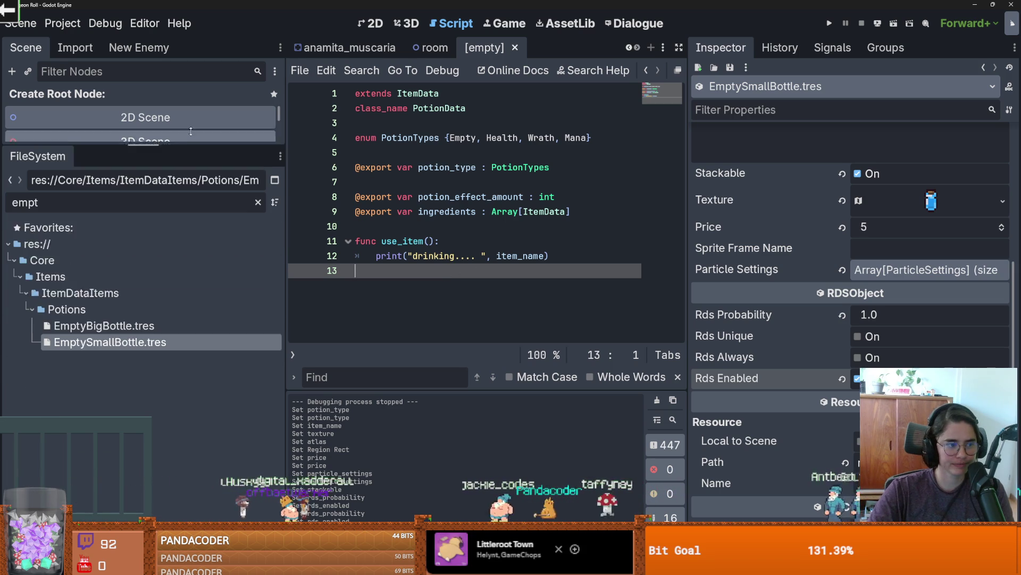
left_click(258, 189)
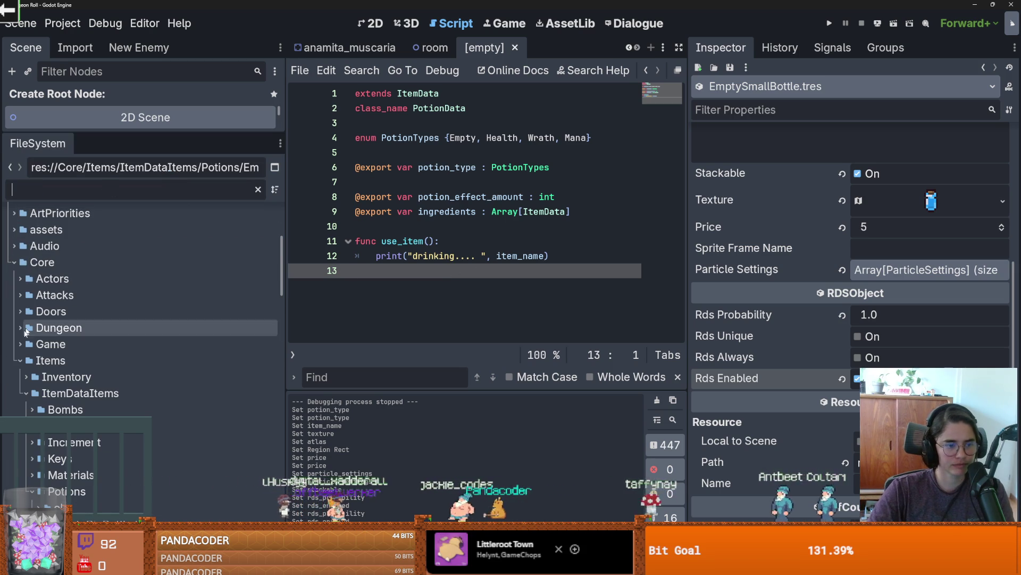
Step: Collapse the Items and Core folders, close the empty script tab, and widen the code area
double_click(215, 361)
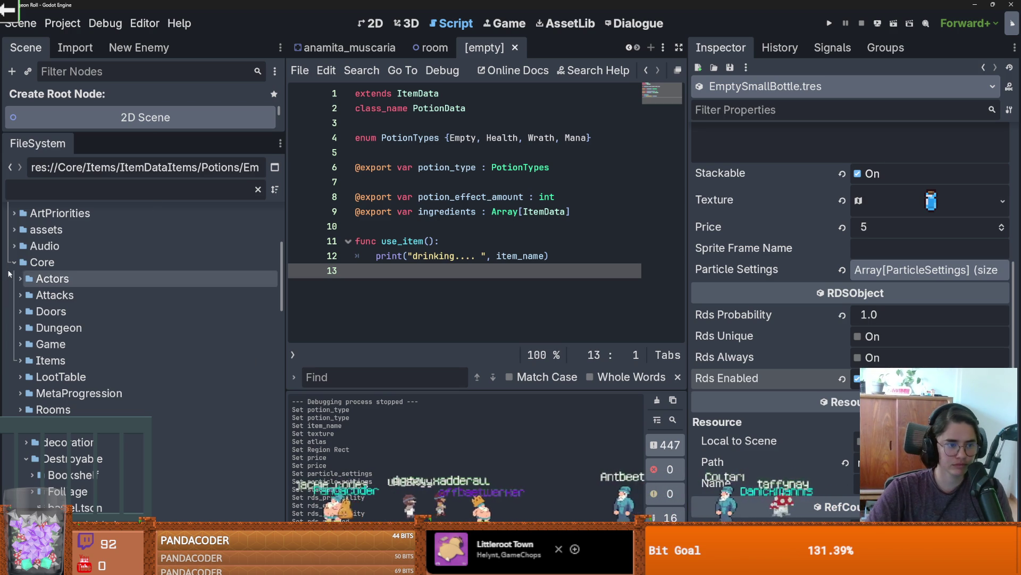
double_click(42, 262)
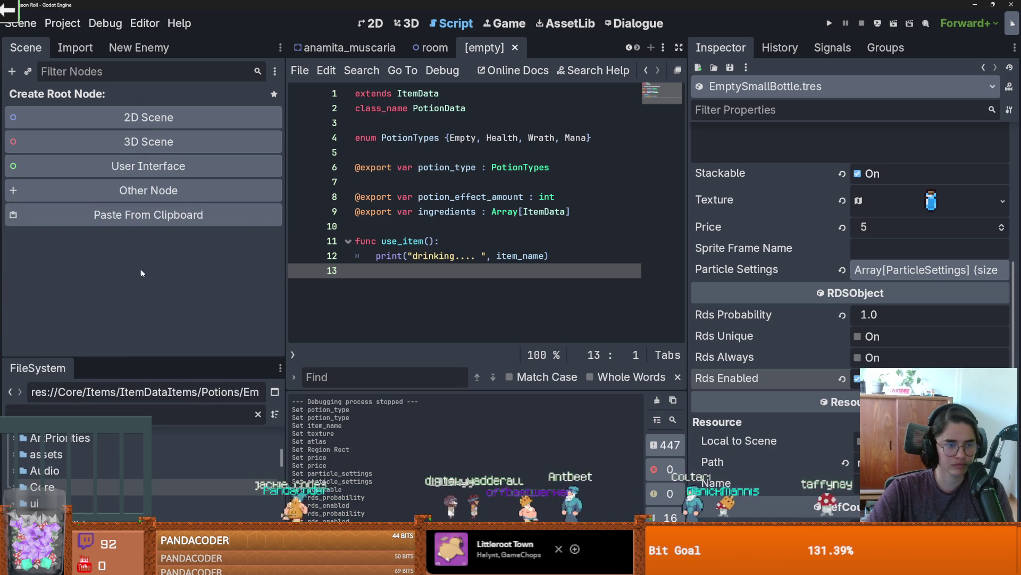
left_click(515, 48)
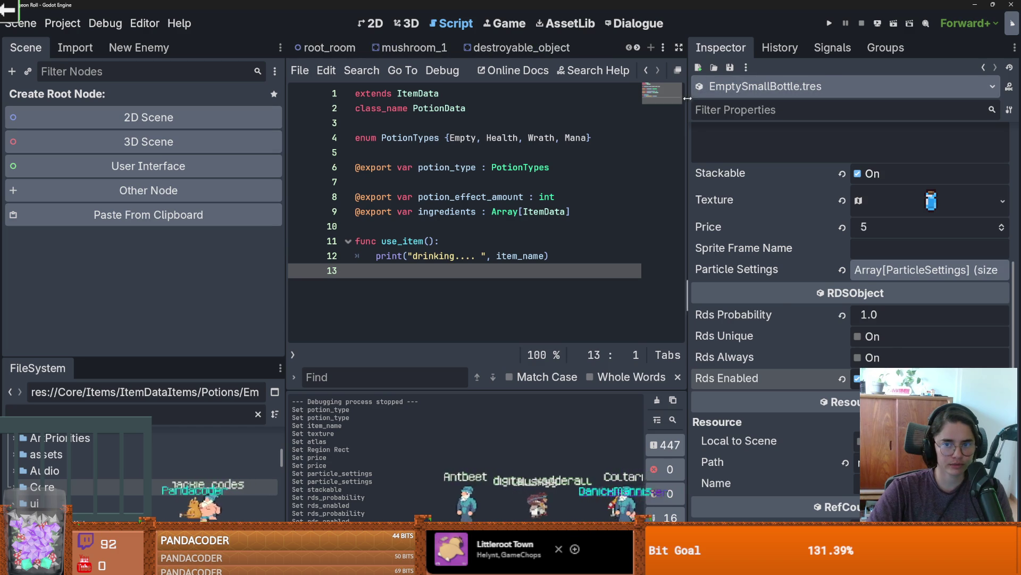
left_click_drag(688, 101, 775, 101)
Step: Save the scenes, resize the file tree and node tree panels, collapse ui, then switch to Aseprite
left_click_drag(224, 358, 224, 231)
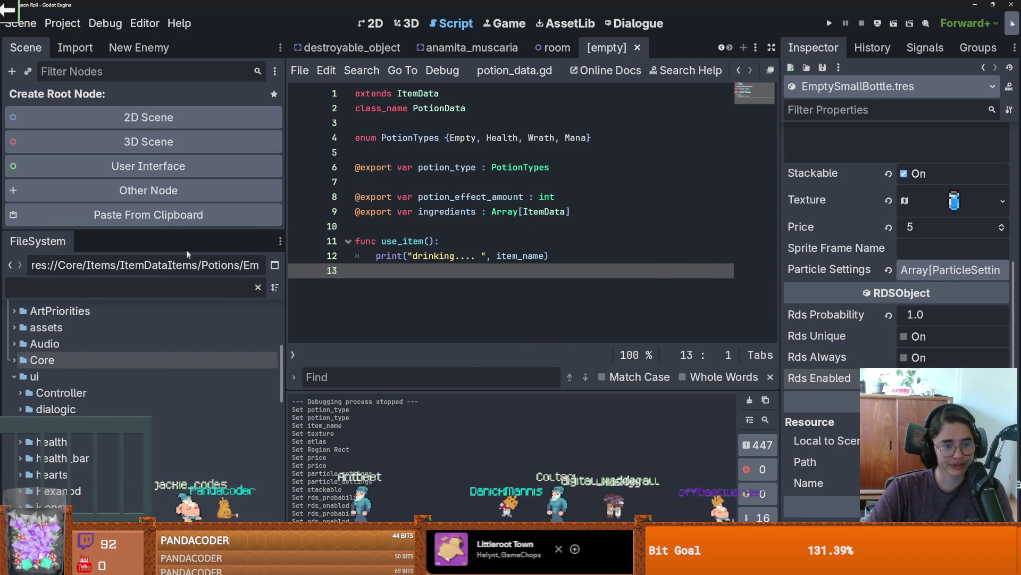
key("F5")
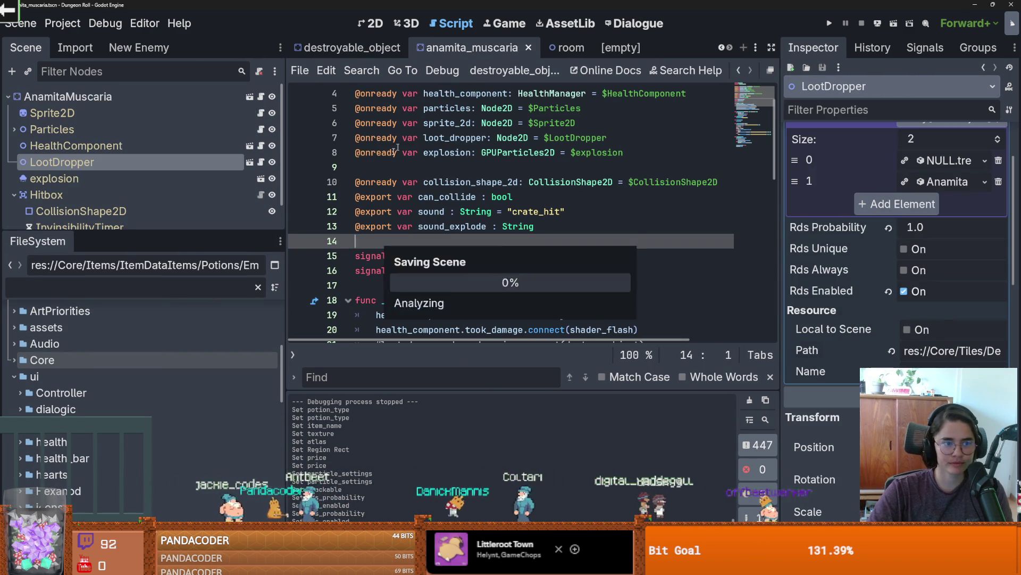
mouse_move(181, 233)
left_mouse_down()
mouse_move(181, 325)
mouse_move(180, 209)
left_mouse_up()
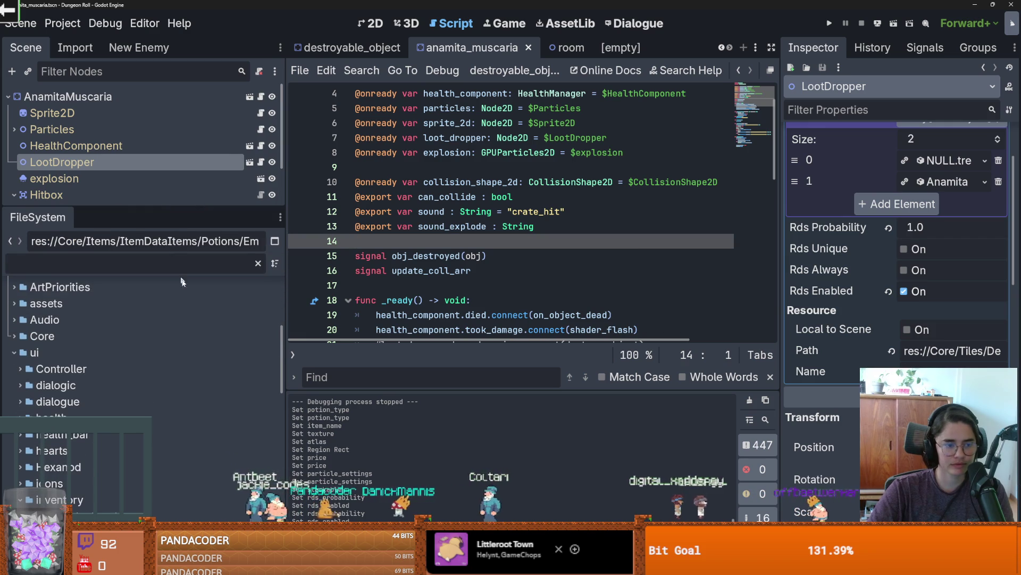
left_click(16, 352)
scroll(390, 307, "up", 1)
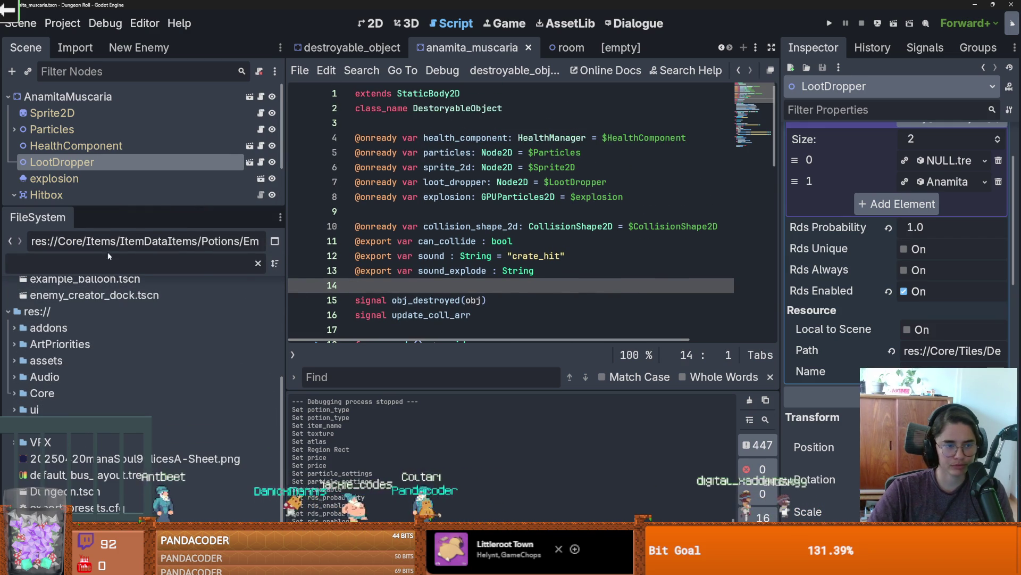
mouse_move(118, 206)
left_mouse_down()
mouse_move(118, 274)
mouse_move(118, 261)
left_mouse_up()
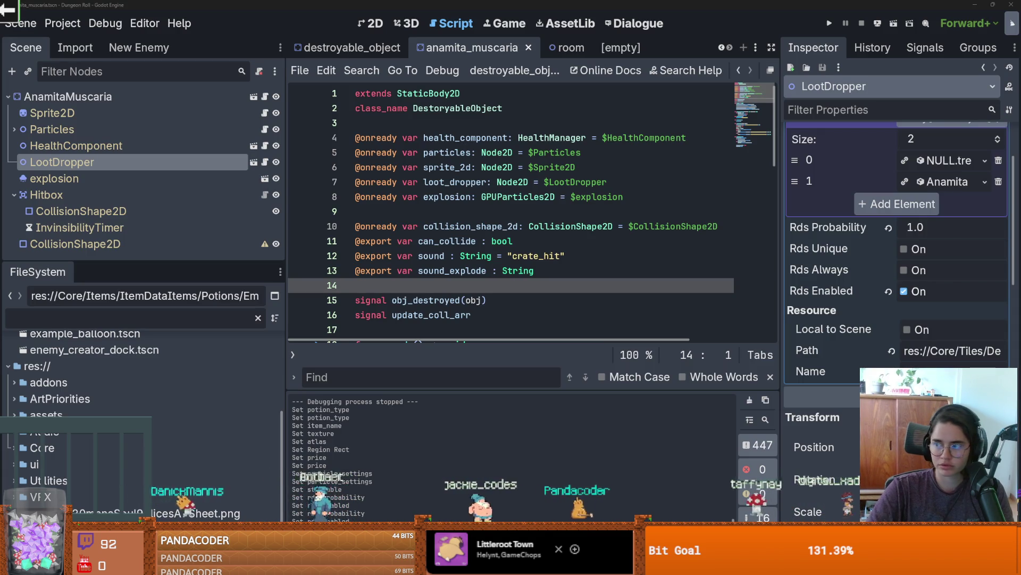
key("alt+Tab")
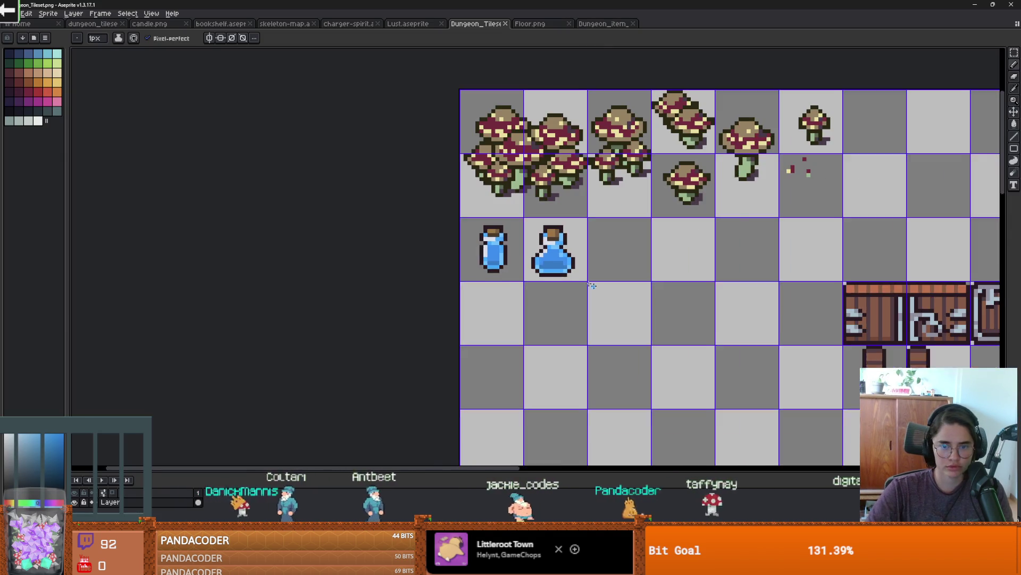
Step: Select the four potion sprites in the Dungeon_item_props sheet
left_click(560, 27)
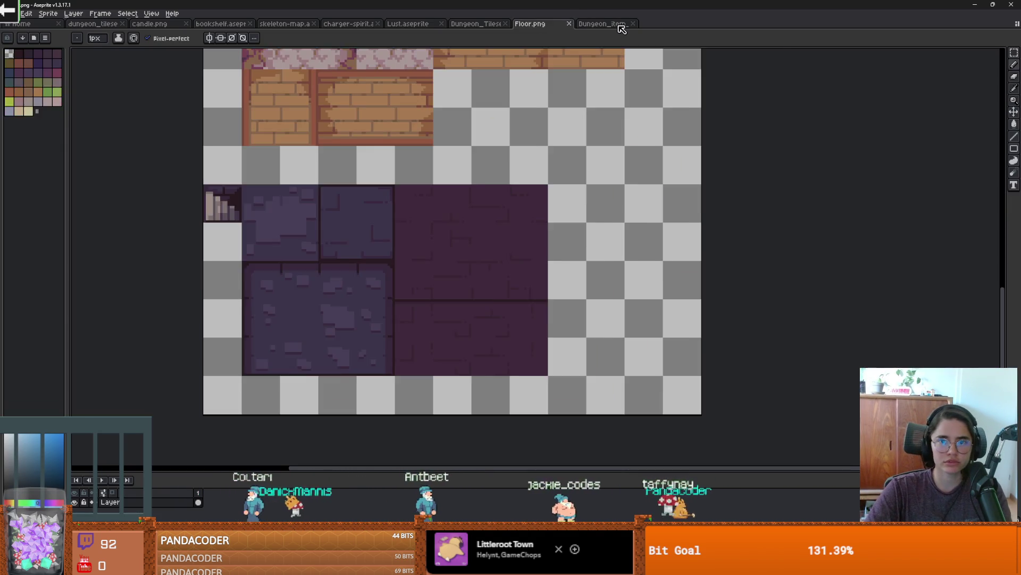
left_click(611, 24)
scroll(522, 222, "down", 1)
key("m")
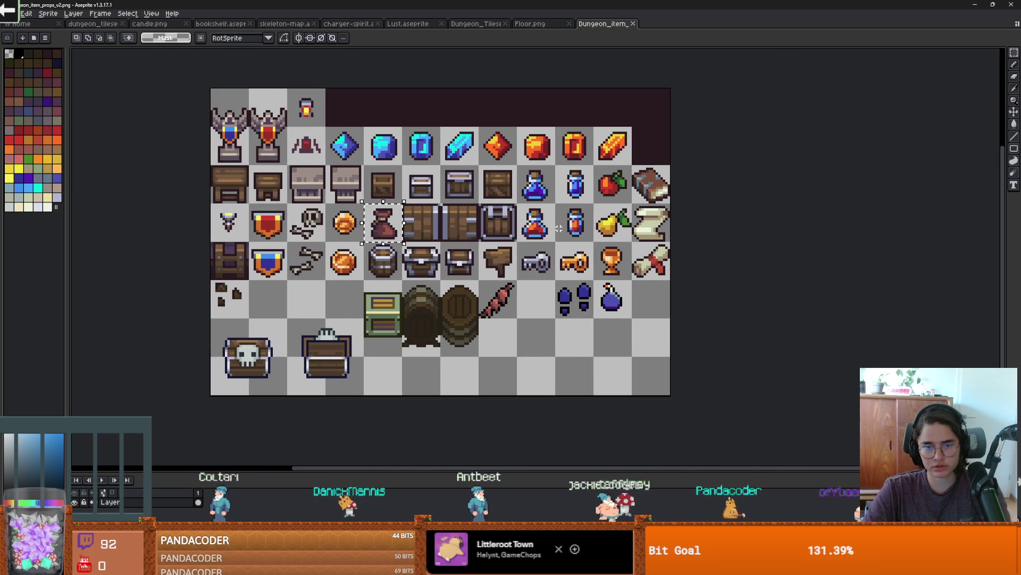
left_click_drag(591, 240, 517, 163)
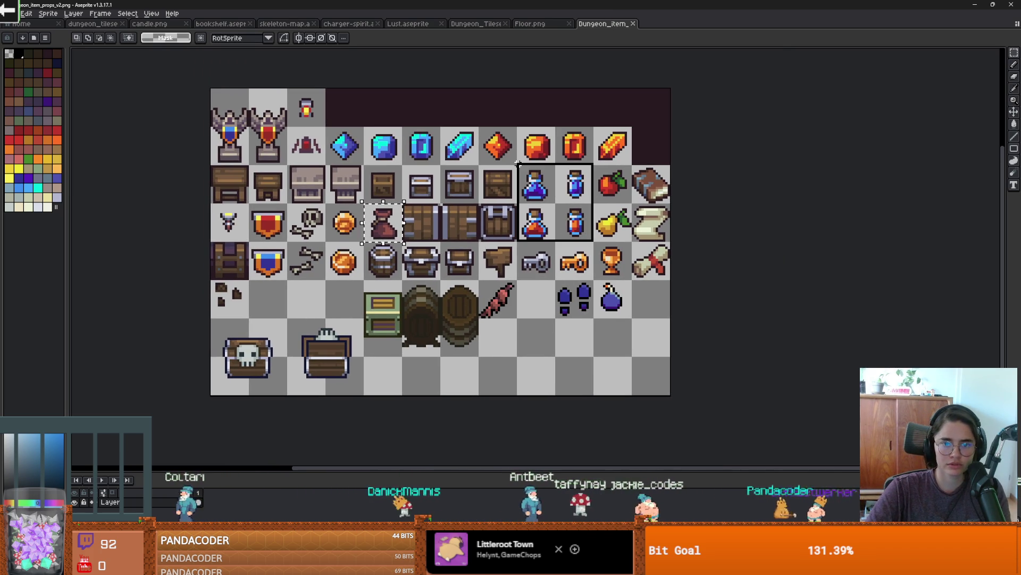
Step: Paste the four potions into the Dungeon tileset directly beneath the blue potions
key("ctrl+shift+Tab")
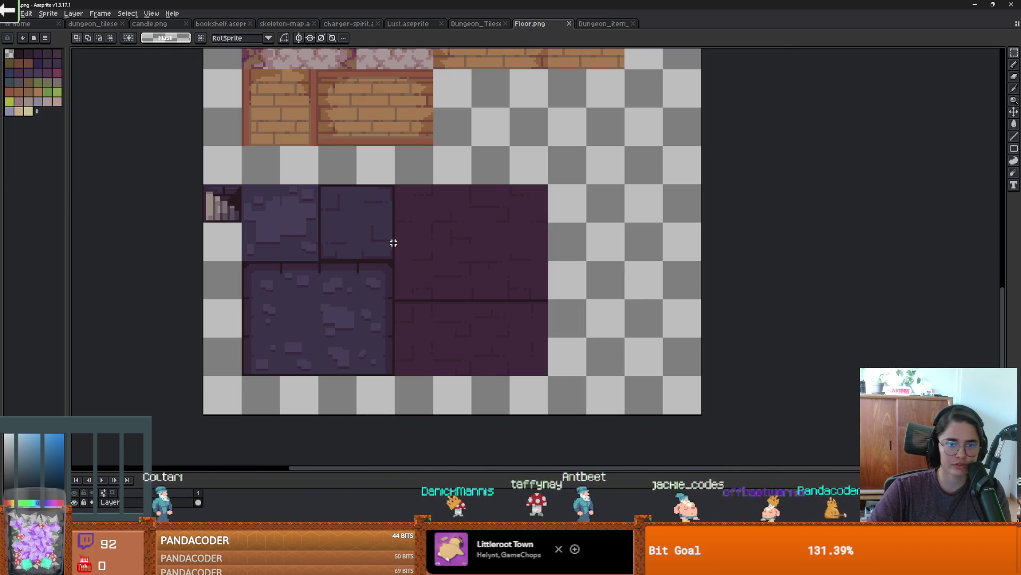
left_click(484, 21)
scroll(458, 229, "down", 1)
key("ctrl+v")
left_click_drag(915, 240, 505, 287)
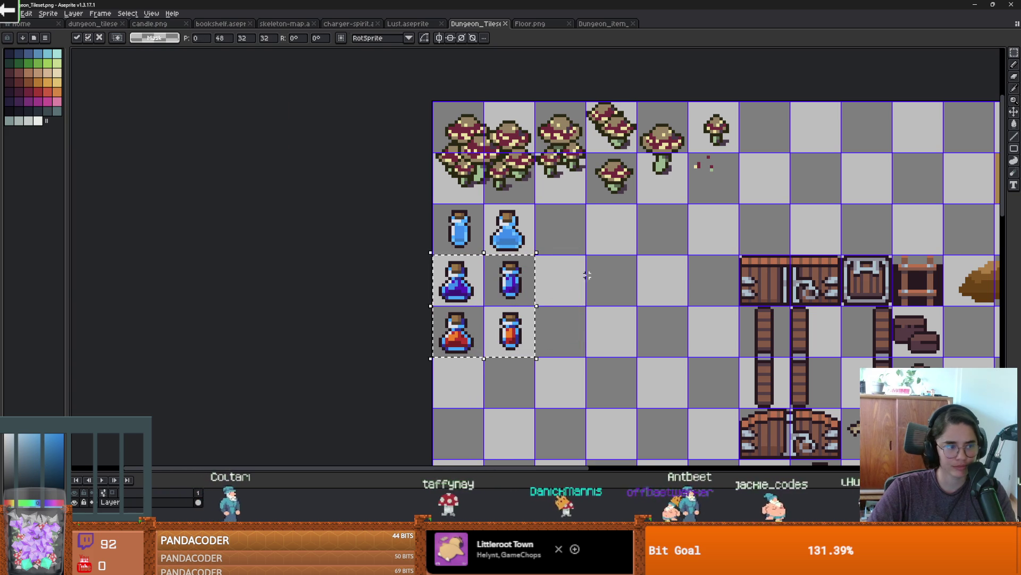
key("Return")
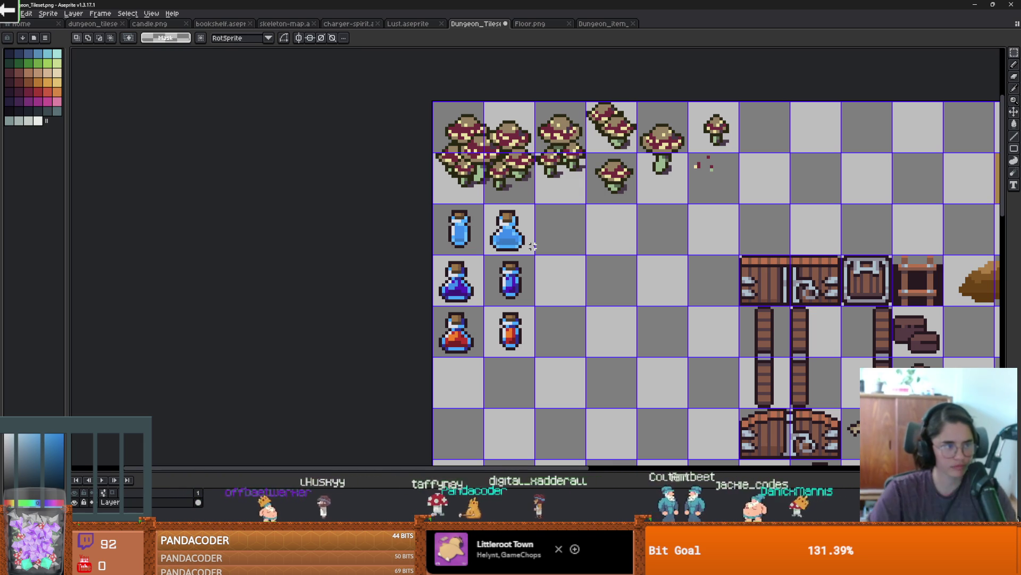
Step: Duplicate the two blue potion sprites into the tiles beside them
scroll(459, 286, "up", 1)
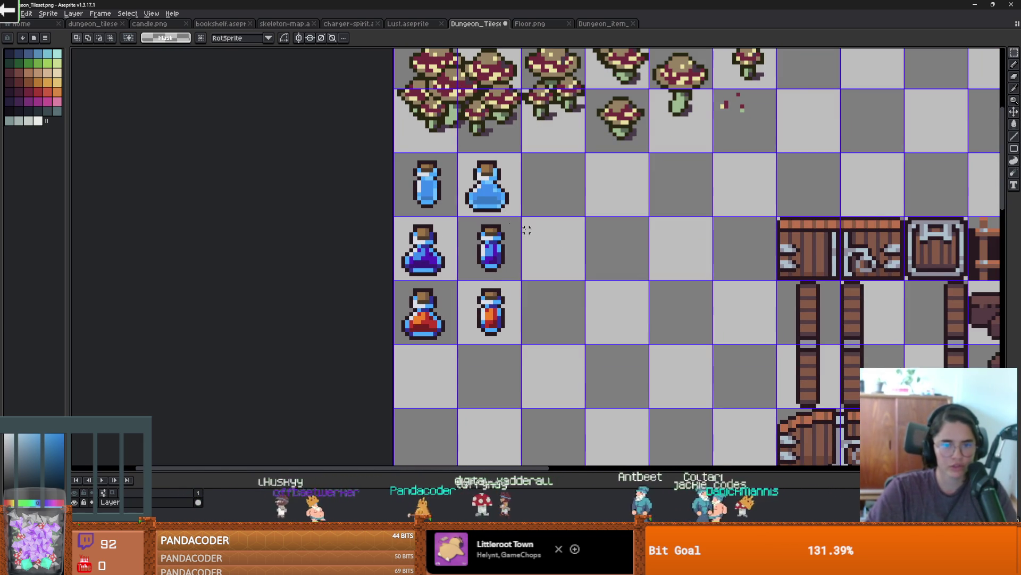
scroll(457, 226, "right", 1)
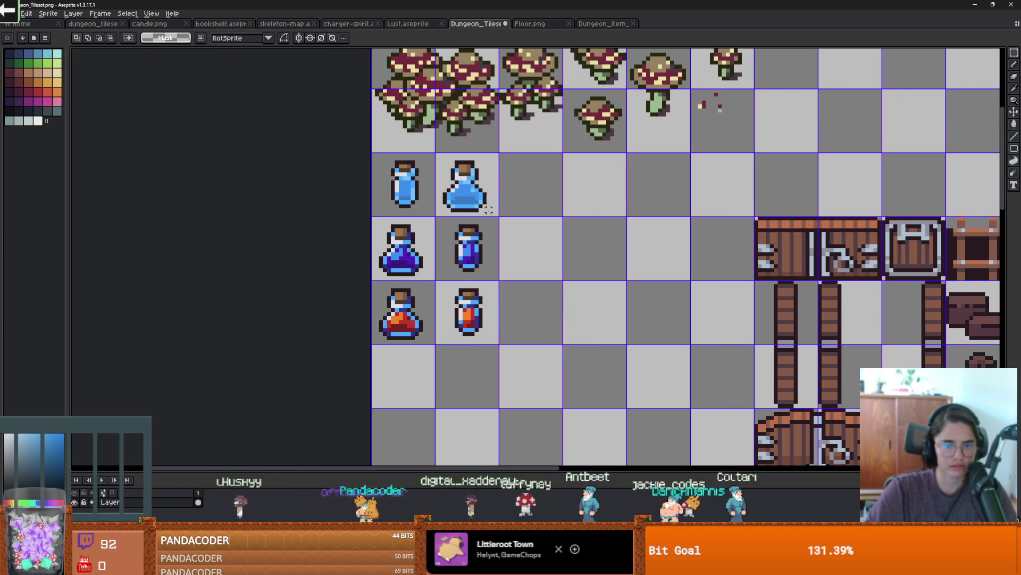
left_click_drag(384, 157, 616, 278)
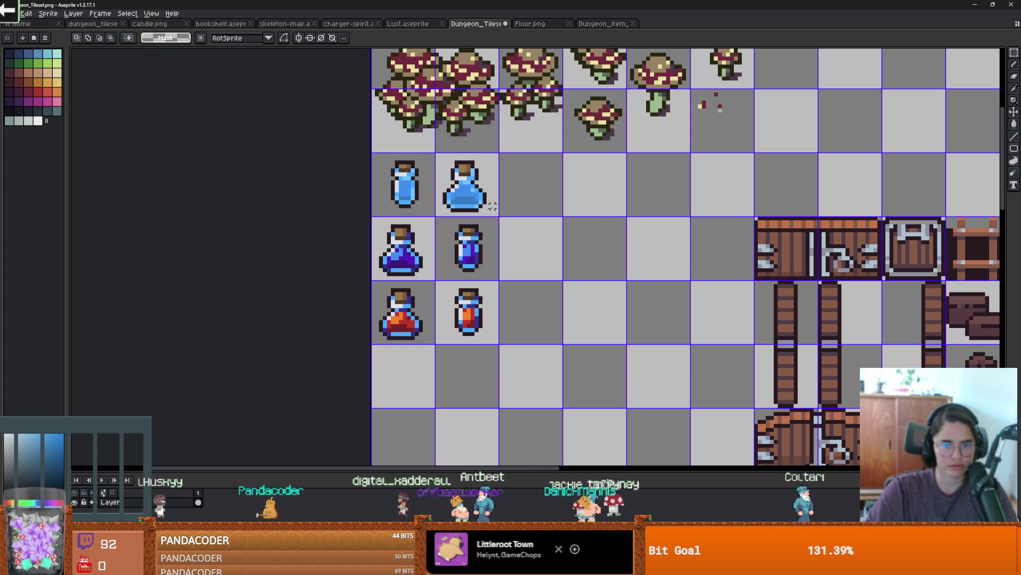
left_click_drag(495, 213, 377, 154)
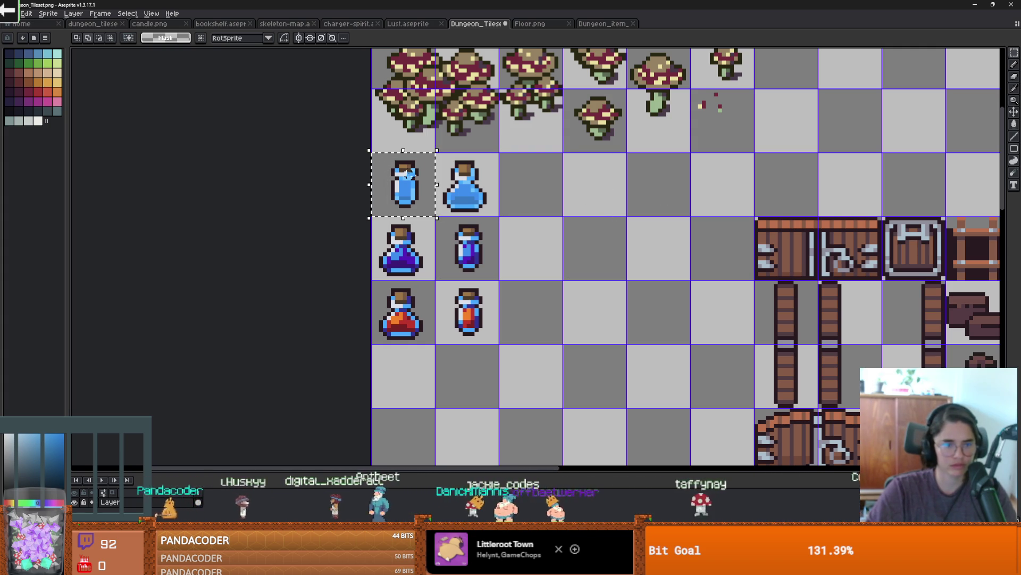
left_click_drag(471, 186, 595, 187)
left_click(468, 189)
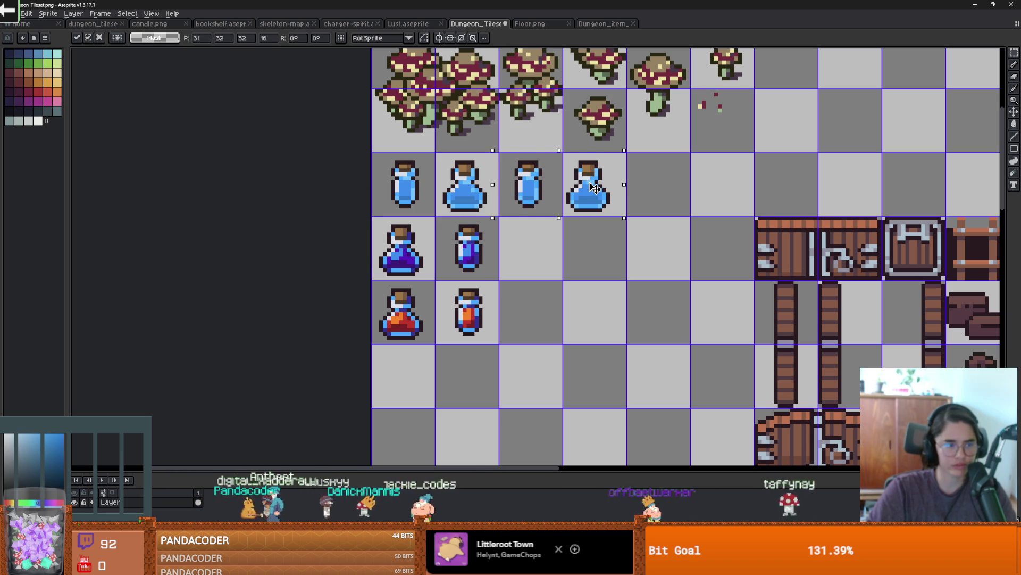
left_click(675, 194)
mouse_move(621, 222)
left_mouse_down()
mouse_move(516, 151)
mouse_move(548, 177)
left_mouse_up()
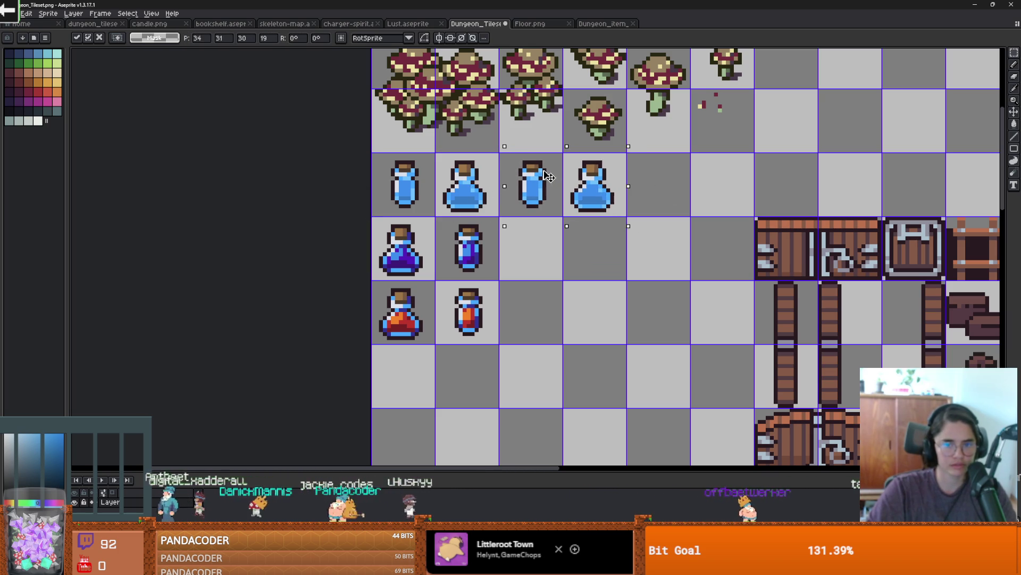
key("ctrl+d")
Step: Fill both duplicated potion bodies with light cyan
scroll(551, 186, "up", 2)
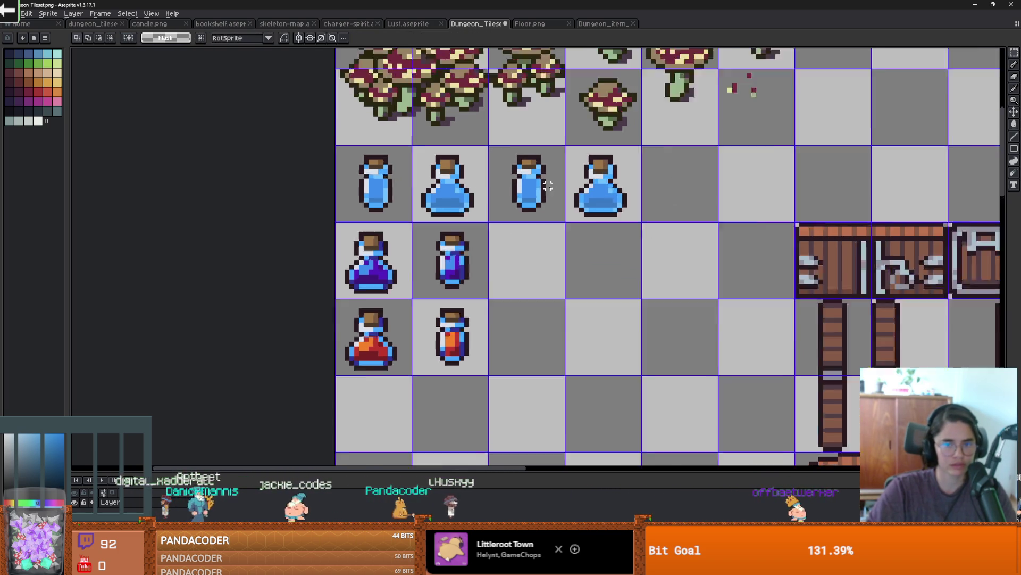
scroll(548, 210, "up", 1)
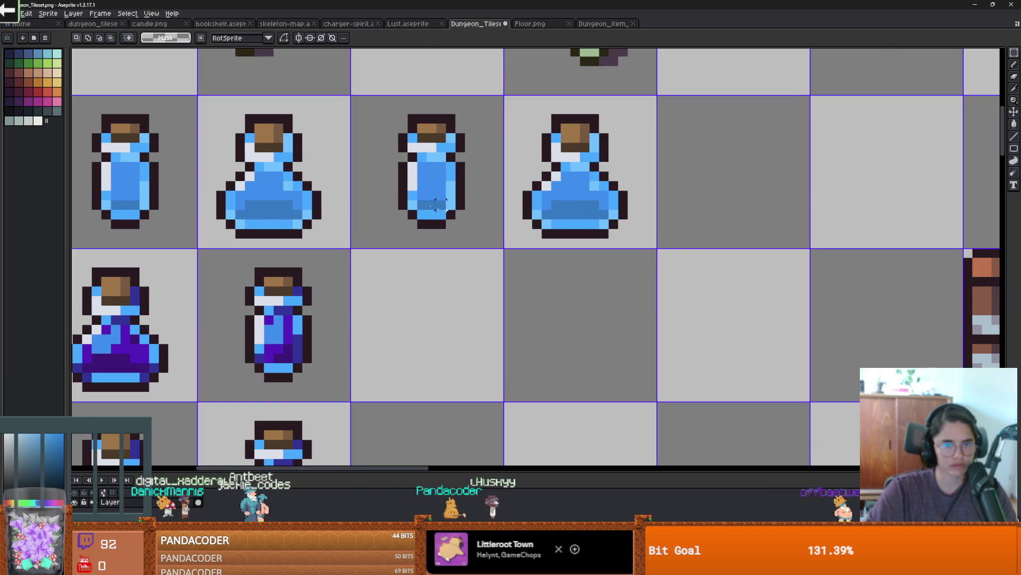
left_click(57, 53)
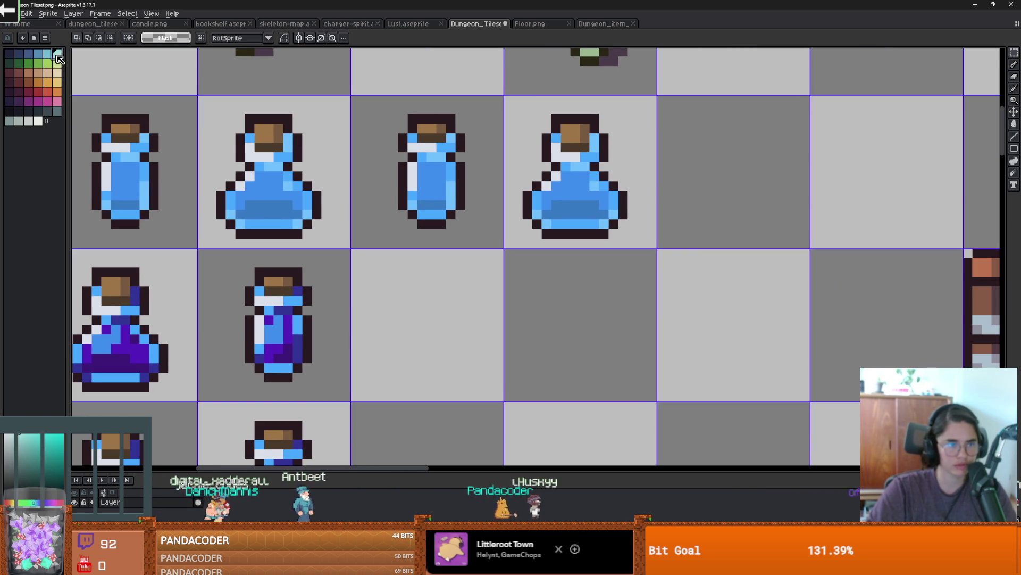
key("g")
scroll(427, 191, "up", 1)
left_click(435, 183)
key("ctrl+z")
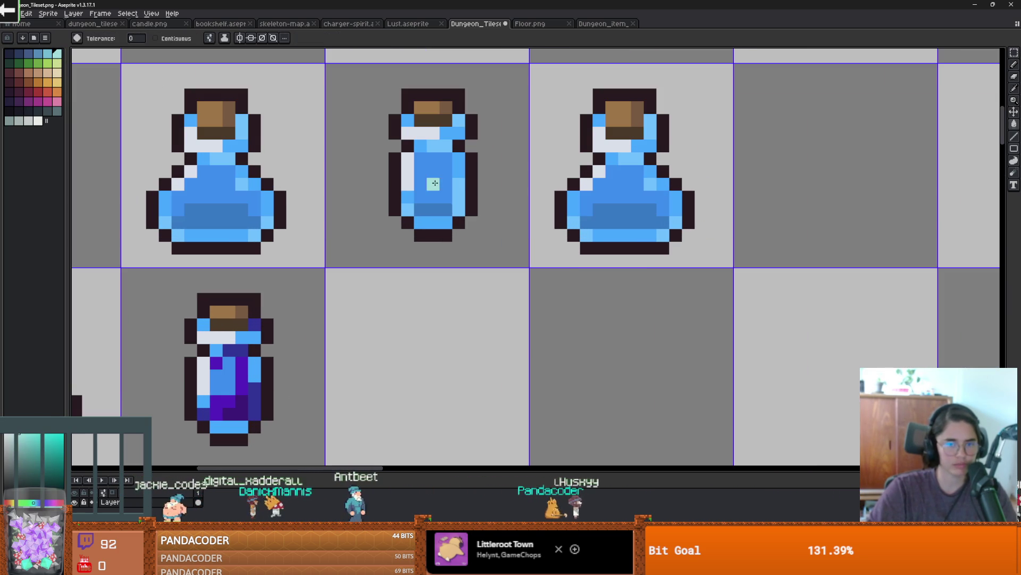
key("m")
left_click_drag(740, 287, 338, 77)
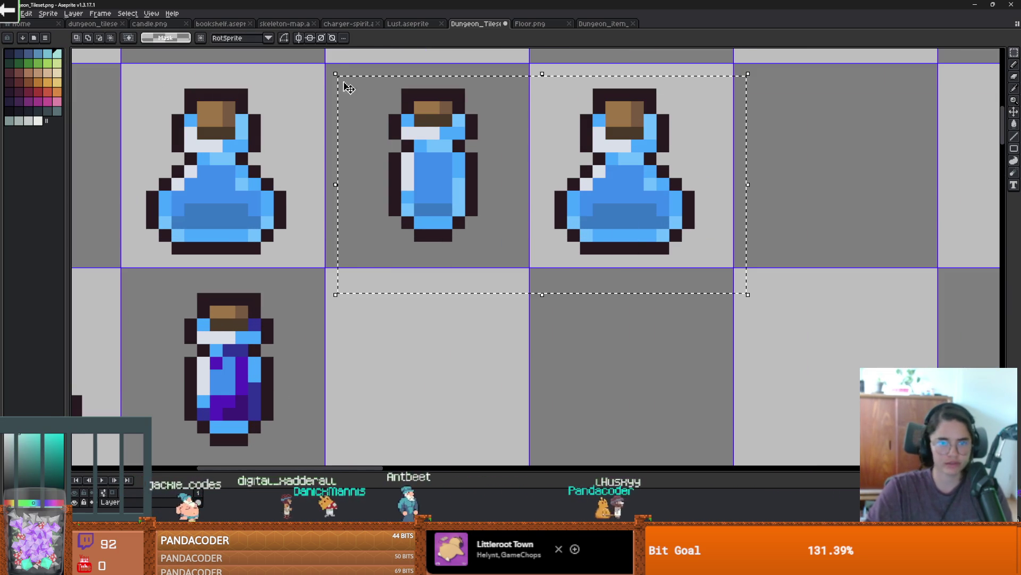
key("g")
left_click(422, 170)
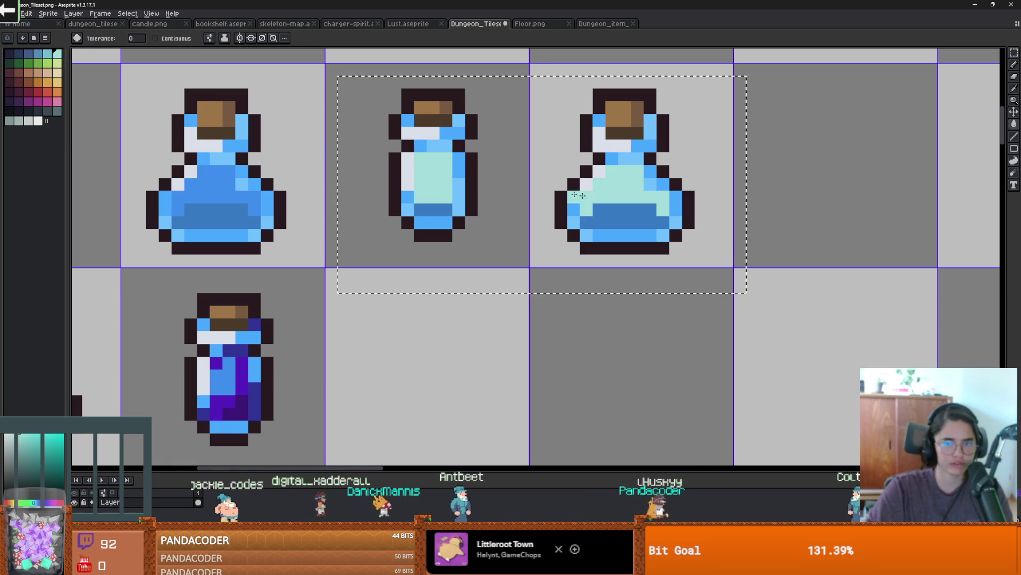
Step: Fill both duplicated potions' dark bands with teal and deselect them
scroll(595, 199, "down", 1)
left_click(52, 55)
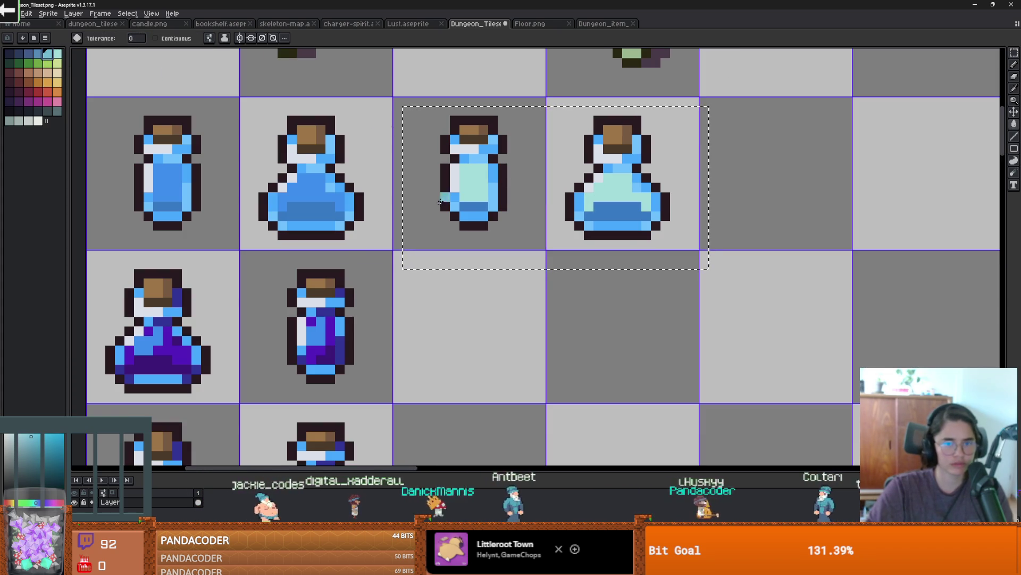
left_click(618, 212)
left_click(455, 197)
scroll(455, 196, "down", 5)
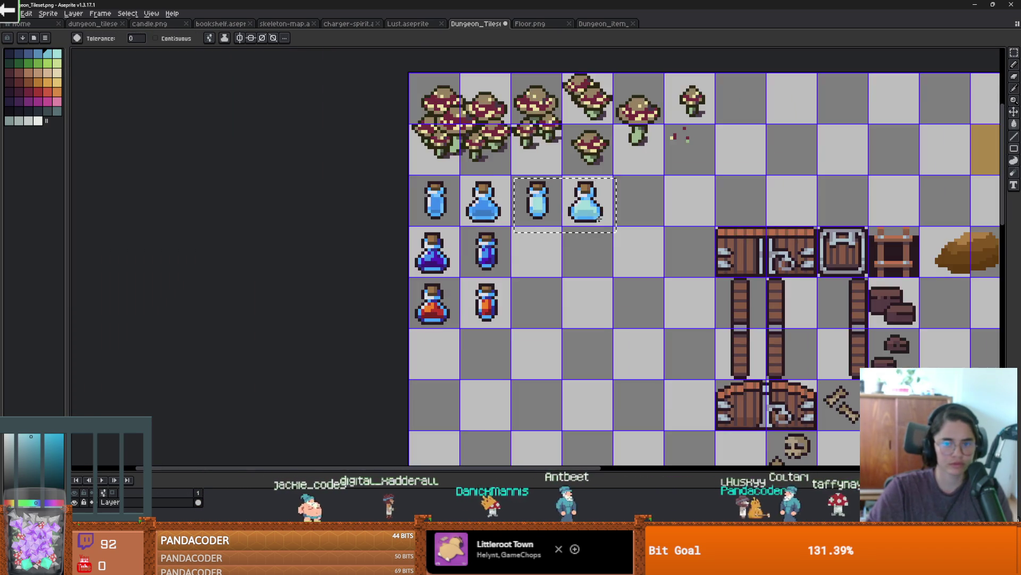
scroll(525, 209, "up", 3)
scroll(525, 208, "up", 2)
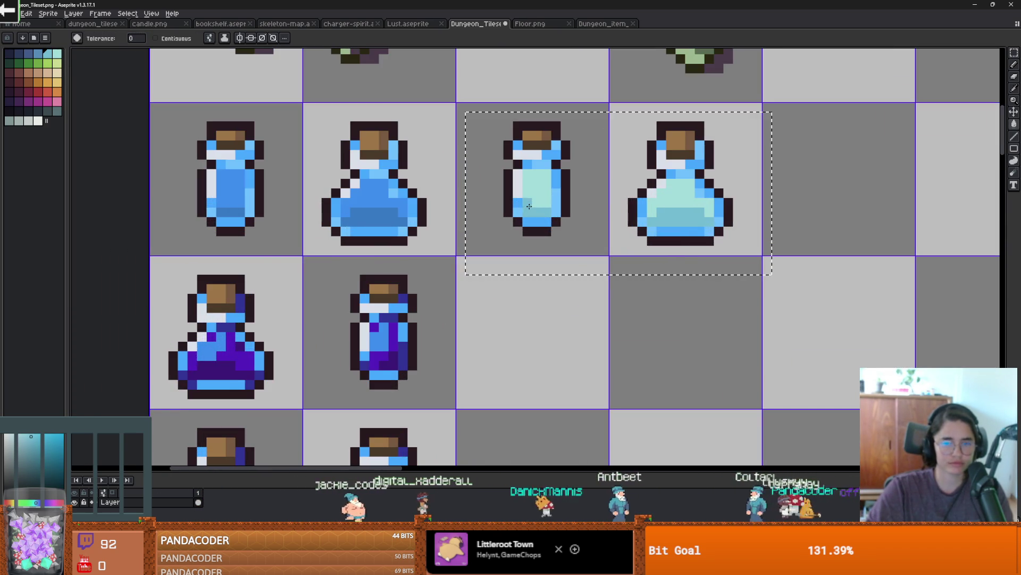
scroll(737, 233, "down", 5)
scroll(737, 233, "down", 1)
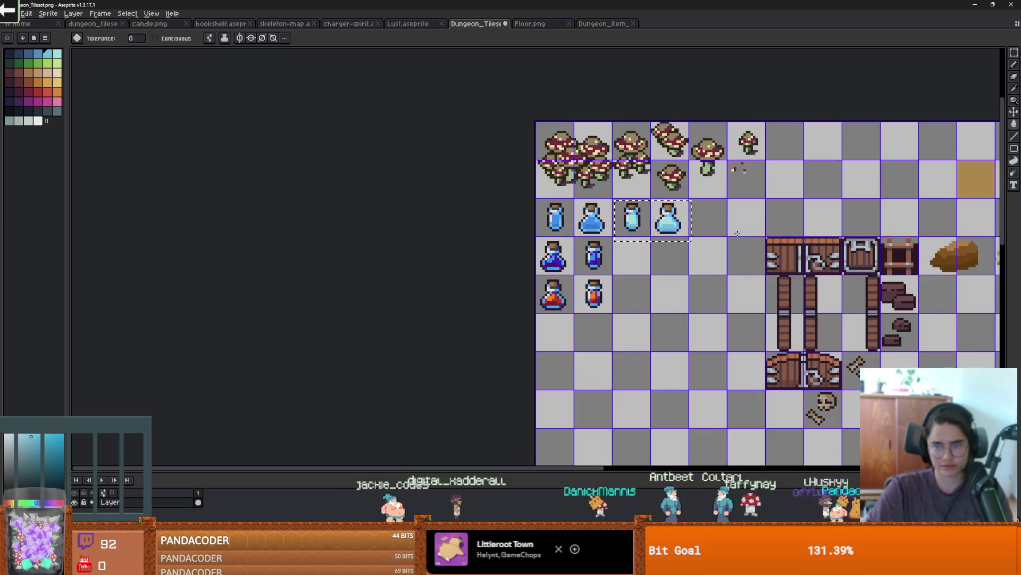
scroll(659, 223, "up", 2)
key("ctrl")
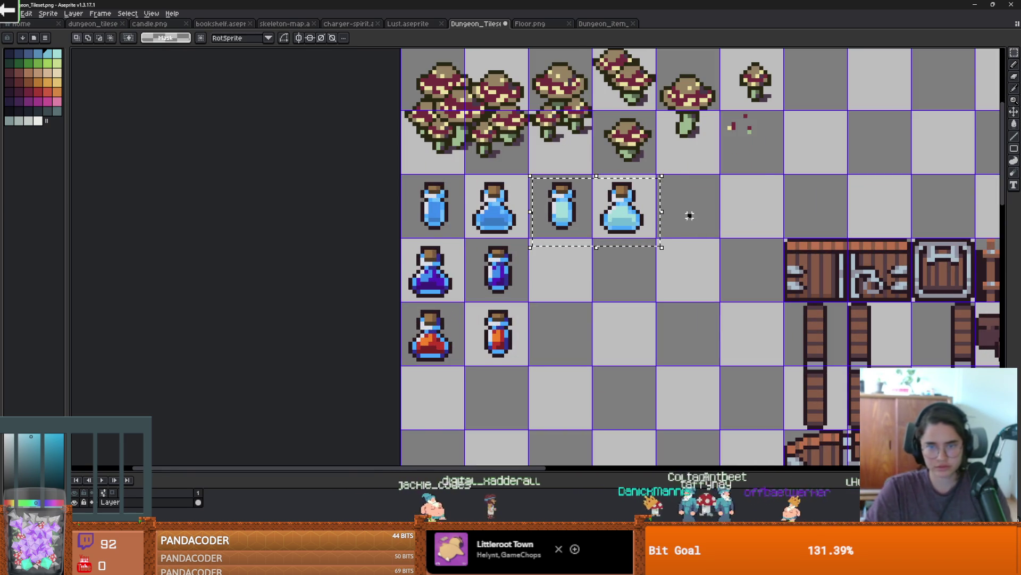
key("ctrl+d")
scroll(629, 209, "up", 3)
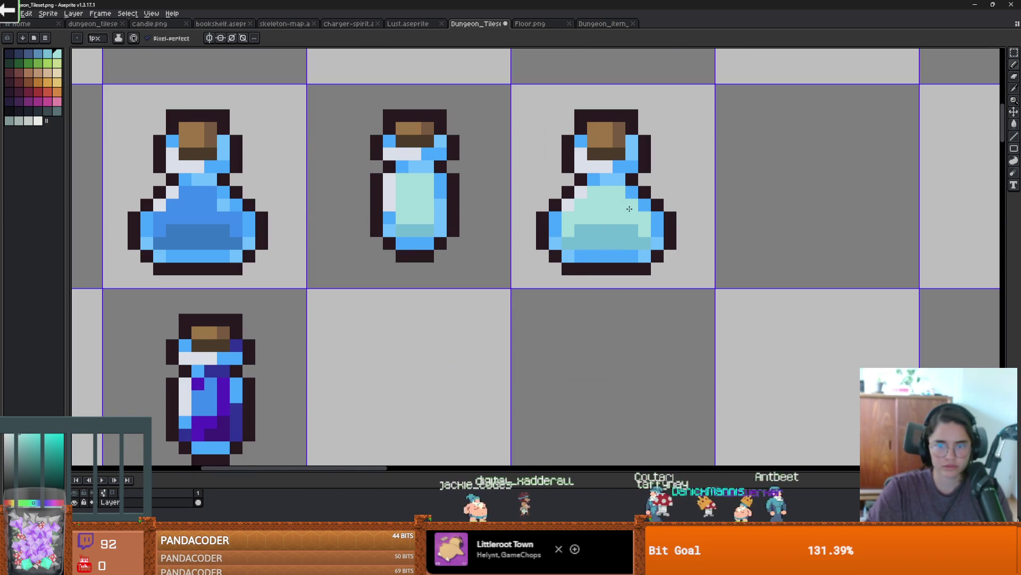
Step: Zoom out to review the new cyan potions, select the Move tool, and return to Godot
scroll(669, 219, "down", 1)
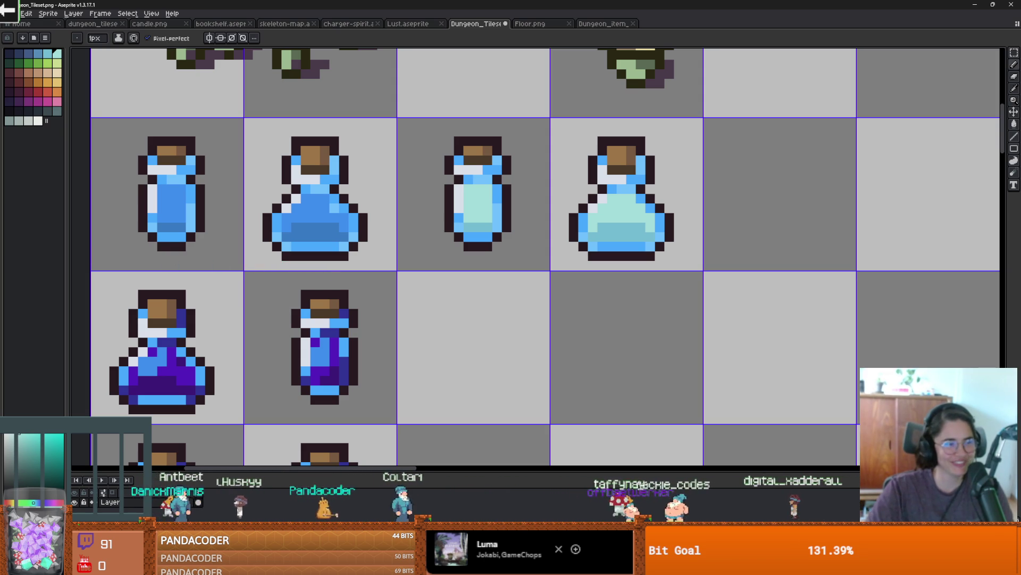
scroll(229, 283, "down", 4)
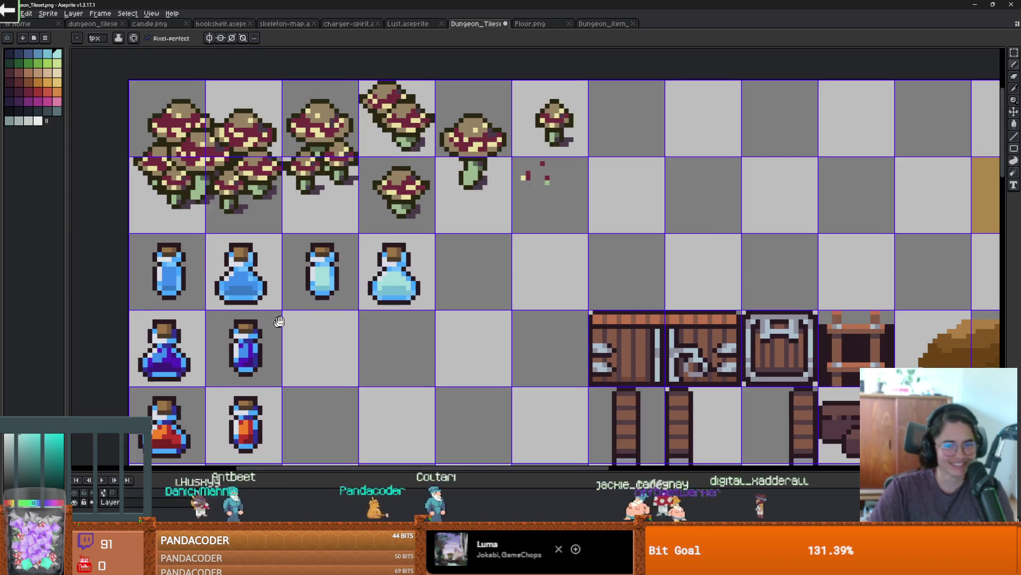
key("v")
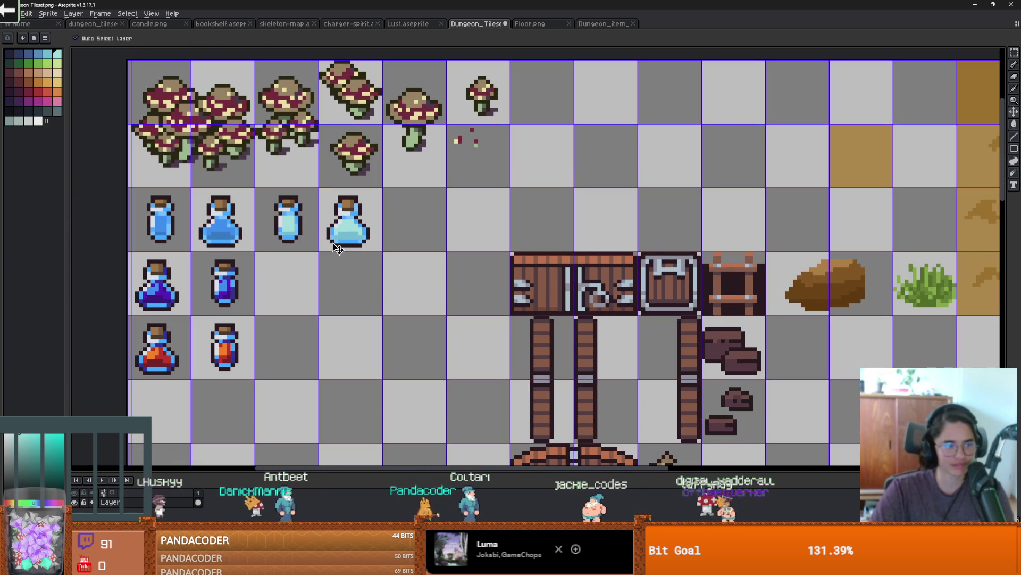
key("alt+Tab")
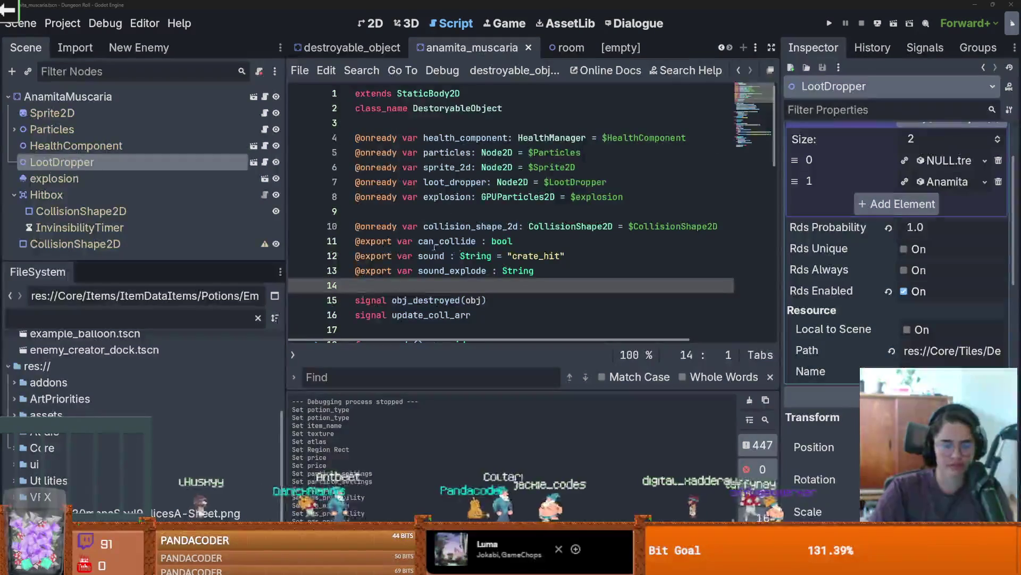
Step: Make the FileSystem dock taller and wider and collapse the Favorites folder
left_click(453, 258)
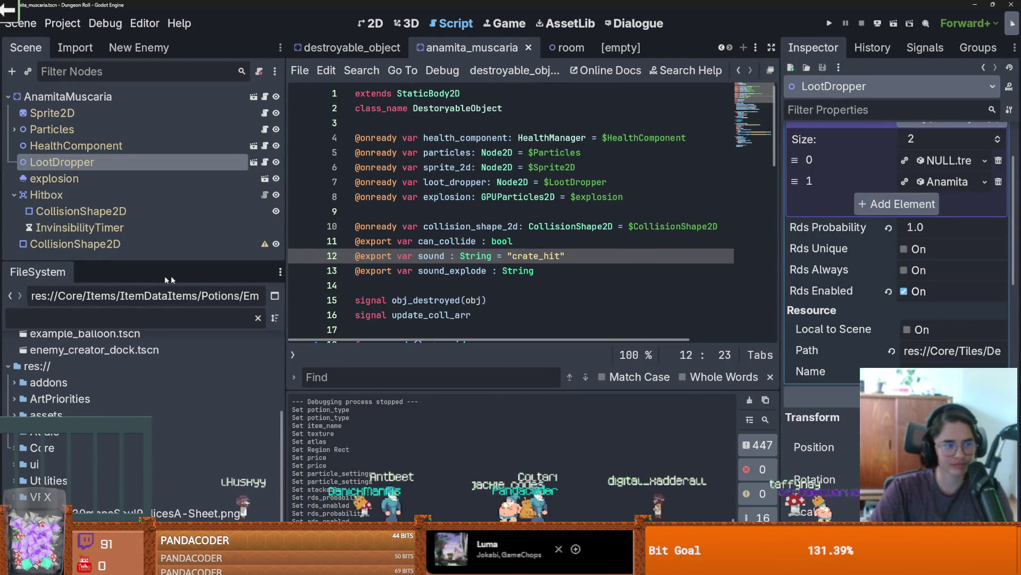
mouse_move(178, 267)
left_mouse_down()
mouse_move(178, 307)
mouse_move(179, 194)
left_mouse_up()
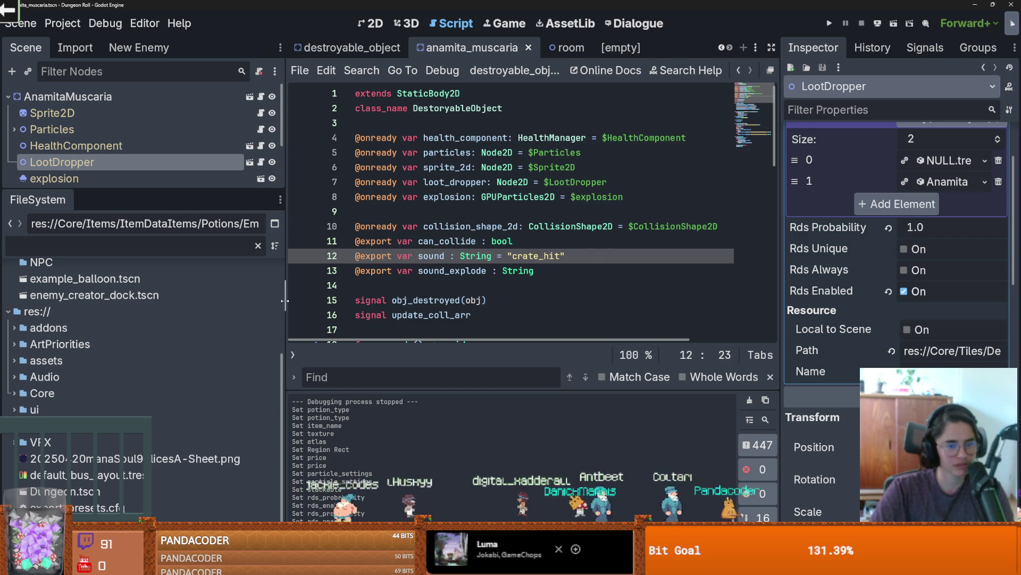
left_click_drag(286, 301, 336, 300)
scroll(42, 310, "up", 5)
left_click(9, 271)
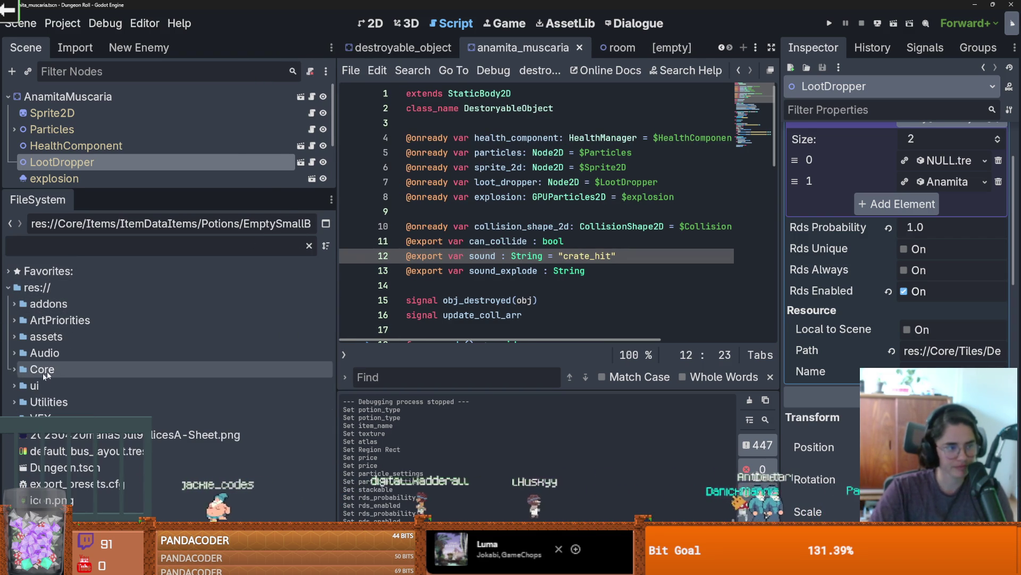
Step: Expand res://Core and Core/Tiles, collapsing Rooms and tileLoot along the way
left_click(15, 370)
left_click(15, 370)
left_click(16, 370)
scroll(79, 371, "down", 1)
scroll(78, 370, "down", 1)
scroll(54, 383, "down", 1)
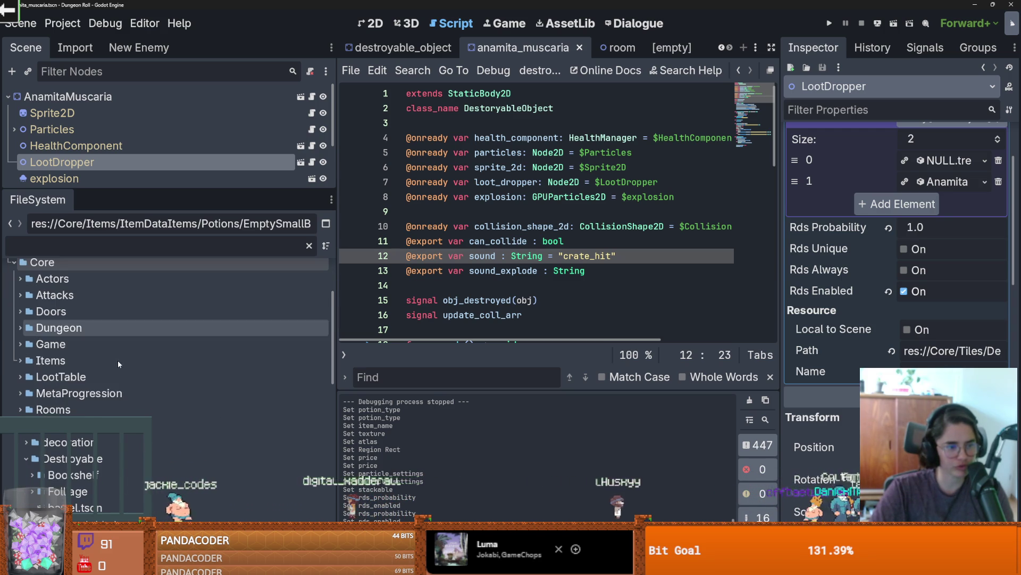
left_click(21, 408)
scroll(21, 405, "down", 1)
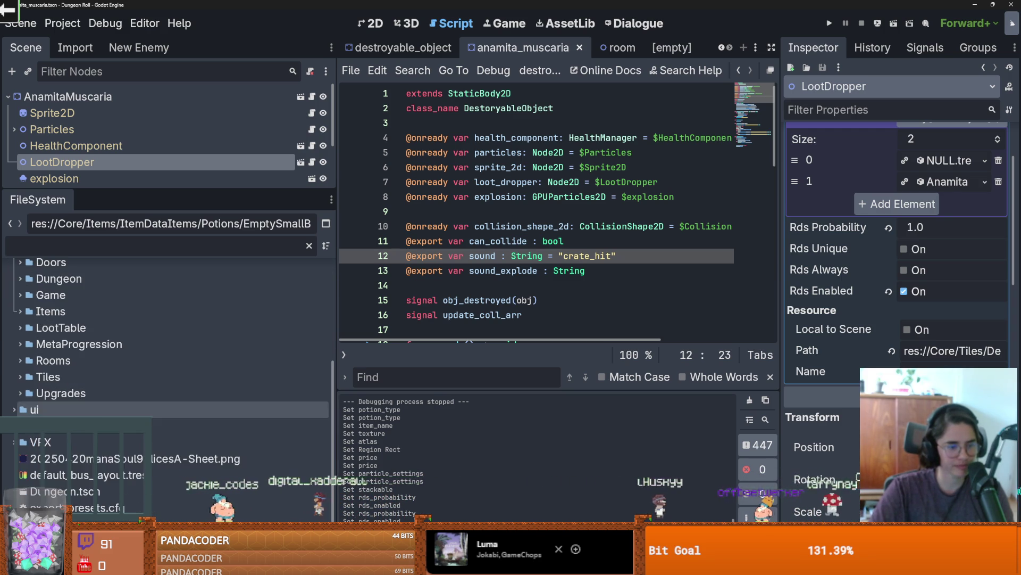
left_click(20, 413)
scroll(22, 410, "down", 1)
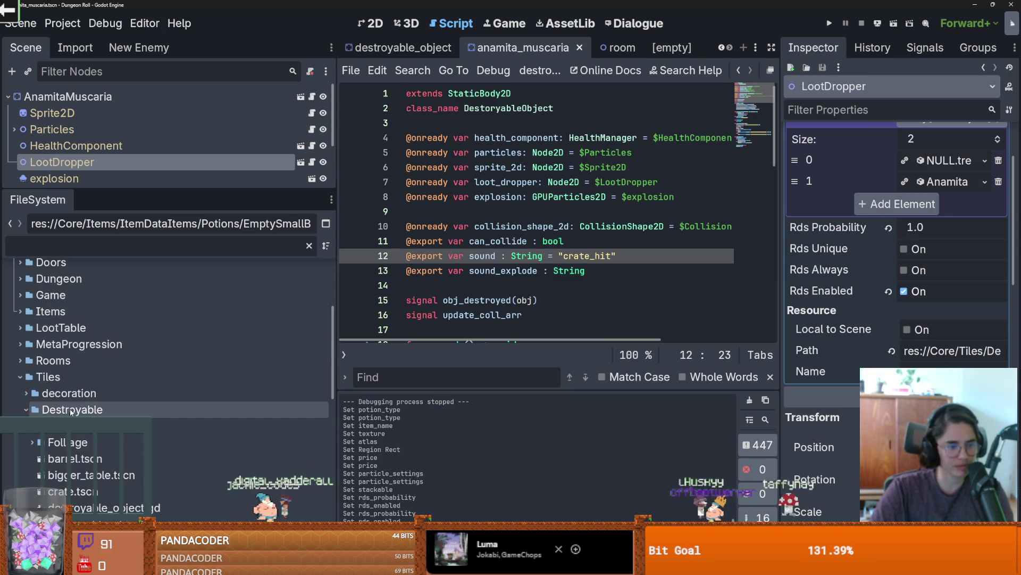
scroll(23, 414, "down", 1)
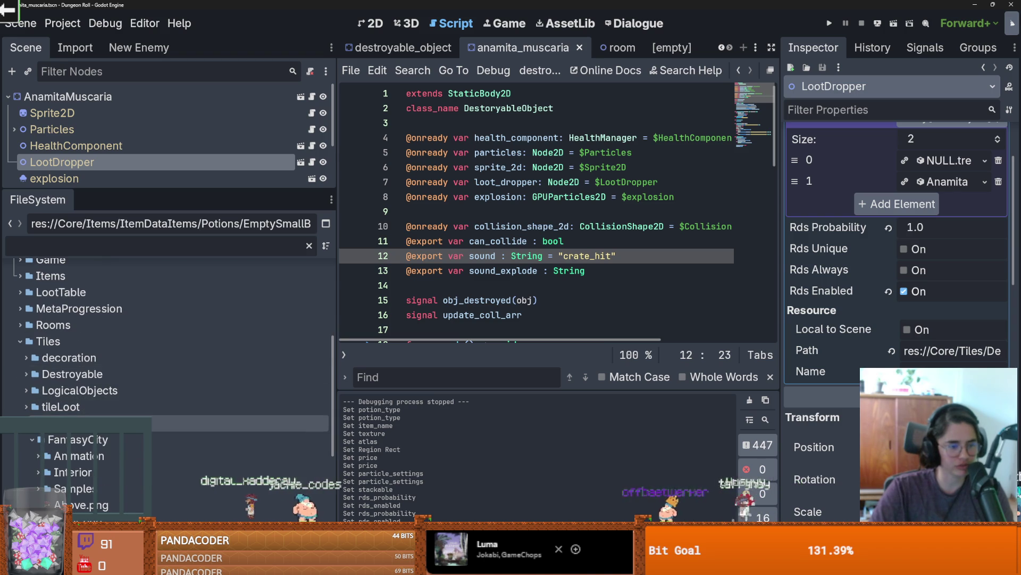
left_click(26, 409)
scroll(24, 394, "down", 1)
scroll(24, 372, "up", 2)
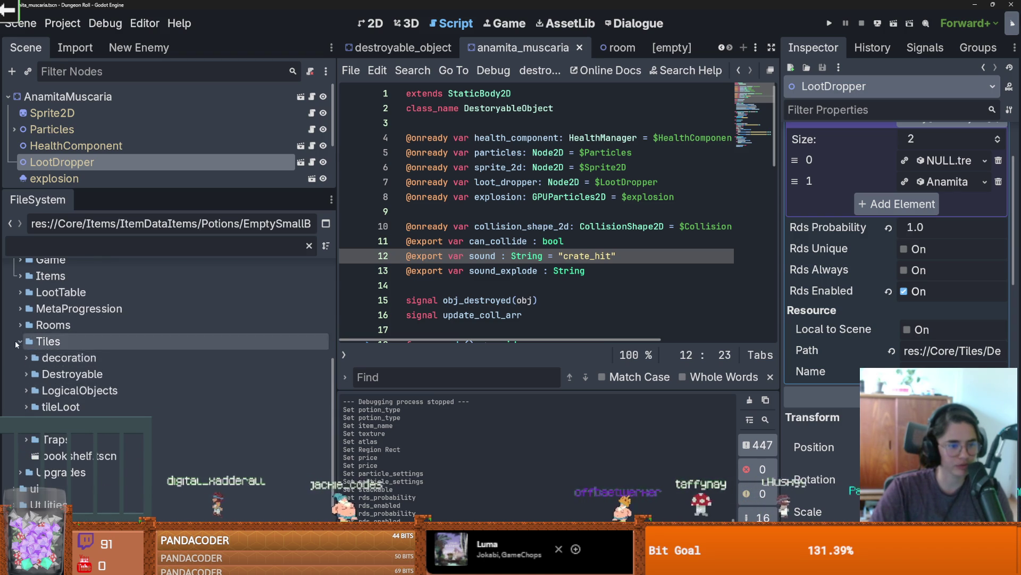
Step: Create a new PotionData resource in the Potions folder saved as holyWaterSmall.tres
left_click(21, 360)
left_click(20, 312)
scroll(32, 351, "down", 2)
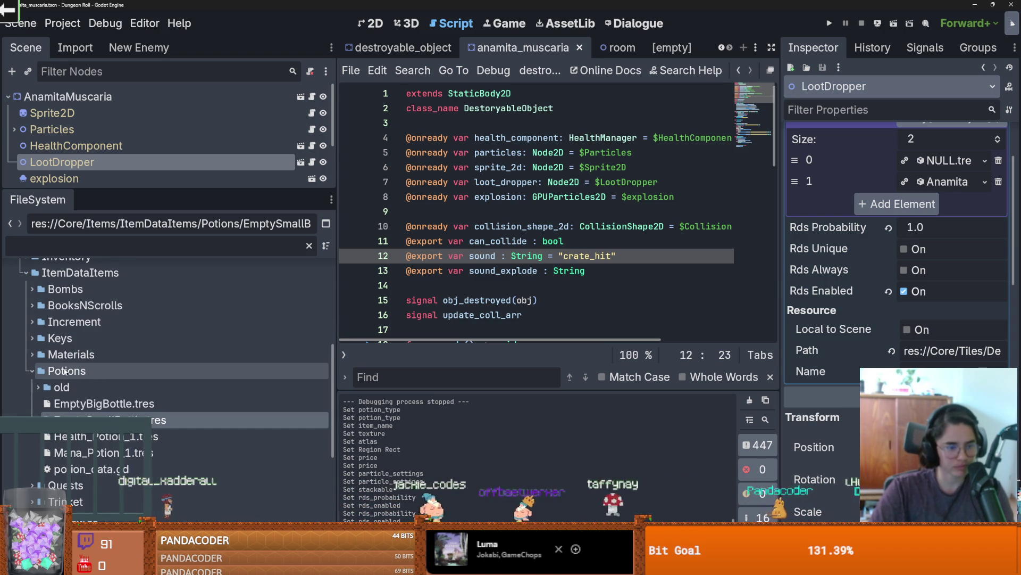
right_click(66, 371)
mouse_move(149, 321)
left_click(304, 361)
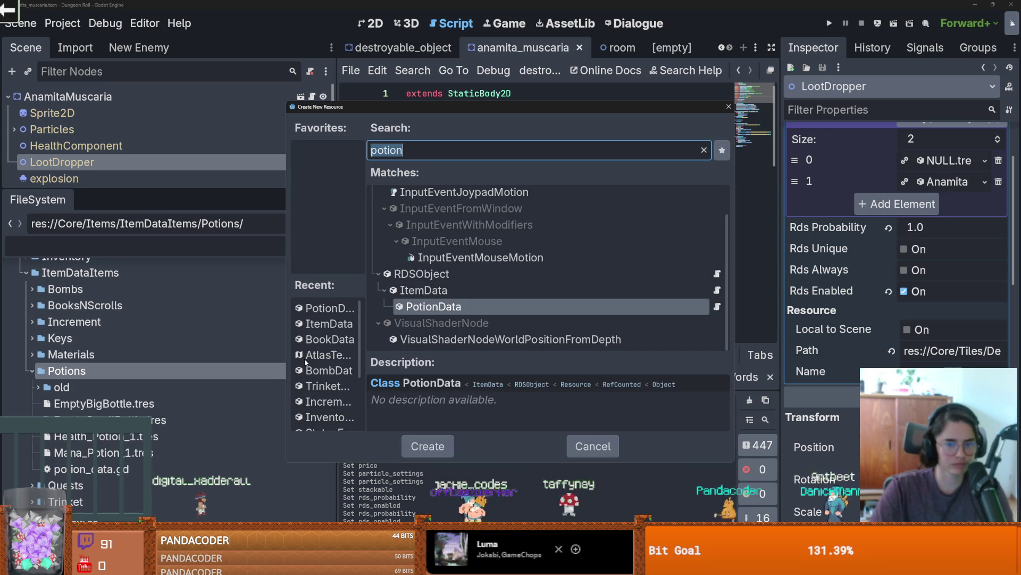
type("P")
key("Return")
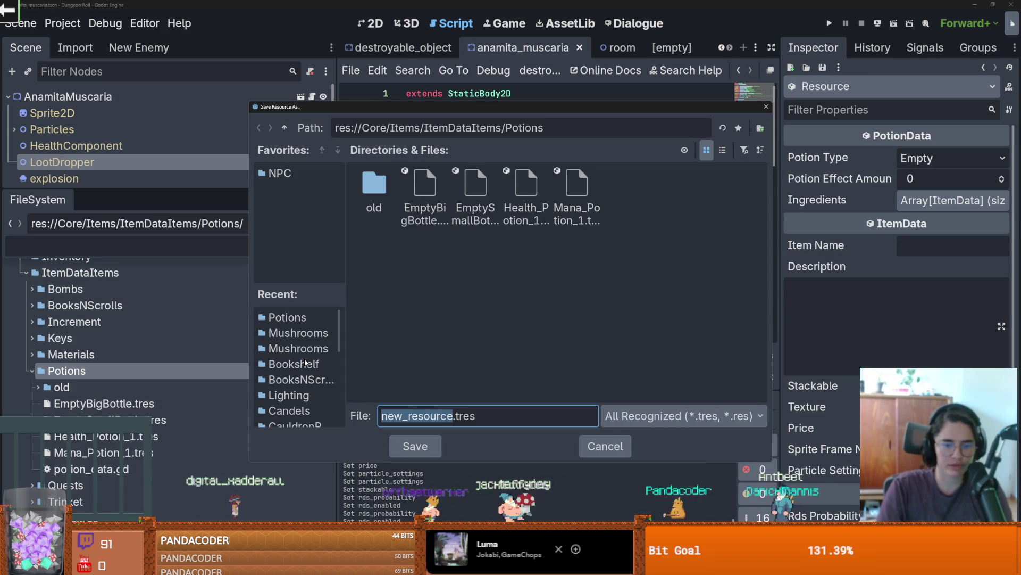
type("holyWater")
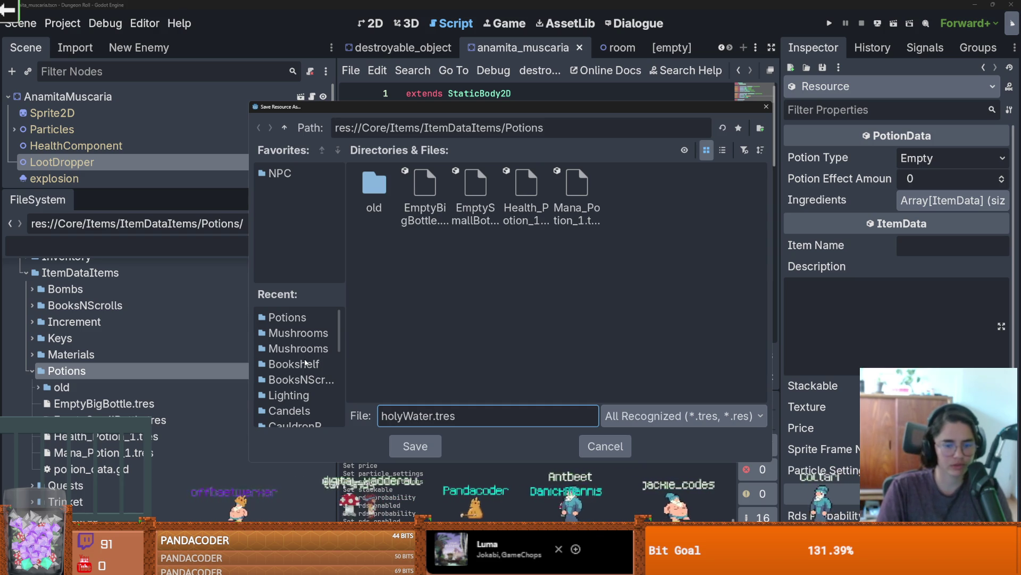
type("Small")
key("Return")
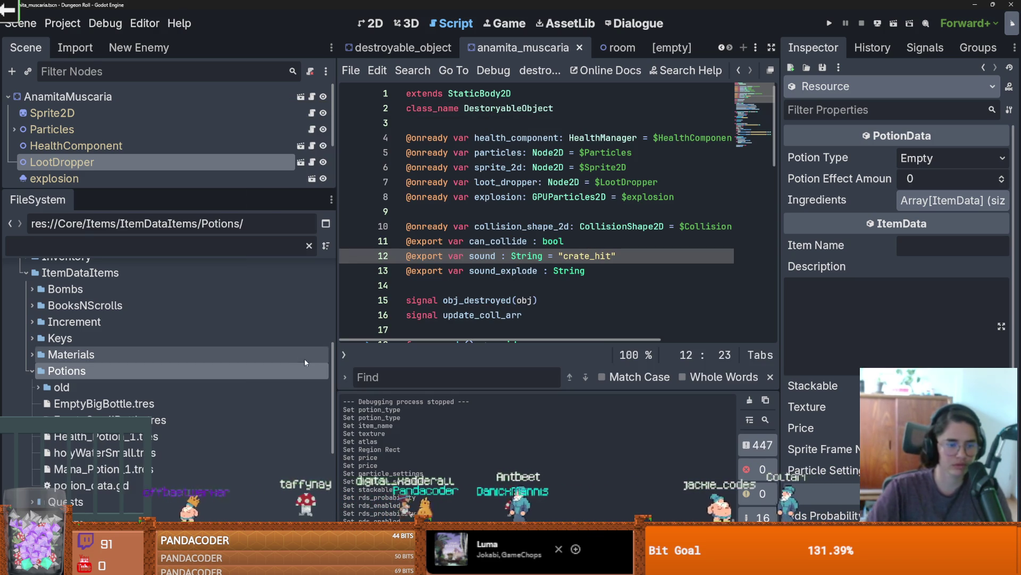
Step: Duplicate holyWaterSmall.tres as holyWaterLarge.tres and inspect it in a wider Inspector
right_click(104, 453)
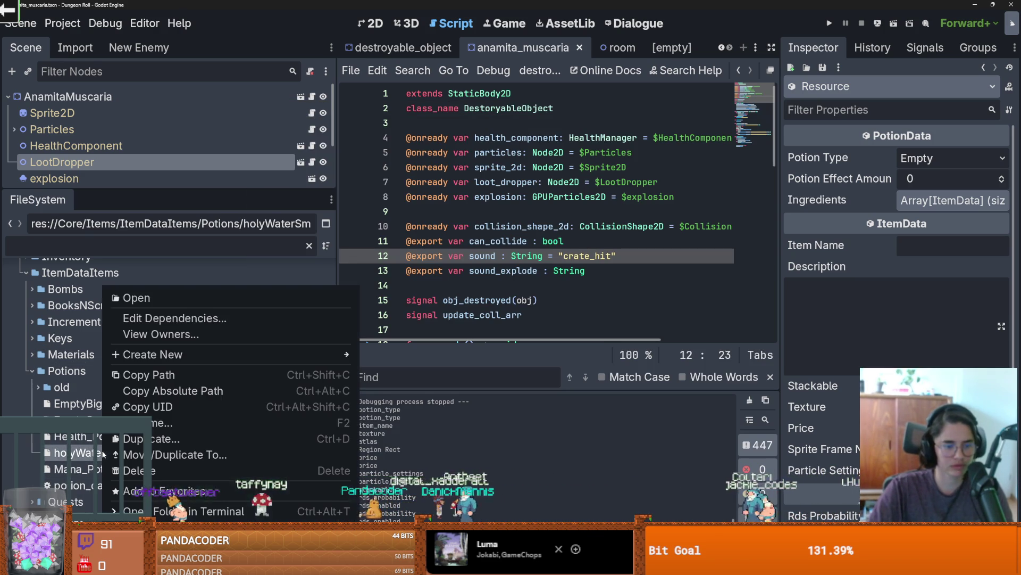
left_click(153, 437)
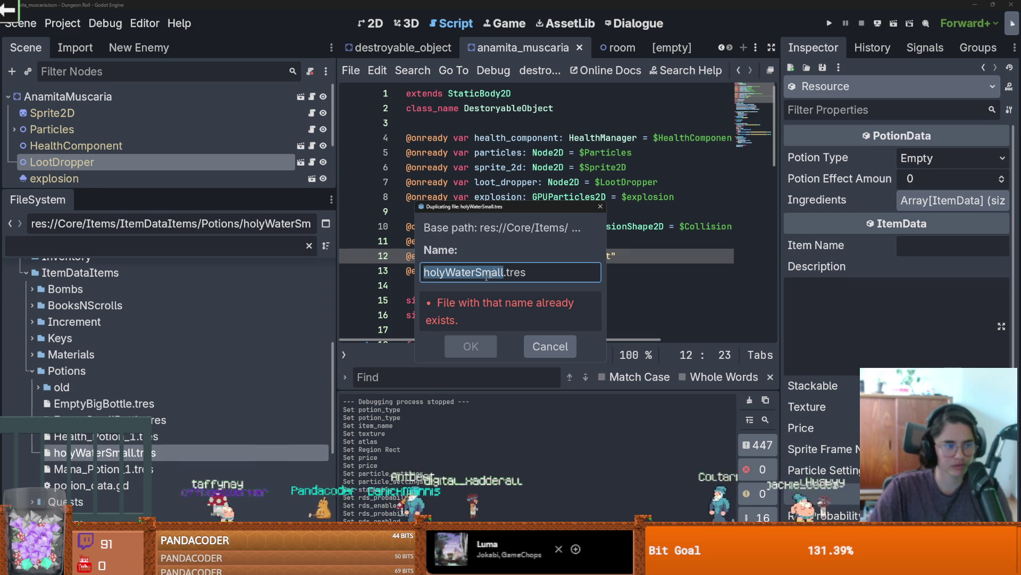
left_click(504, 272)
left_click_drag(504, 272, 476, 272)
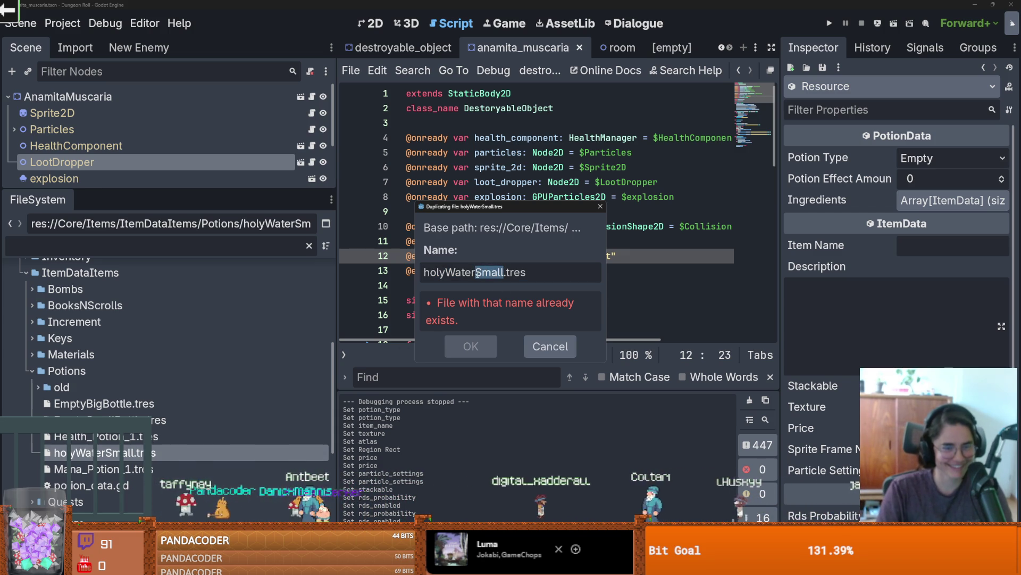
type("Large")
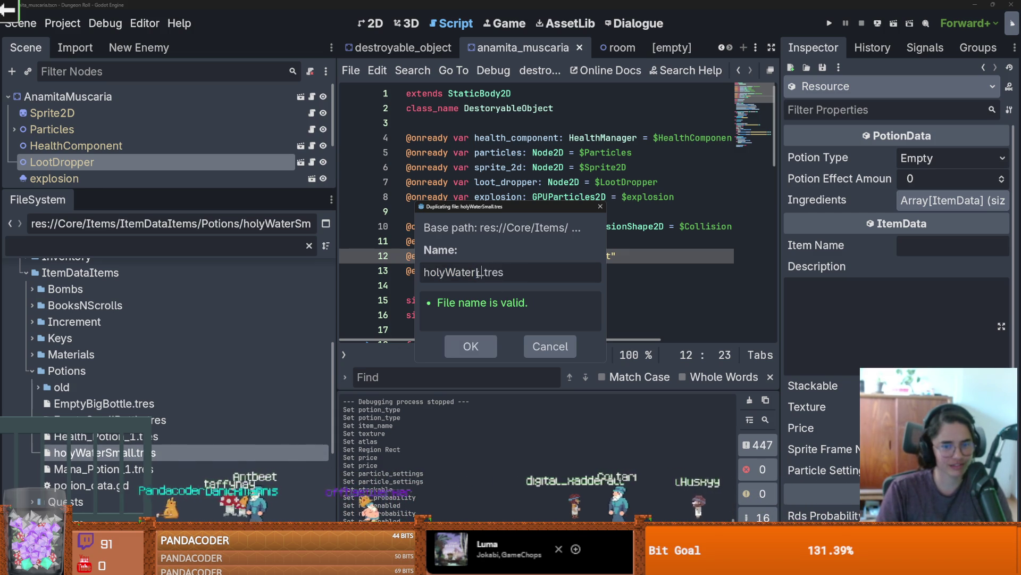
key("Return")
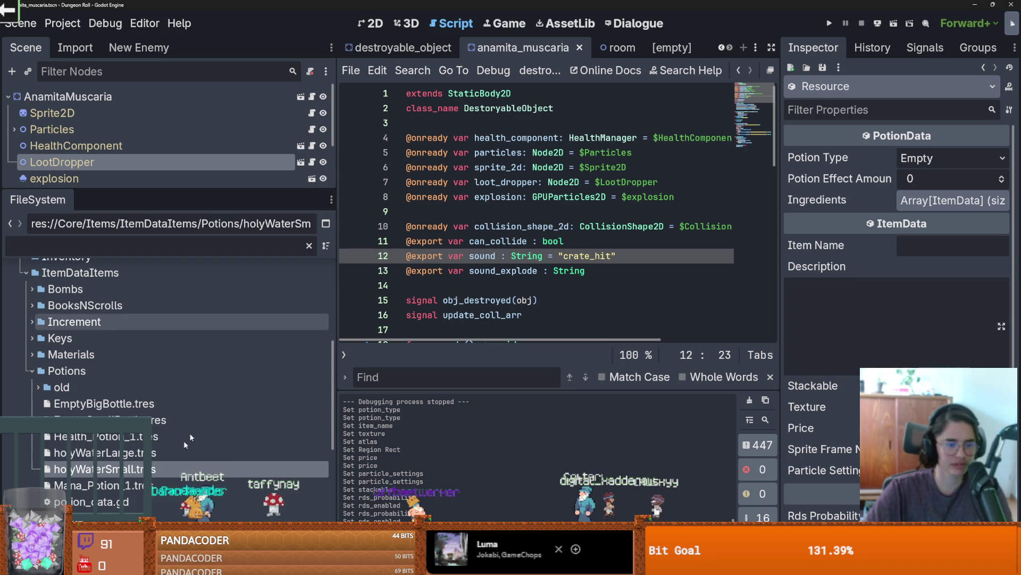
left_click(106, 456)
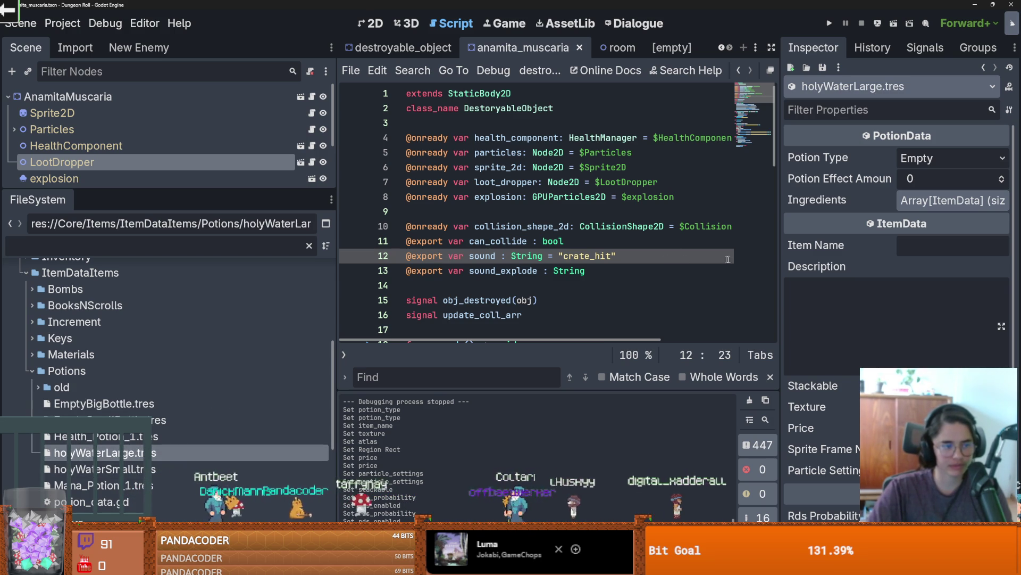
left_click_drag(781, 261, 560, 261)
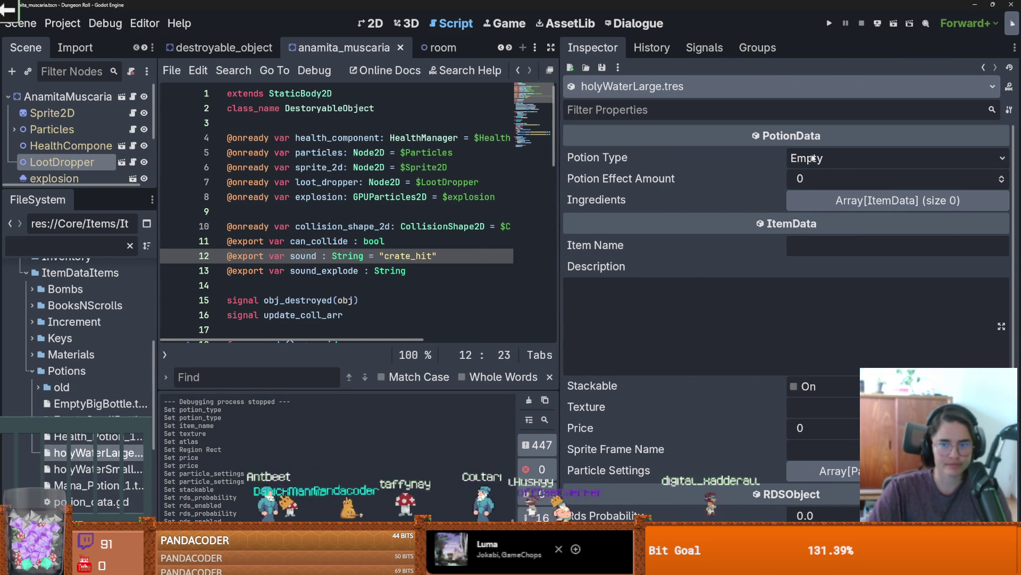
Step: Add HolyWater after Mana in the PotionTypes enum of potion_data.gd and save
left_click(828, 162)
left_click(781, 150)
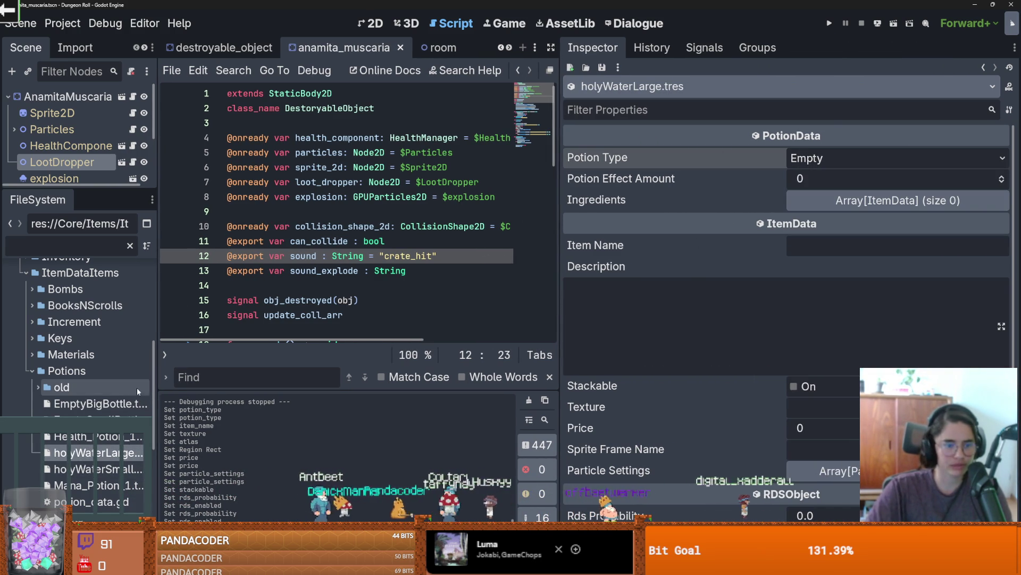
double_click(90, 502)
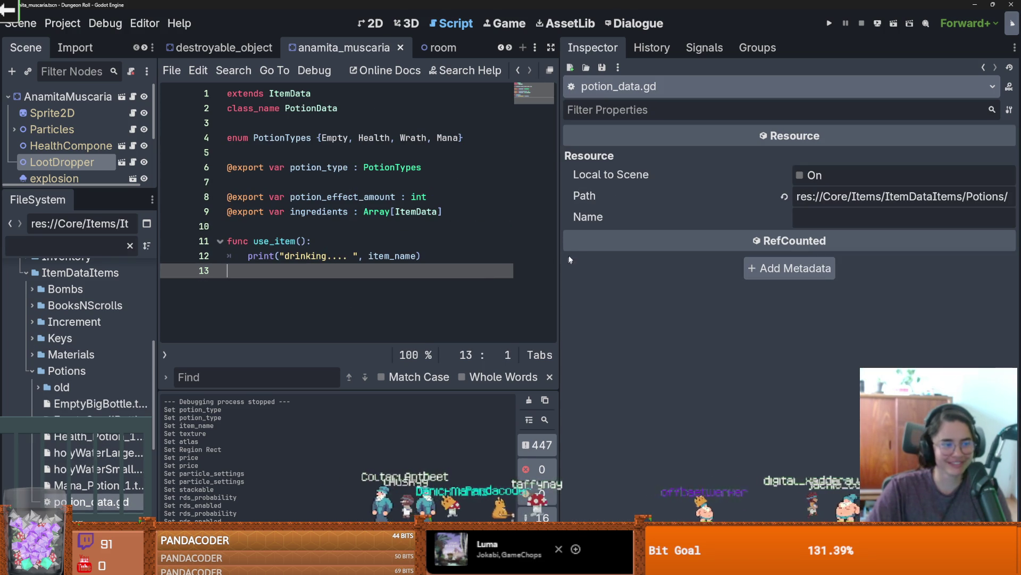
left_click_drag(570, 241, 728, 241)
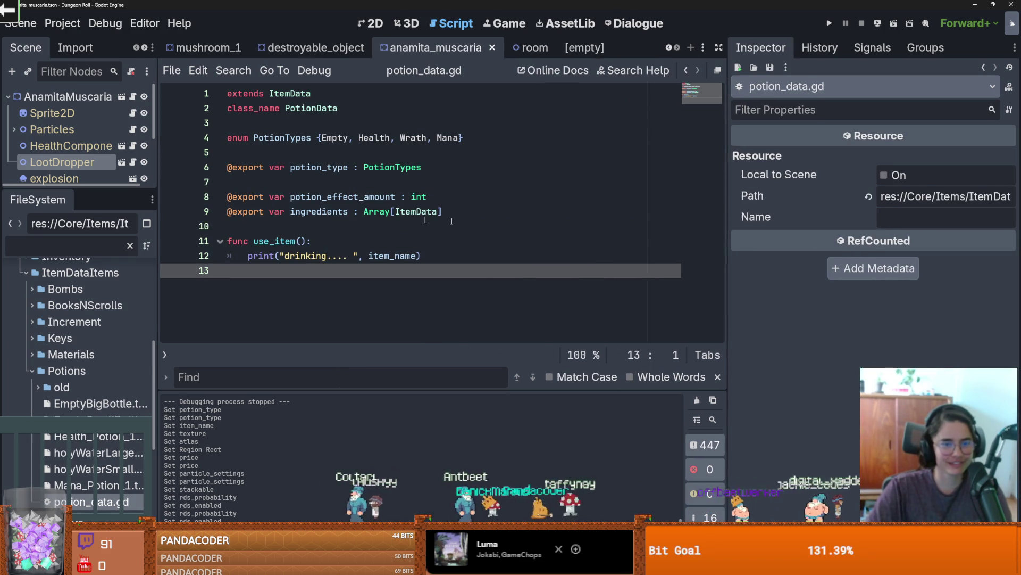
left_click(461, 138)
type(", ")
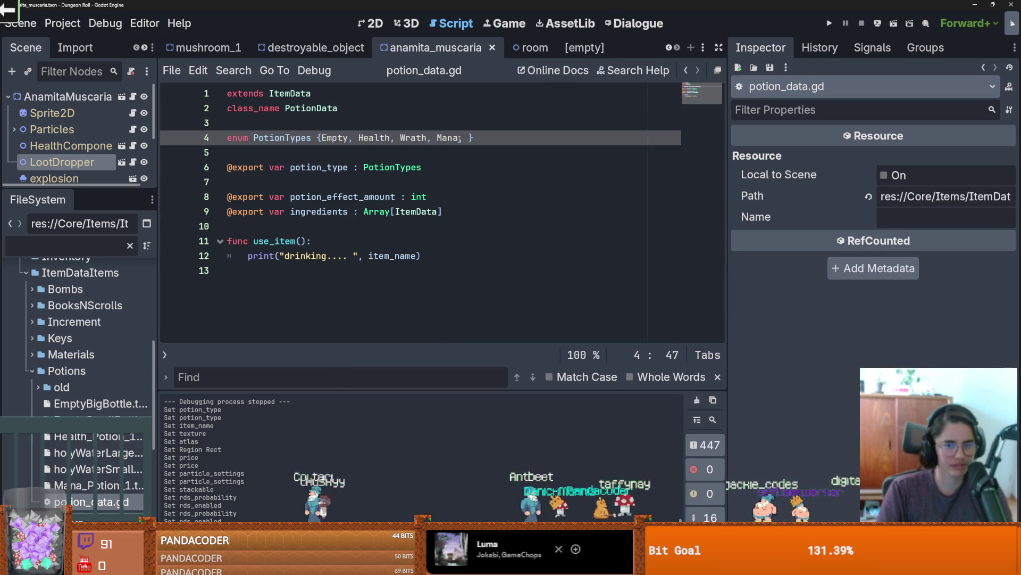
type("HolyWater")
key("ctrl+s")
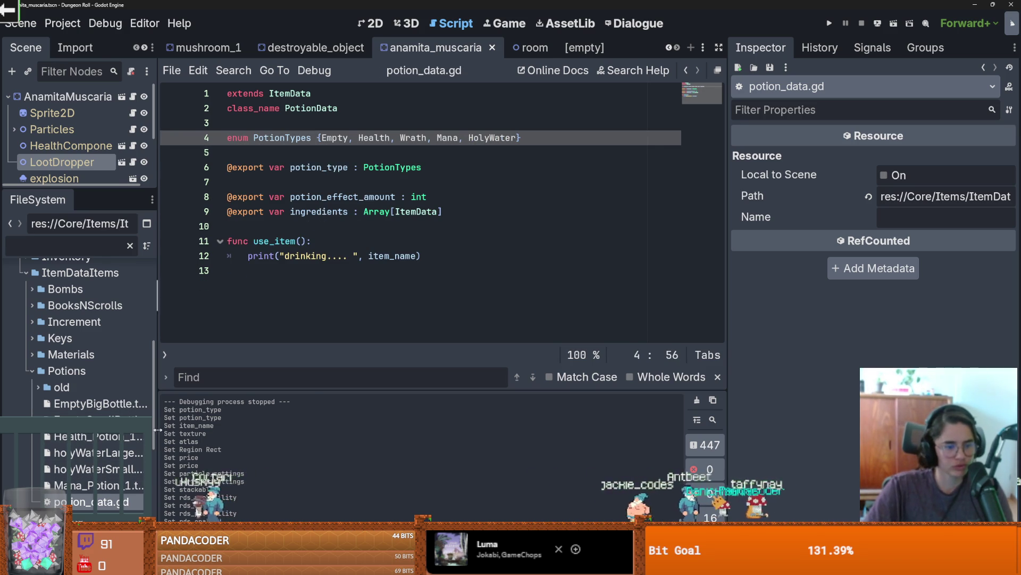
Step: Inspect holyWaterSmall.tres, resizing the Inspector and file panels to fit
left_click_drag(158, 430, 197, 430)
left_click(113, 466)
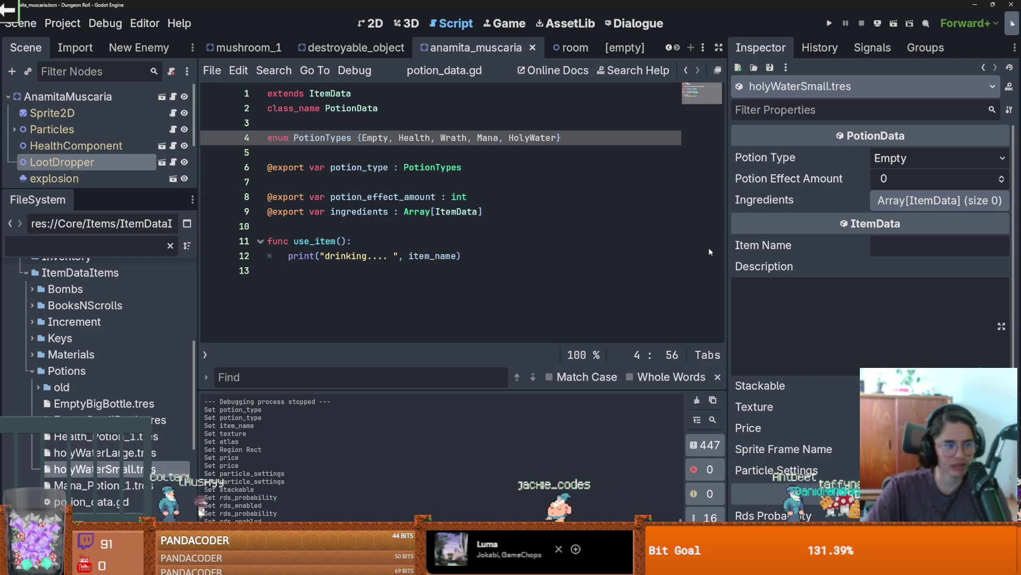
left_click_drag(729, 251, 535, 330)
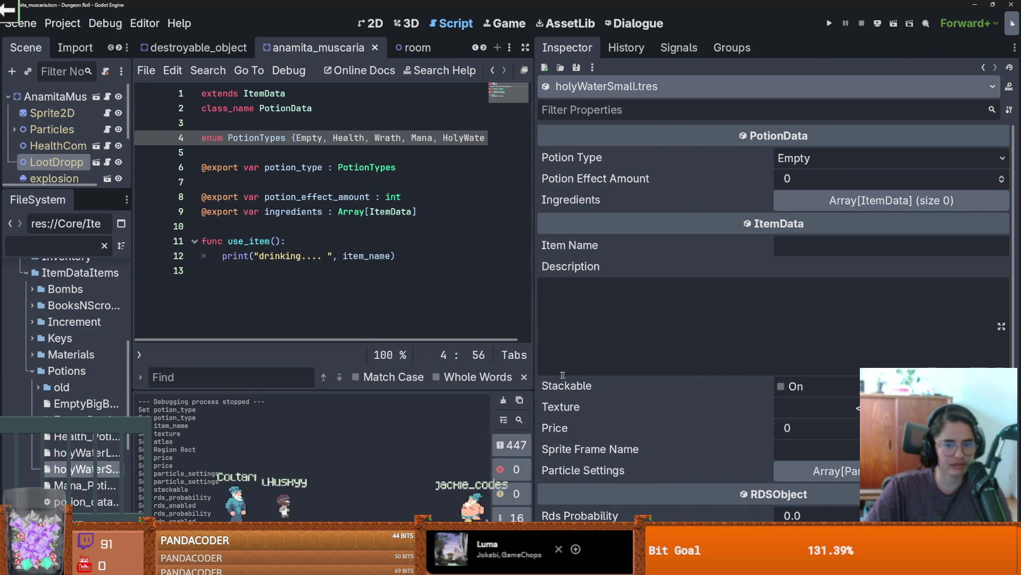
left_click_drag(534, 373, 594, 373)
left_click_drag(132, 404, 178, 405)
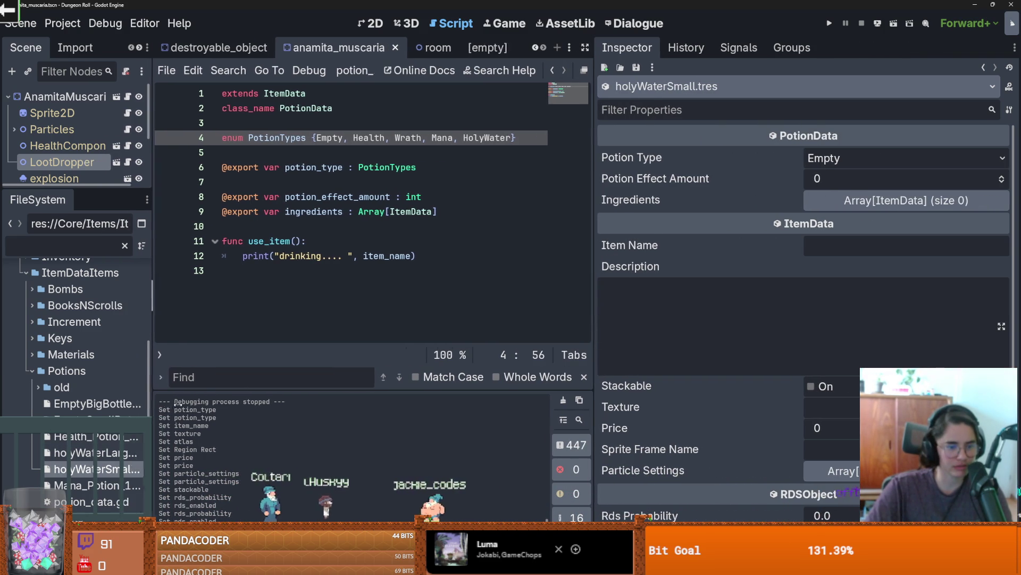
Step: Set Potion Type to Holy Water on both holyWaterLarge.tres and holyWaterSmall.tres
left_click(139, 453)
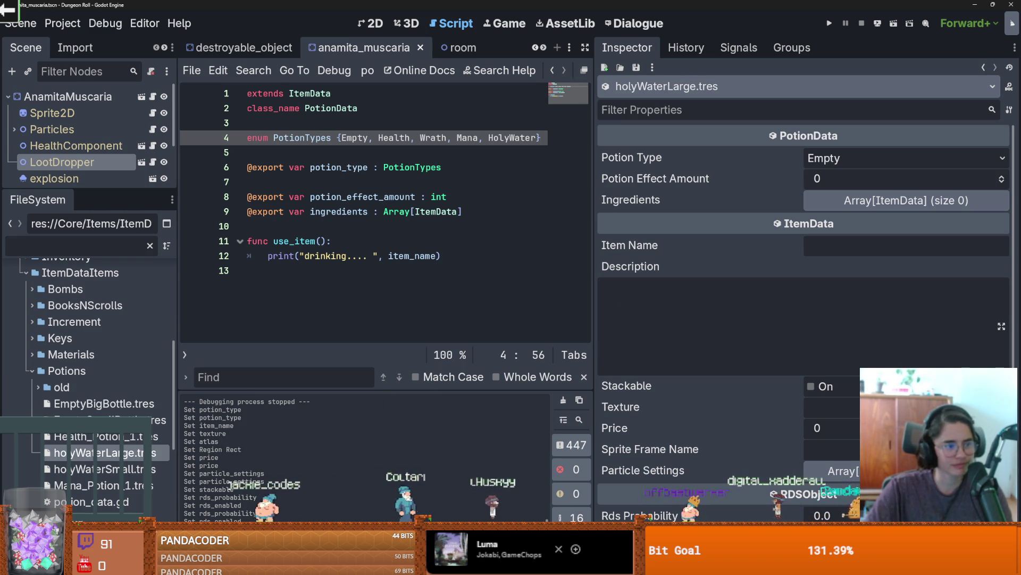
left_click(851, 158)
left_click(854, 242)
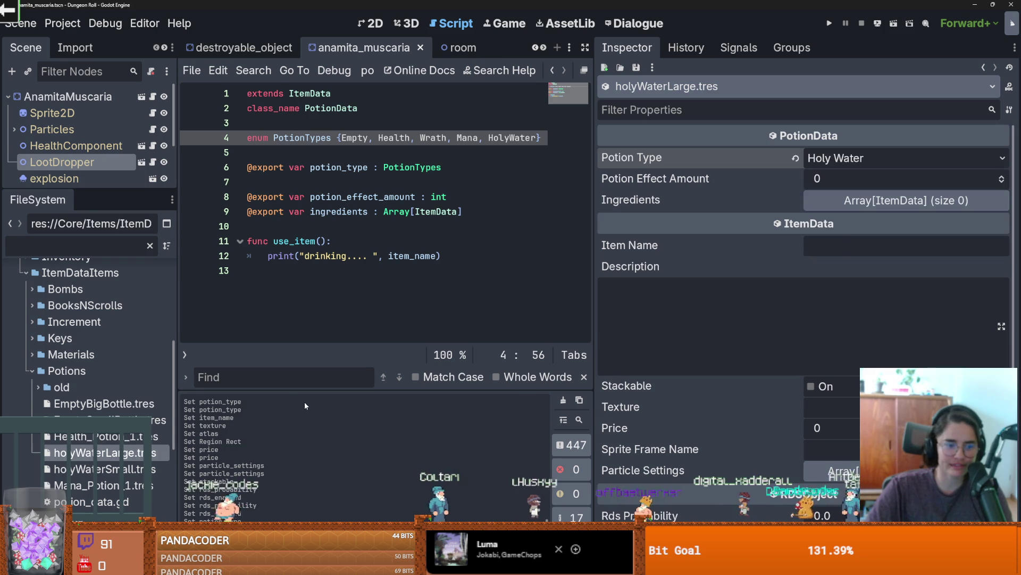
left_click(101, 468)
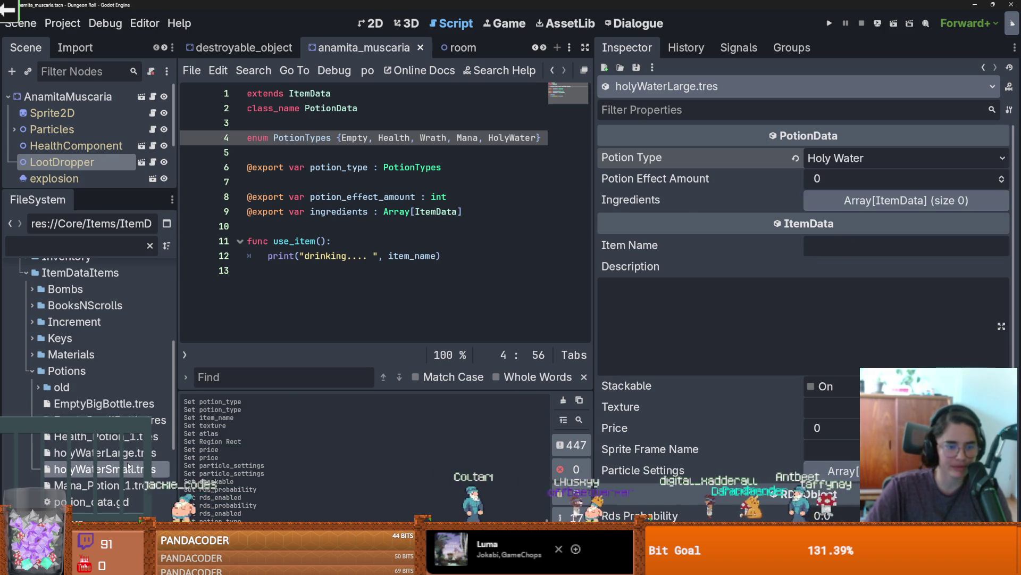
left_click(851, 158)
left_click(847, 245)
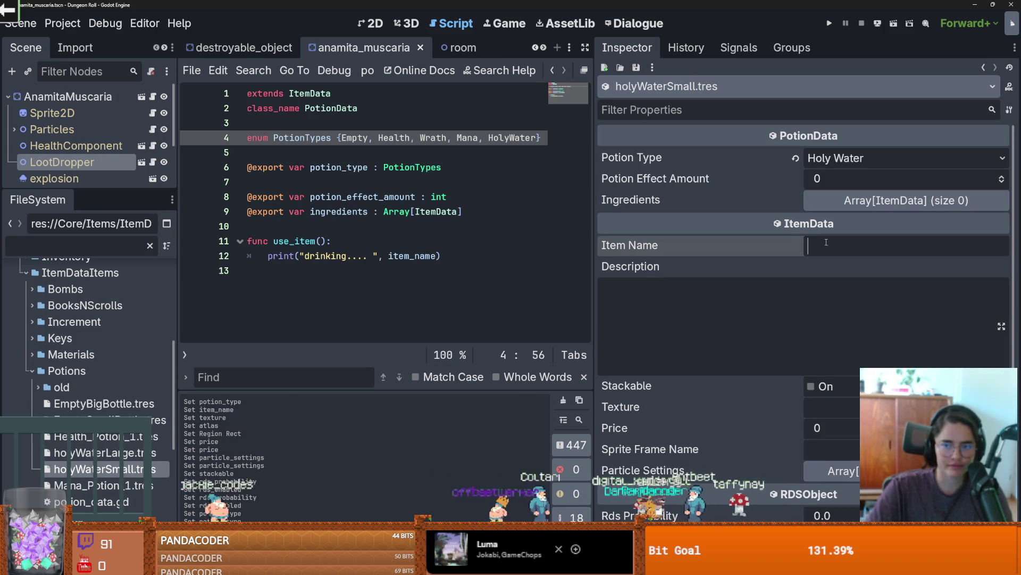
Step: Enter 'Holy Water' as holyWaterSmall's Item Name
type("Holy Wa")
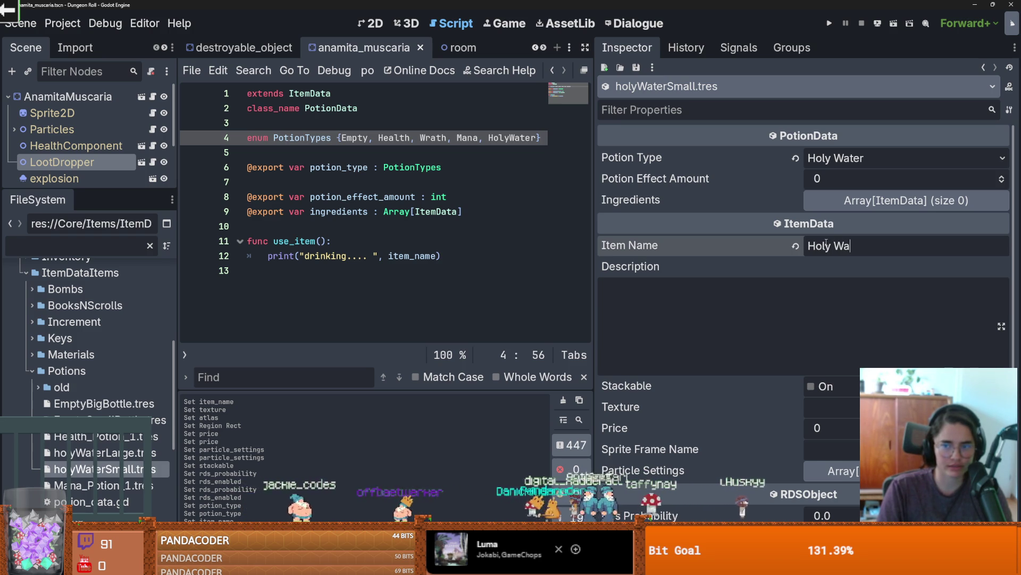
left_click(702, 308)
scroll(788, 325, "down", 1)
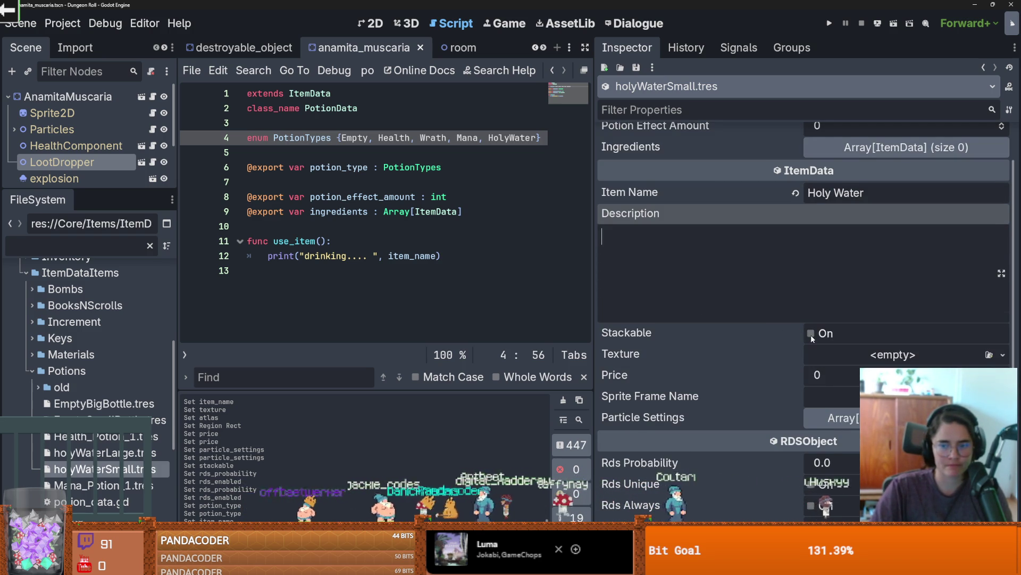
scroll(812, 337, "down", 1)
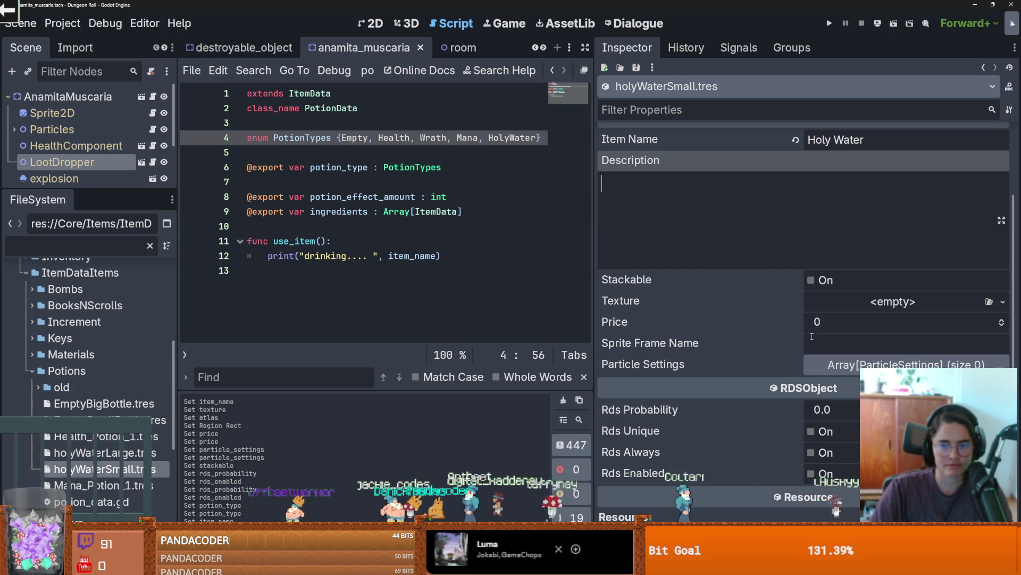
Step: Give holyWaterSmall a new AtlasTexture from the dungeon tileset, with the blue potion bottle as its region
left_click(1002, 302)
left_click(942, 343)
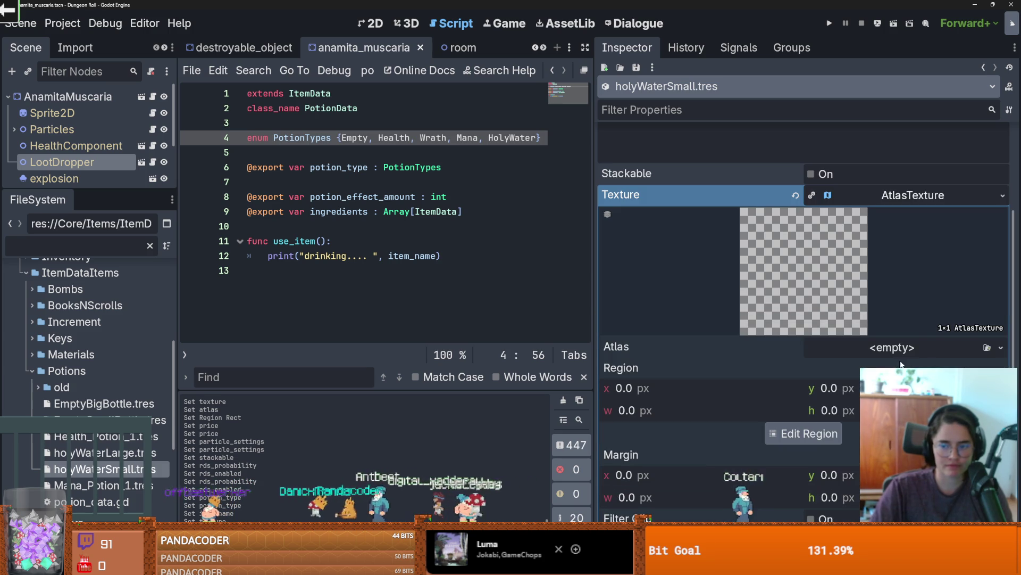
left_click(1002, 347)
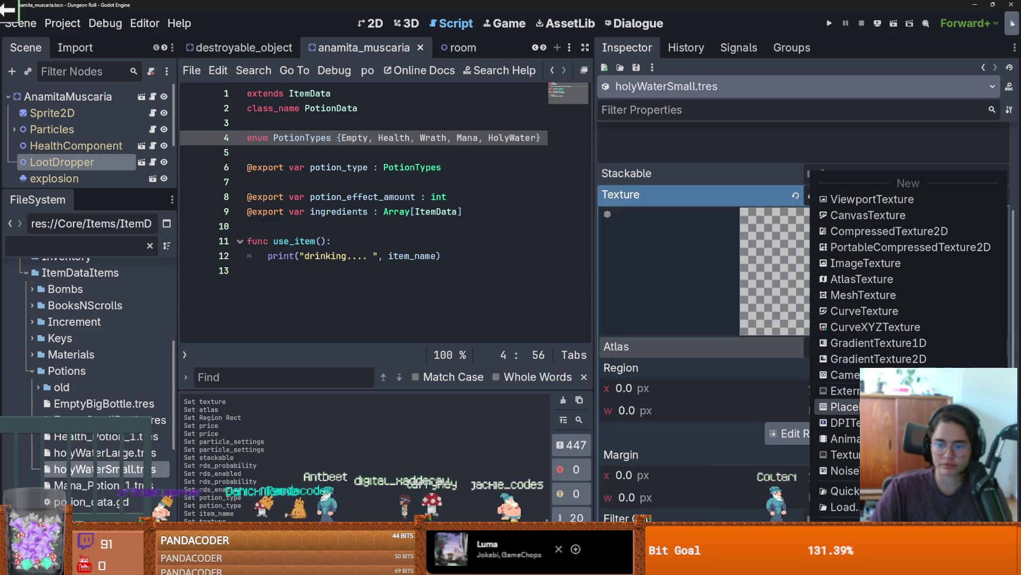
key("Escape")
type("dungeon")
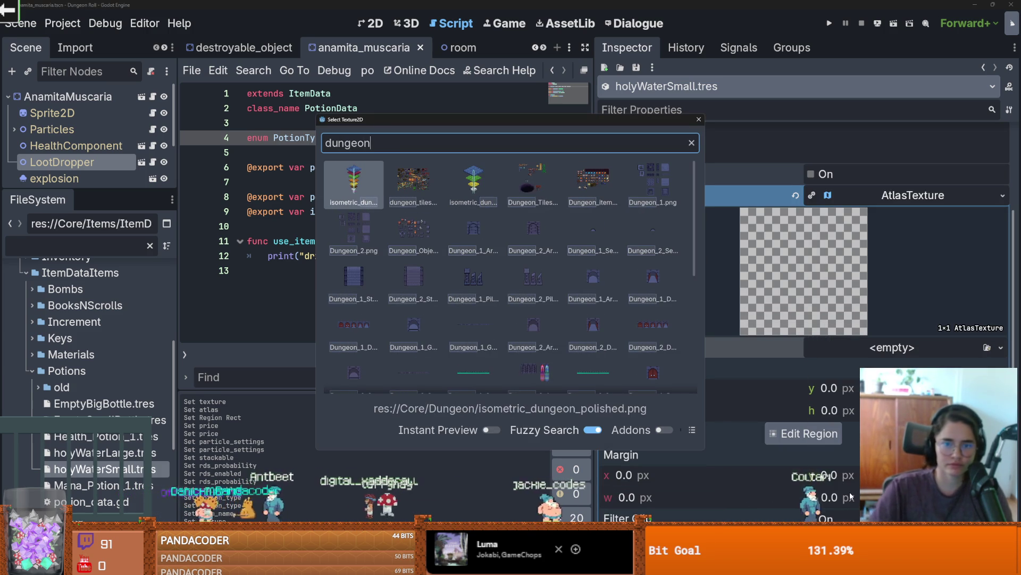
double_click(533, 184)
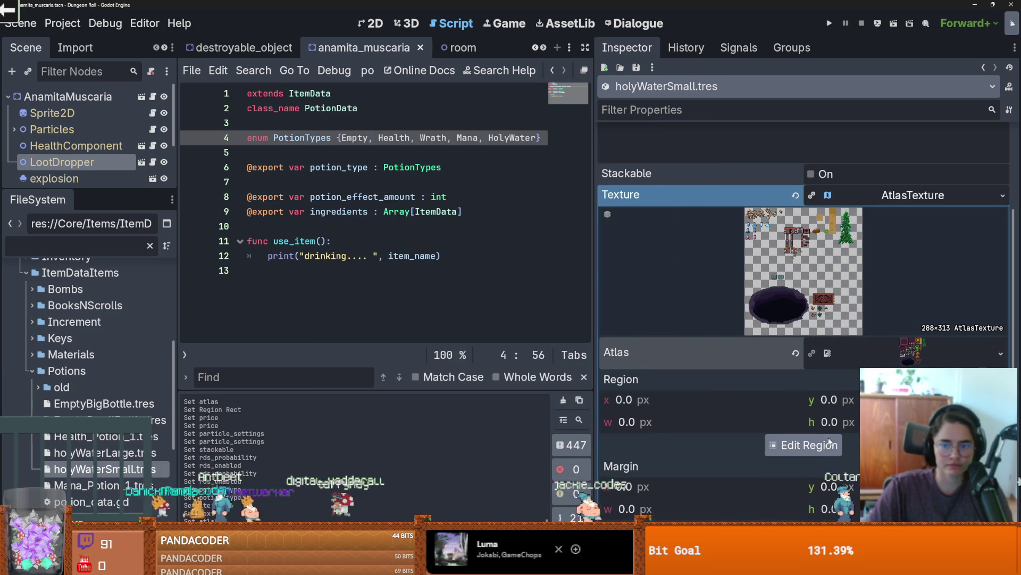
left_click(803, 445)
scroll(366, 238, "down", 4)
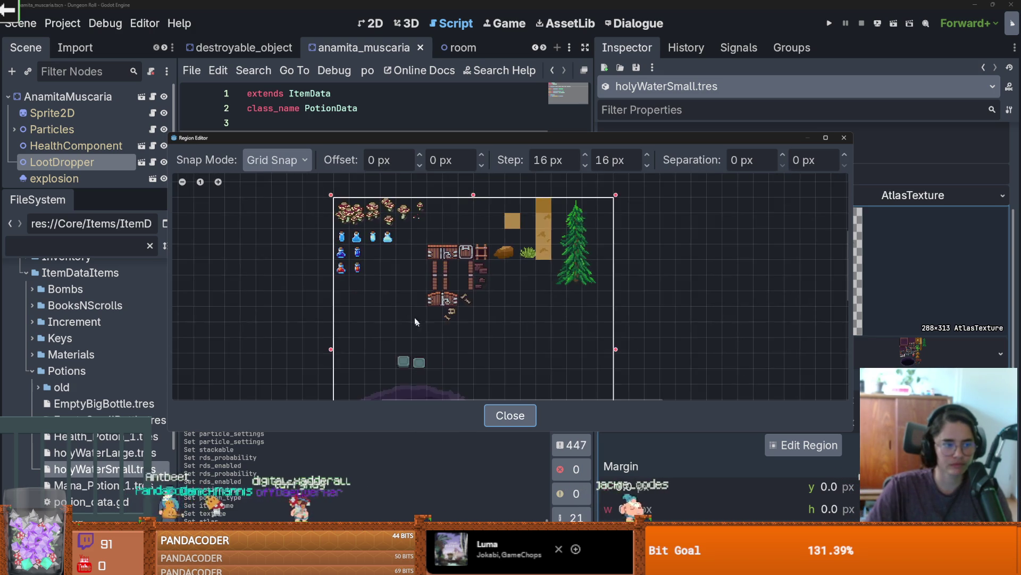
scroll(354, 254, "up", 3)
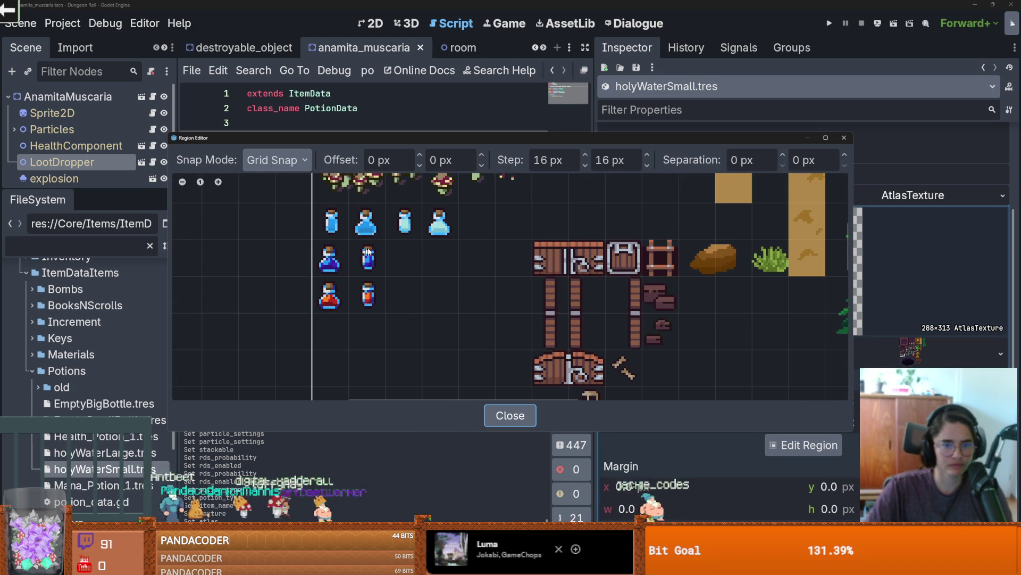
left_click(416, 237)
left_click(845, 137)
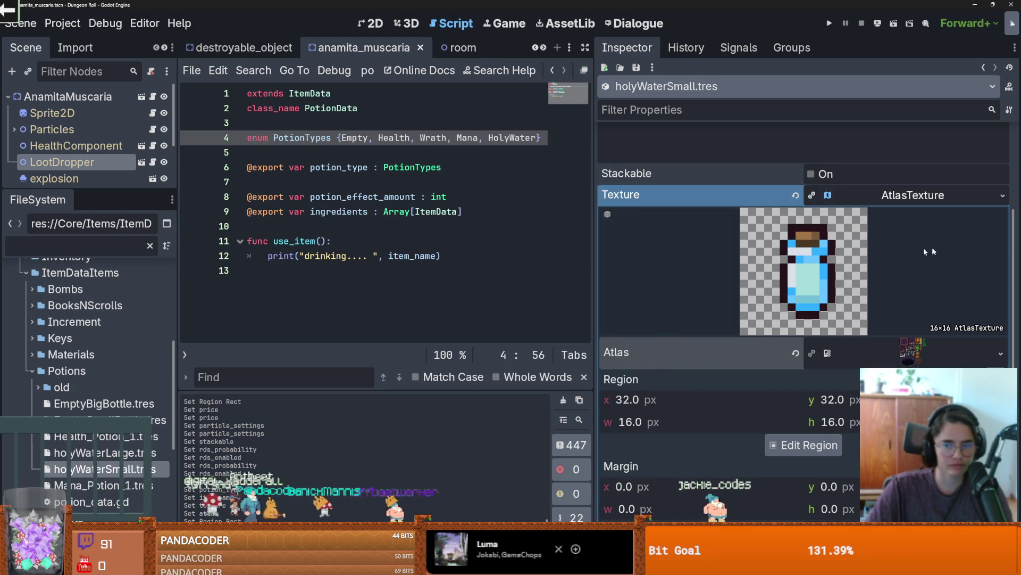
Step: Set holyWaterSmall's price to 4 and Rds Probability to 1.0, and tick Rds Enabled
left_click(913, 196)
left_click(1002, 227)
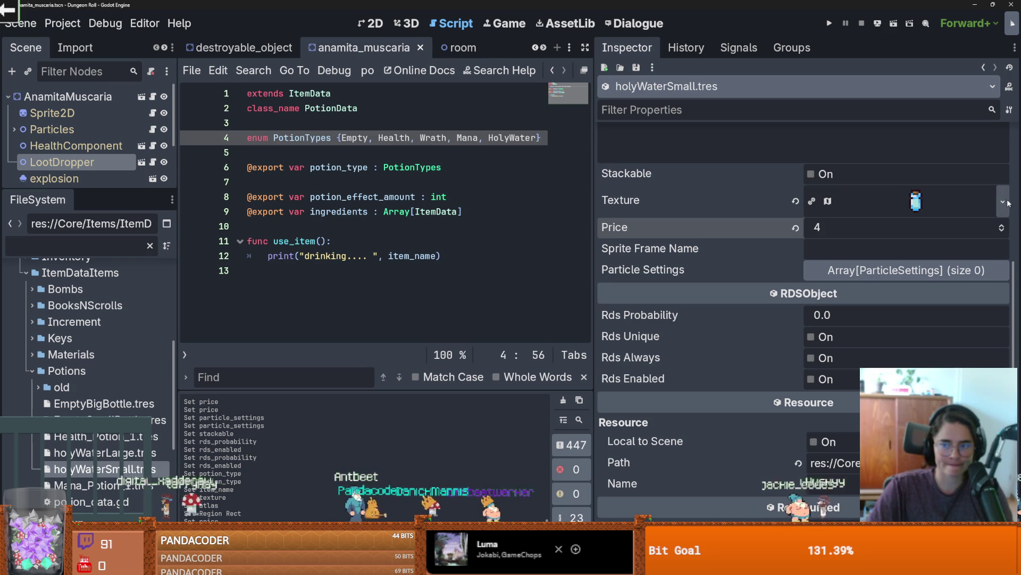
left_click_drag(823, 315, 883, 316)
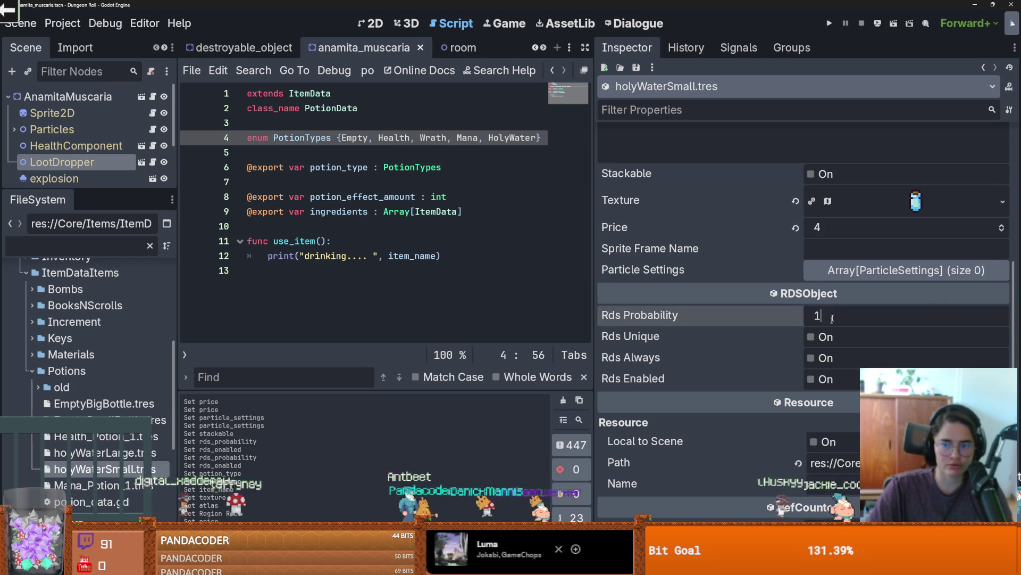
left_click(812, 378)
Step: Copy holyWaterSmall's texture and open holyWaterLarge.tres for editing
left_click(1003, 201)
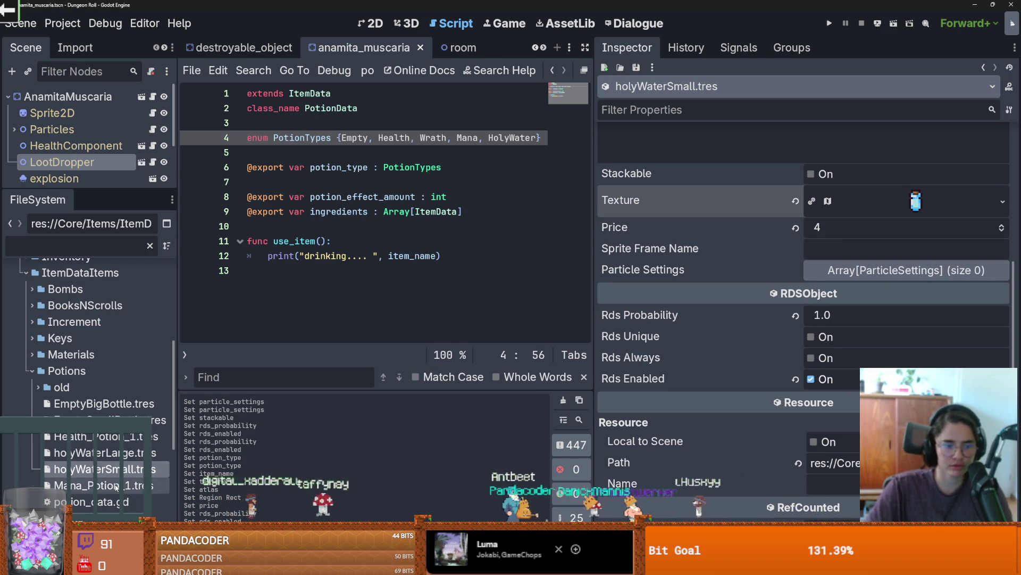
left_click(96, 485)
left_click(115, 455)
scroll(958, 331, "down", 3)
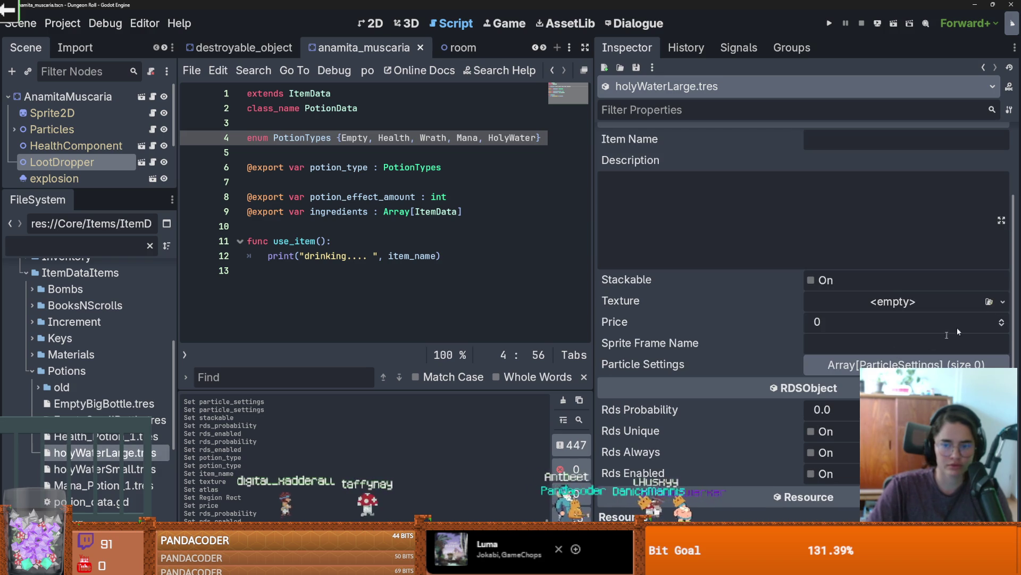
Step: Paste the bottle texture into holyWaterLarge and make it unique recursively
left_click(1003, 302)
left_click(947, 383)
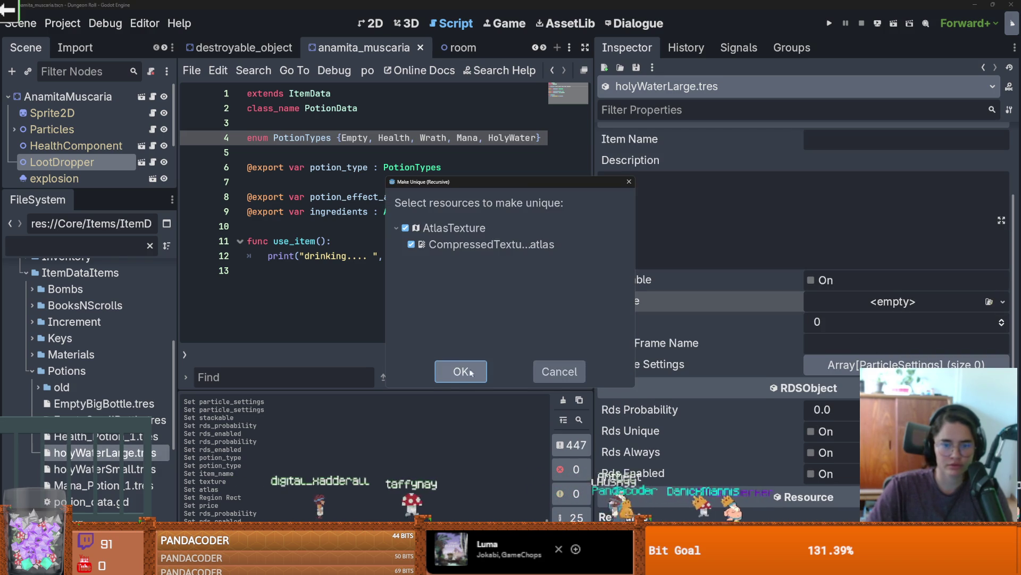
left_click(463, 370)
scroll(895, 307, "up", 2)
Step: Keep Potion Type as Holy Water and begin the Item Name with 'Ho'
left_click(823, 192)
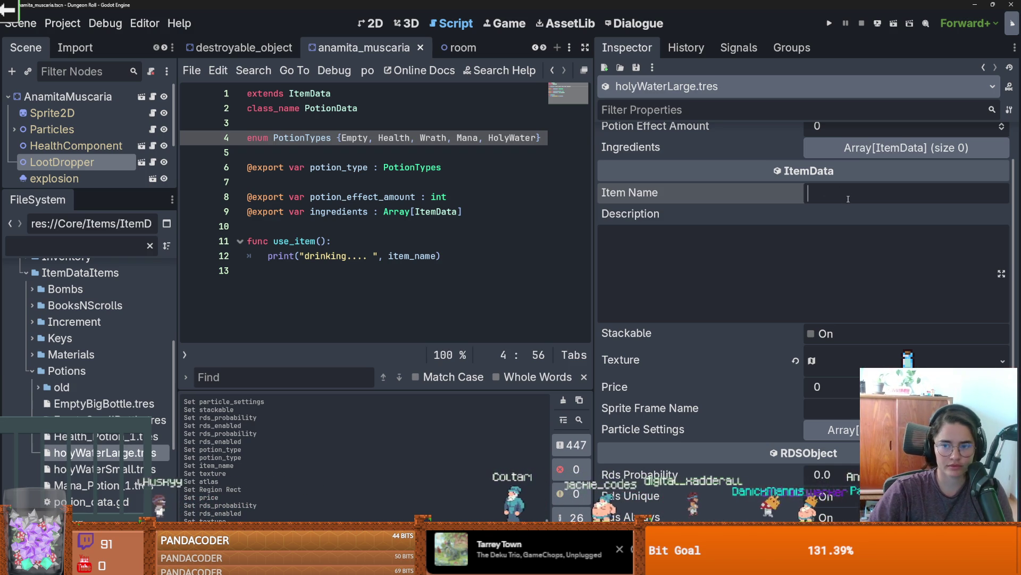
scroll(848, 195, "up", 2)
left_click(851, 158)
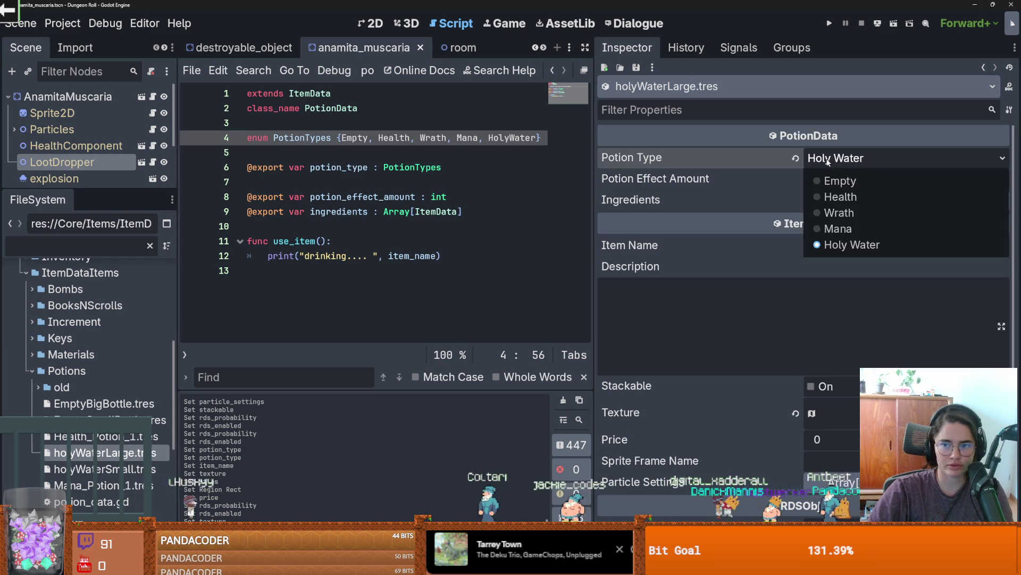
left_click(813, 243)
left_click(813, 243)
type("Ho")
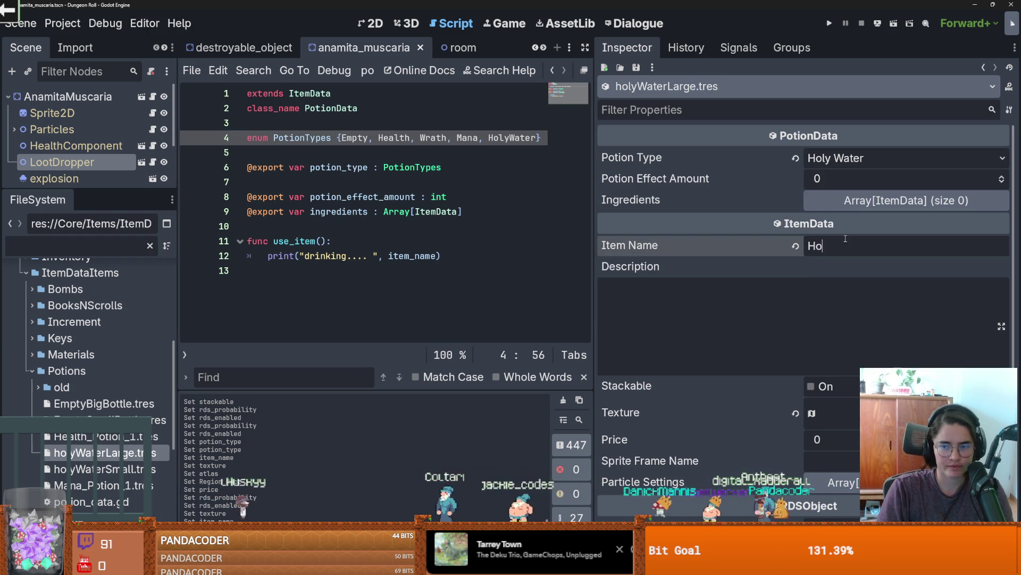